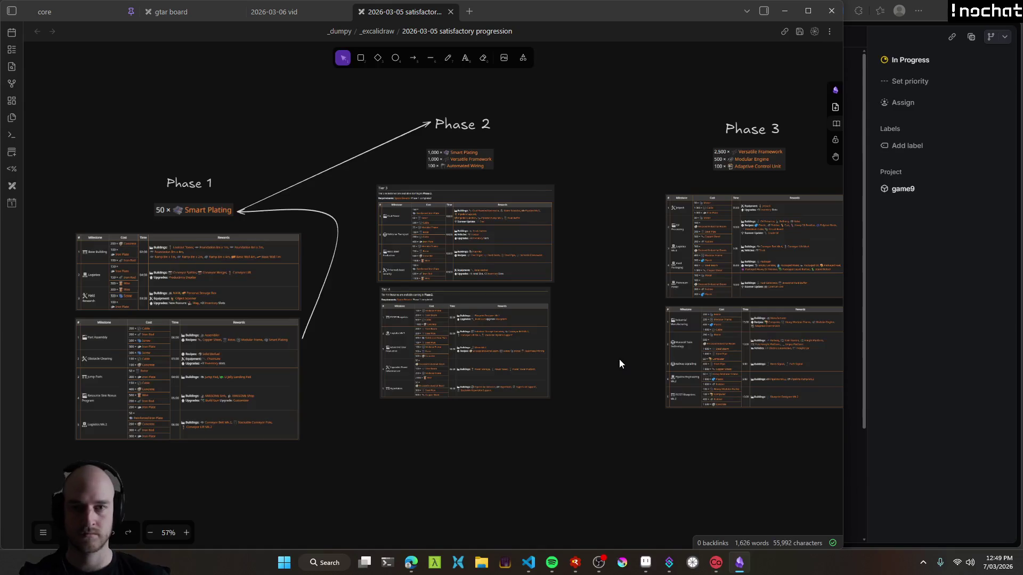
Pan across the drawing to review the Phase 2, Phase 3 and Tier 3–4 tables.
scroll(335, 278, down, 2)
scroll(672, 212, left, 5)
scroll(532, 286, right, 4)
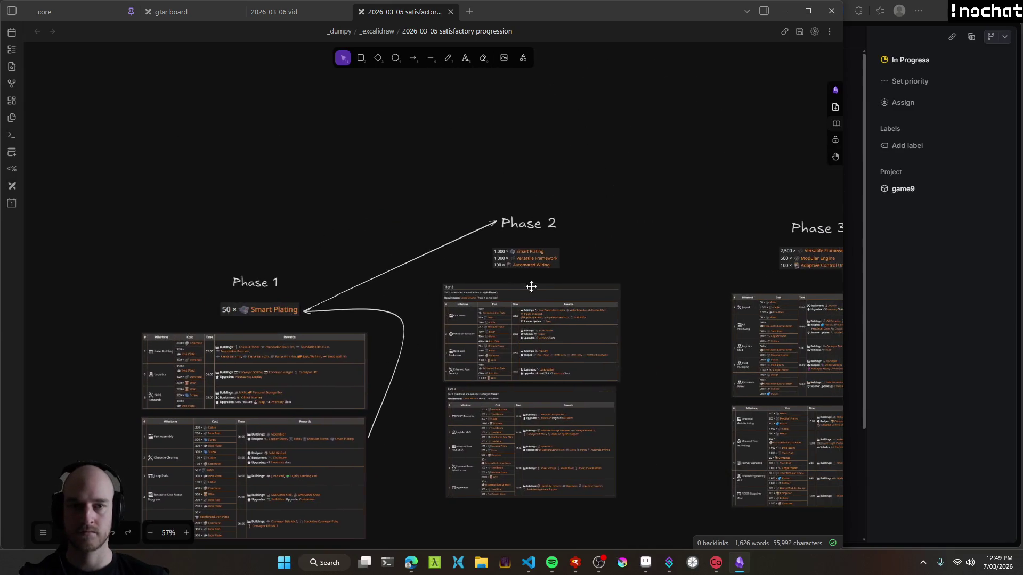
scroll(523, 278, up, 5)
scroll(527, 272, up, 10)
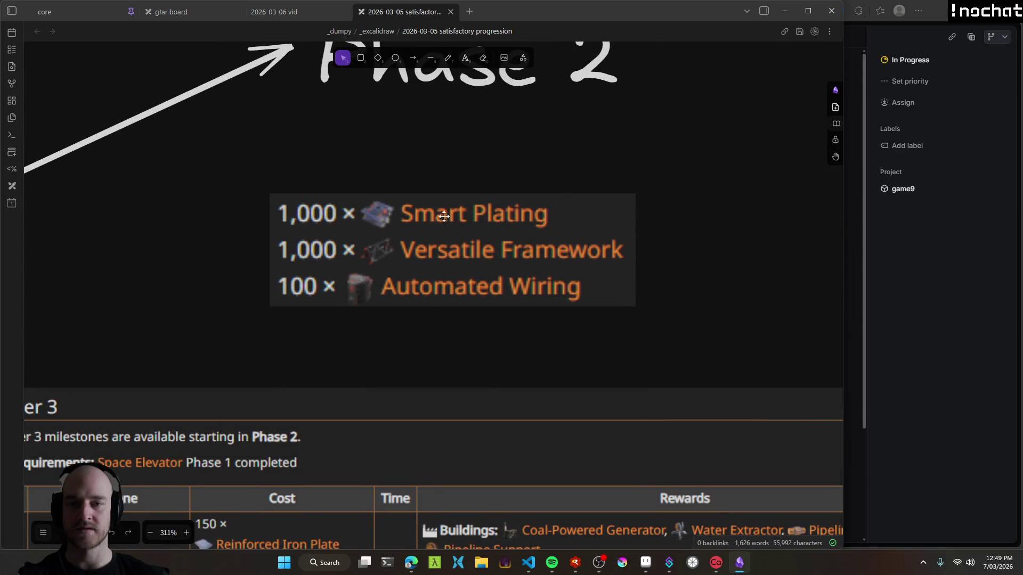
scroll(564, 334, down, 10)
scroll(564, 334, up, 2)
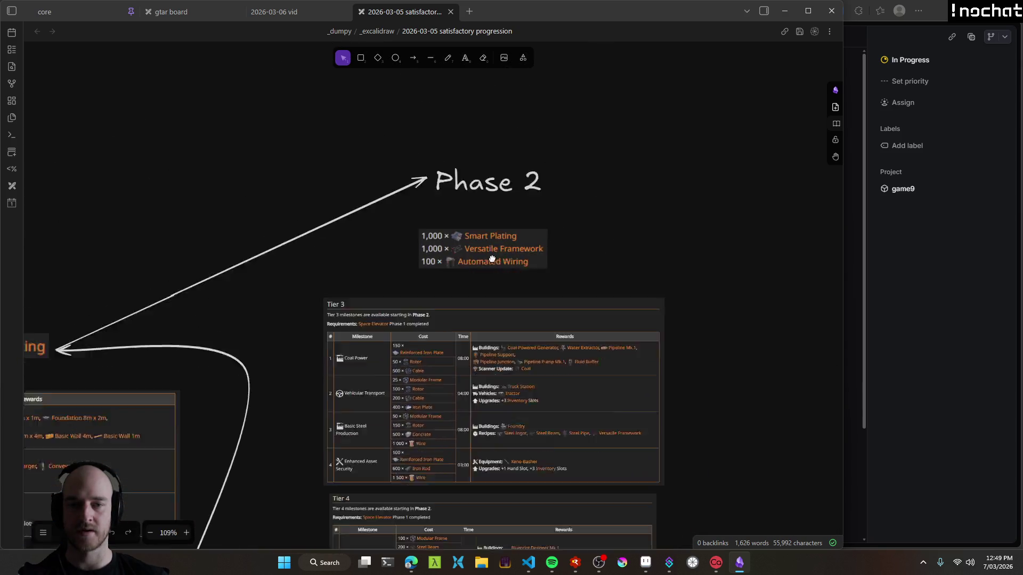
scroll(689, 291, down, 2)
mouse_move(689, 286)
mouse_down()
mouse_move(583, 316)
mouse_move(515, 258)
mouse_move(566, 276)
mouse_move(354, 238)
mouse_up()
scroll(583, 317, down, 2)
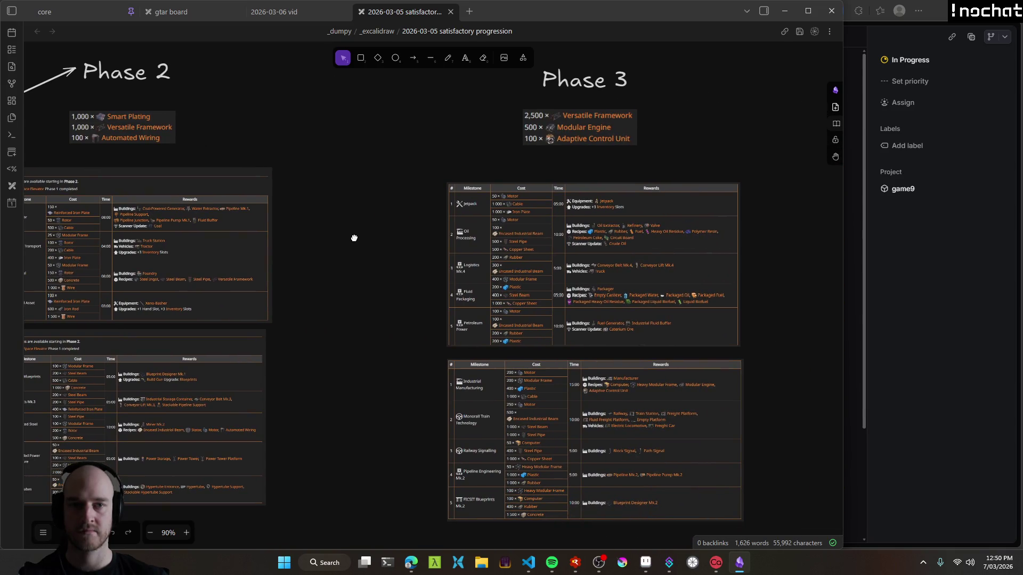
mouse_move(354, 238)
mouse_down()
mouse_move(512, 288)
mouse_move(656, 295)
mouse_up()
scroll(692, 309, down, 1)
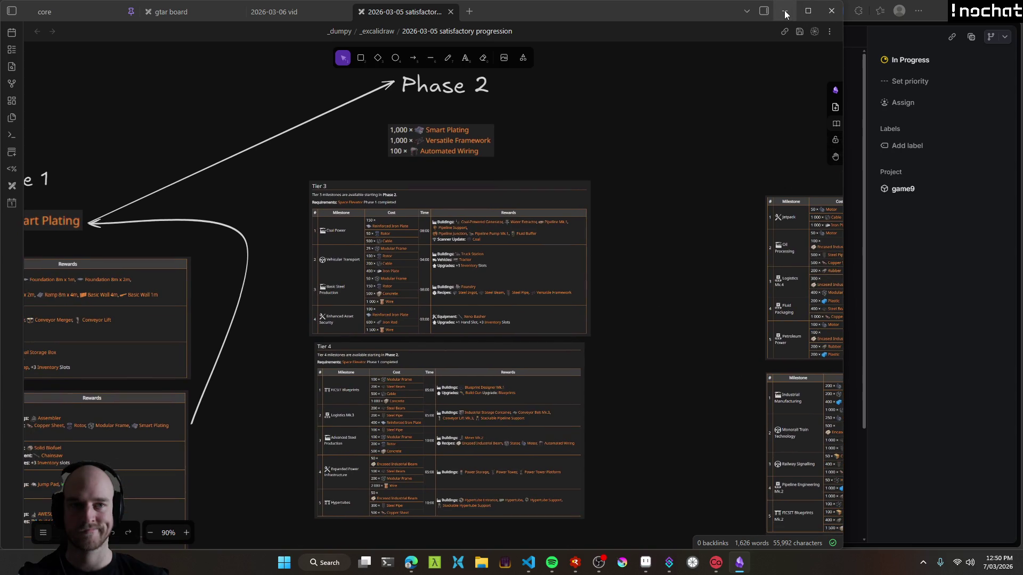
click(808, 11)
Add a bullet 'Craftable in the Assembler' below Transistor's 'Crafted from 1x Silicon and 3x Wire' line.
click(872, 146)
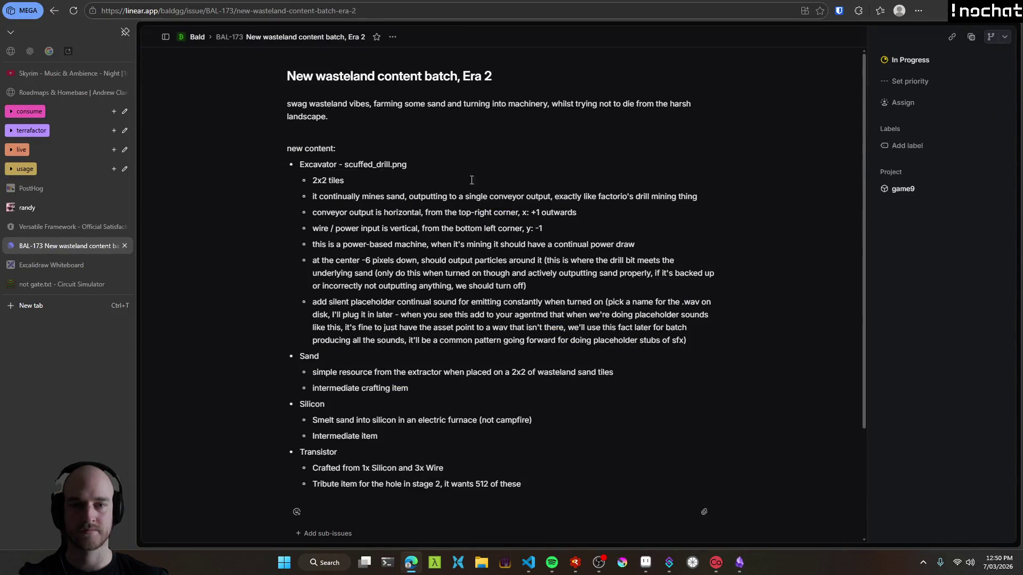
scroll(339, 367, down, 3)
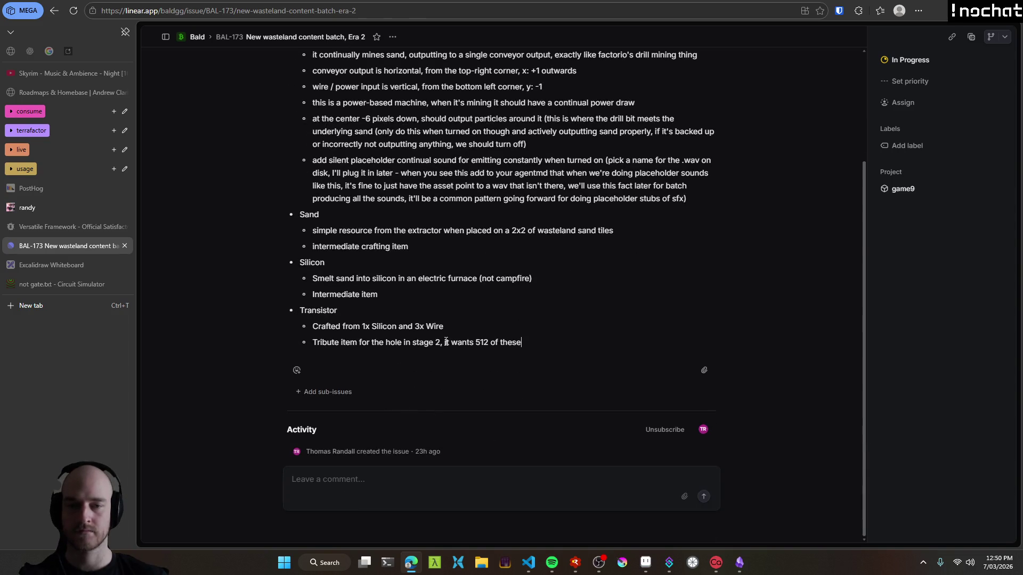
mouse_move(535, 340)
mouse_down()
mouse_move(167, 317)
mouse_move(233, 321)
mouse_up()
key(Right)
shift+click(296, 310)
click(535, 341)
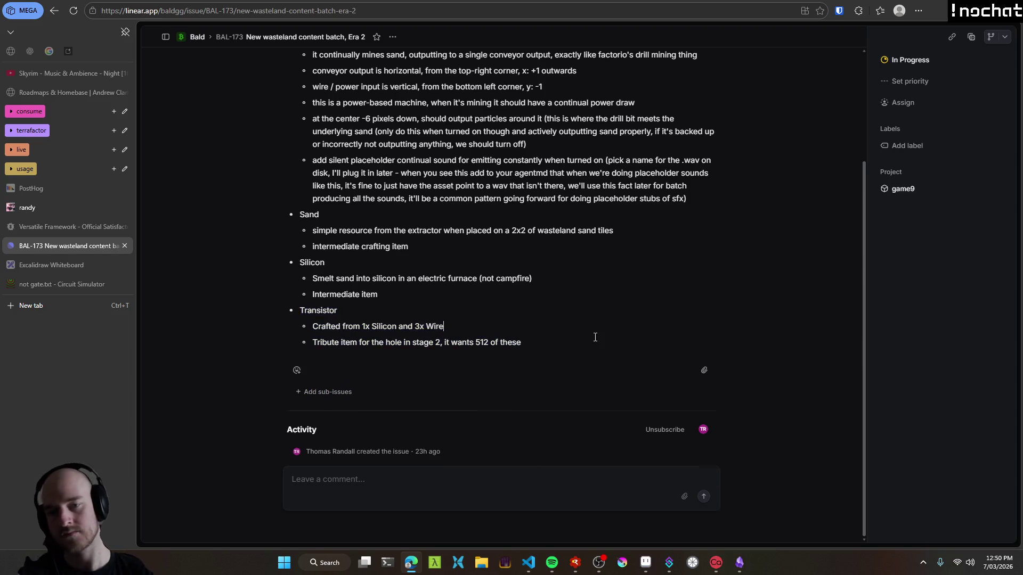
key(Return)
text(Craftable in the Assembler)
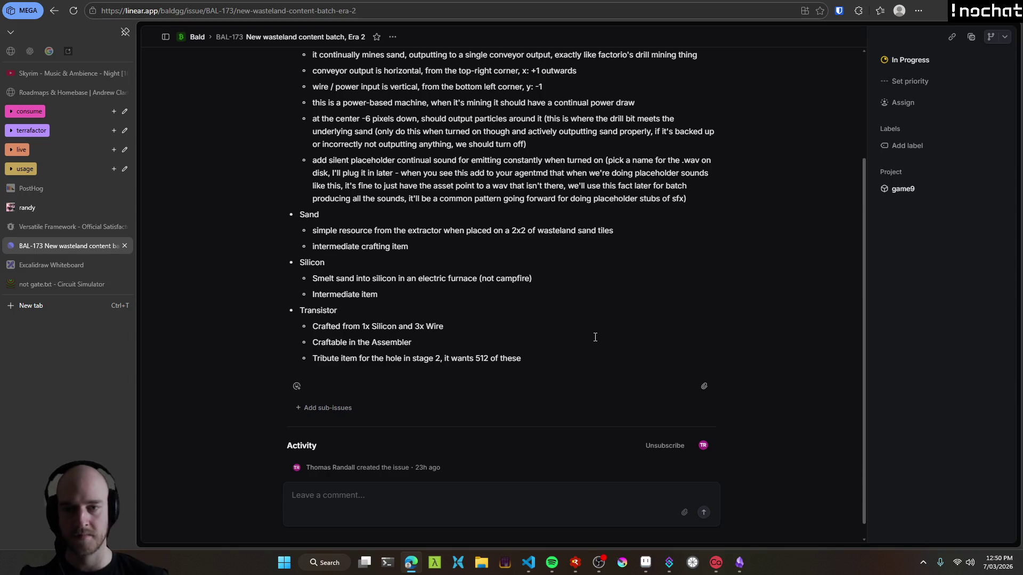
scroll(534, 354, up, 1)
Zoom the Aseprite wasteland sketch out to 100%, then launch Terrafactor under the debugger.
click(646, 563)
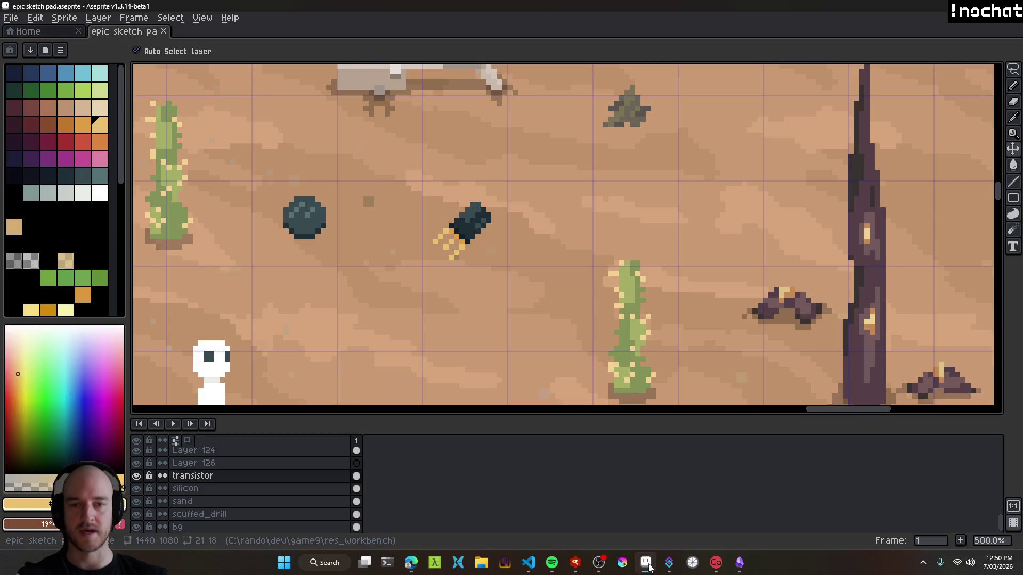
scroll(533, 193, down, 3)
scroll(659, 258, down, 2)
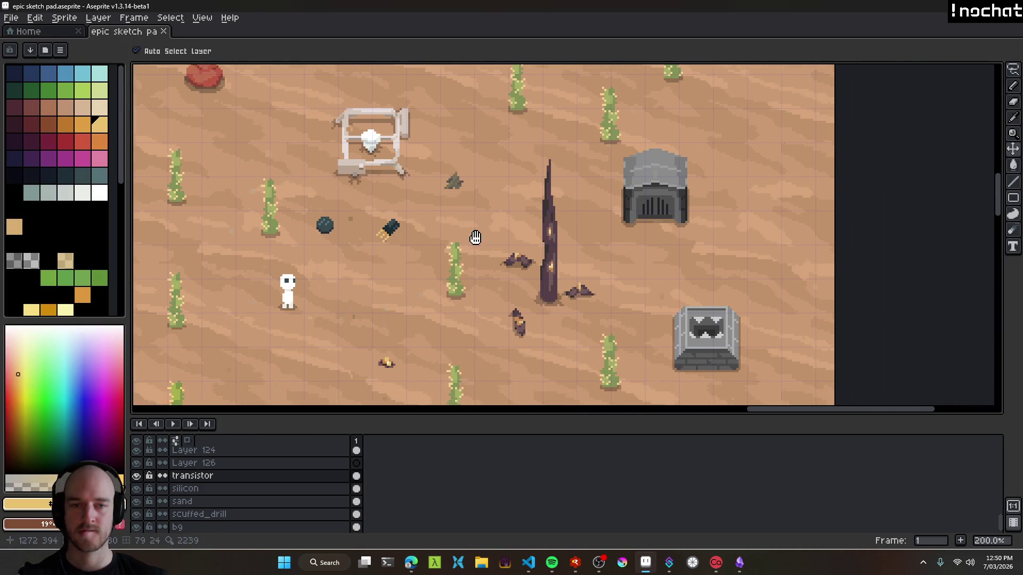
key(alt+Tab)
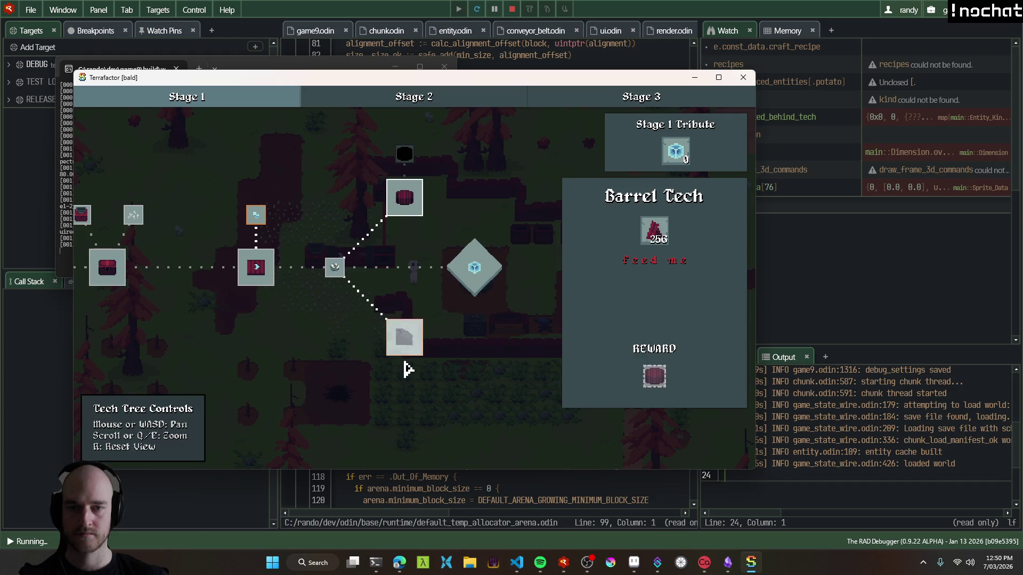
Pan the Stage 2 tech tree to inspect The Wasteland node, then close Terrafactor.
key(t)
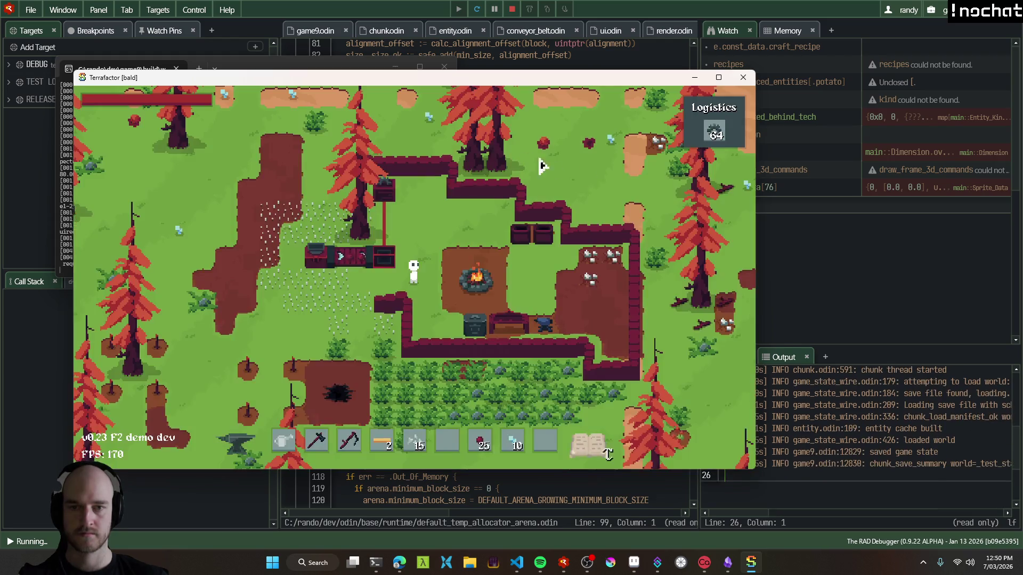
key(t)
click(434, 101)
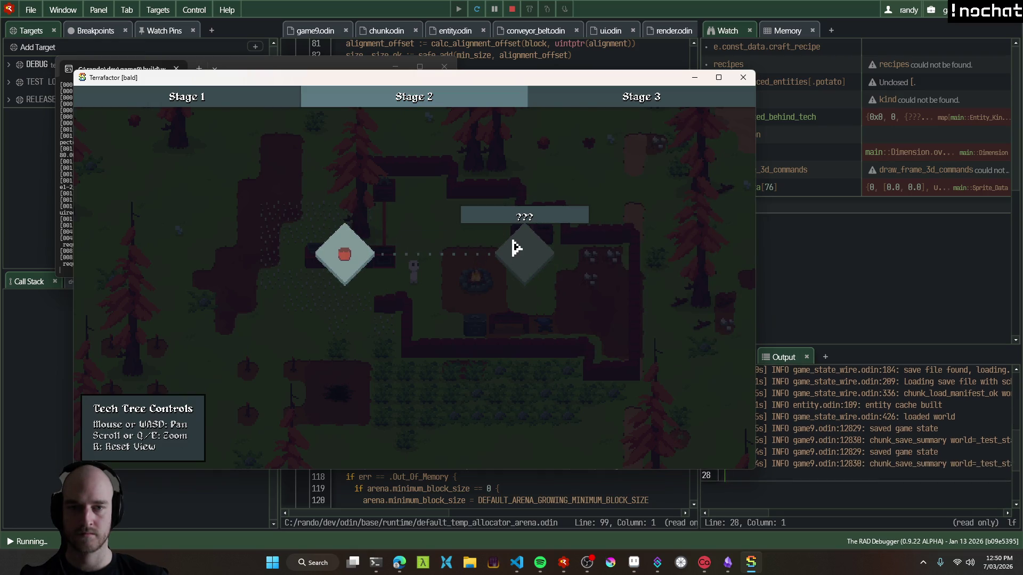
drag(528, 262, 354, 286)
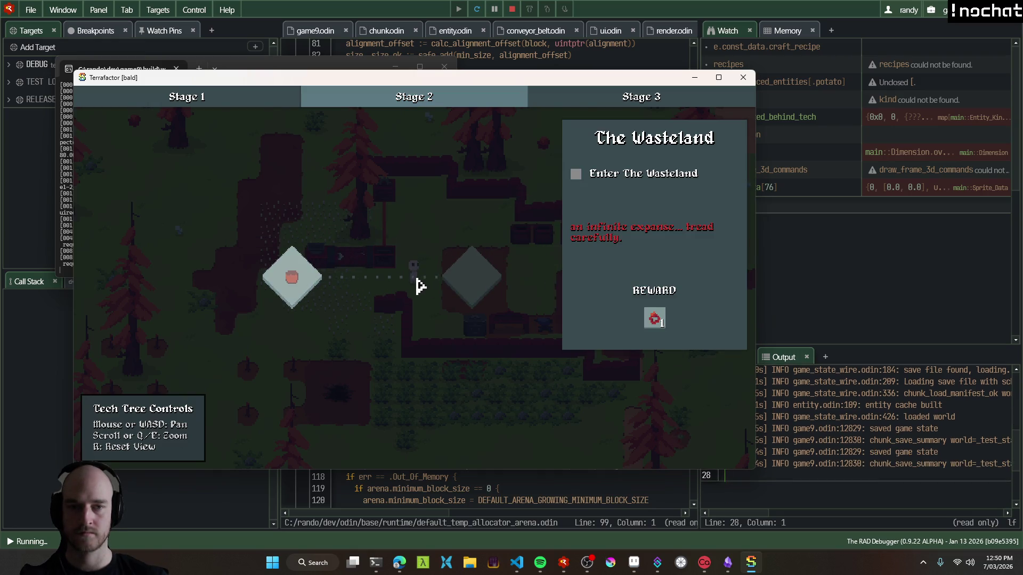
drag(444, 294, 550, 303)
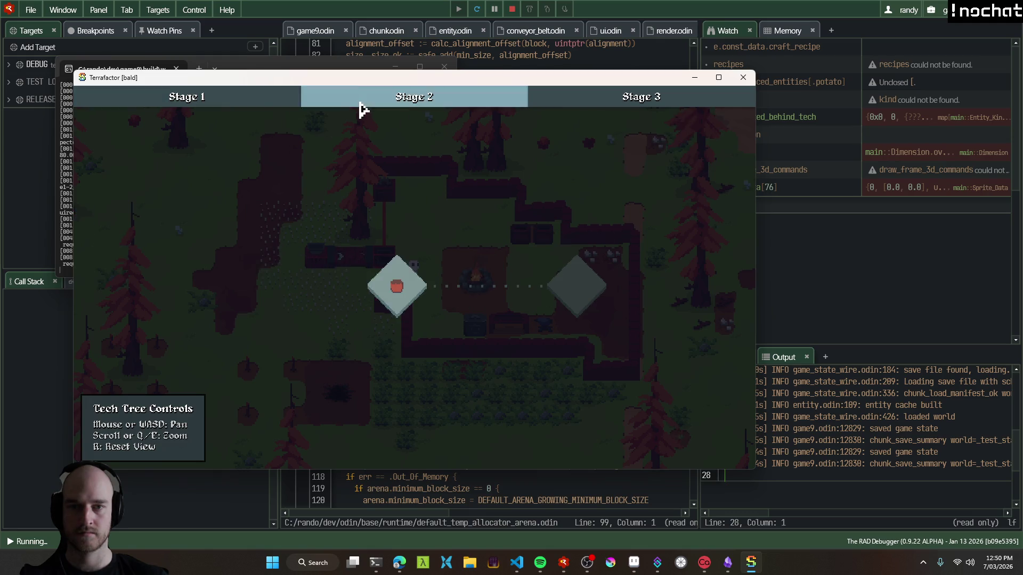
drag(498, 242, 435, 194)
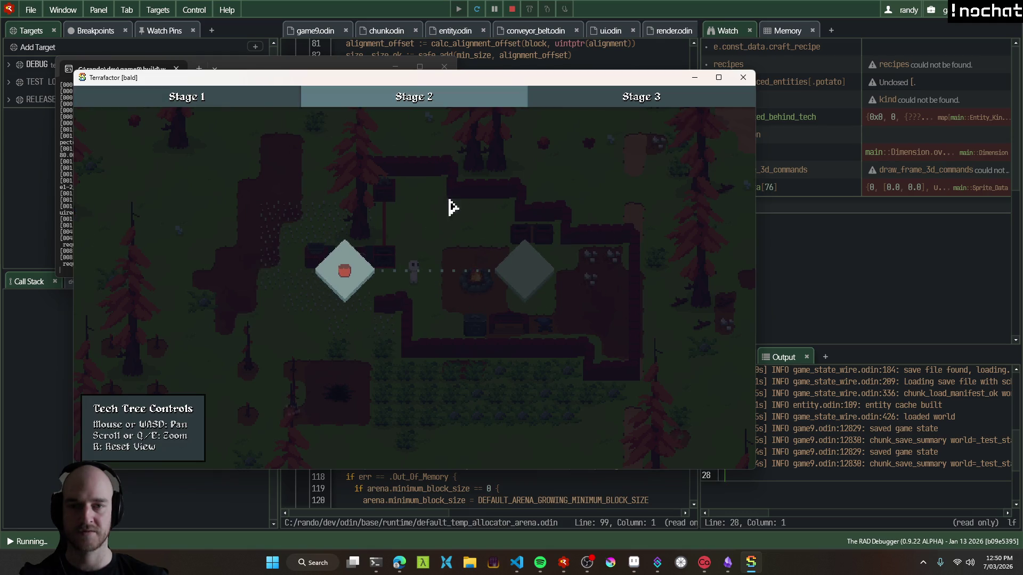
mouse_move(354, 267)
mouse_down()
mouse_move(383, 256)
mouse_move(475, 313)
mouse_move(464, 283)
mouse_move(404, 267)
mouse_move(440, 278)
mouse_up()
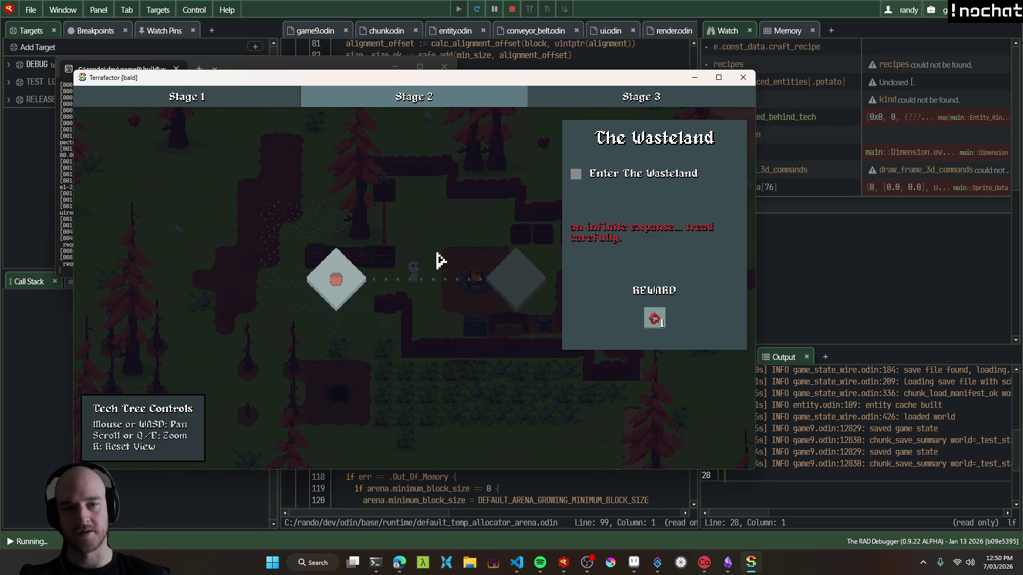
click(742, 77)
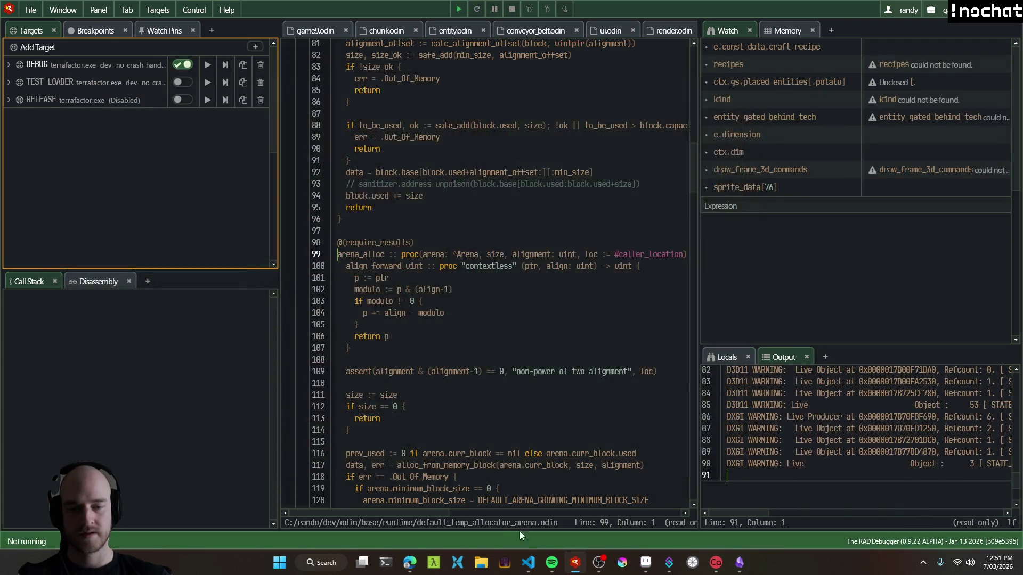
Add a 'Tech tree changes' section with a 'Stage 2 milestones' line below the Transistor list.
click(410, 563)
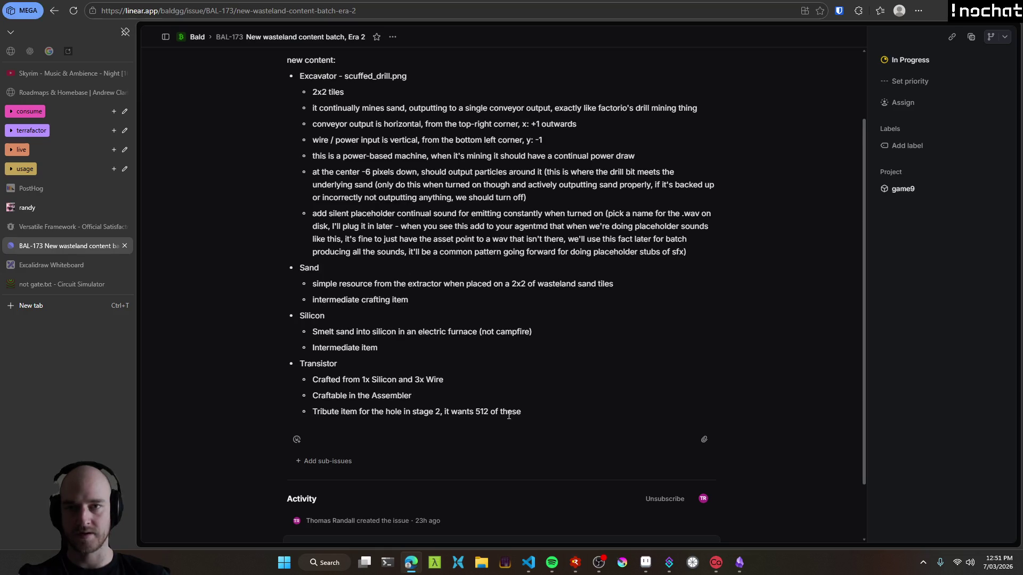
scroll(542, 418, down, 2)
key(Return)
key(Return)
key(Return)
text(Tech tree)
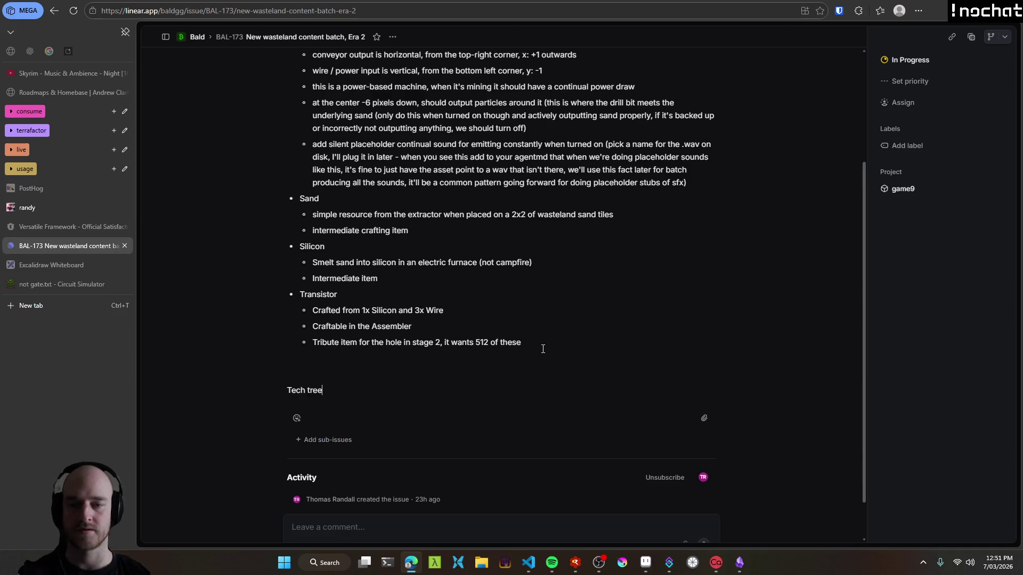
text( changes:)
key(Return)
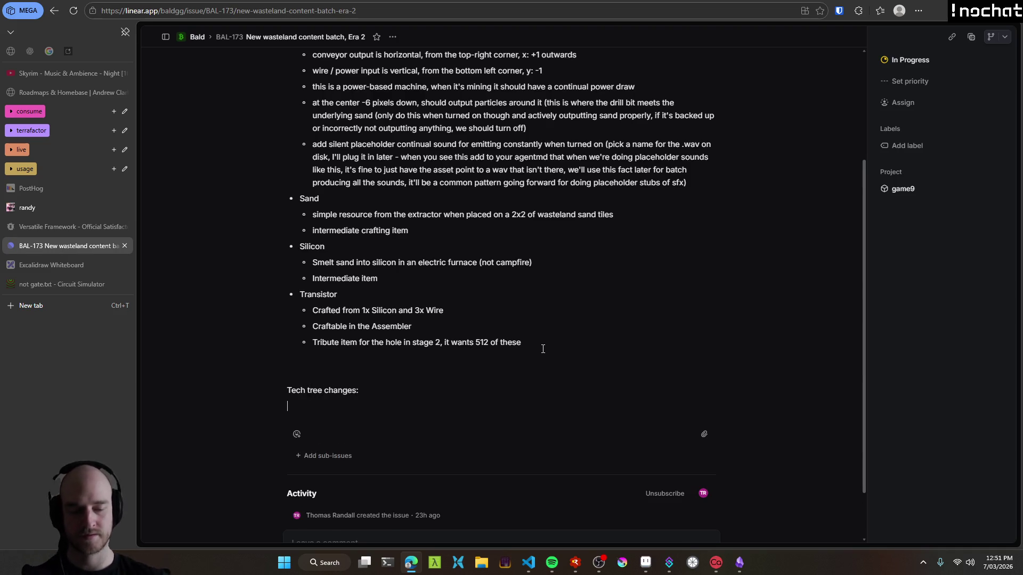
text(St)
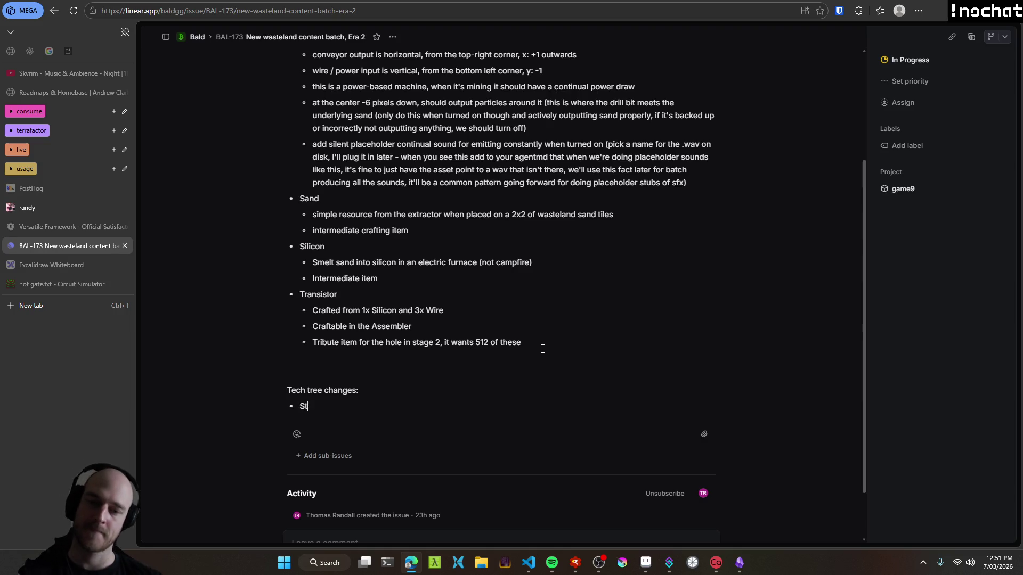
text(age 2 milestones)
key(Return)
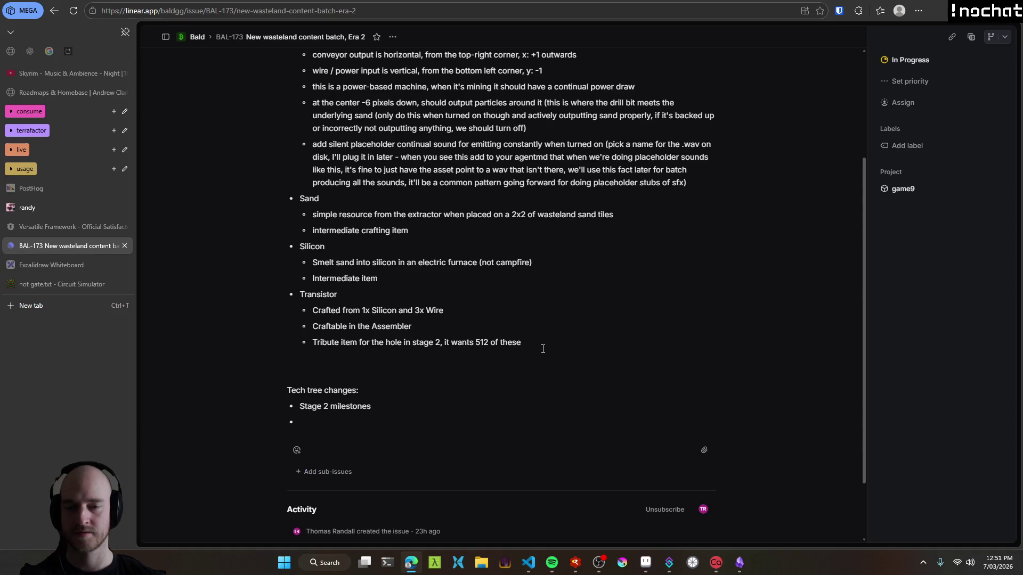
Add an indented 'Advanced Crafting' sub-bullet under Stage 2 milestones, replacing 'Assembler'.
key(Up)
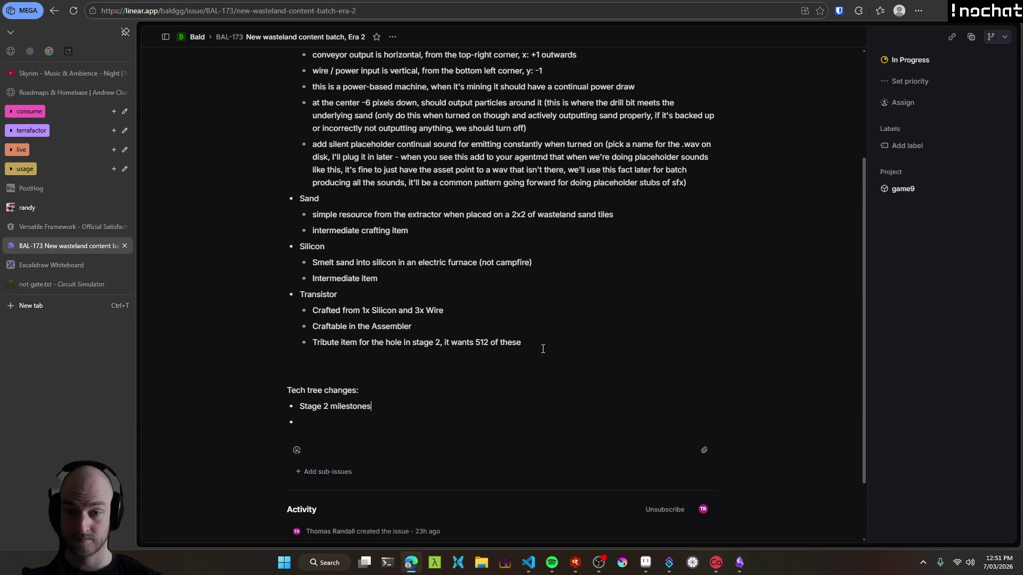
key(Return)
key(Tab)
text(Assembler)
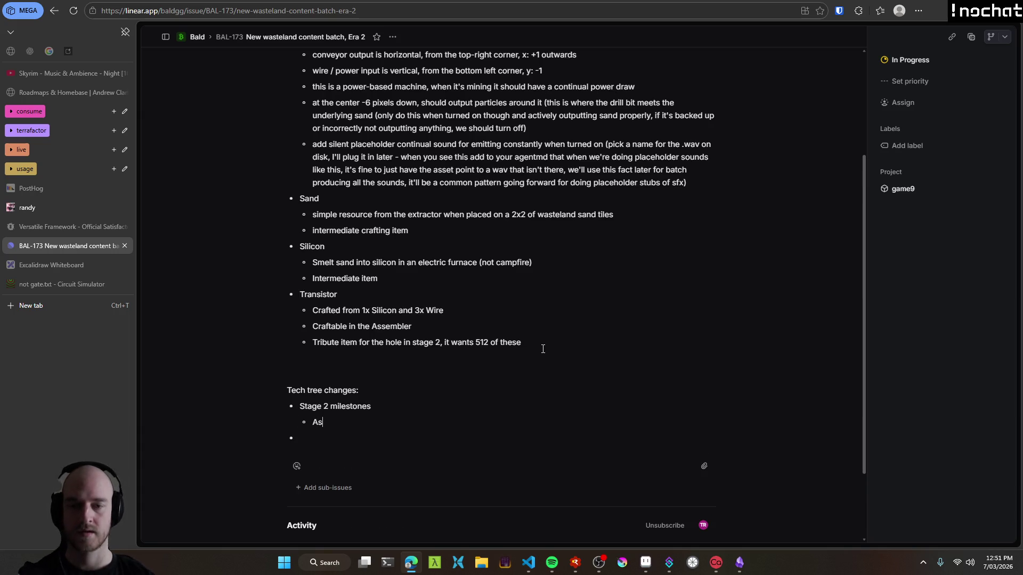
key(End)
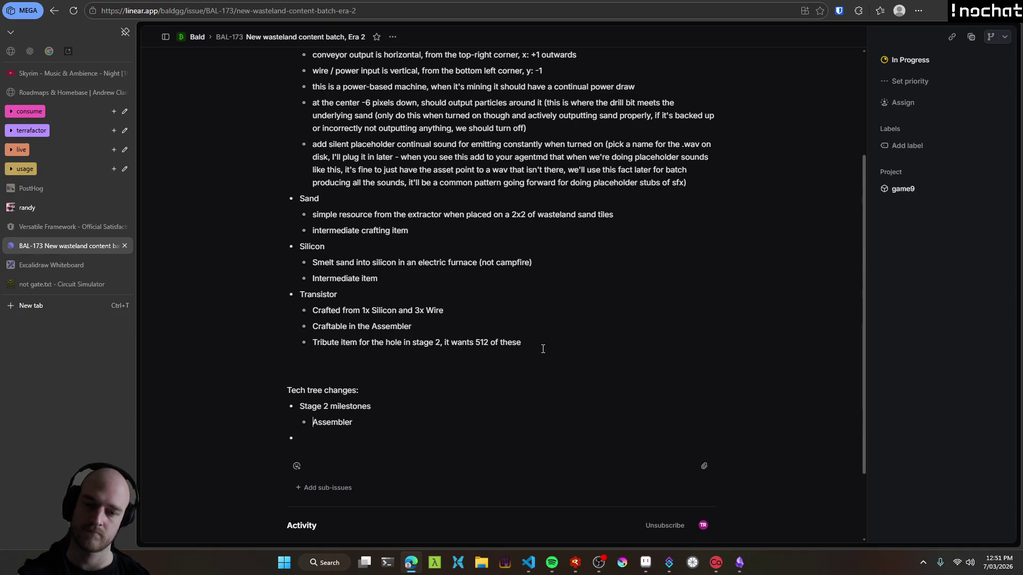
key(shift+End)
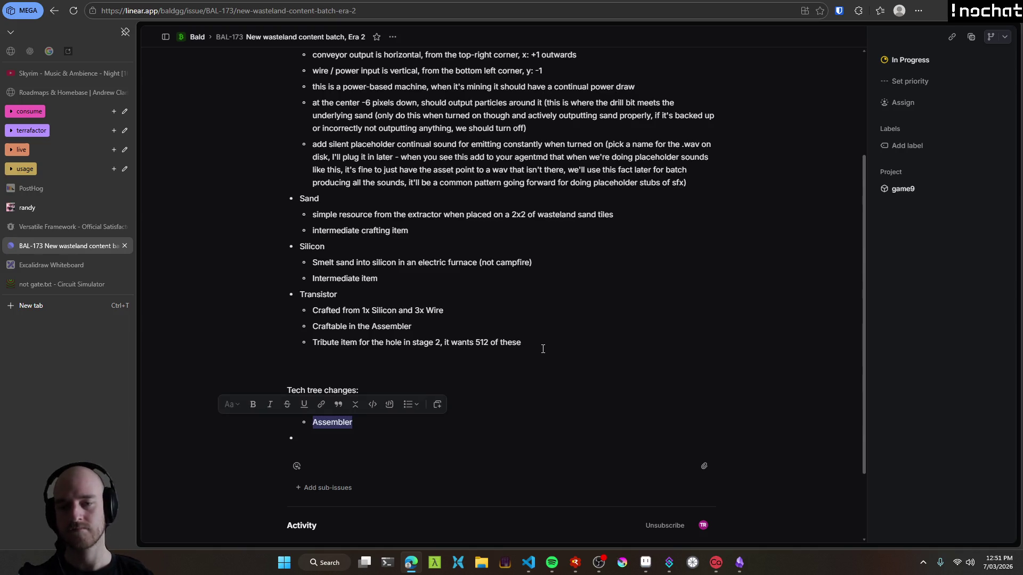
key(BackSpace)
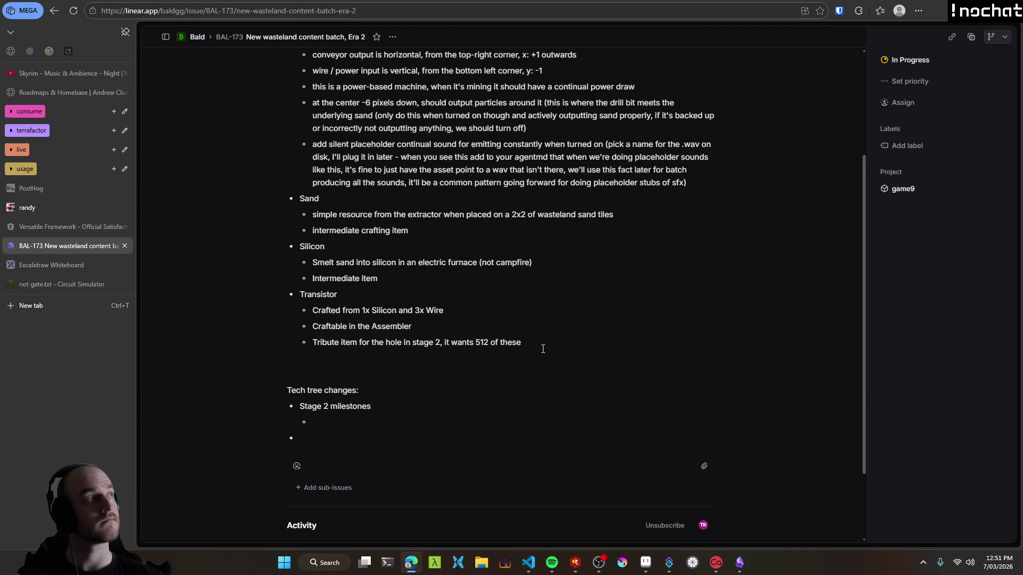
text(Advanced Crafting)
key(Return)
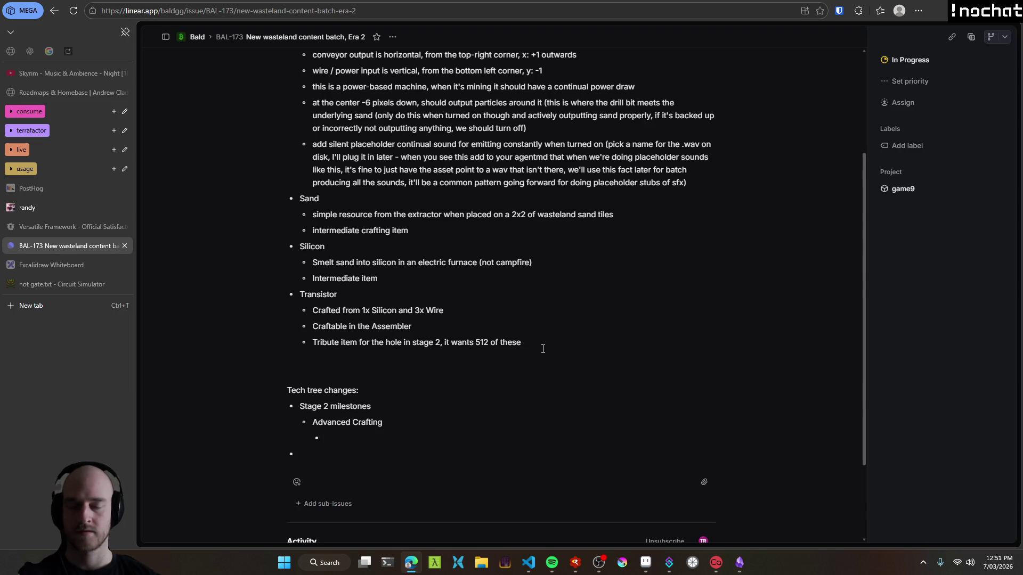
Note 'unlocks assembler, transistor' under Advanced Crafting and remove the trailing comma.
text(unlocks as)
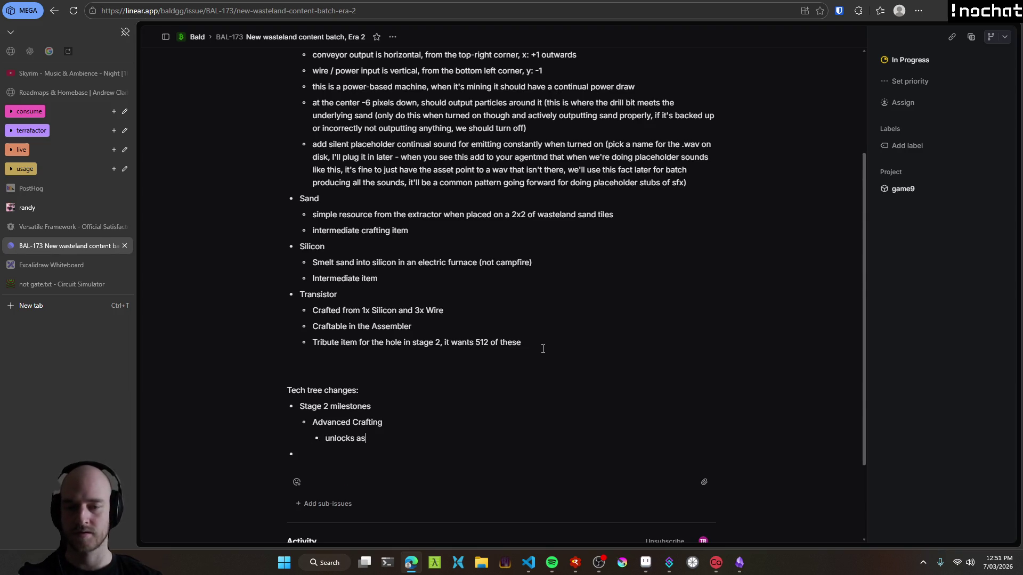
text(sembler, transistor,)
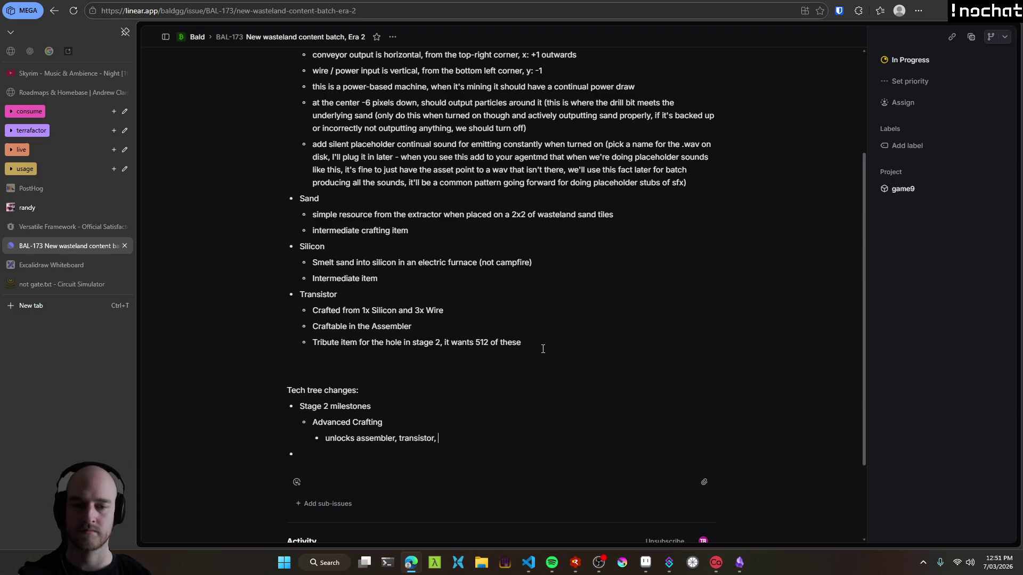
key(alt+Tab)
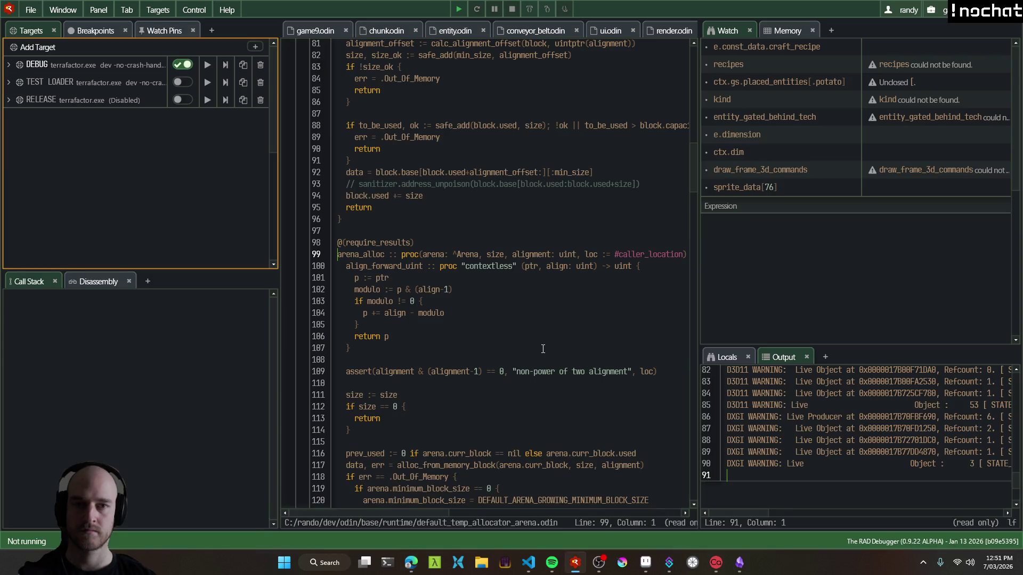
key(alt+Tab)
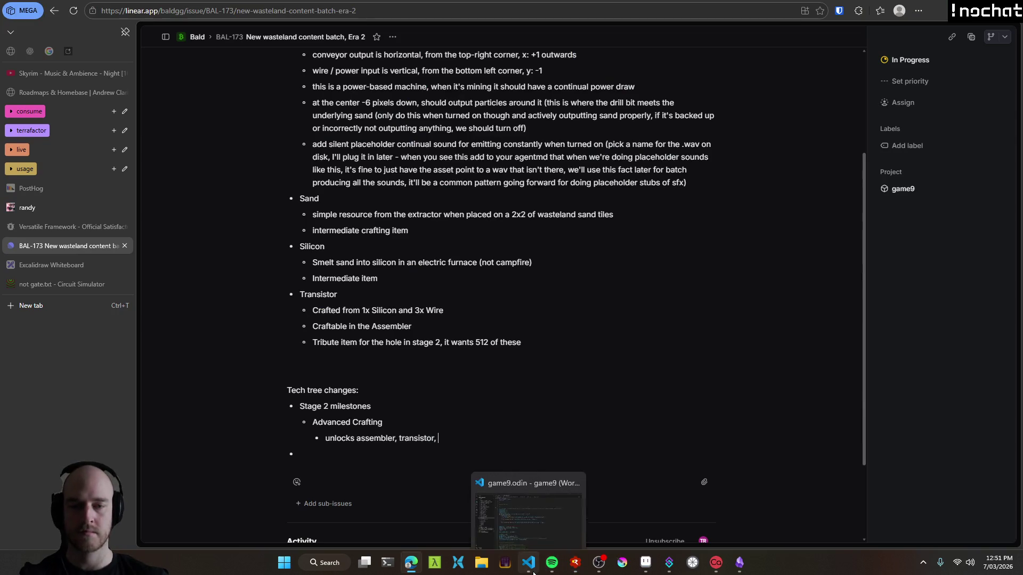
double_click(442, 441)
key(BackSpace)
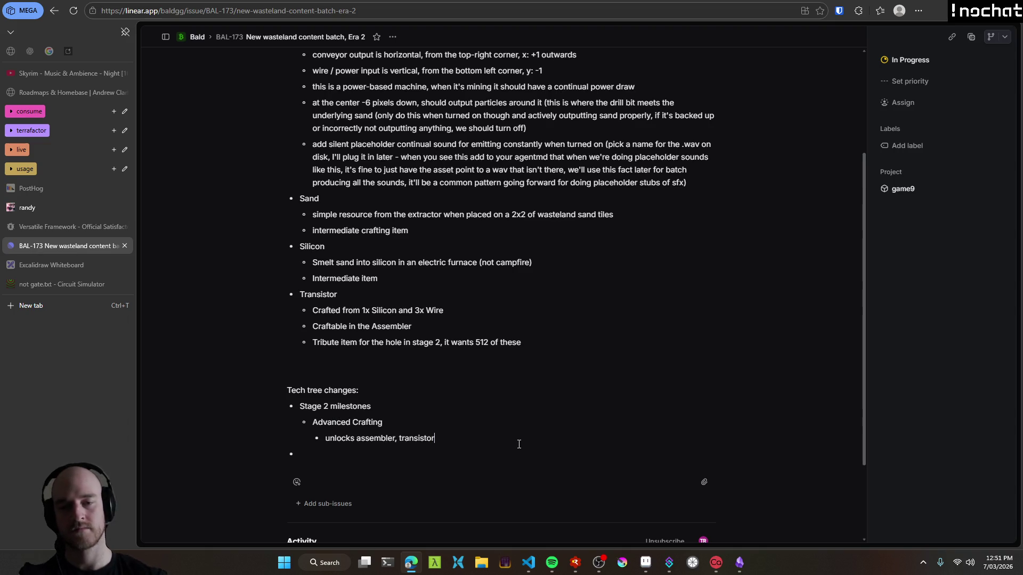
scroll(433, 414, down, 2)
Add a 'Stage 2 tribute items' bullet listing 1024x plains lattice and 512x transistors.
drag(362, 347, 275, 296)
click(404, 312)
click(336, 349)
text(S)
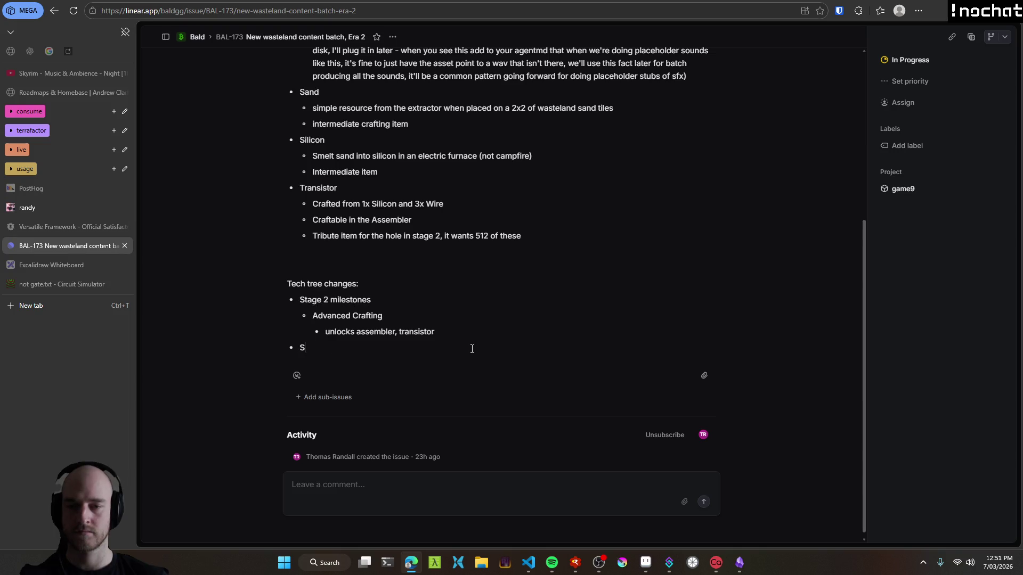
text(tage 2 t)
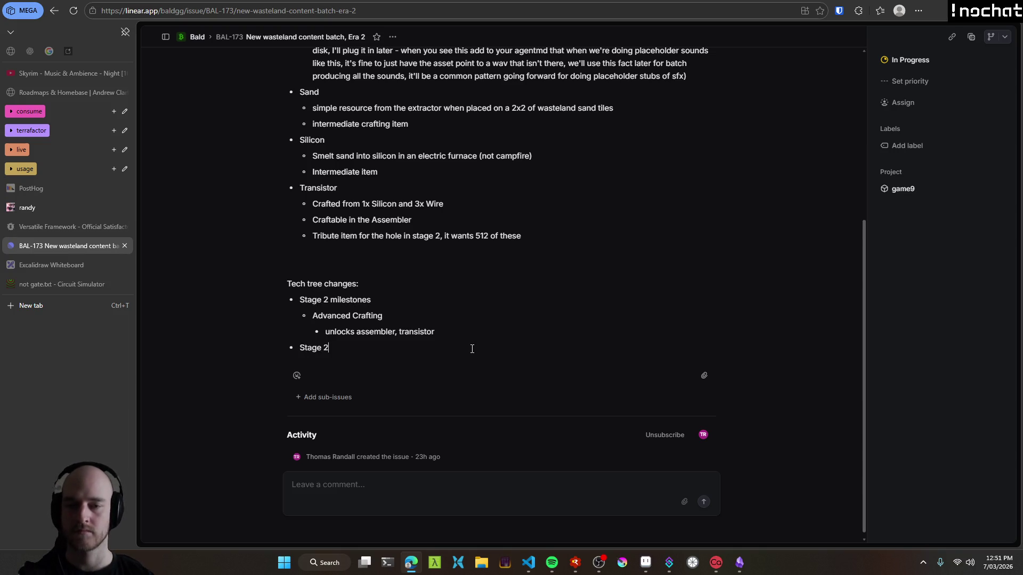
text(ribute items)
key(Return)
key(Tab)
text(024x)
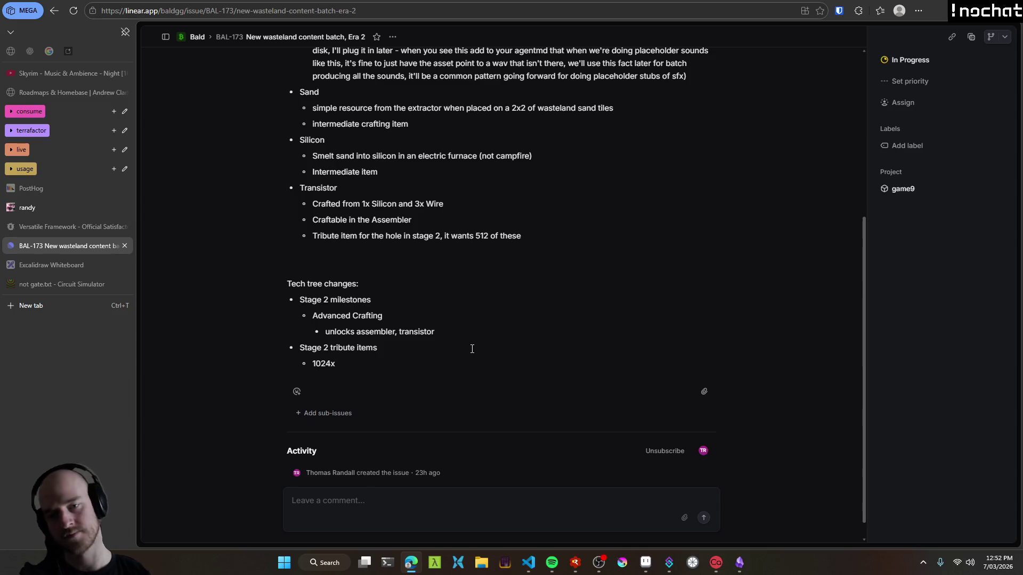
text( plains )
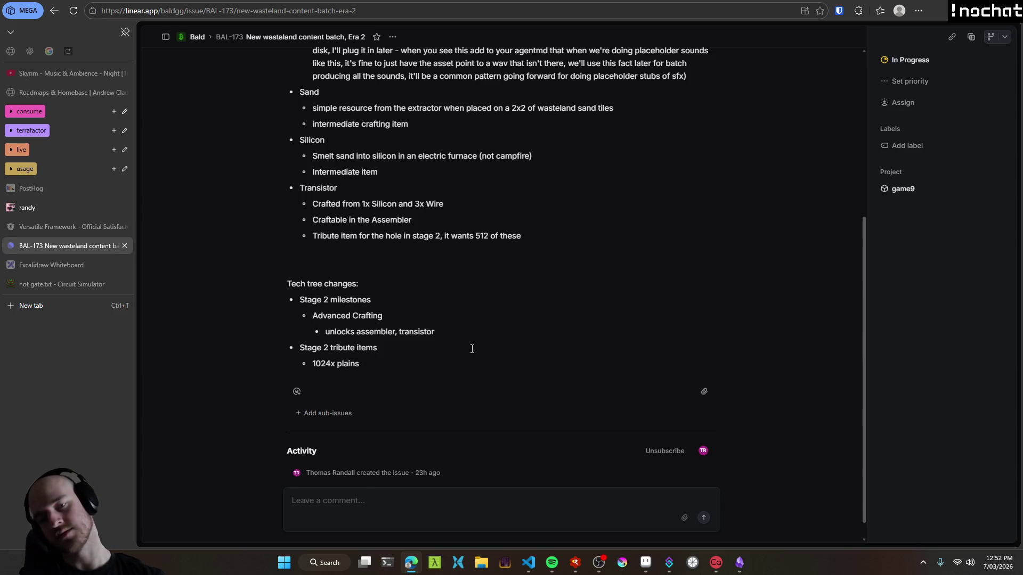
text(lattice)
key(Return)
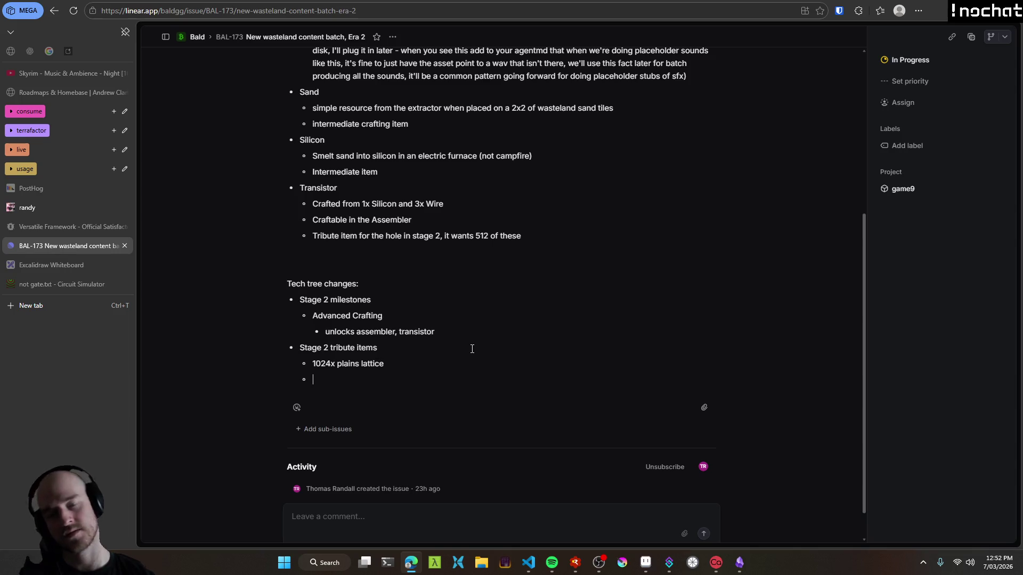
text(512x transistors)
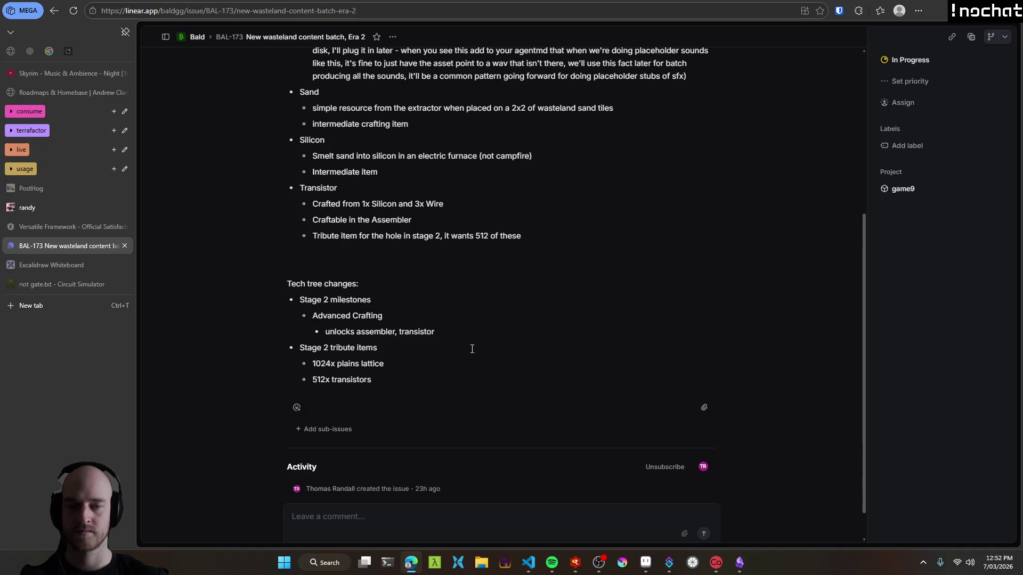
drag(378, 388, 286, 377)
click(388, 376)
Delete the old tribute note under Transistor.
scroll(388, 379, up, 2)
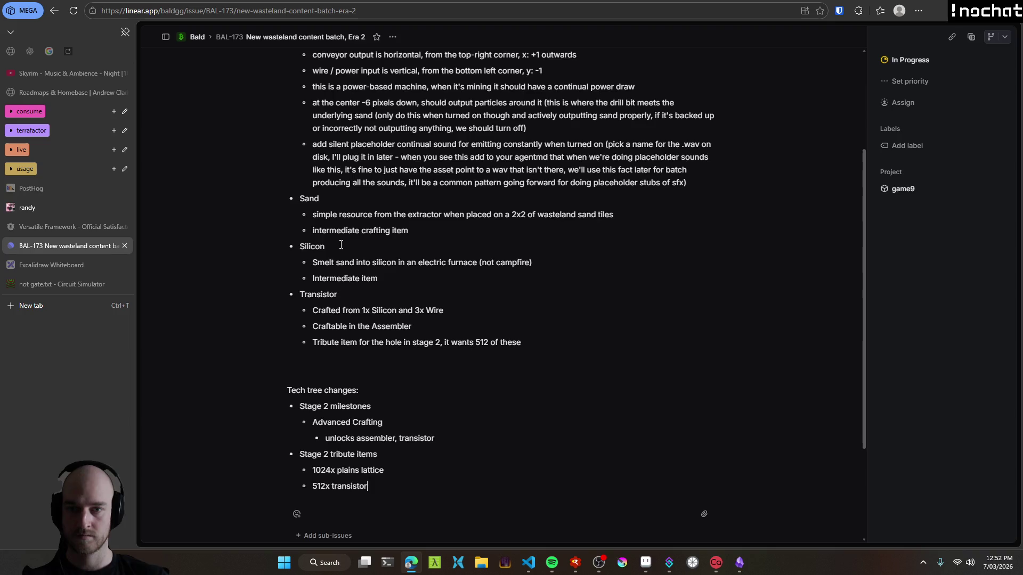
scroll(341, 245, up, 1)
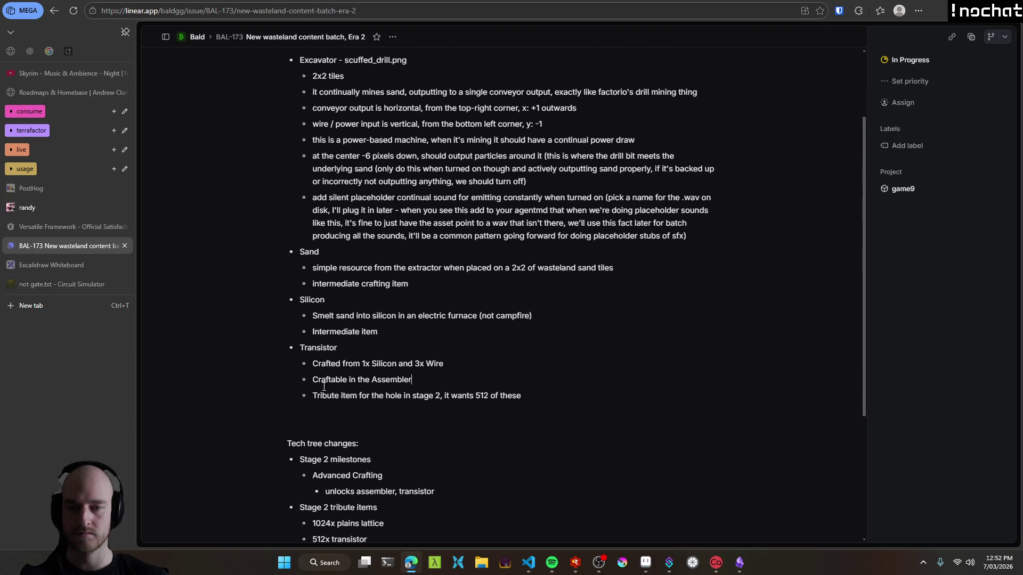
drag(313, 396, 628, 404)
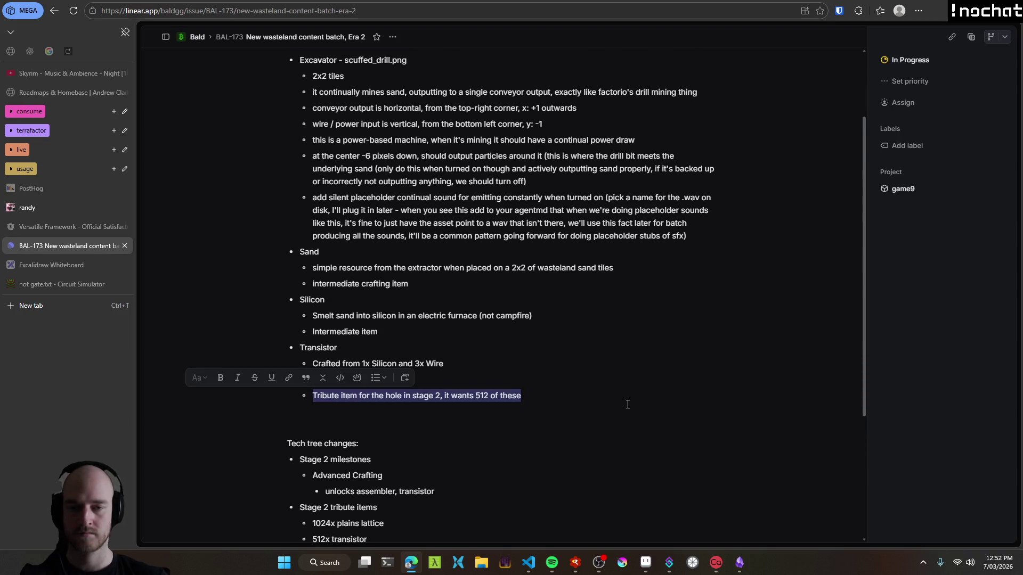
key(BackSpace)
key(BackSpace)
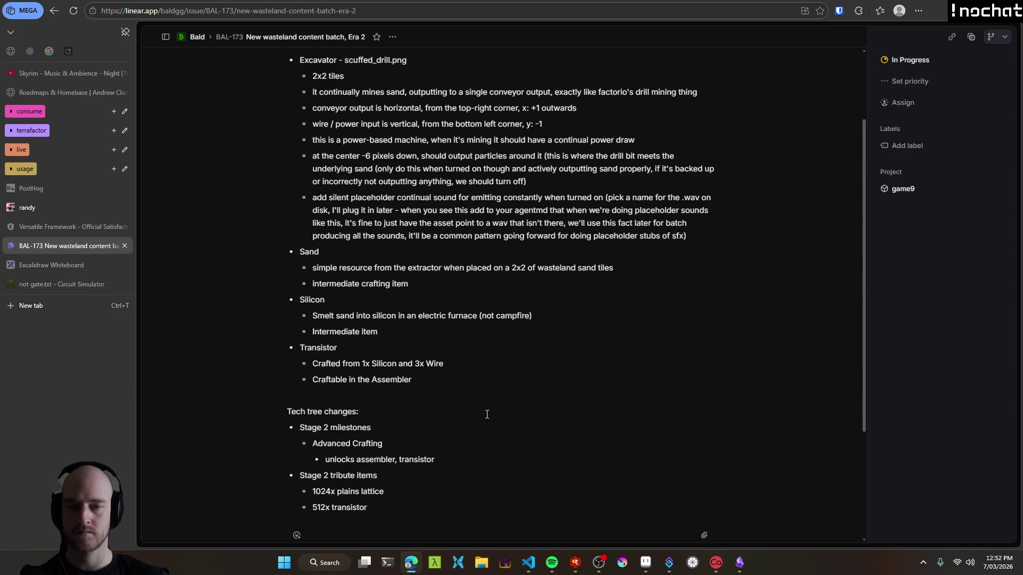
Add 'Electric Gate Thing' and 'Substation thing' lines to the Stage 2 milestones.
scroll(321, 286, down, 1)
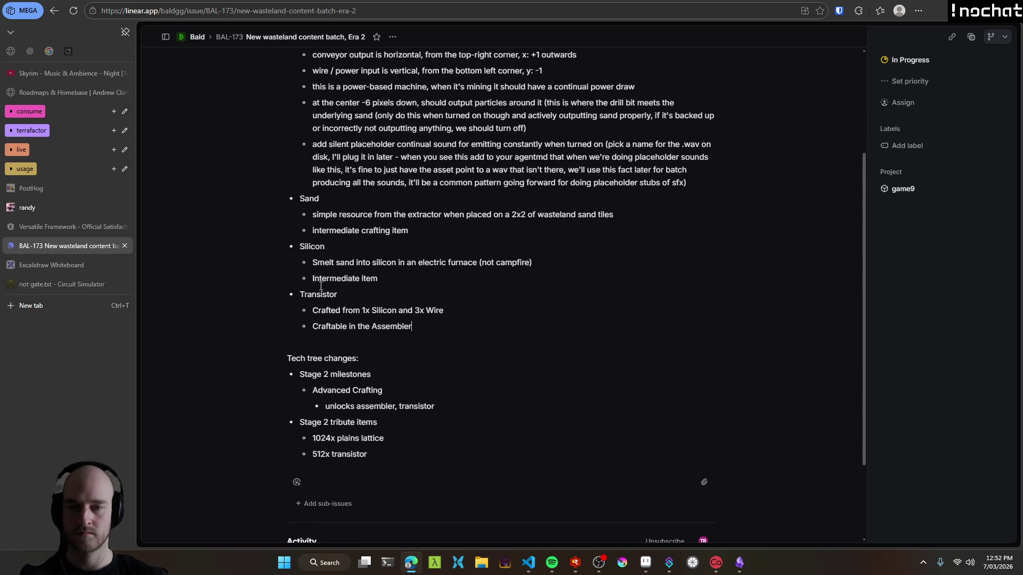
key(Return)
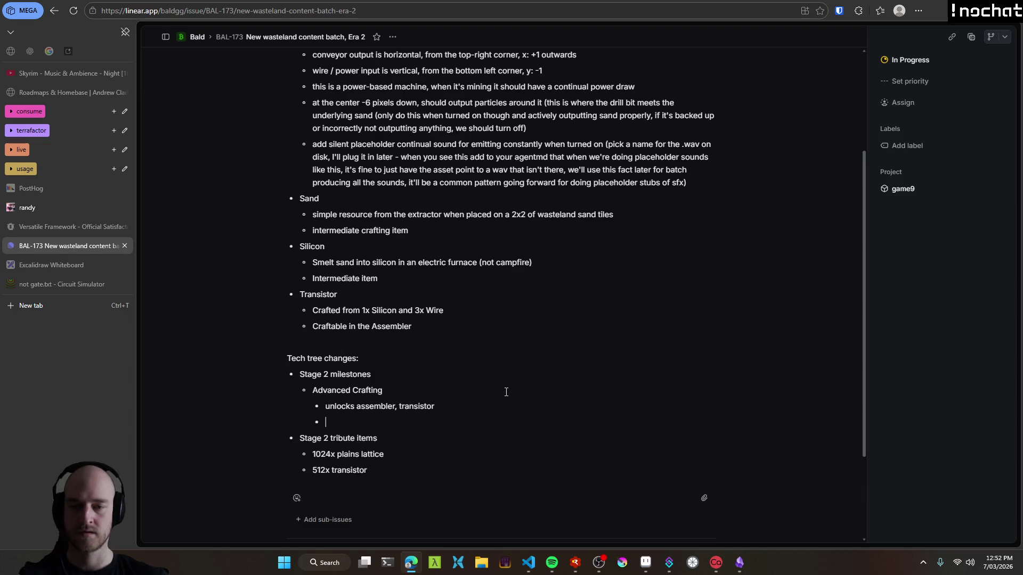
scroll(460, 268, down, 3)
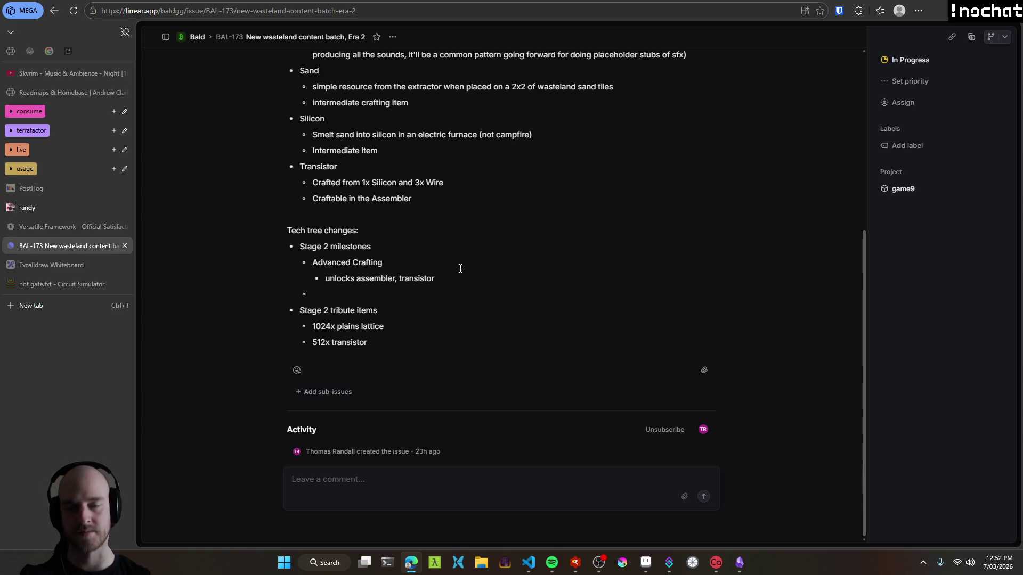
text(Electric Gate Thing)
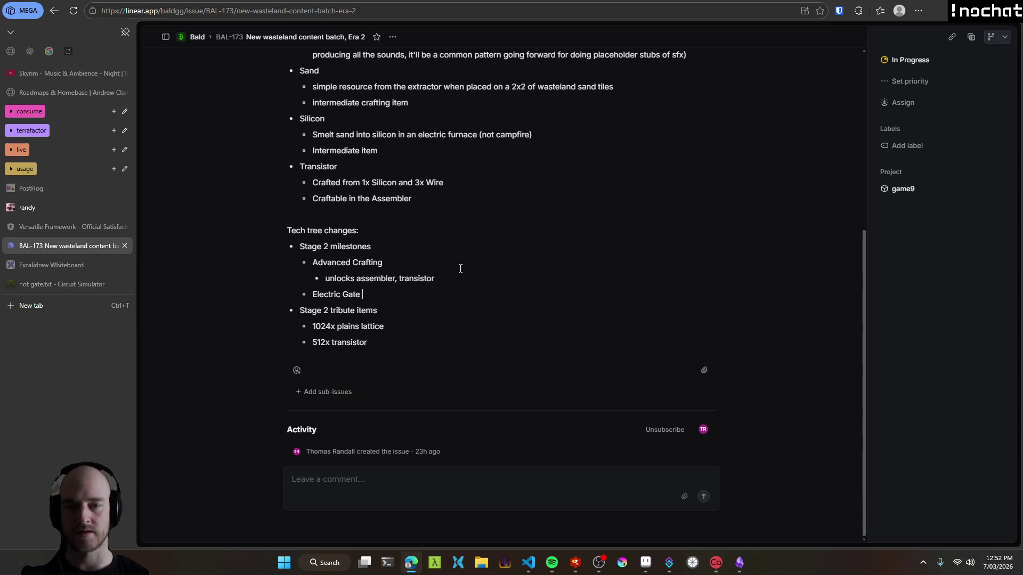
key(Return)
key(Tab)
text(Substation thing)
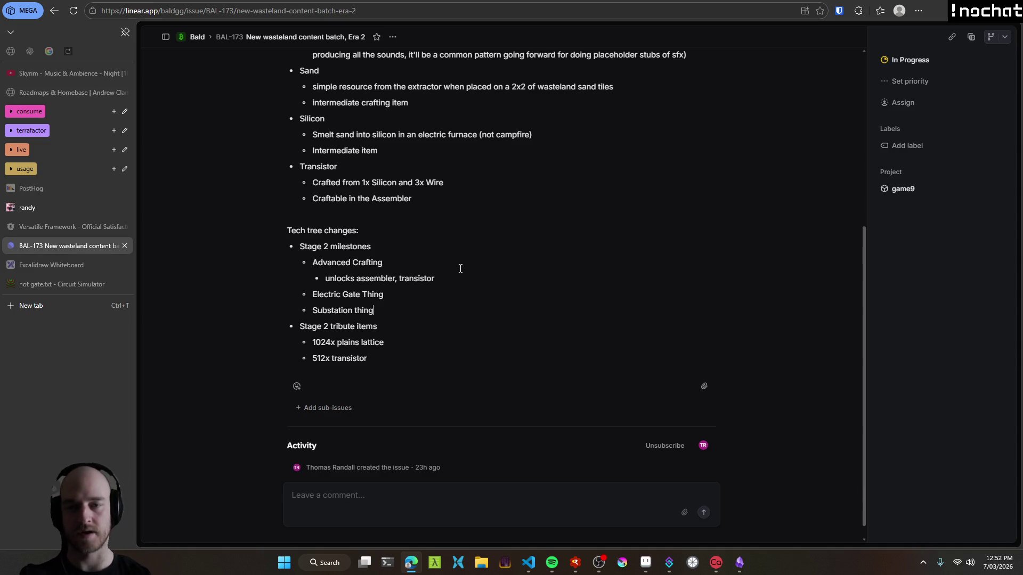
mouse_move(388, 306)
mouse_down()
mouse_move(314, 294)
mouse_move(375, 311)
mouse_up()
click(645, 563)
scroll(459, 312, right, 5)
scroll(399, 166, left, 5)
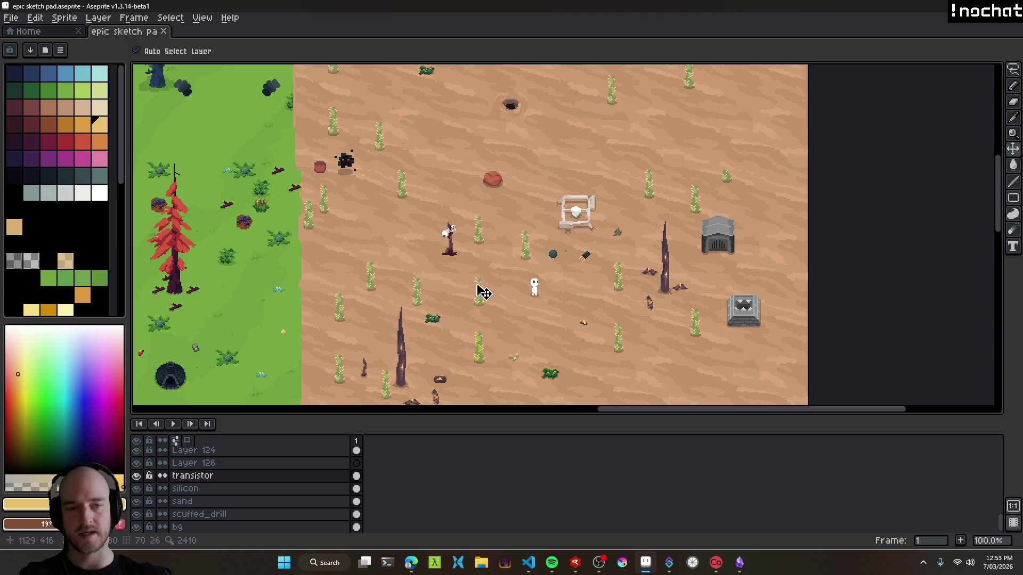
drag(483, 292, 526, 163)
scroll(724, 245, down, 3)
key(i)
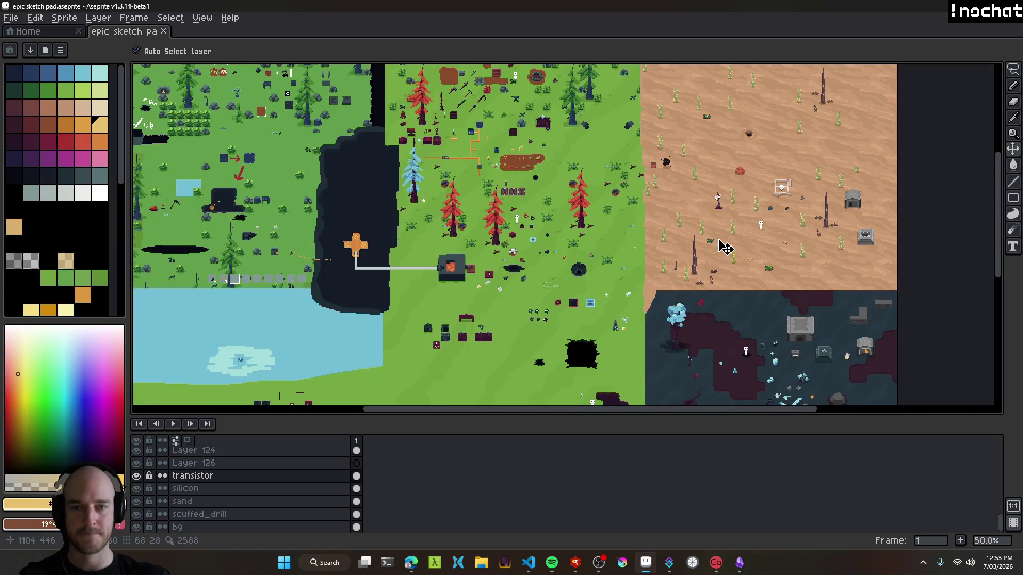
scroll(574, 244, up, 4)
key(alt+Tab)
click(355, 218)
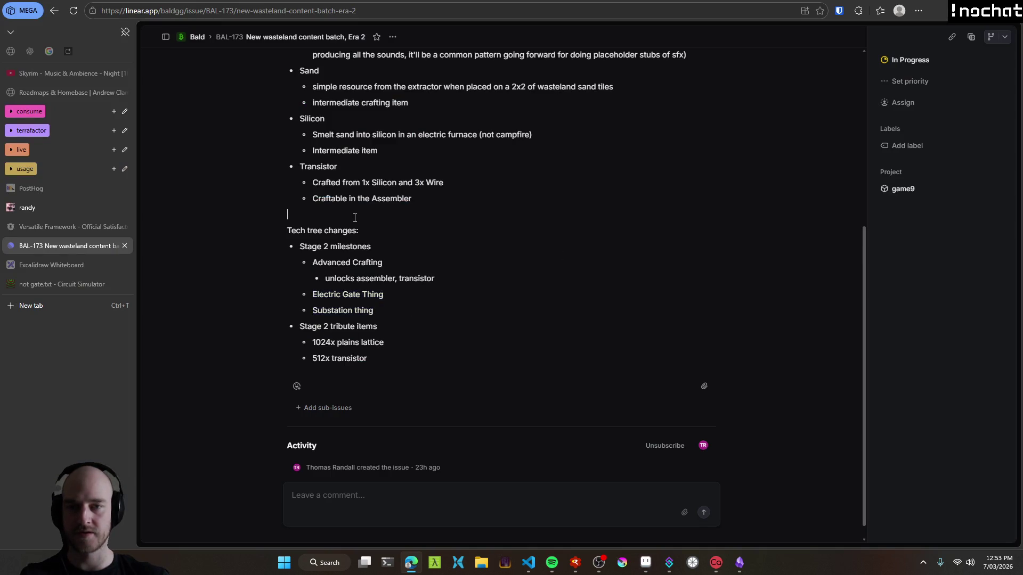
Start a Todo list above Tech tree changes and reload the BAL-173 issue.
key(Return)
key(Return)
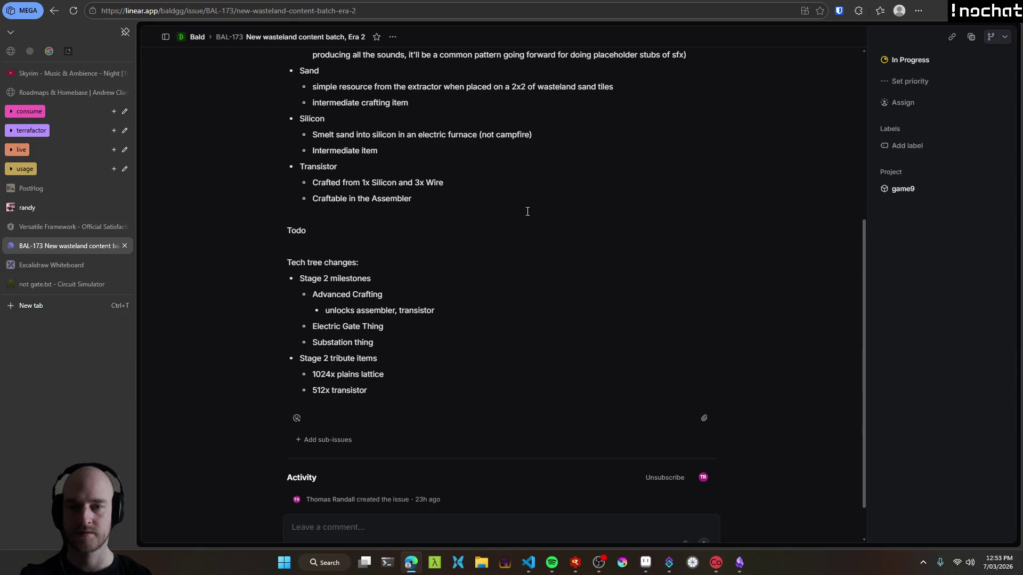
key(Return)
text(-)
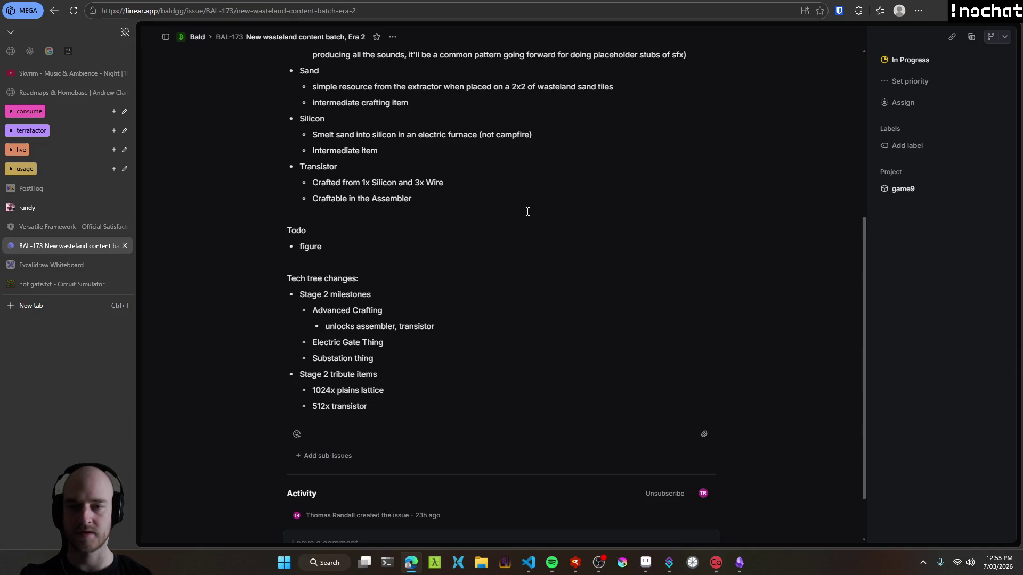
key(alt+Left)
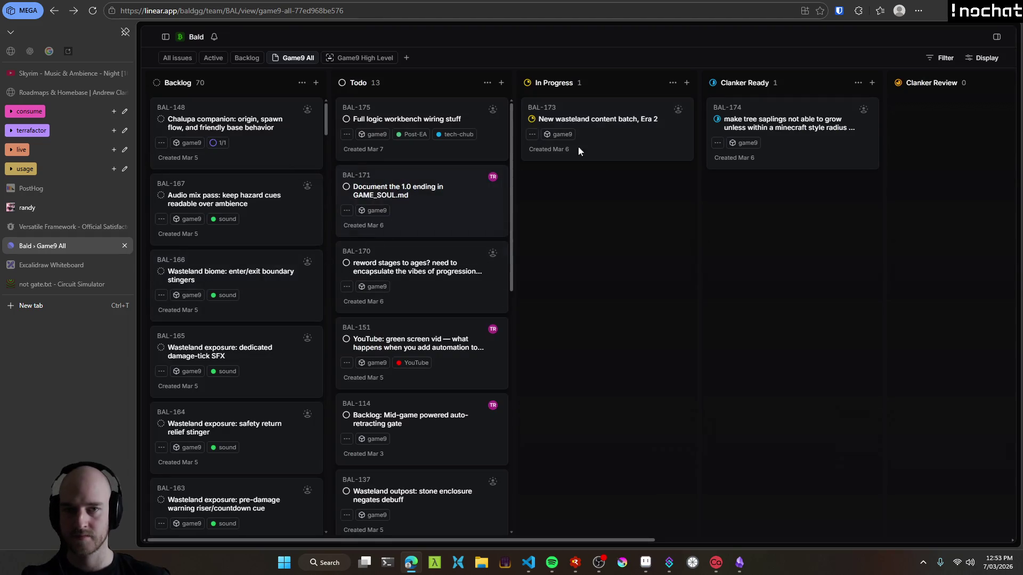
click(604, 121)
scroll(347, 331, down, 5)
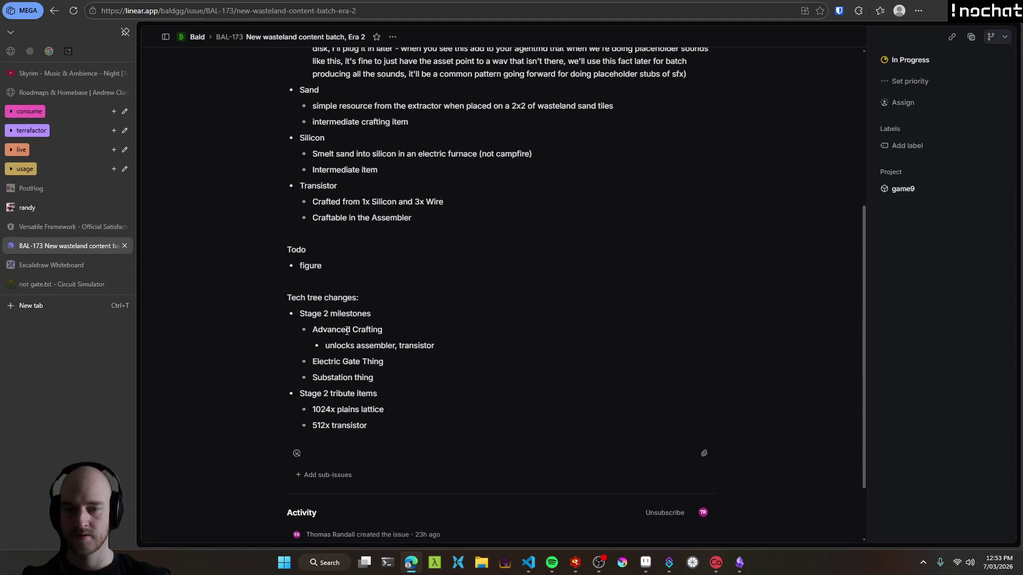
Make 'figure out the next tool tier (electrum?)' under Todo a checklist item.
double_click(339, 264)
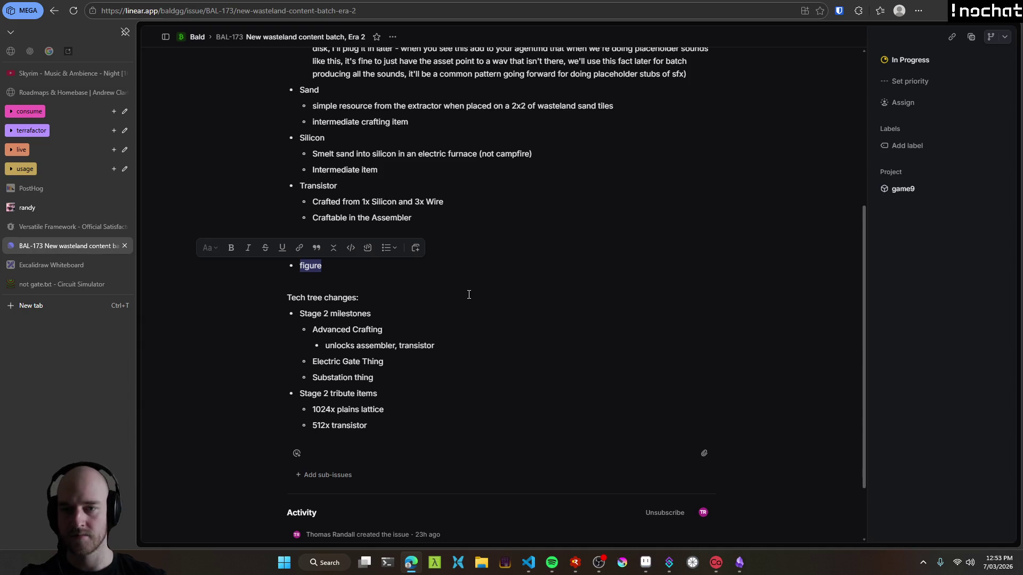
click(392, 250)
click(392, 249)
click(393, 248)
click(411, 297)
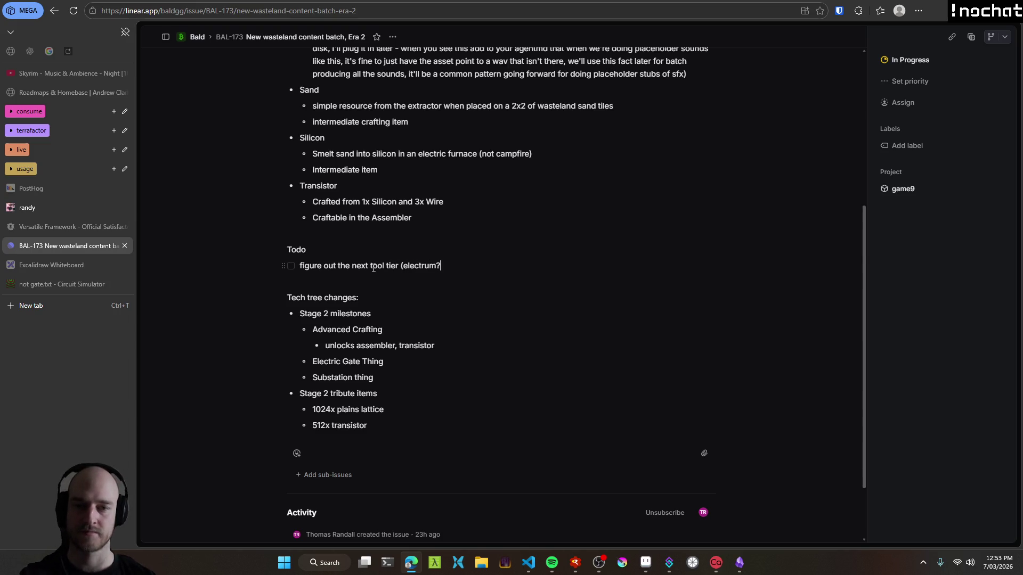
scroll(387, 272, down, 3)
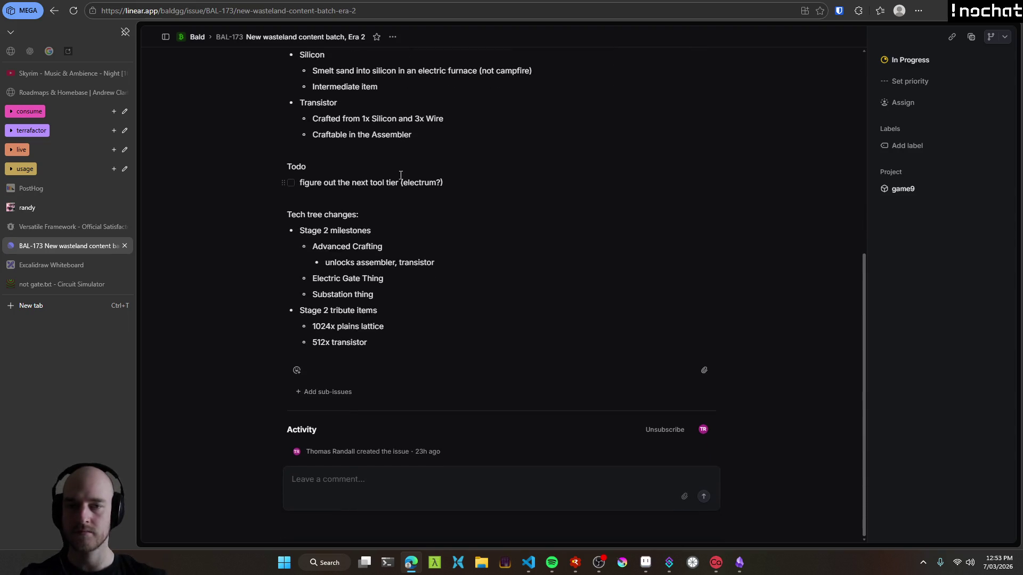
drag(456, 190, 229, 166)
click(376, 201)
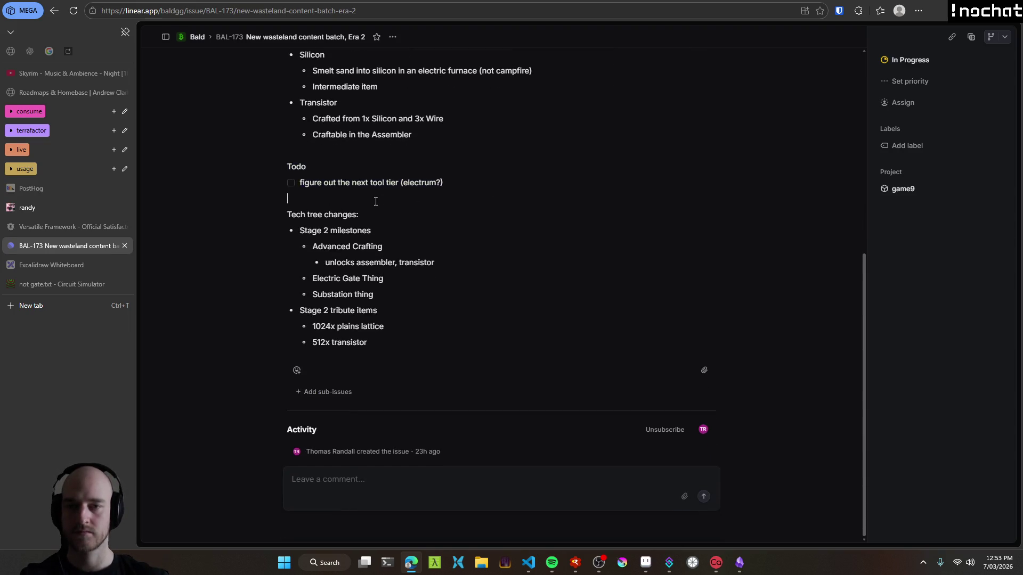
Add 'Substation Thing' noting it powers a 5x5 radius and connects to others, then relaunch the game.
scroll(380, 284, up, 3)
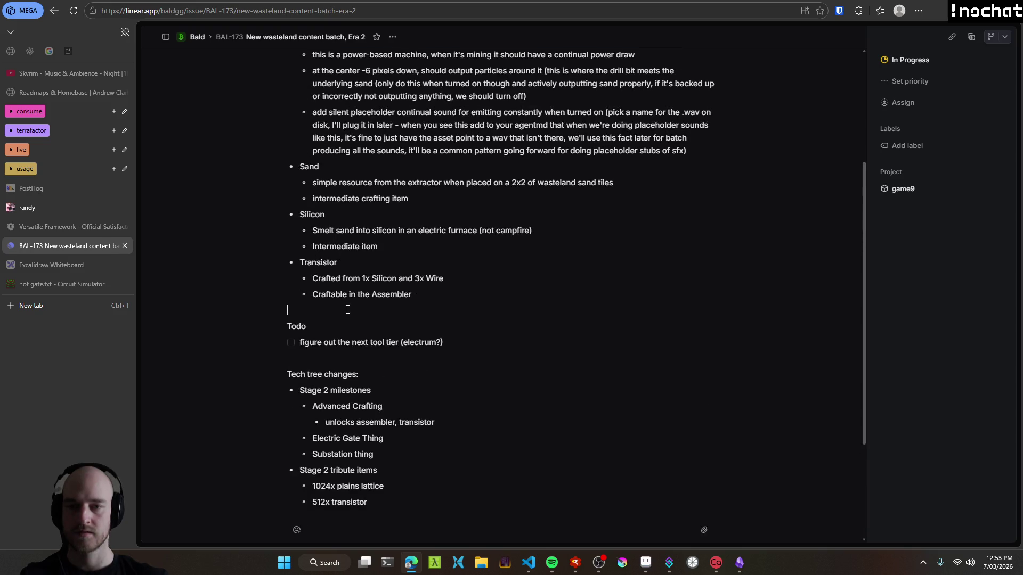
scroll(351, 266, down, 3)
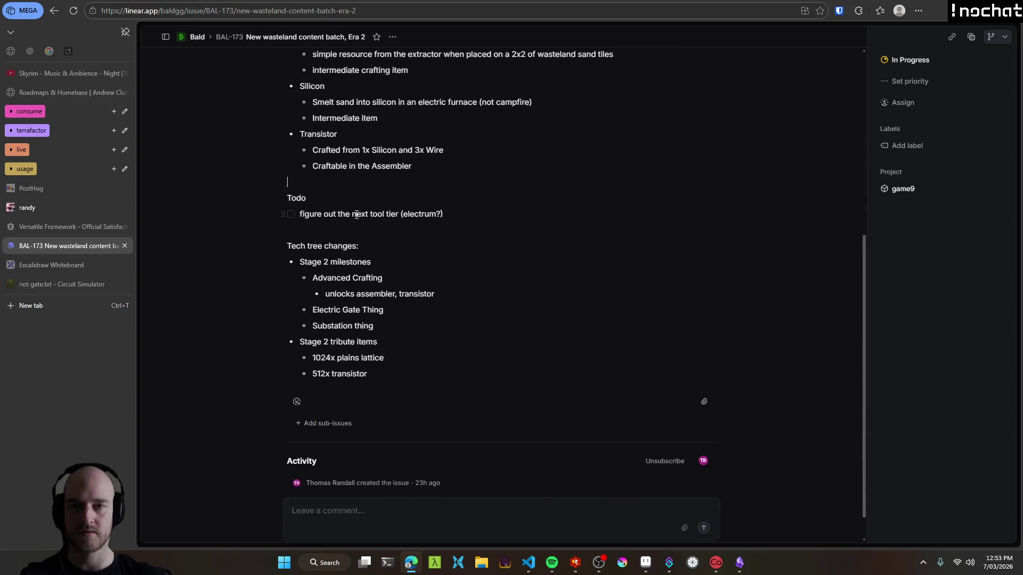
scroll(567, 251, up, 3)
key(Return)
text(Substation T)
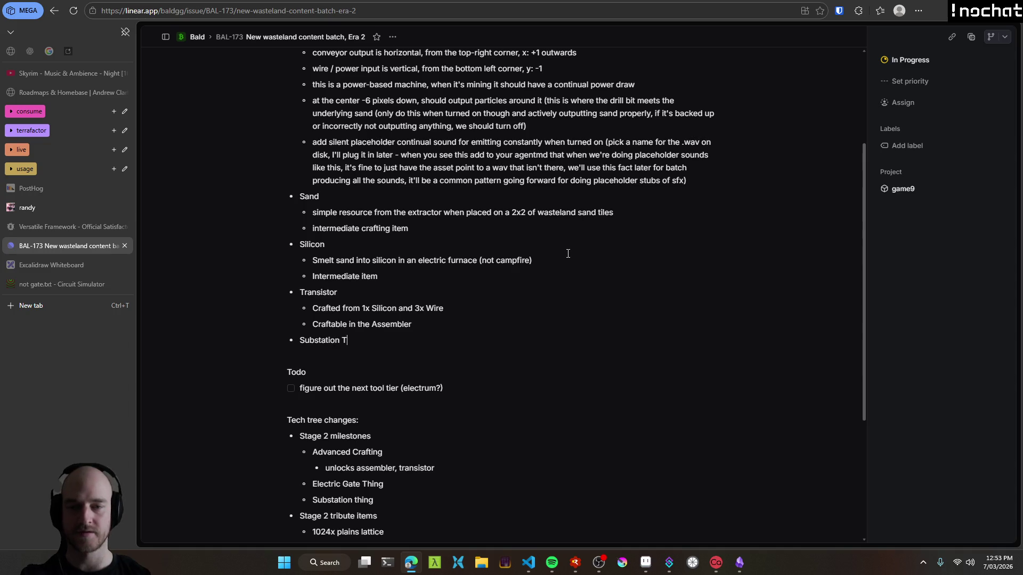
text(hing)
key(Return)
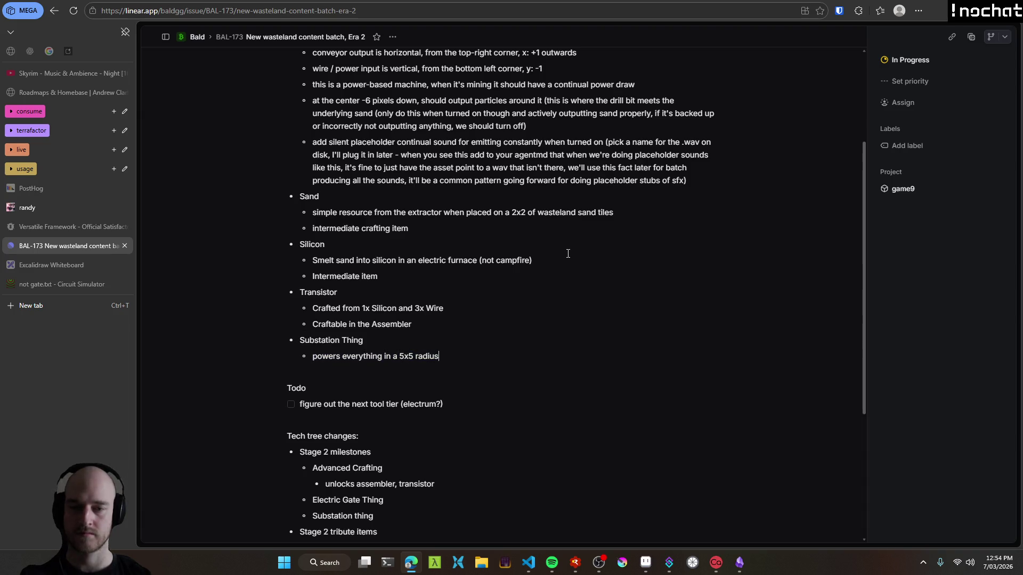
key(Return)
text(connects to other)
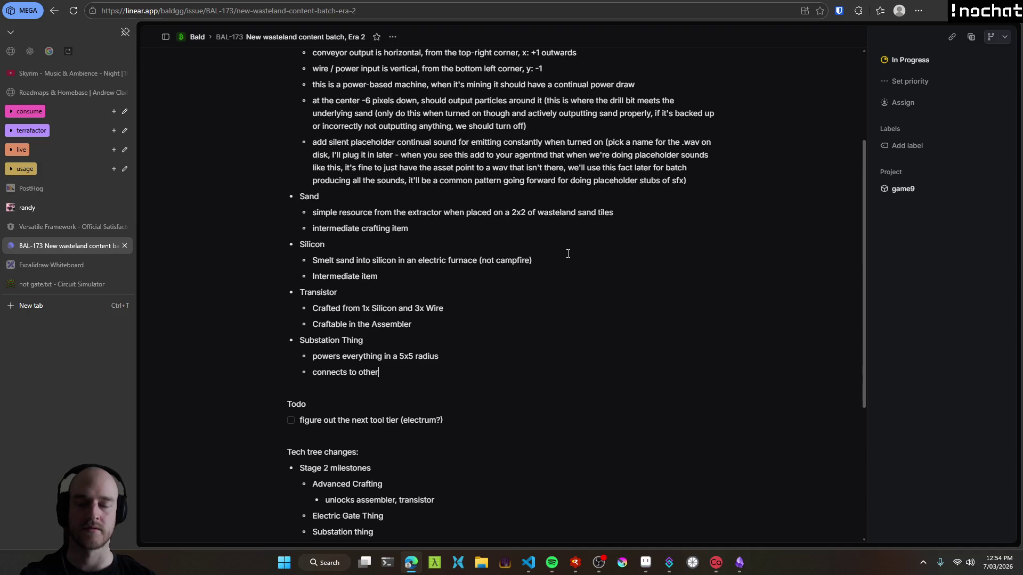
key(alt+Tab)
key(F5)
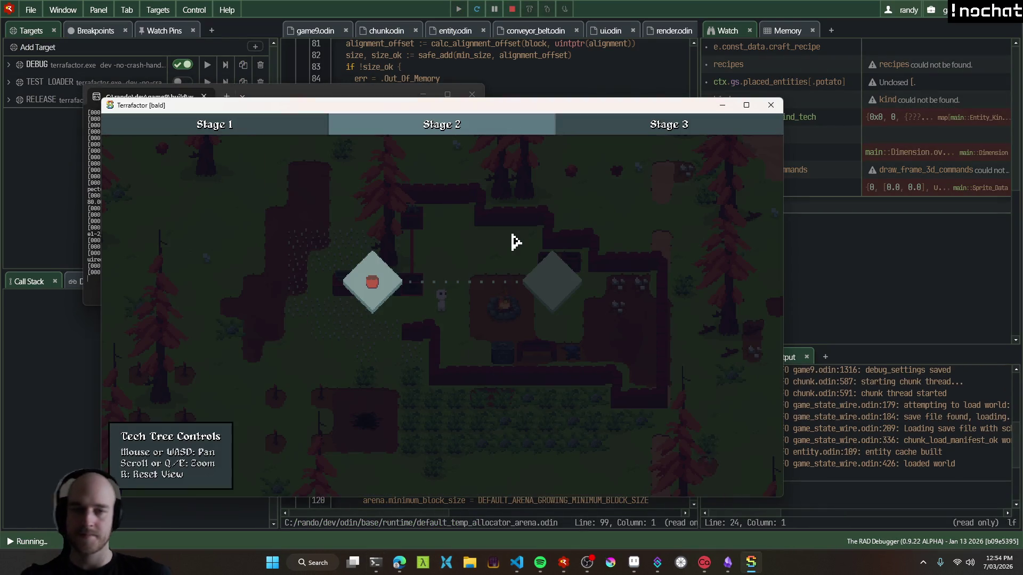
Dismiss the Terrafactor tech tree overlay to reach the walled base.
key(Escape)
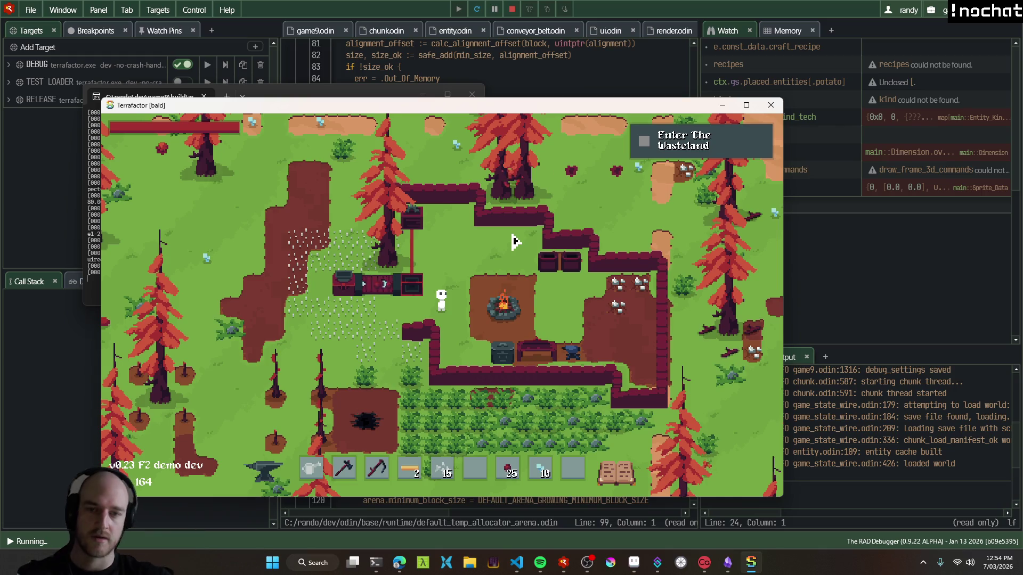
Walk the character right, switch the game to fullscreen with F11, then head down-left toward the anvil.
key(d)
key(s)
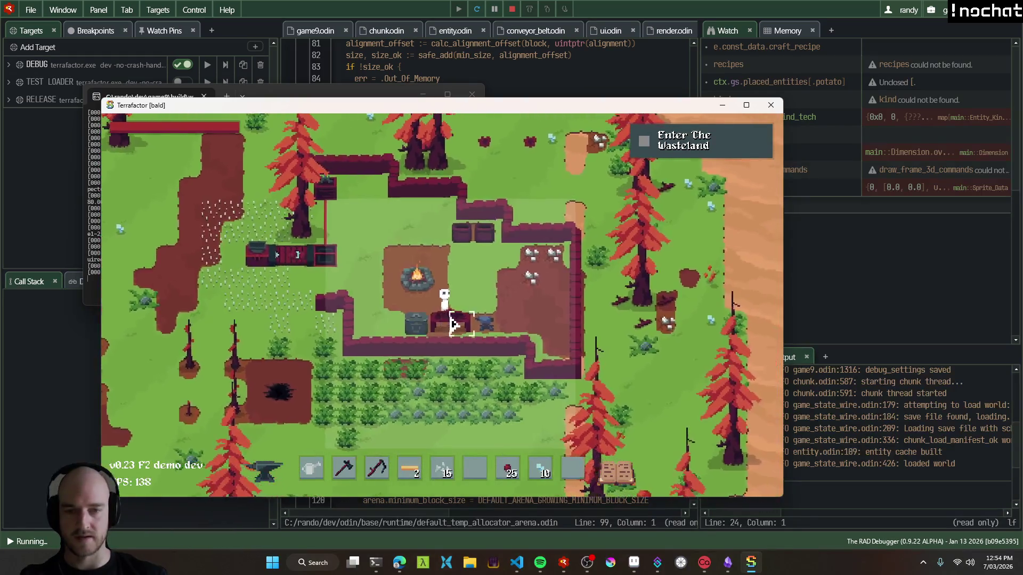
key(d)
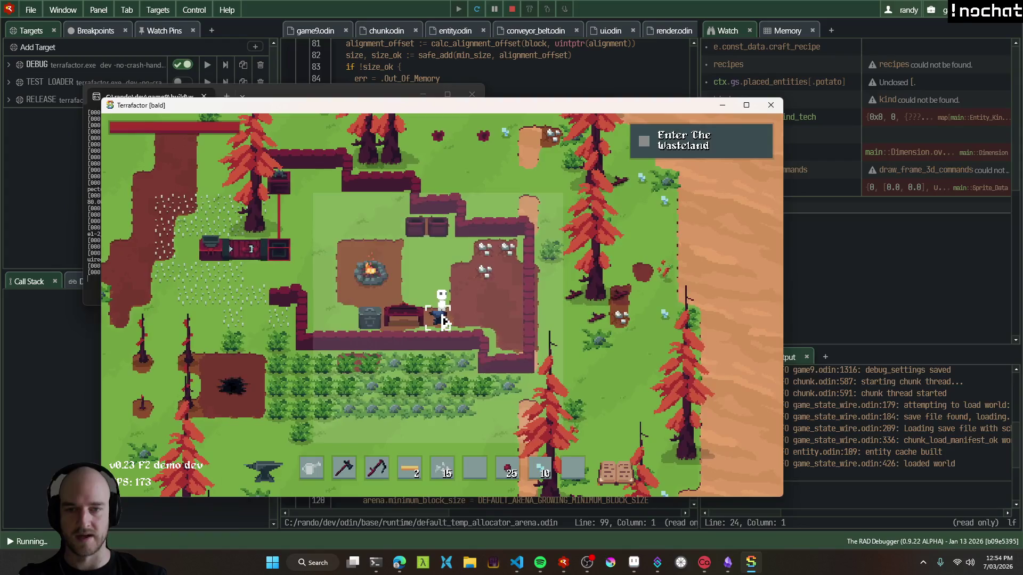
key(F11)
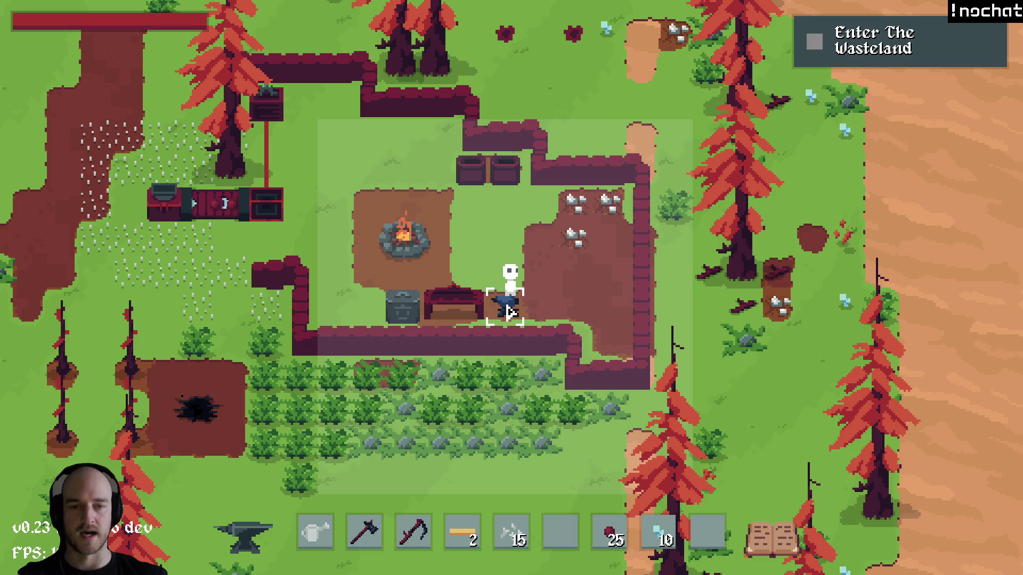
key(d)
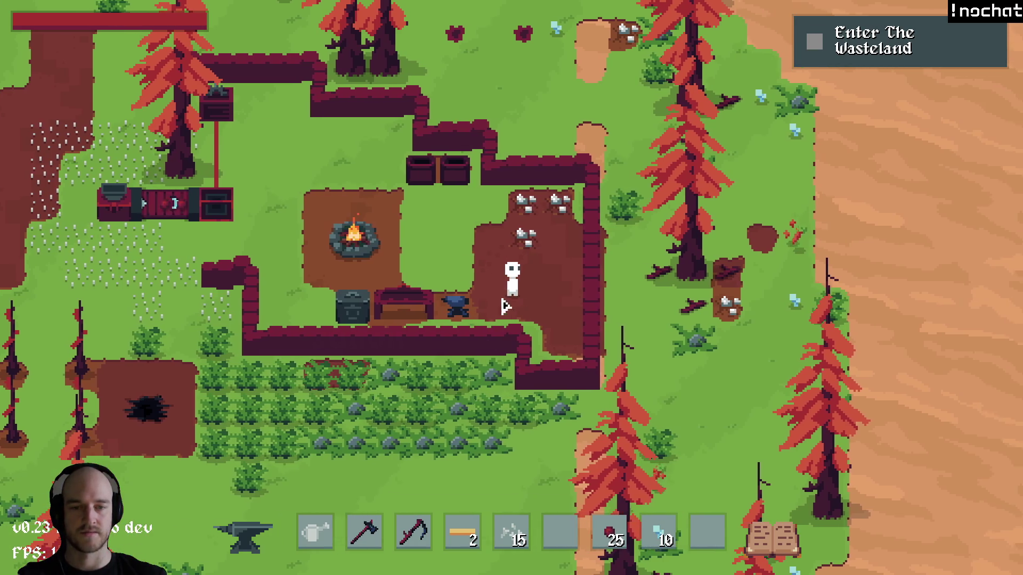
key(a)
key(s)
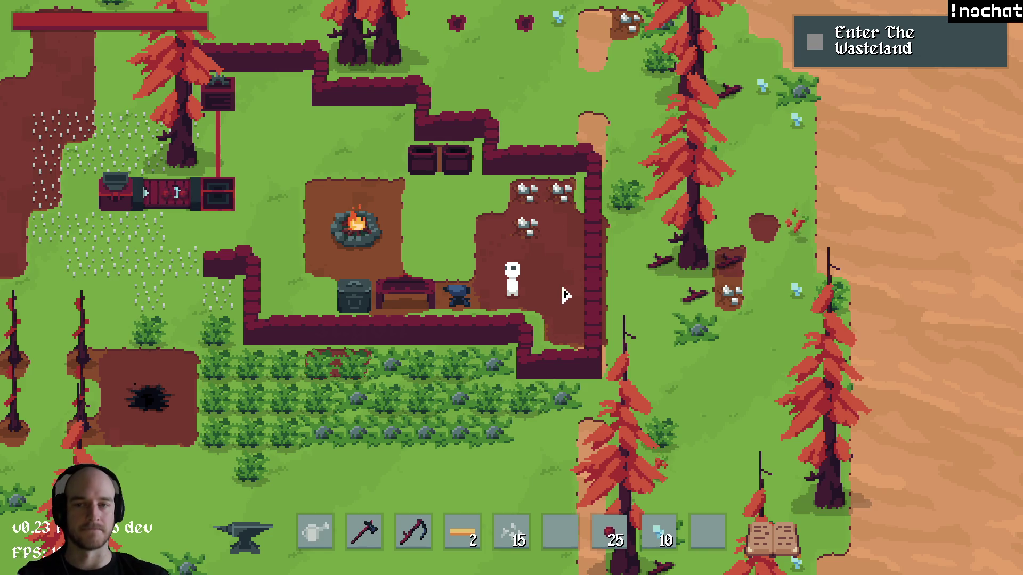
key(a)
key(s)
Walk past the campfire and up into the powered machine area.
key(w)
key(a)
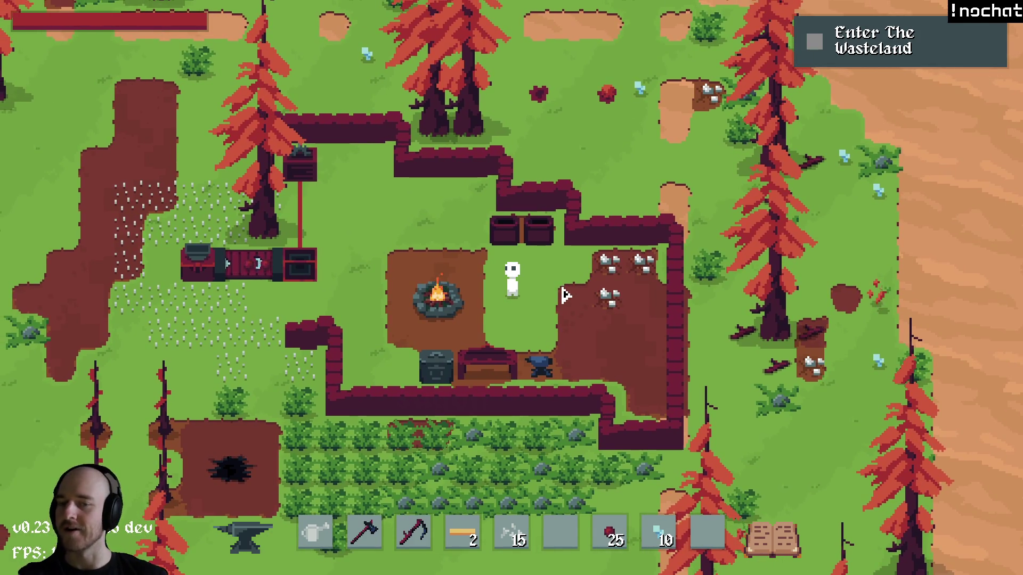
key(a)
key(w)
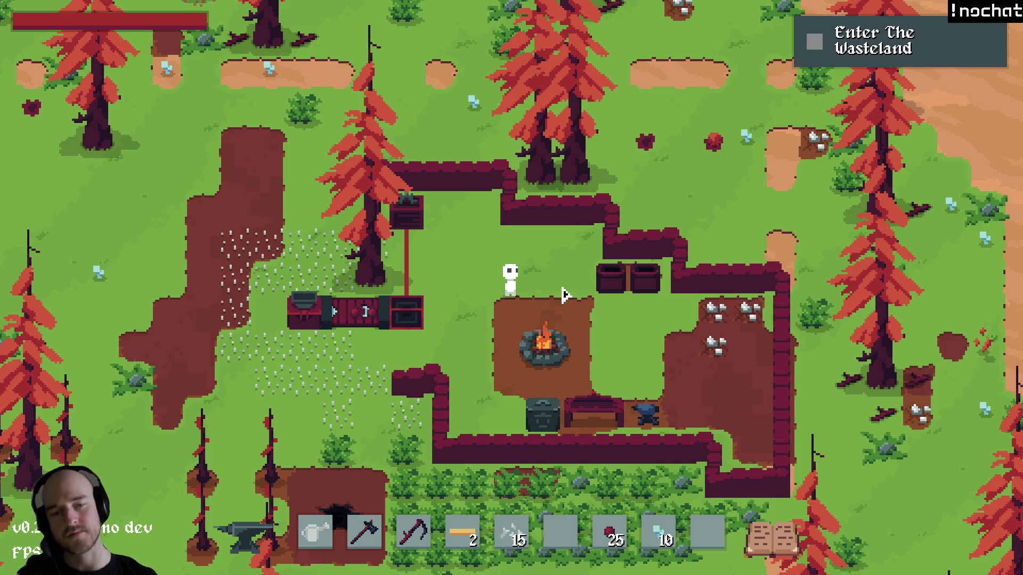
key(s)
key(a)
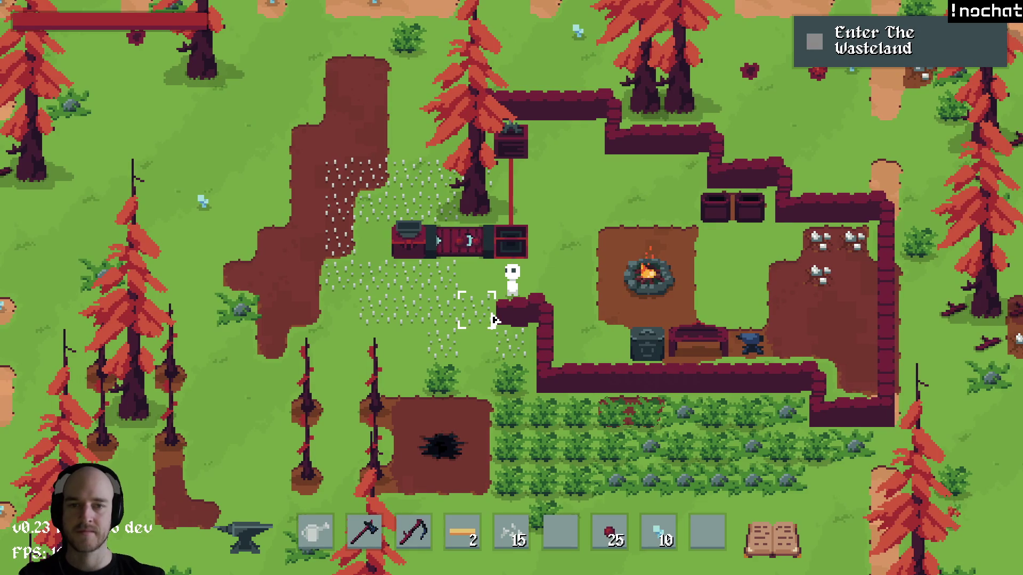
key(w)
key(a)
key(w)
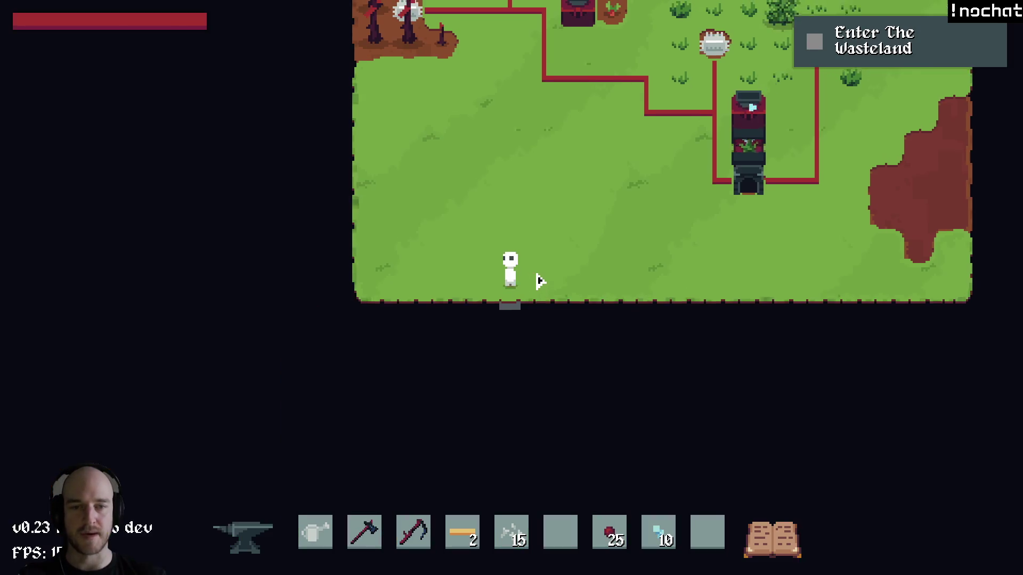
key(w)
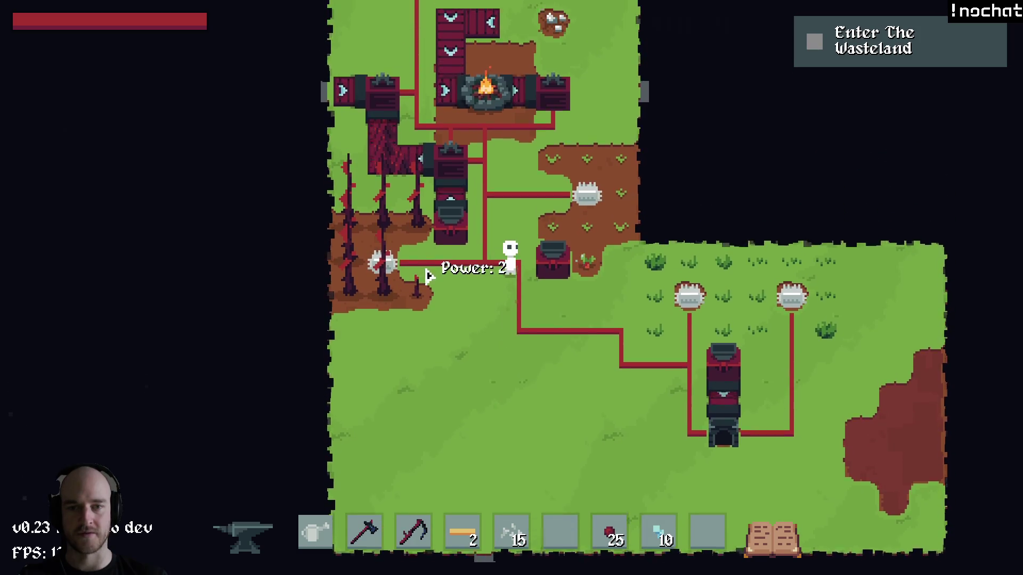
key(w)
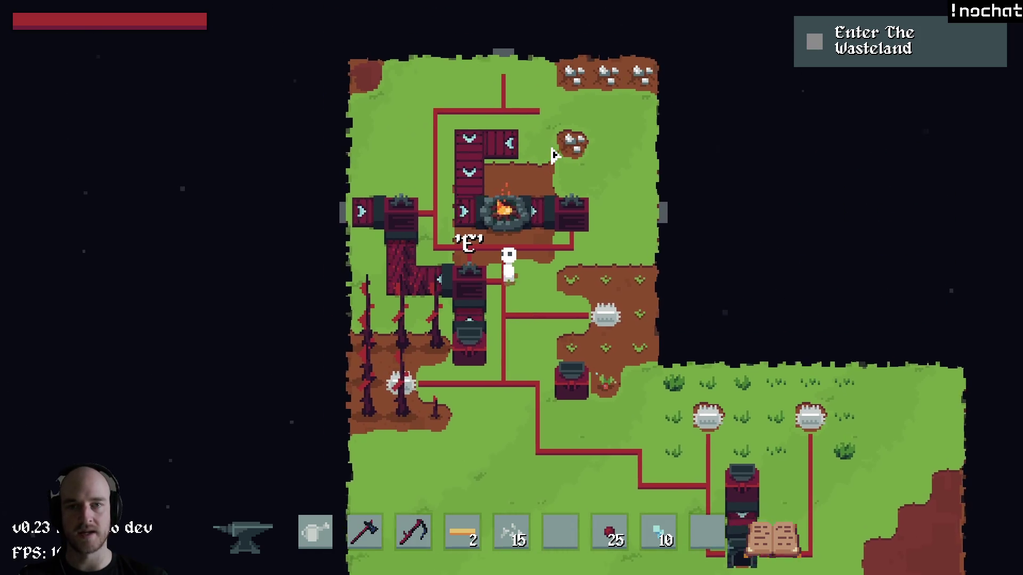
Move the Nails from the hotbar into an empty inventory slot.
key(Tab)
key(Tab)
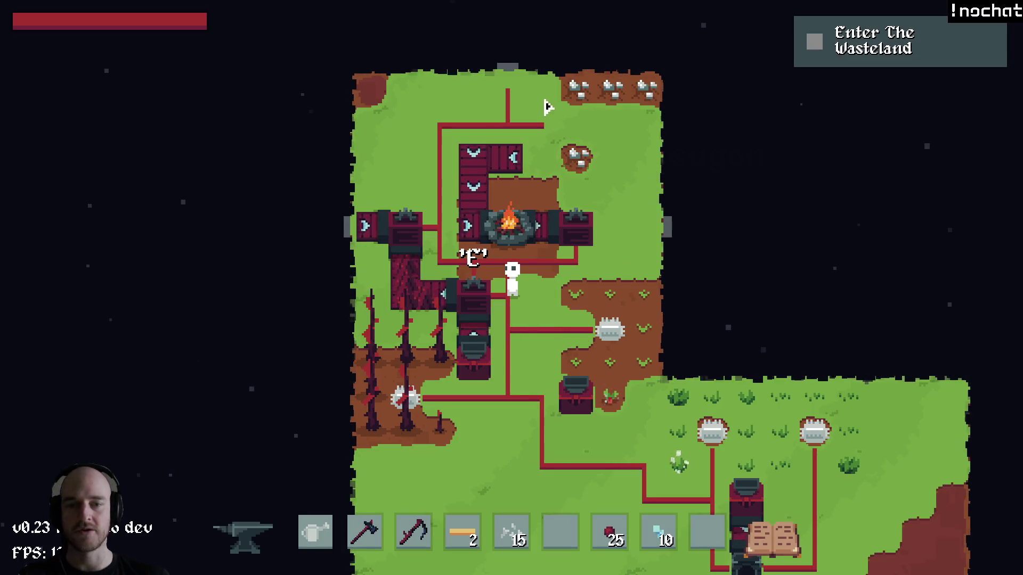
key(d)
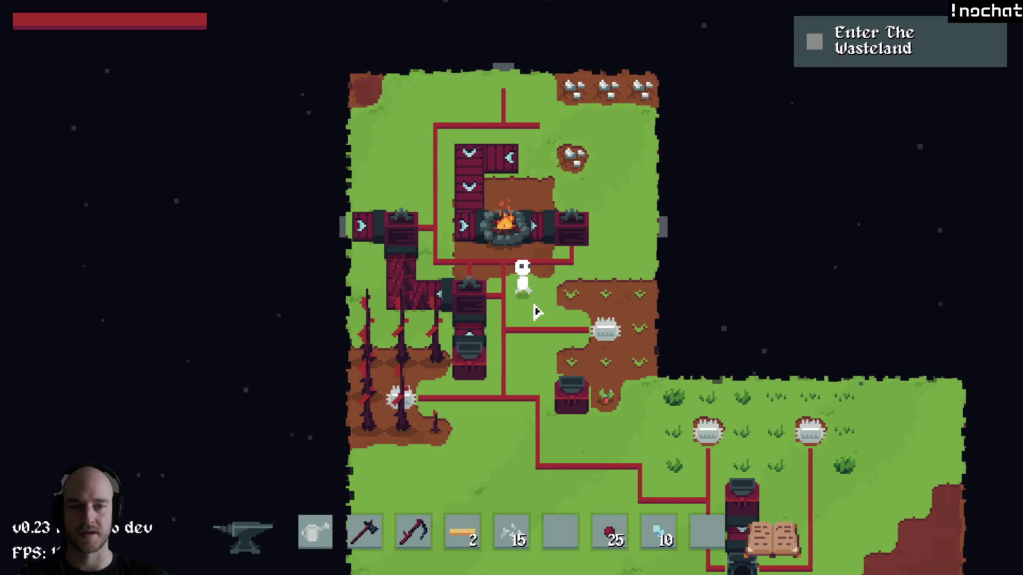
key(Tab)
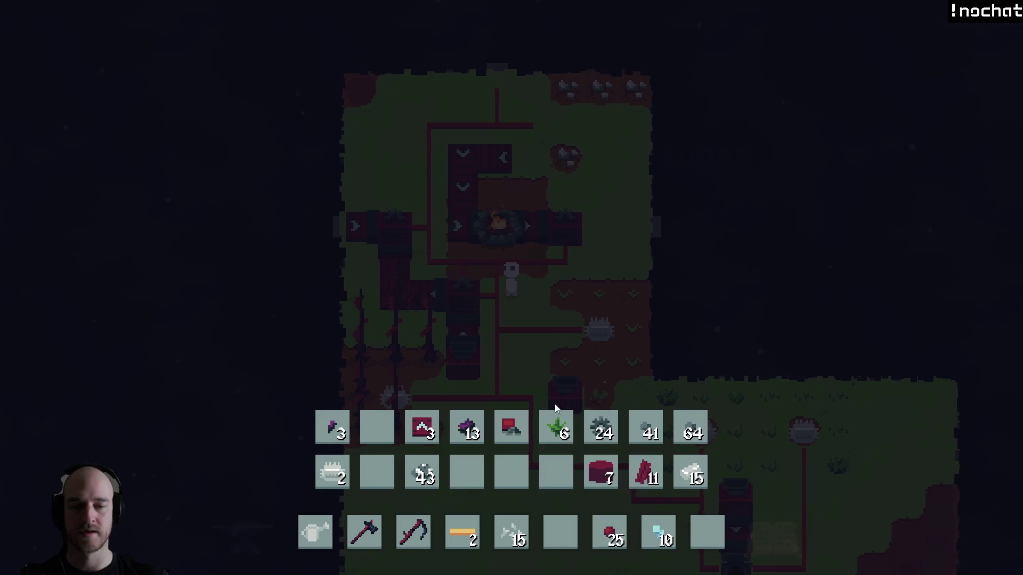
click(512, 534)
click(377, 472)
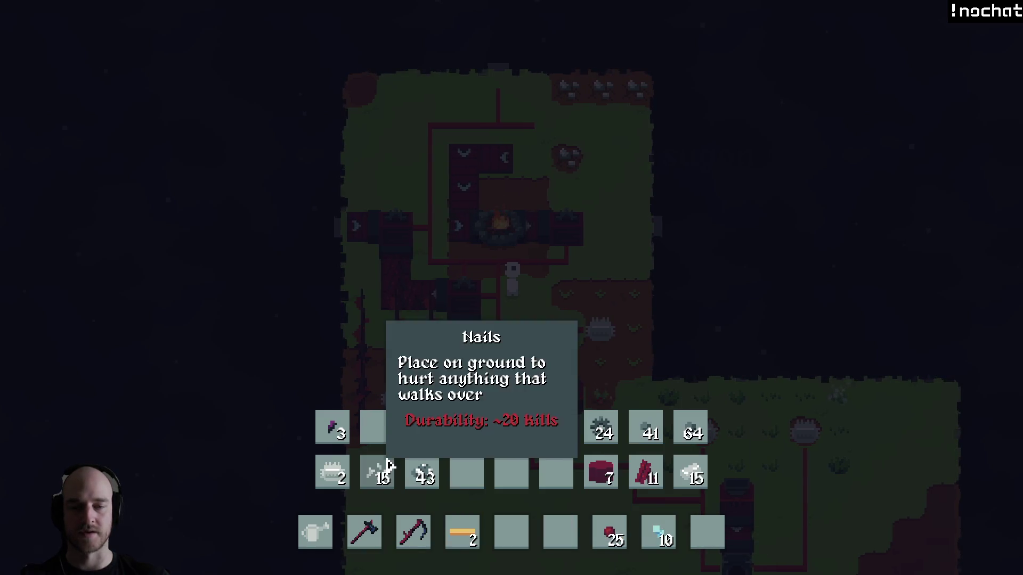
key(Tab)
Browse the Buildings and Tools recipes in the crafting menu.
key(c)
click(403, 119)
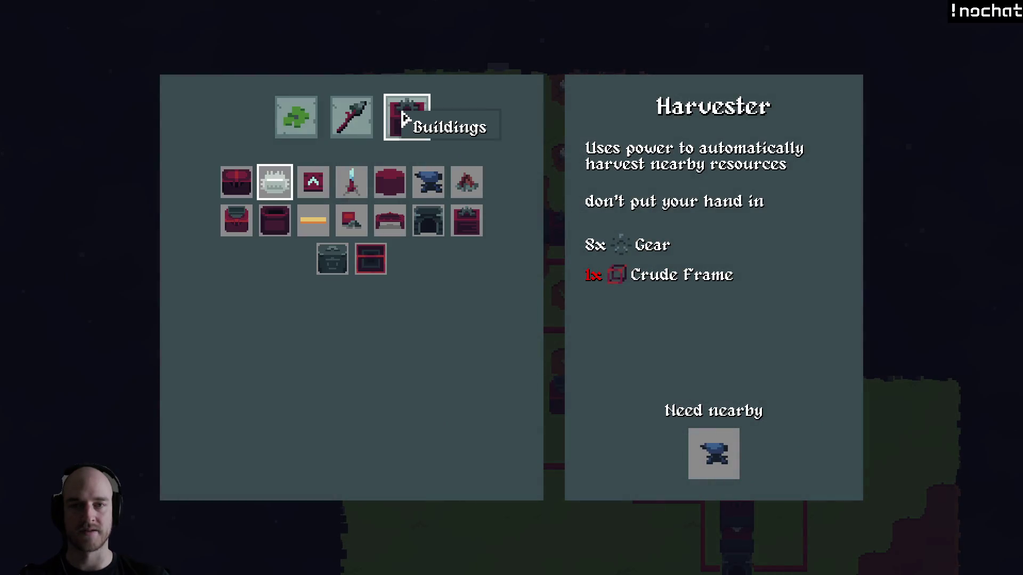
click(354, 113)
key(c)
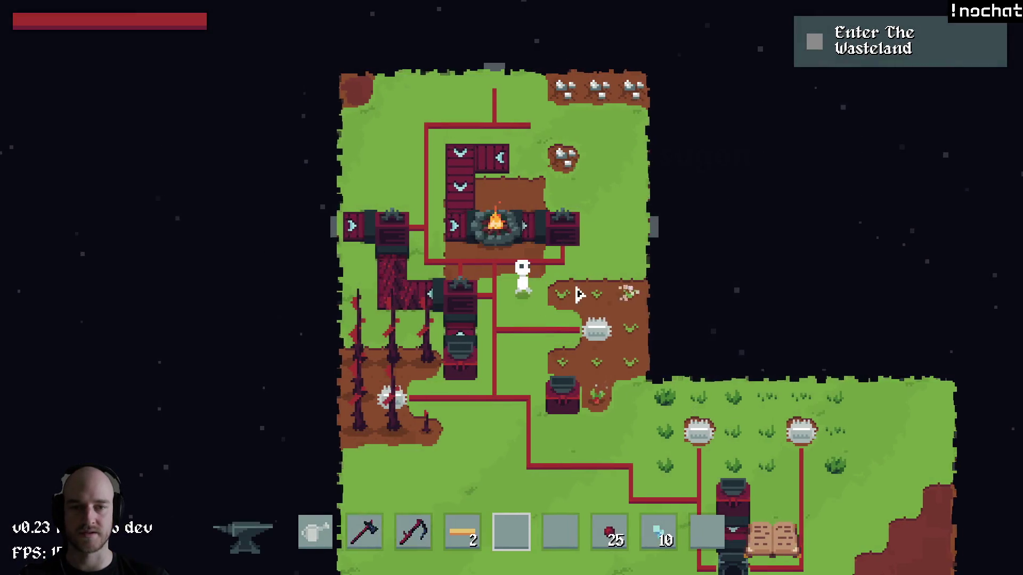
Walk the character down, north, then right toward the rocks.
key(s)
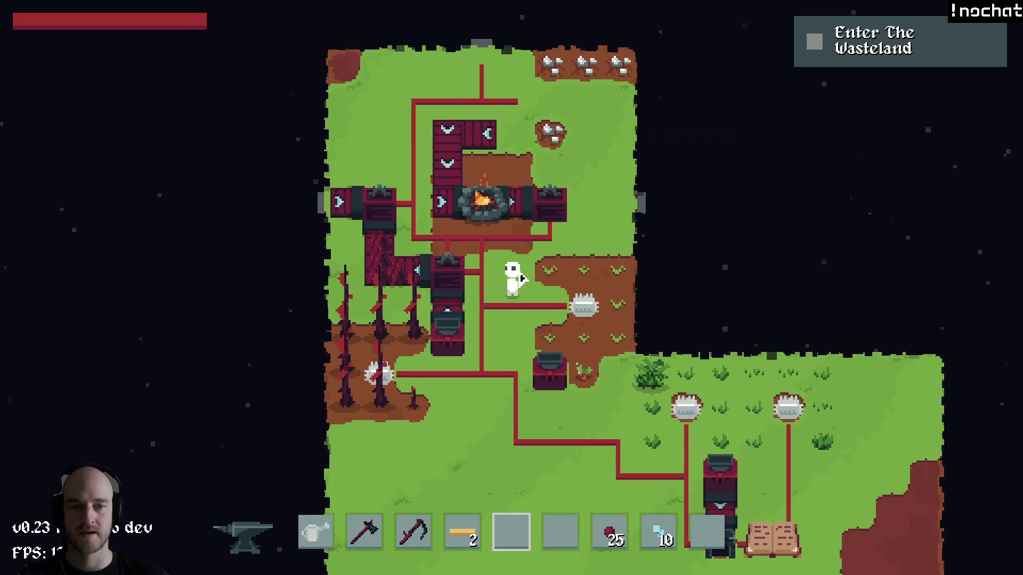
mouse_move(525, 229)
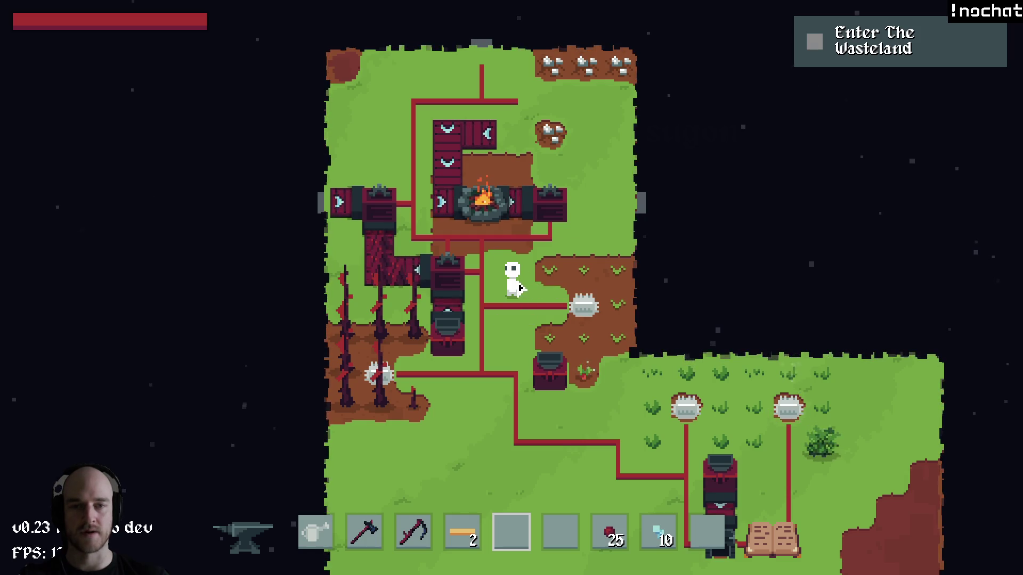
mouse_move(503, 106)
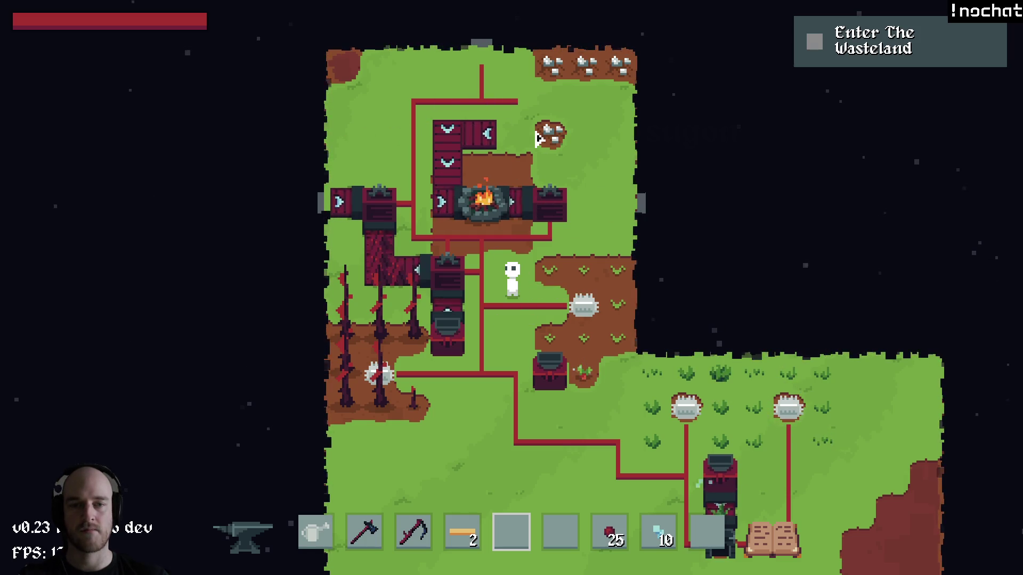
mouse_move(533, 322)
key(w)
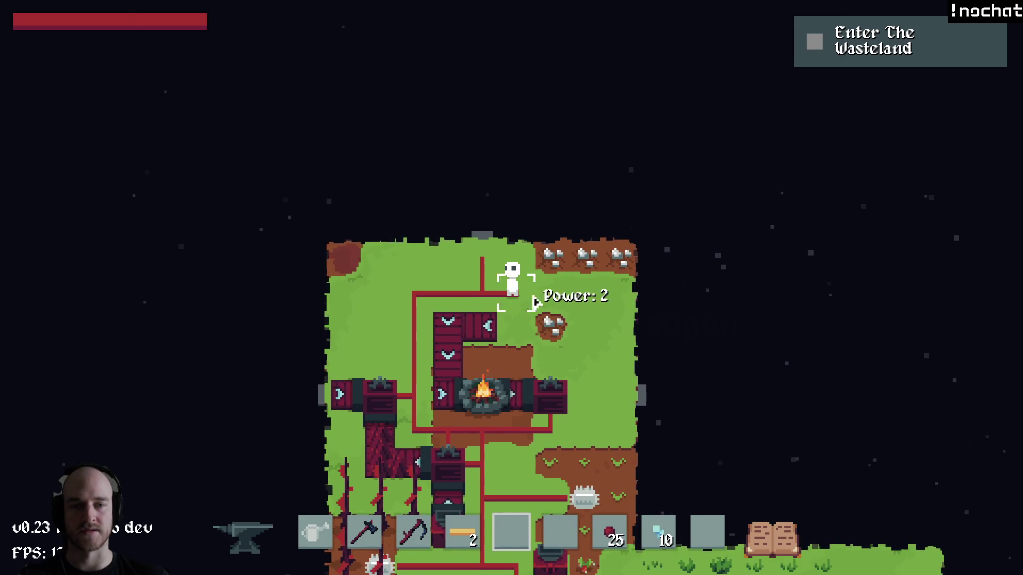
key(d)
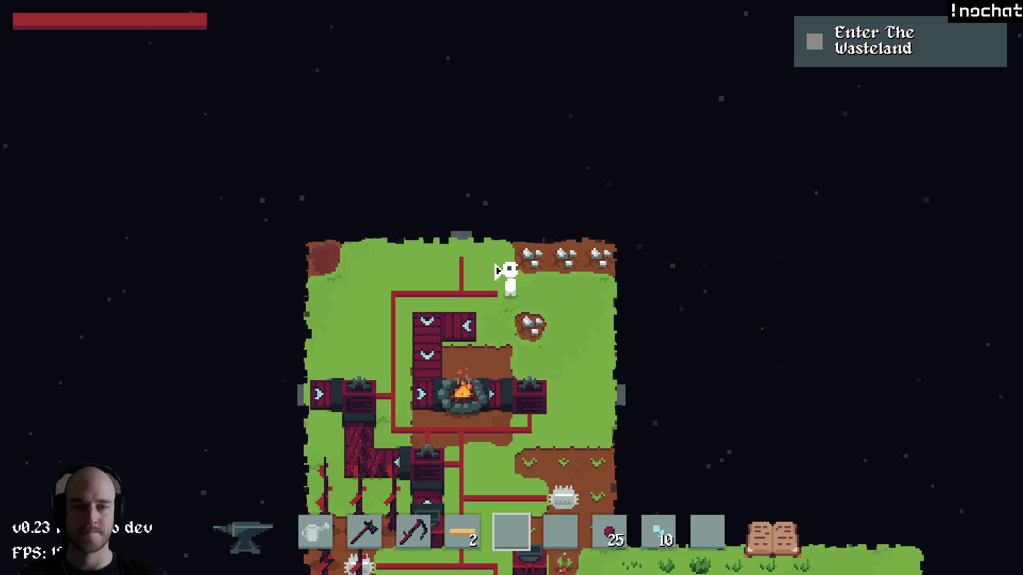
mouse_move(483, 314)
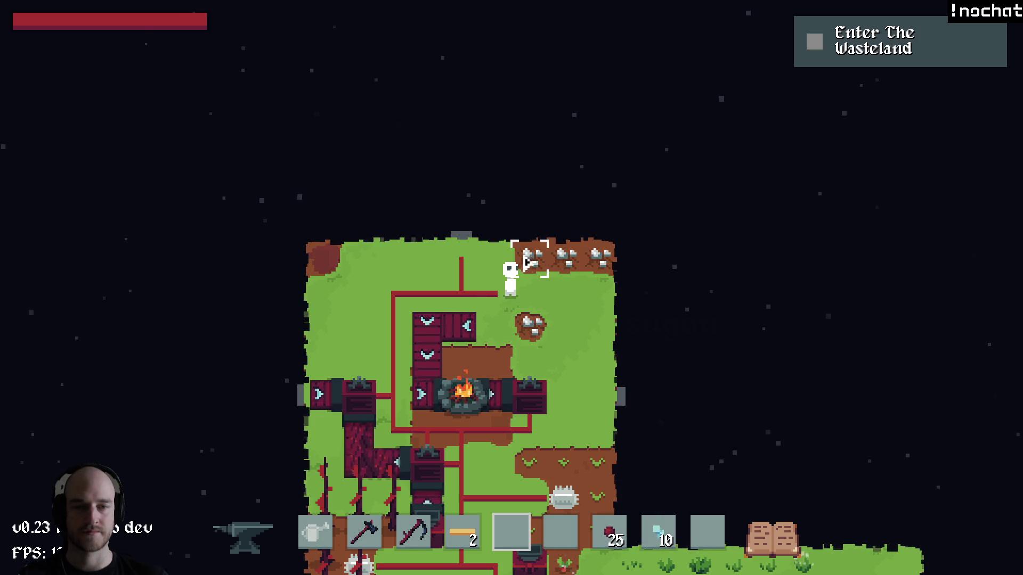
key(d)
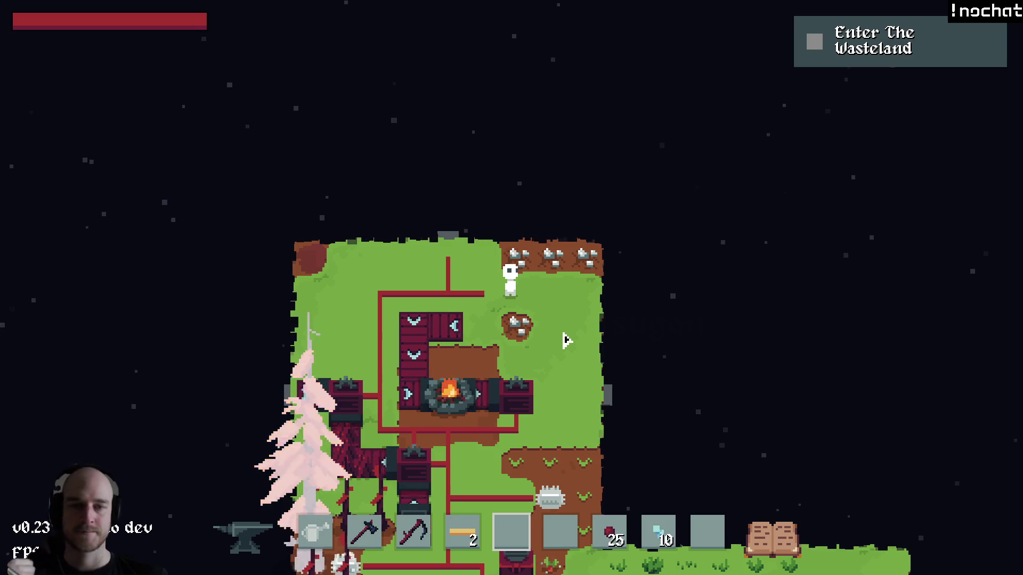
Circle around the rock, return past the campfire to the machines, and quit the game.
key(s)
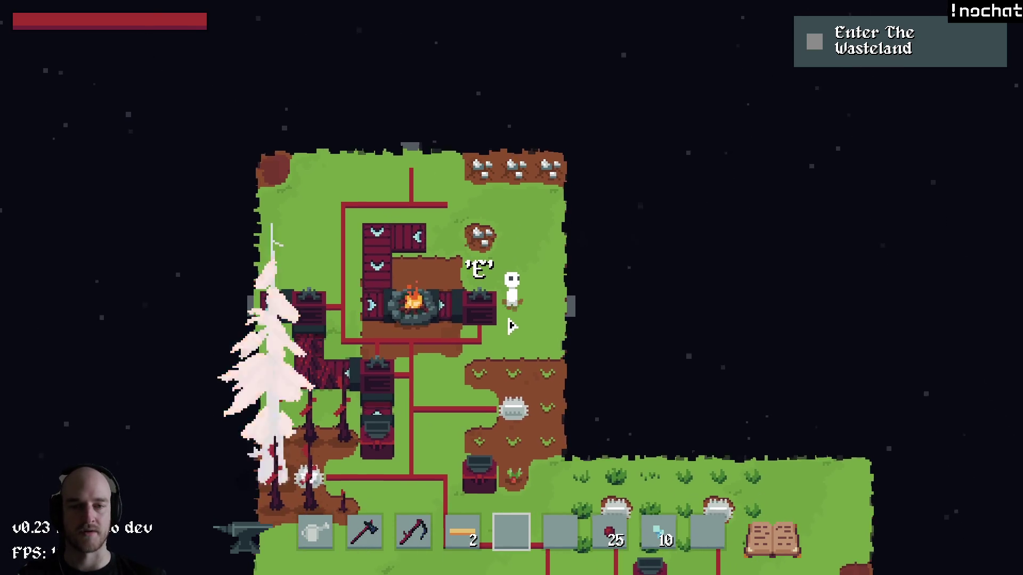
key(w)
key(a)
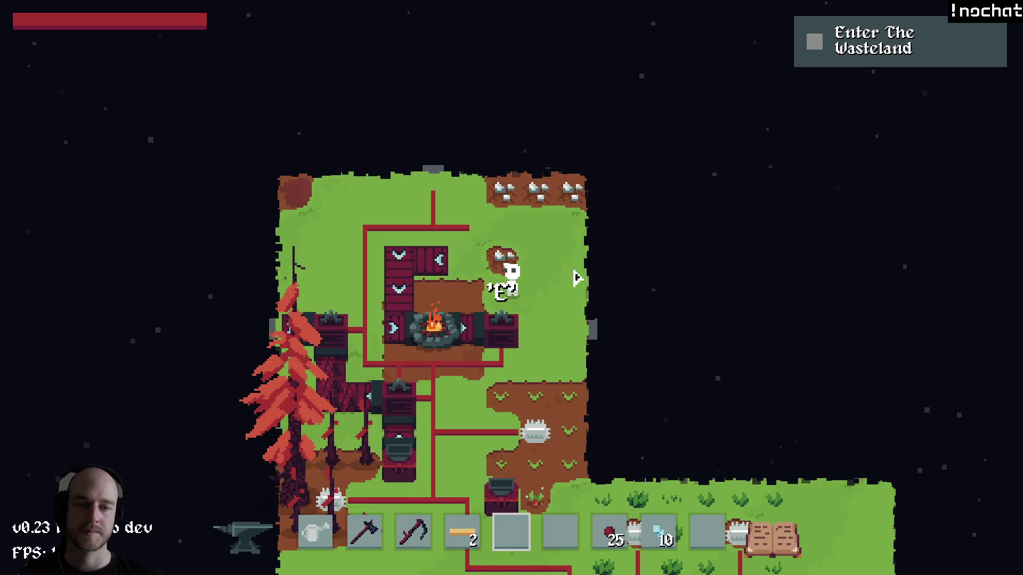
key(d)
key(s)
key(w)
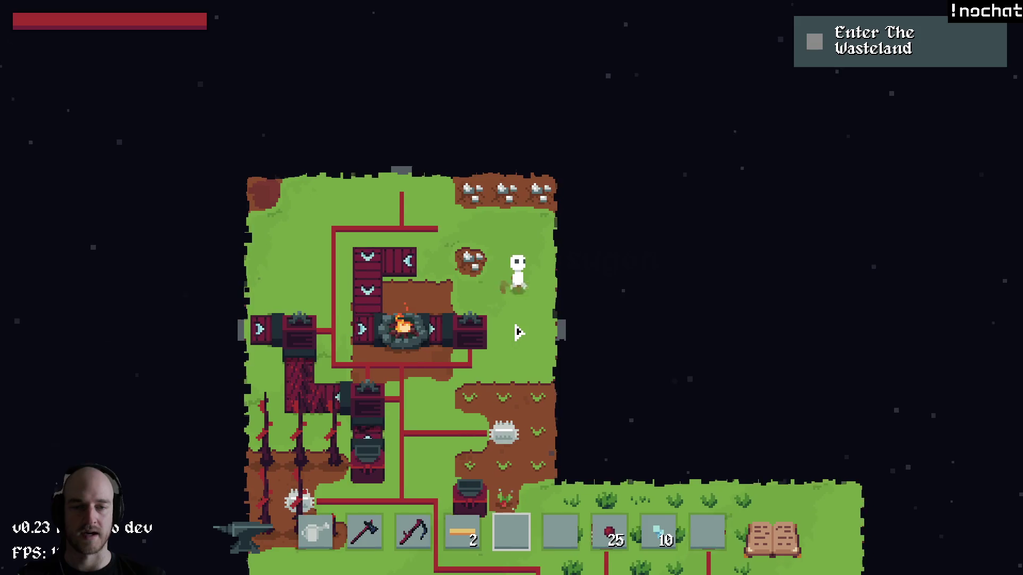
key(s)
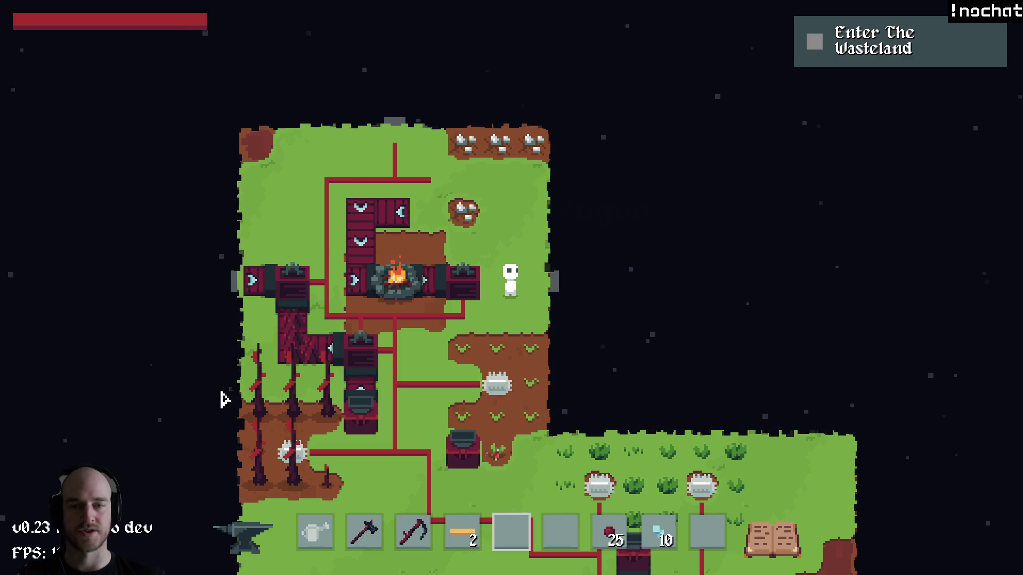
key(a)
key(s)
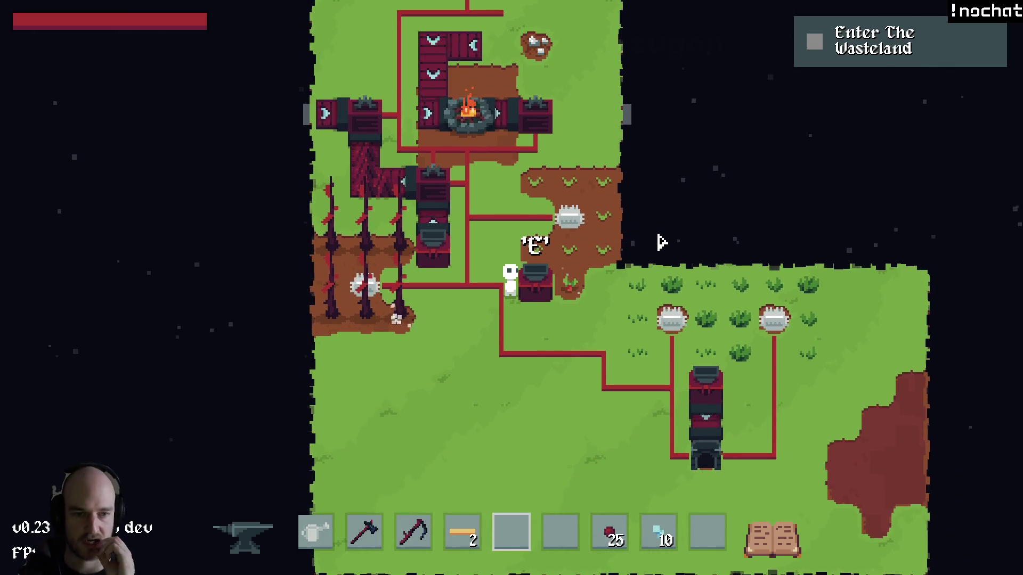
key(a)
key(alt+F4)
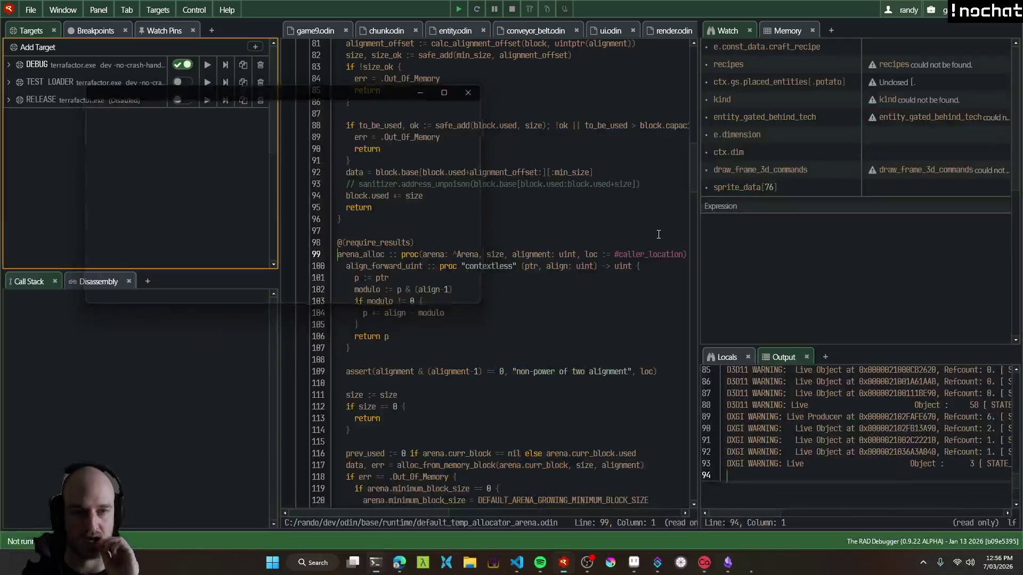
Insert a 'Power Pole' bullet after 'Craftable in the Assembler' with an empty sub-point beneath it.
click(646, 564)
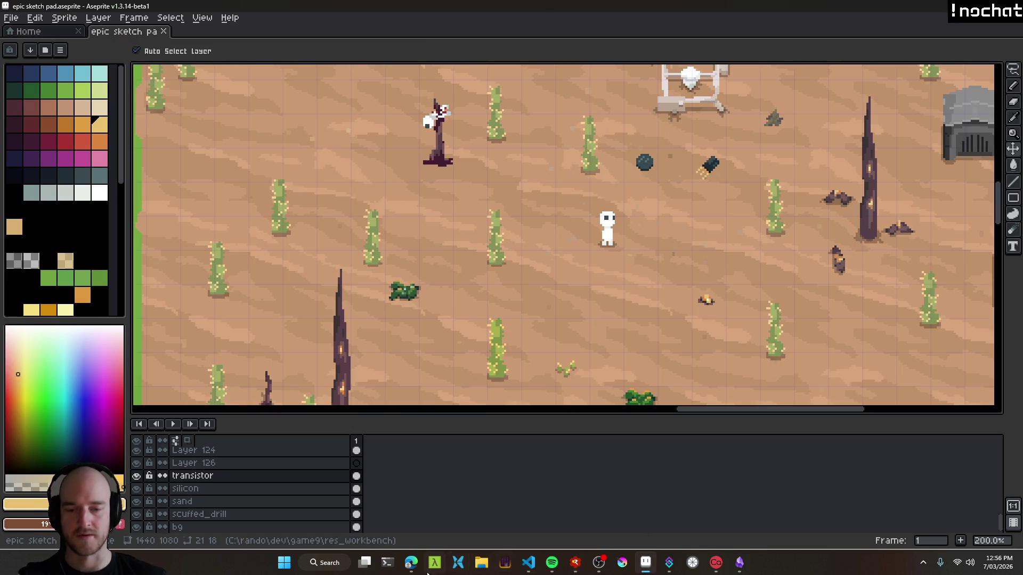
click(411, 562)
scroll(373, 362, up, 1)
scroll(397, 236, down, 3)
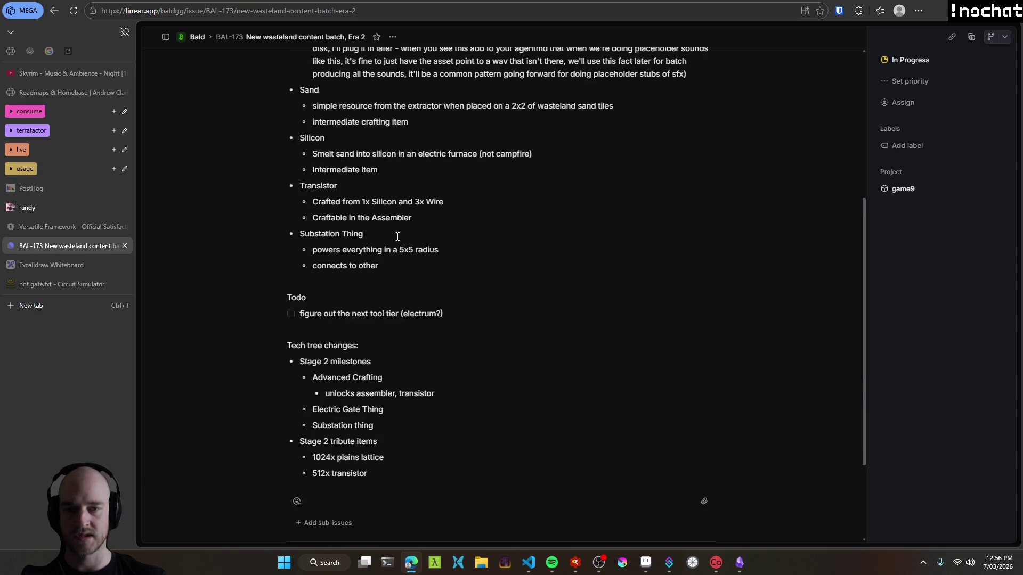
click(522, 229)
key(Return)
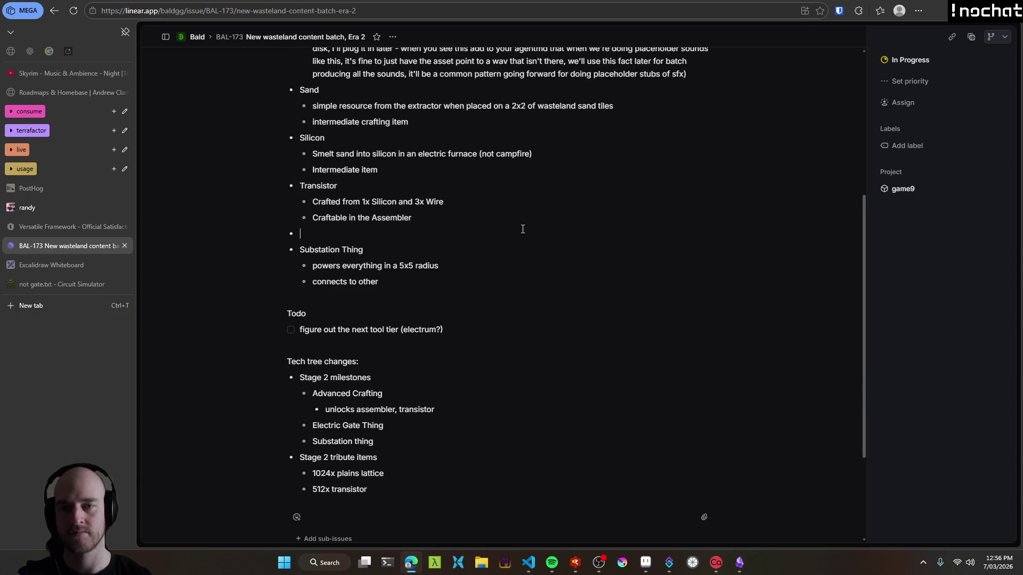
text(Power Pole)
key(Return)
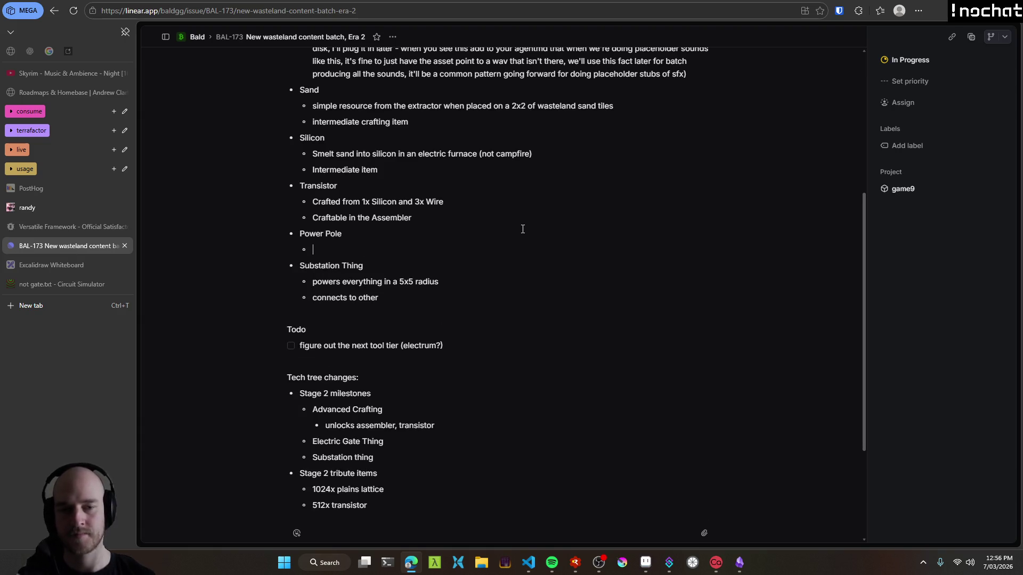
click(645, 563)
Sample the dark purple colour from the dead tree with the eyedropper.
scroll(472, 267, right, 5)
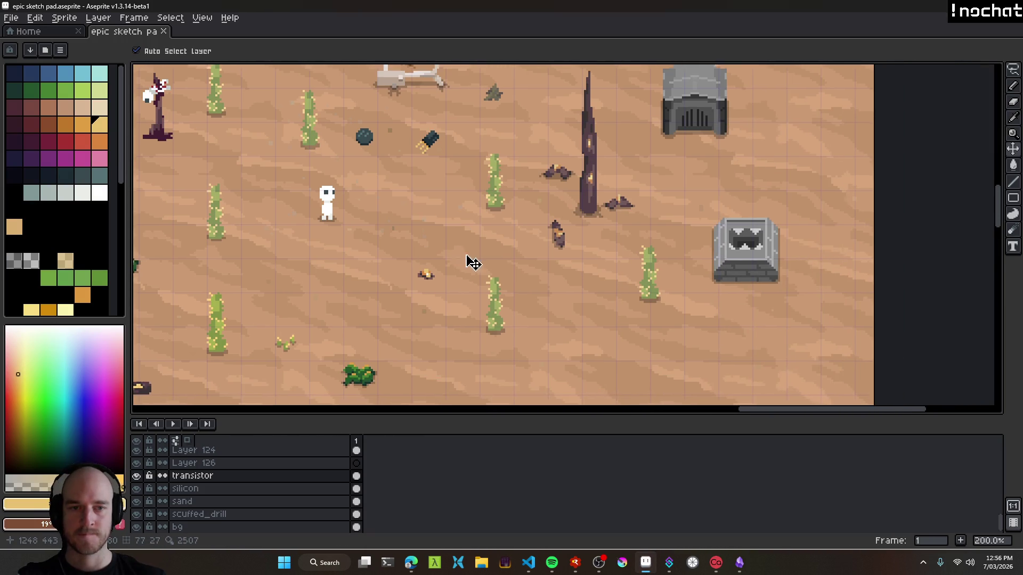
scroll(572, 288, down, 2)
scroll(573, 288, up, 2)
scroll(486, 267, left, 5)
scroll(753, 221, right, 4)
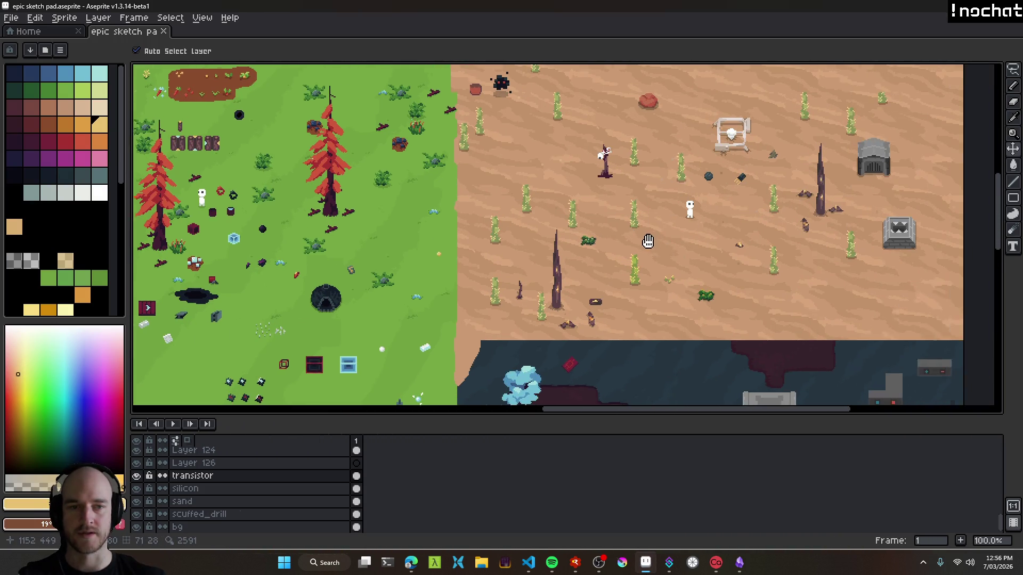
scroll(712, 249, up, 2)
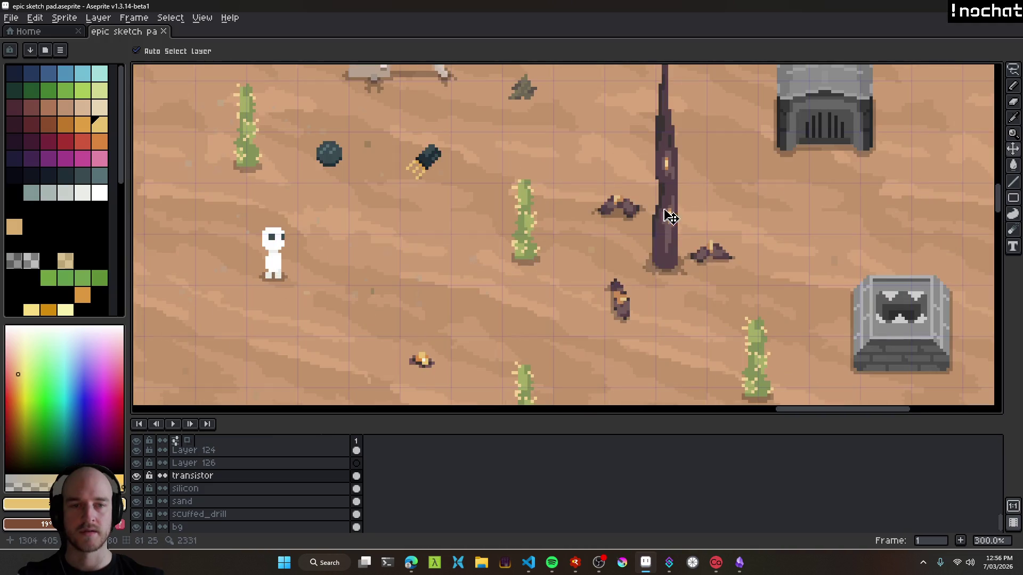
key(i)
click(670, 188)
Pan the canvas over the desert area and add a new layer for sketching with the Pencil.
key(v)
scroll(673, 235, down, 1)
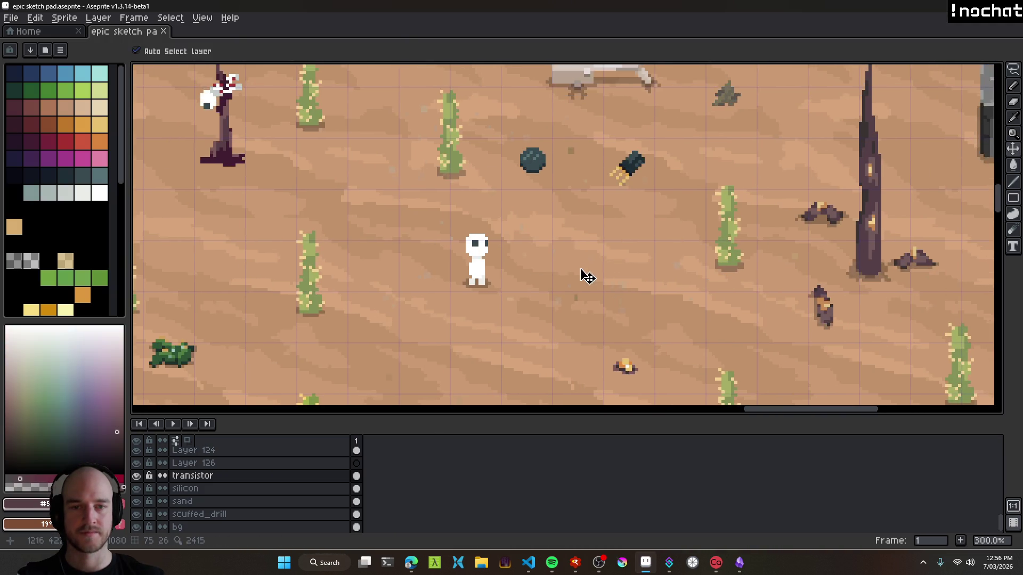
scroll(554, 283, down, 3)
scroll(613, 272, up, 3)
drag(642, 266, 519, 243)
key(b)
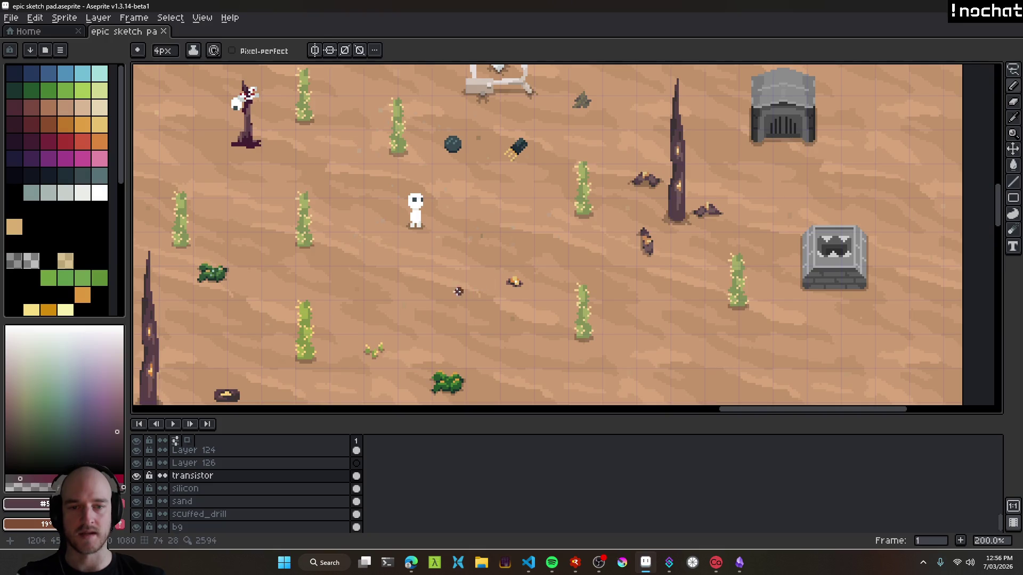
scroll(458, 291, up, 2)
key(shift+n)
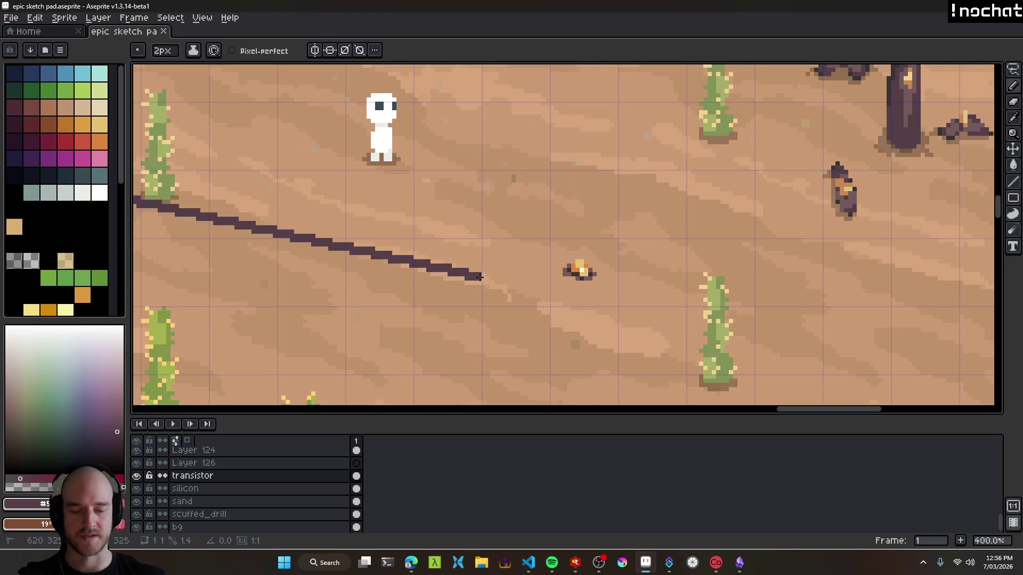
Redo the oversized blob as a smaller one and draw the tall pole beside the white character.
scroll(520, 267, up, 3)
scroll(514, 277, right, 5)
scroll(590, 216, up, 3)
scroll(547, 337, right, 2)
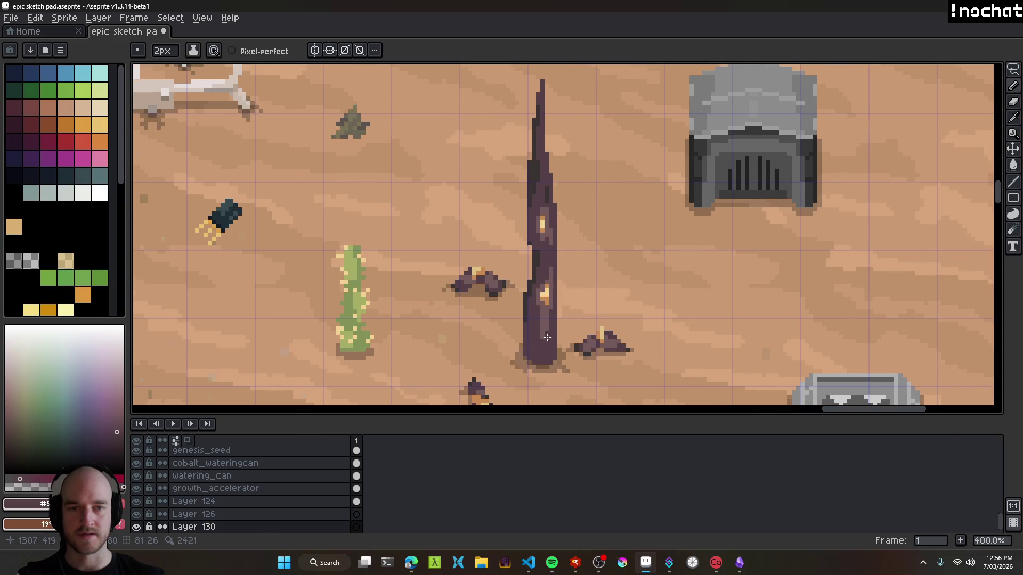
scroll(535, 246, down, 5)
scroll(536, 246, left, 10)
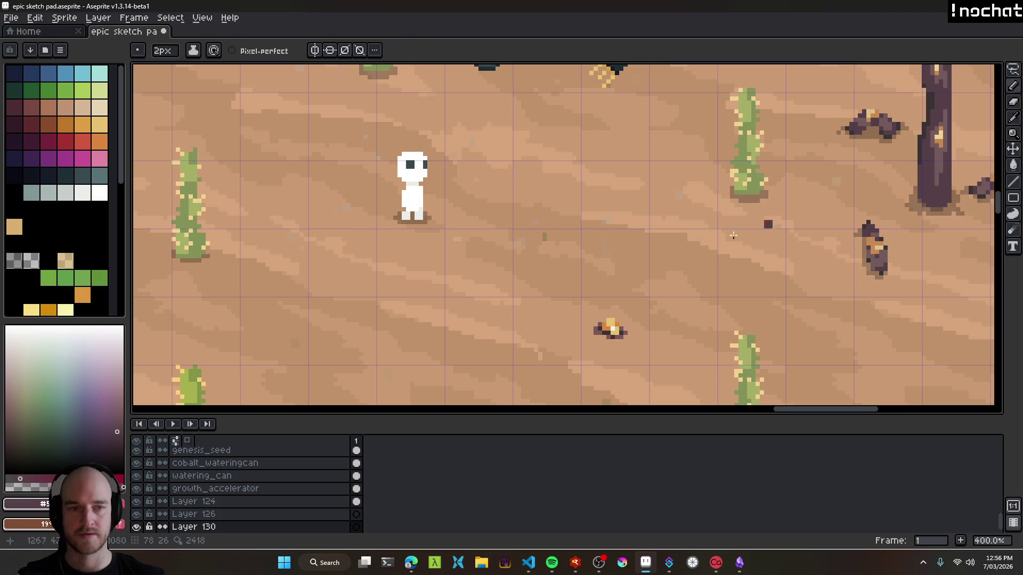
scroll(546, 269, up, 1)
key(ctrl+z)
drag(532, 267, 534, 271)
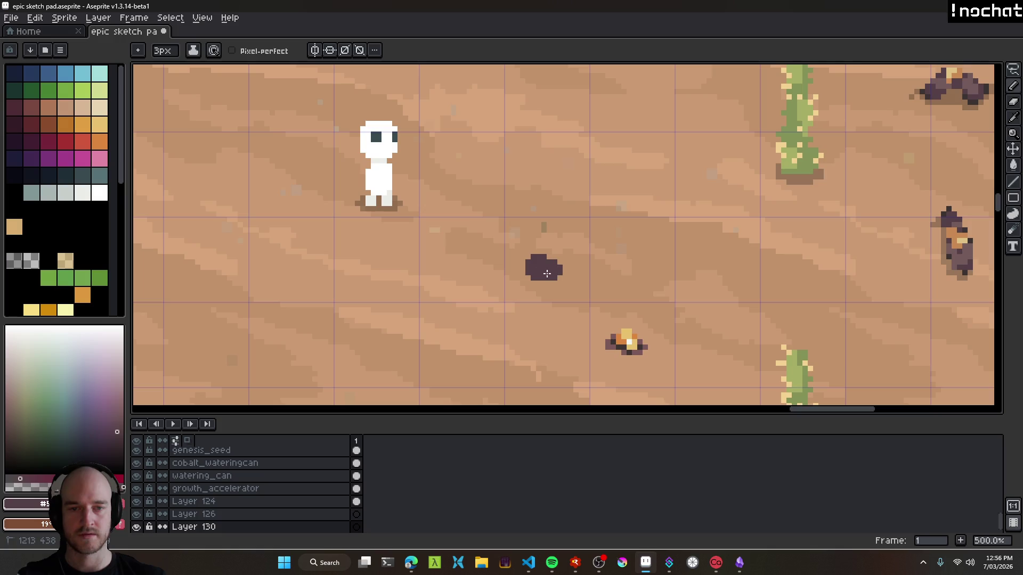
scroll(472, 348, down, 2)
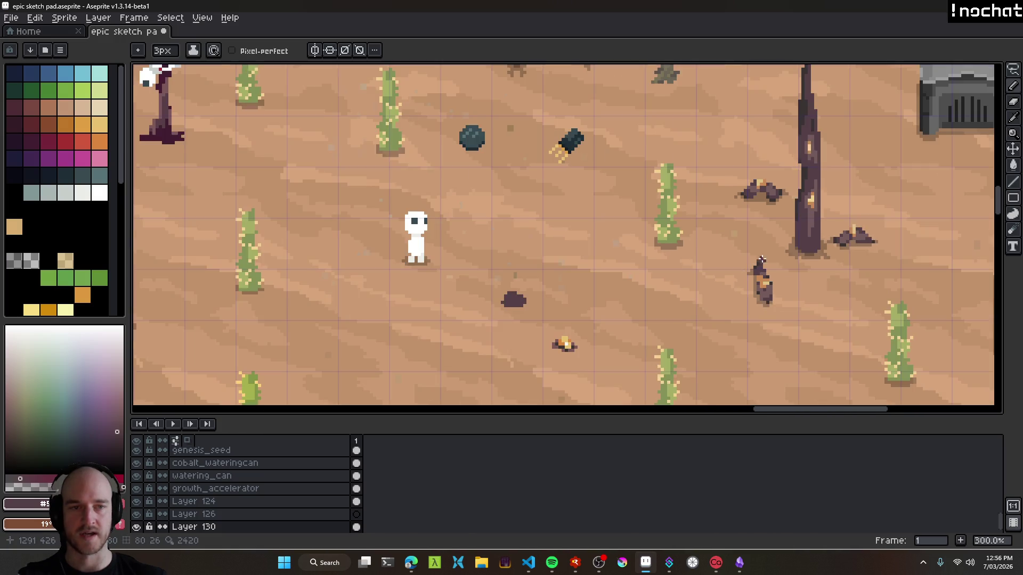
alt+click(798, 218)
mouse_move(508, 296)
mouse_down()
mouse_move(515, 321)
mouse_move(514, 184)
mouse_move(526, 323)
mouse_up()
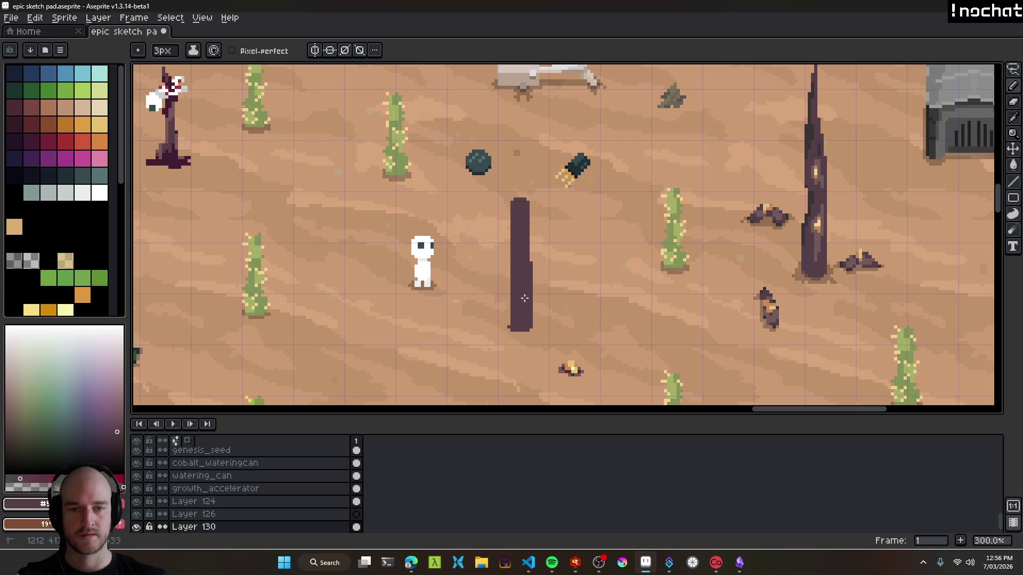
scroll(525, 298, up, 2)
Erase along the pole's right edge to thin it.
key(e)
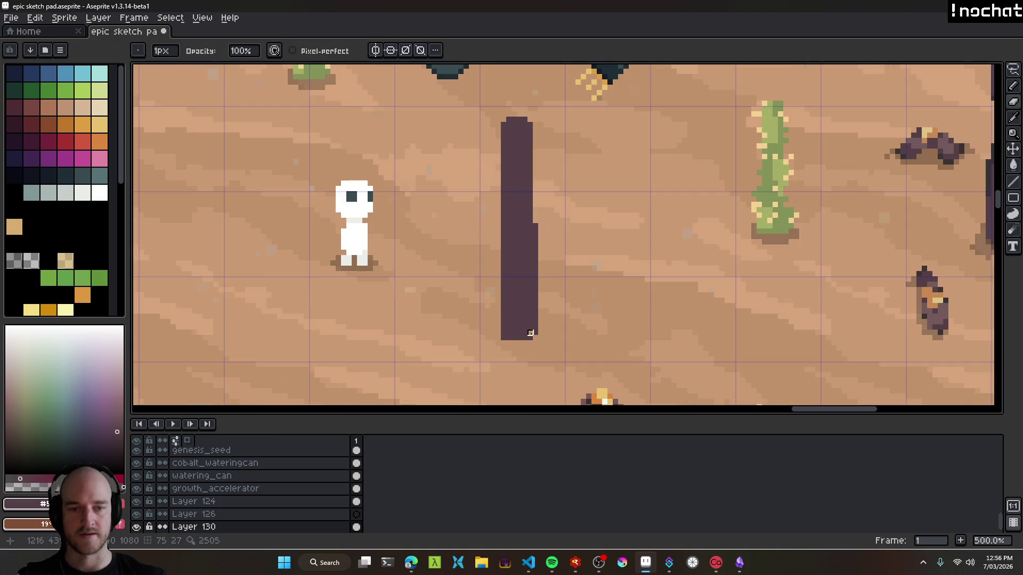
mouse_move(533, 335)
mouse_down()
mouse_move(543, 196)
mouse_move(533, 122)
mouse_up()
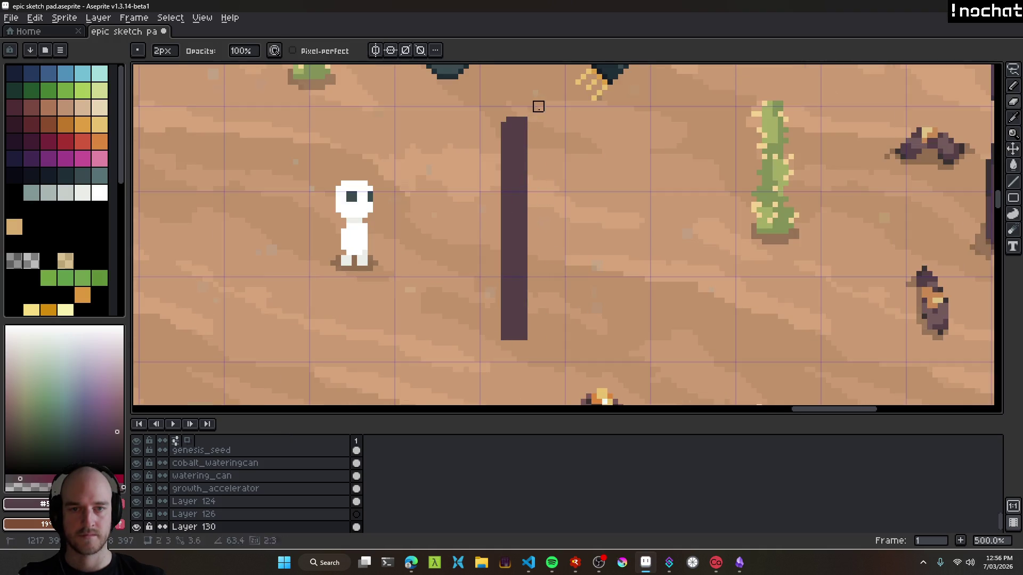
scroll(531, 113, down, 5)
scroll(464, 196, up, 1)
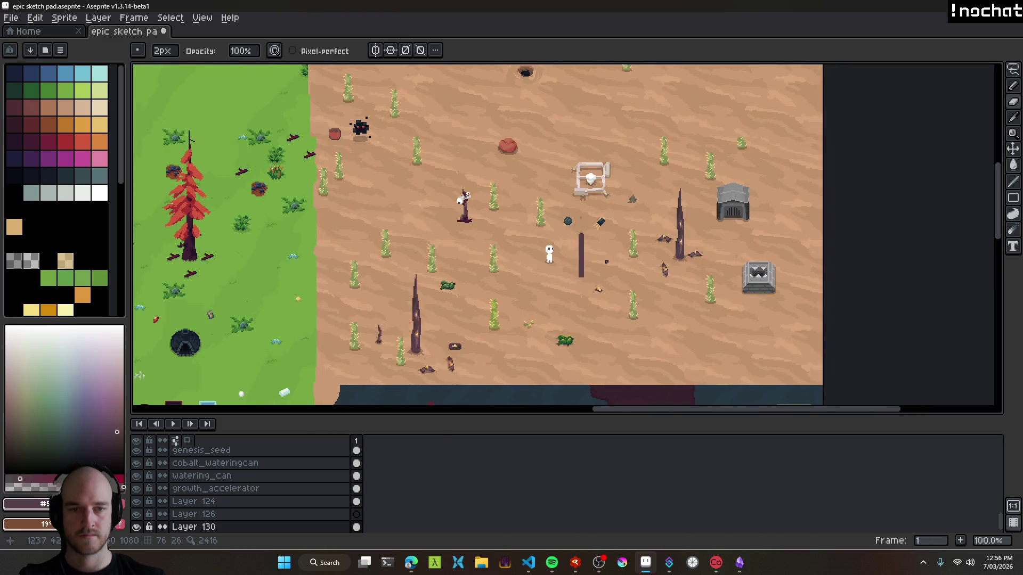
scroll(606, 262, up, 1)
scroll(590, 261, down, 1)
scroll(534, 297, up, 2)
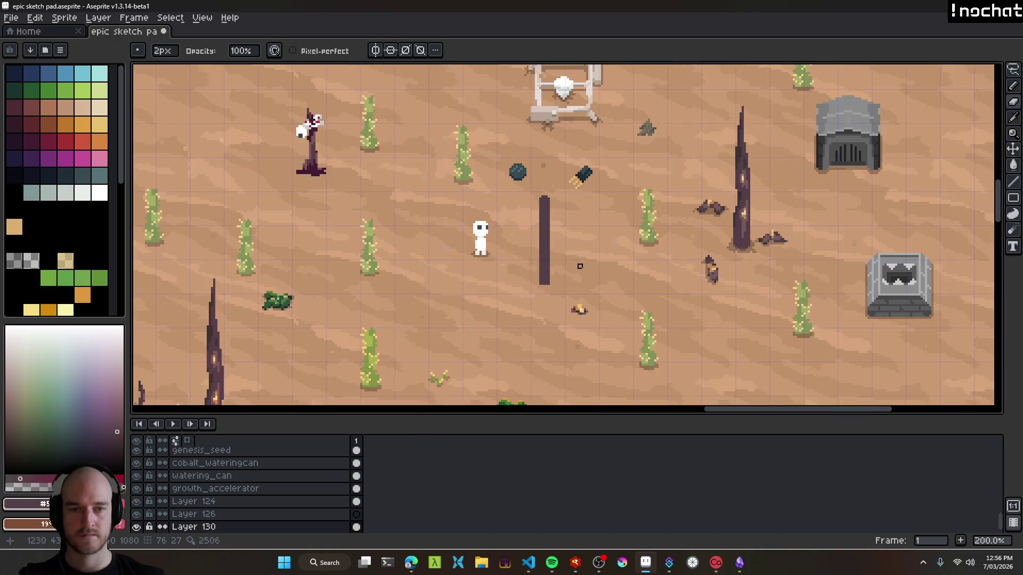
Nudge the pole slightly right and up, then a little higher.
key(v)
drag(527, 251, 536, 247)
scroll(543, 250, down, 2)
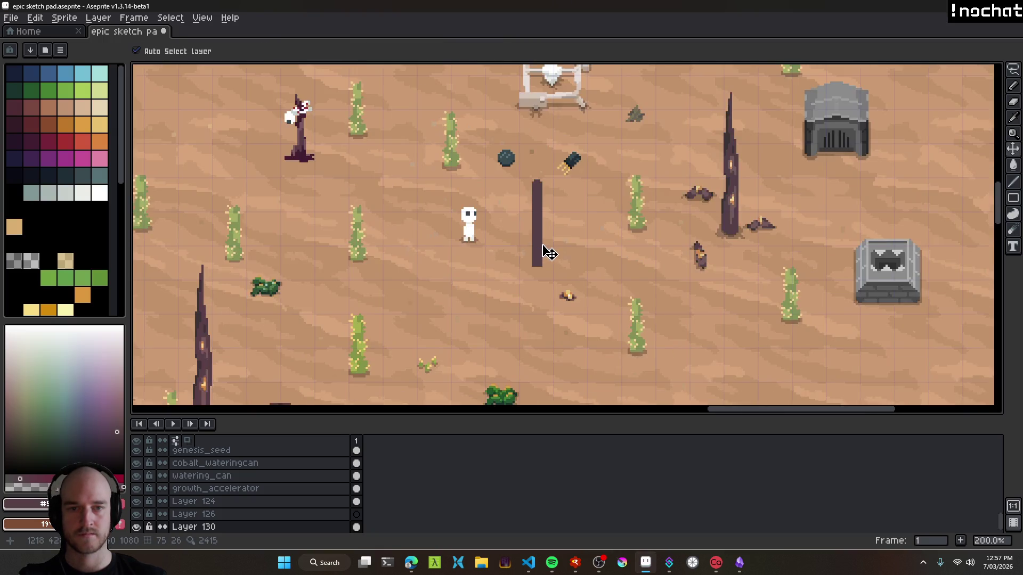
scroll(553, 240, up, 1)
scroll(551, 217, up, 2)
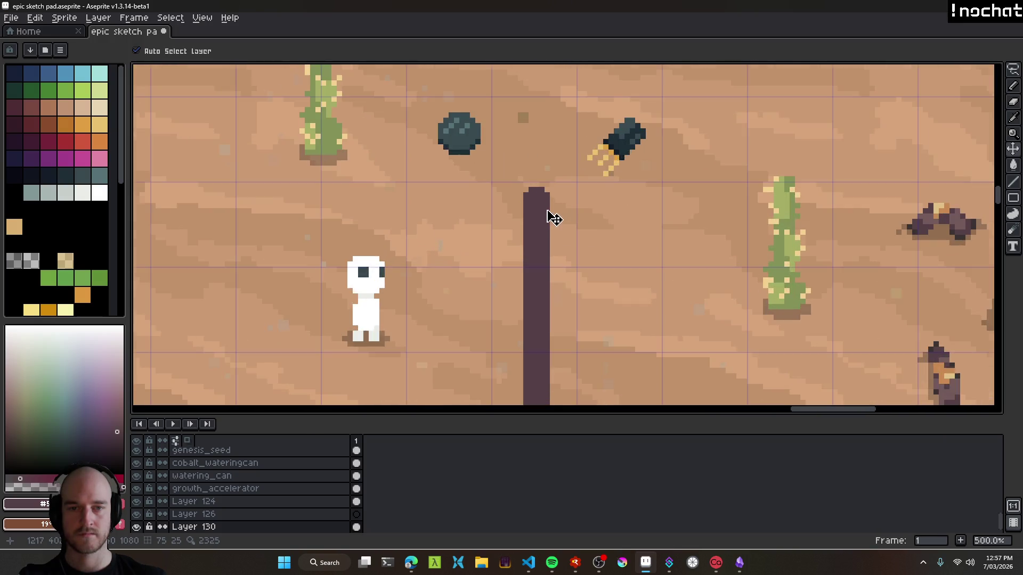
key(e)
scroll(508, 177, up, 1)
drag(508, 177, 520, 165)
key(v)
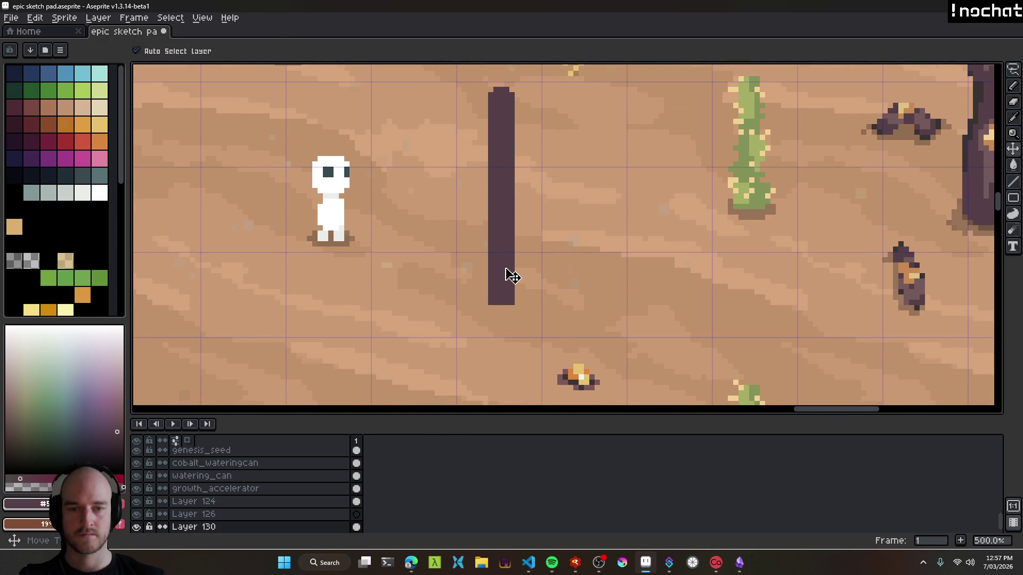
drag(509, 276, 510, 270)
scroll(532, 217, up, 3)
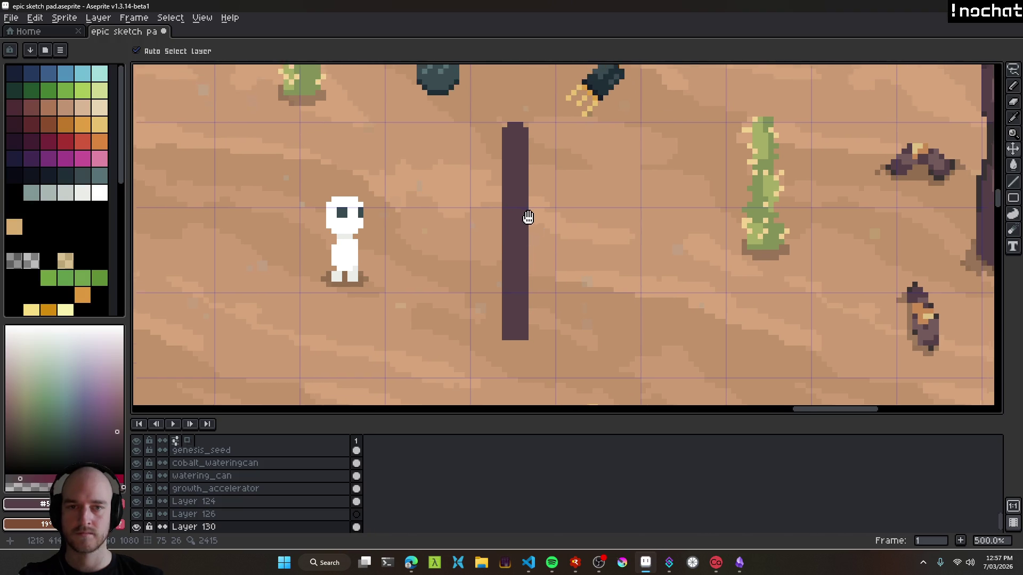
scroll(533, 267, up, 2)
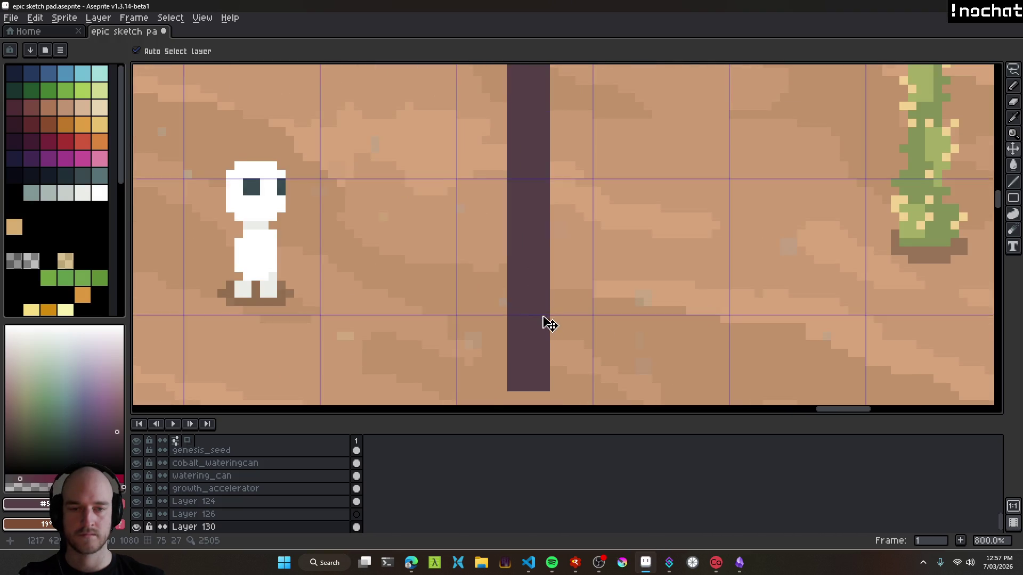
Enlarge the eraser to 6px and fine-tune the pole's position left and right.
key(e)
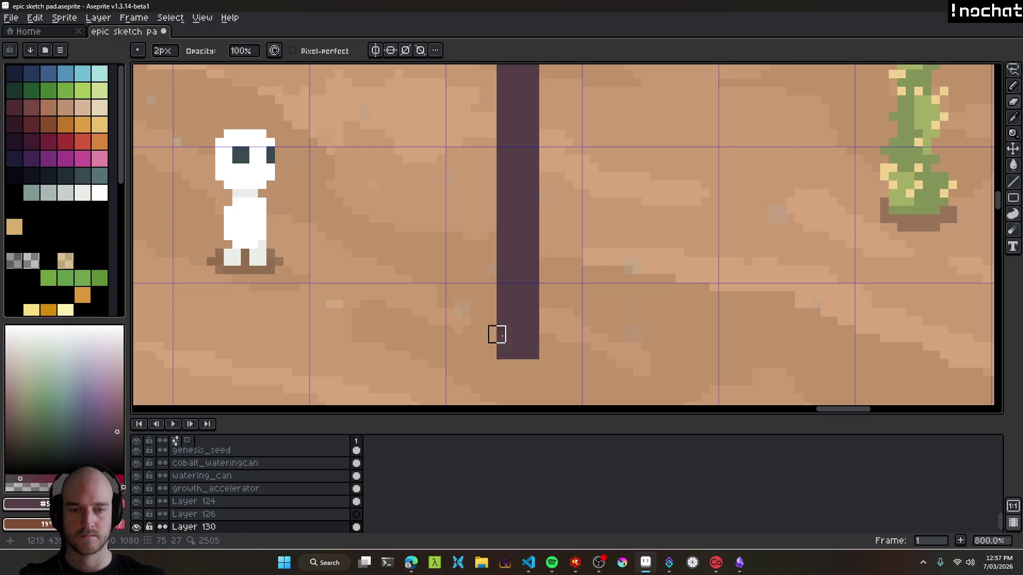
scroll(456, 292, up, 3)
key(plus)
key(plus)
key(plus)
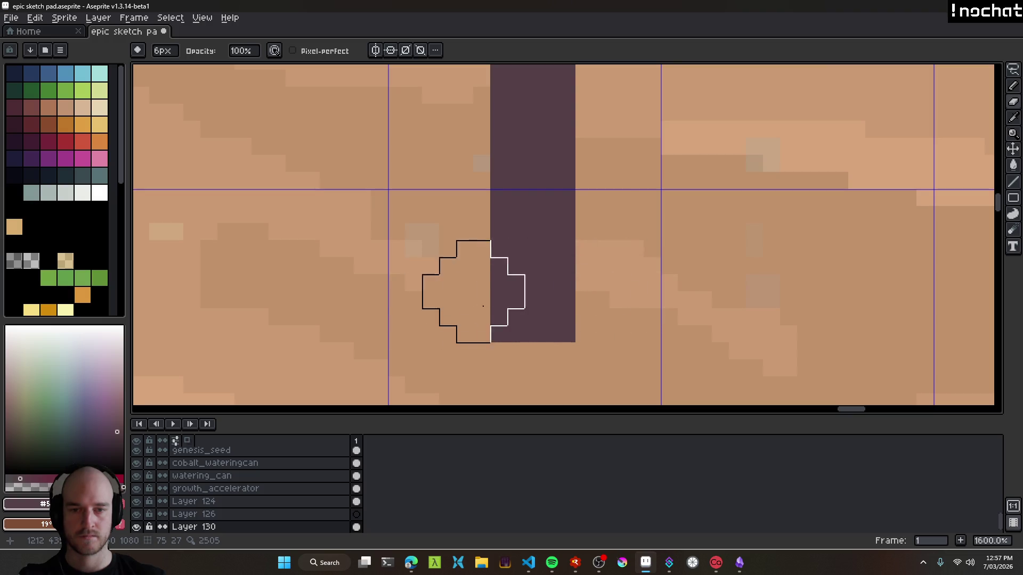
key(v)
mouse_move(538, 302)
mouse_down()
mouse_move(612, 176)
mouse_move(602, 341)
mouse_up()
key(e)
scroll(586, 240, down, 5)
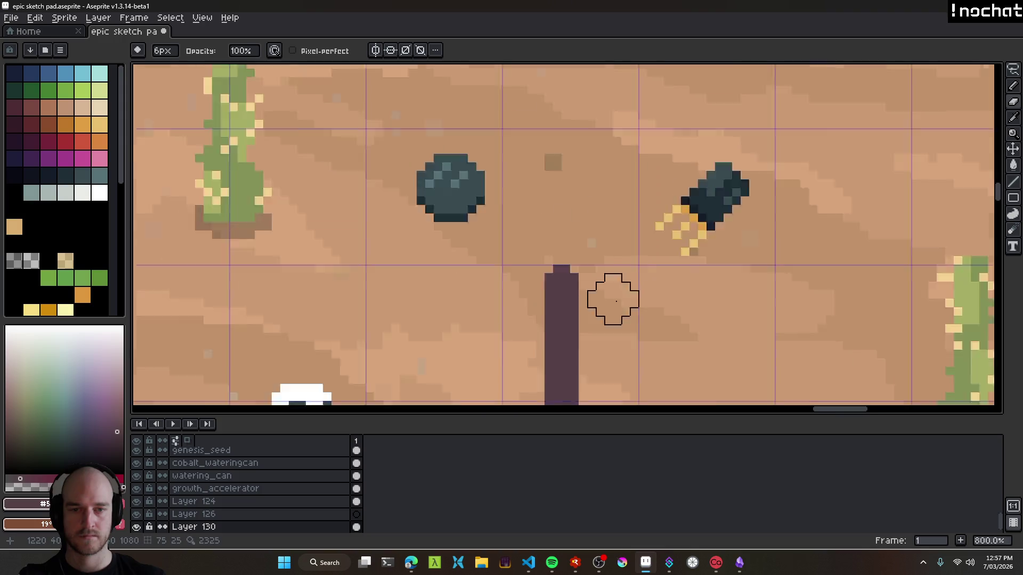
scroll(551, 273, up, 2)
key(v)
drag(538, 297, 546, 297)
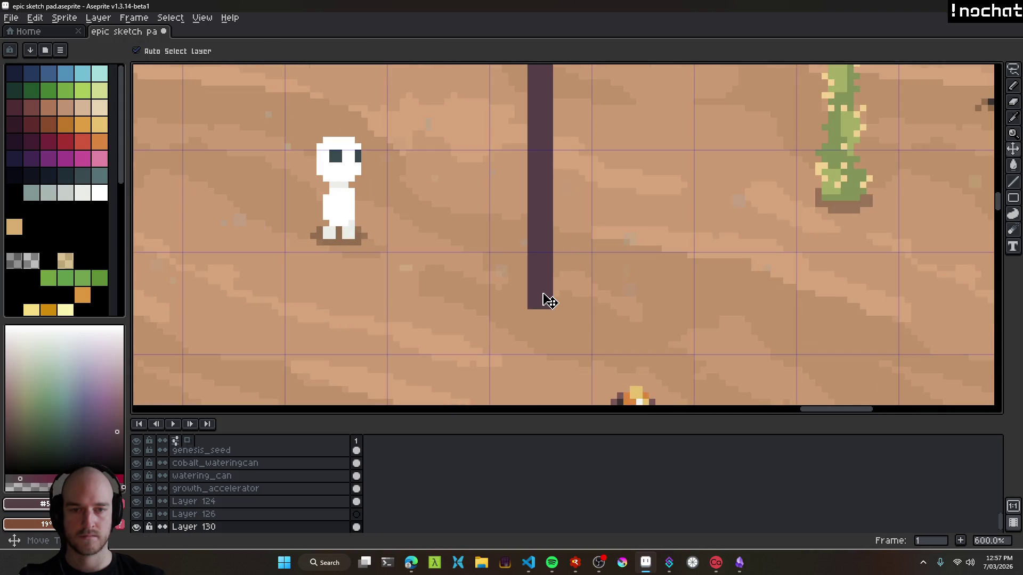
Sample the dark trunk purple and pencil darker edge lines on the pole.
key(b)
key(v)
key(e)
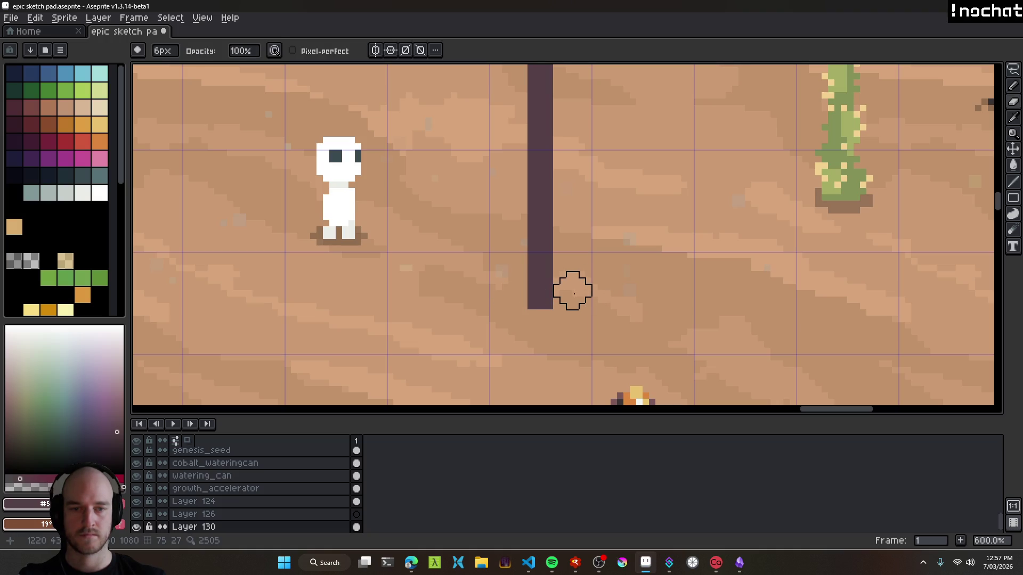
key(b)
scroll(568, 253, up, 1)
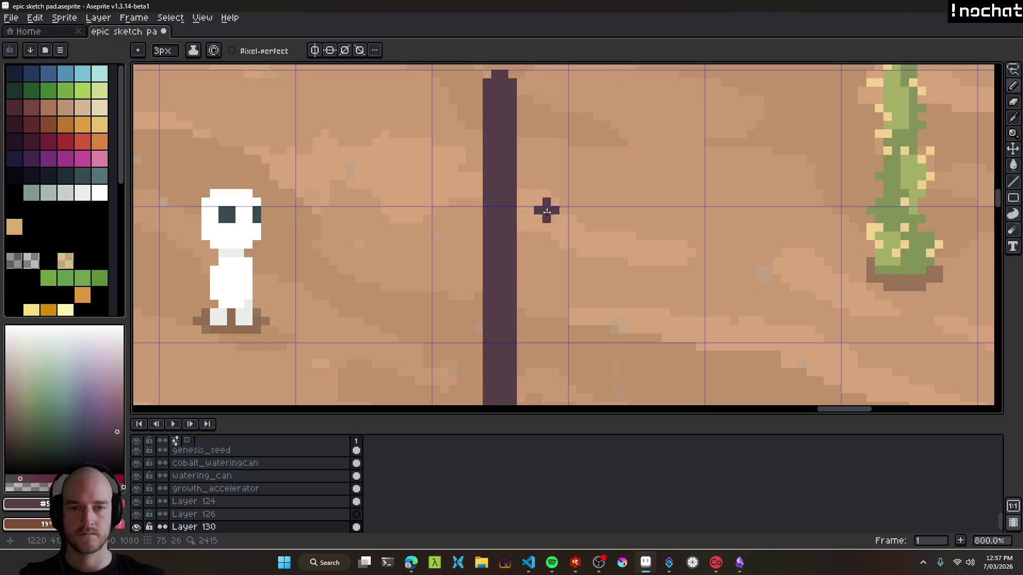
scroll(548, 213, down, 3)
scroll(565, 229, down, 4)
scroll(572, 229, up, 4)
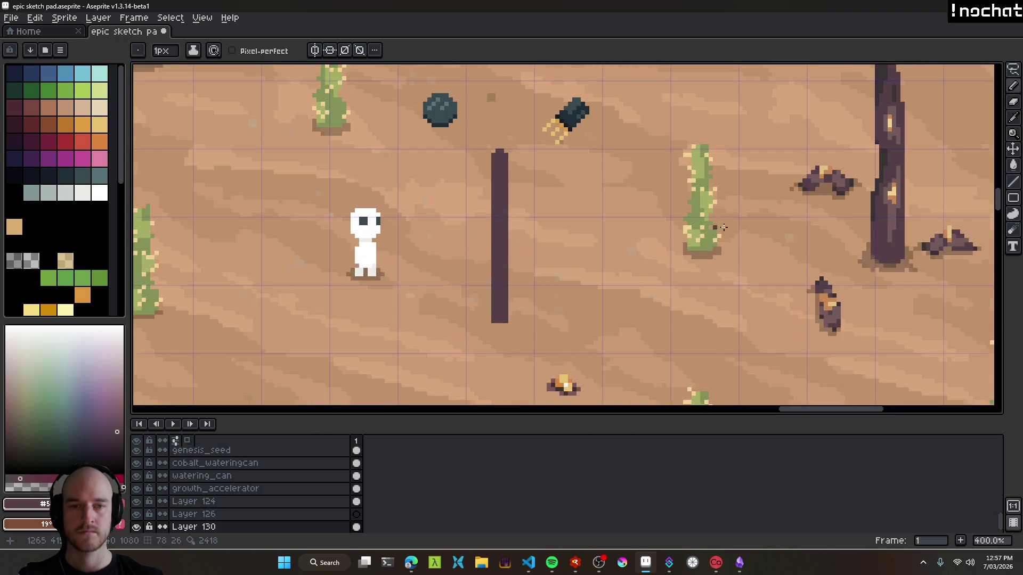
key(i)
click(882, 211)
key(b)
scroll(494, 152, up, 2)
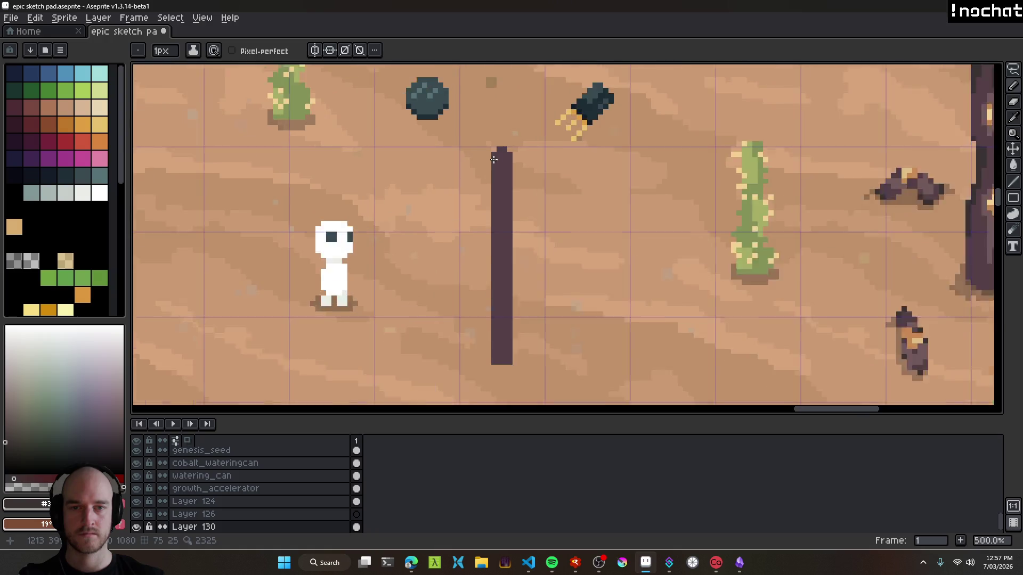
scroll(493, 152, down, 2)
mouse_move(496, 80)
mouse_down()
mouse_move(496, 326)
mouse_move(512, 92)
mouse_up()
Bring more of the desert map into view and sample the lighter pillar purple.
scroll(572, 237, down, 3)
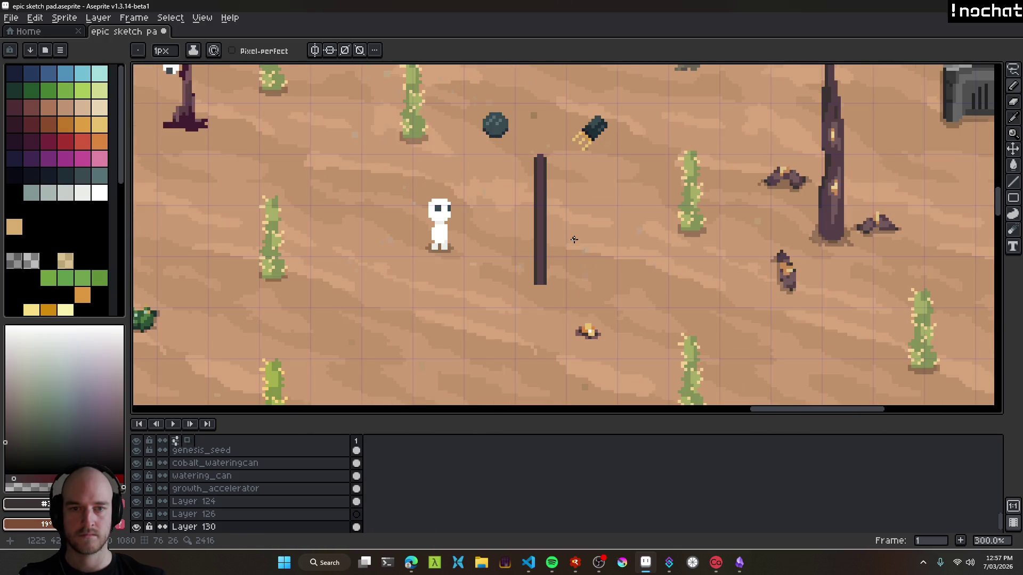
drag(570, 235, 556, 286)
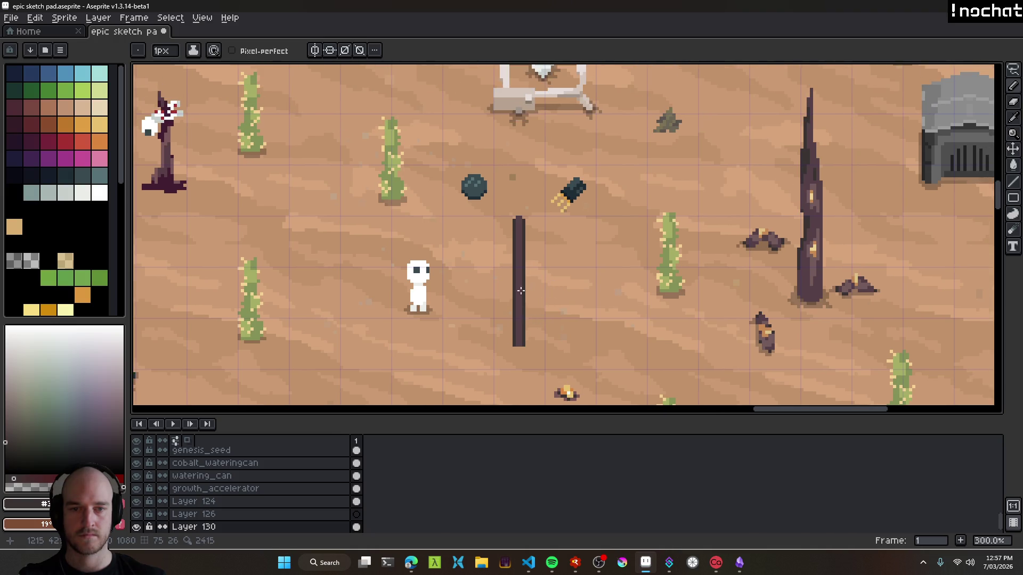
scroll(514, 224, up, 3)
alt+click(515, 212)
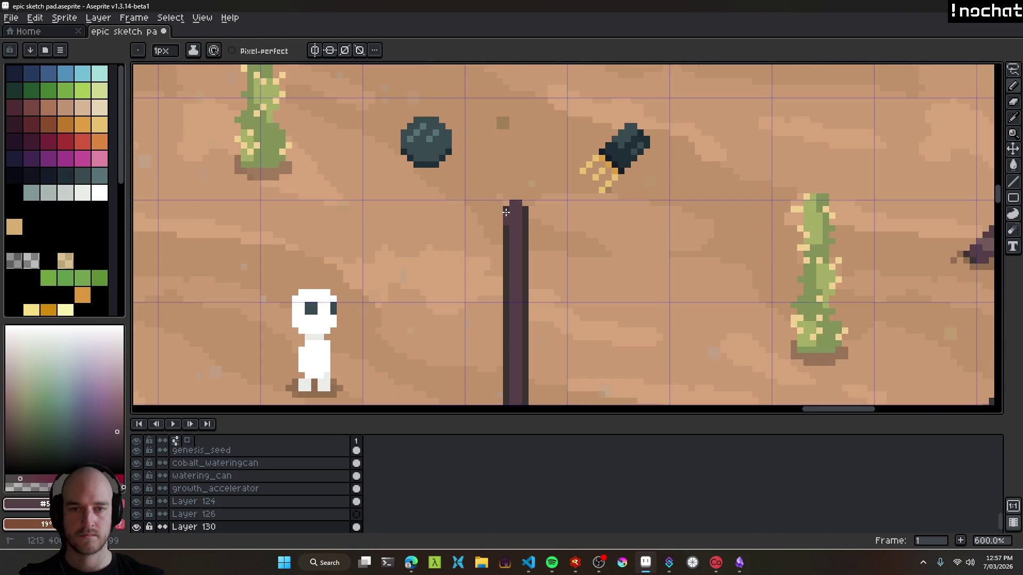
scroll(556, 241, down, 4)
scroll(576, 256, up, 1)
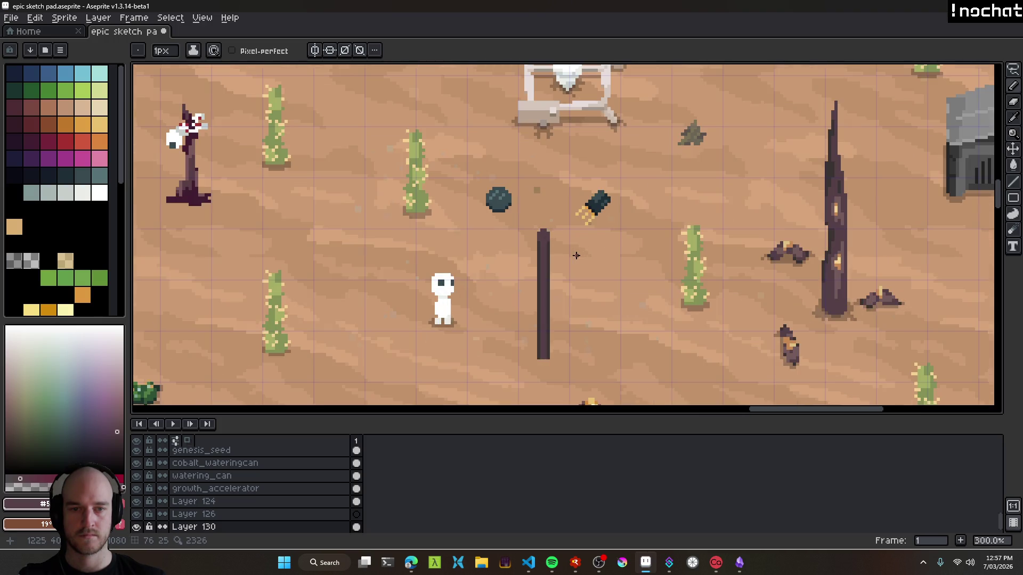
key(alt)
scroll(560, 241, up, 6)
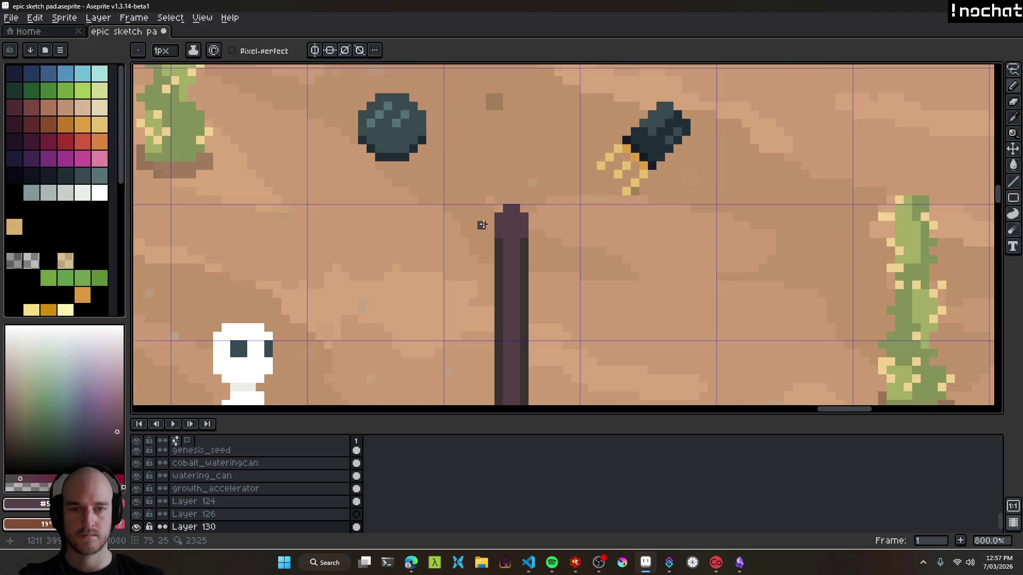
drag(676, 229, 612, 252)
scroll(646, 272, down, 5)
Ctrl-drag the pole across the map to stand beside the tall dark spire.
key(ctrl)
drag(517, 315, 774, 330)
scroll(698, 303, right, 3)
scroll(621, 318, down, 2)
mouse_move(680, 206)
mouse_down()
mouse_move(555, 270)
mouse_move(228, 365)
mouse_move(222, 341)
mouse_up()
Pick a lighter mauve and pencil 4px pixels to round off the pole's top.
scroll(221, 341, up, 4)
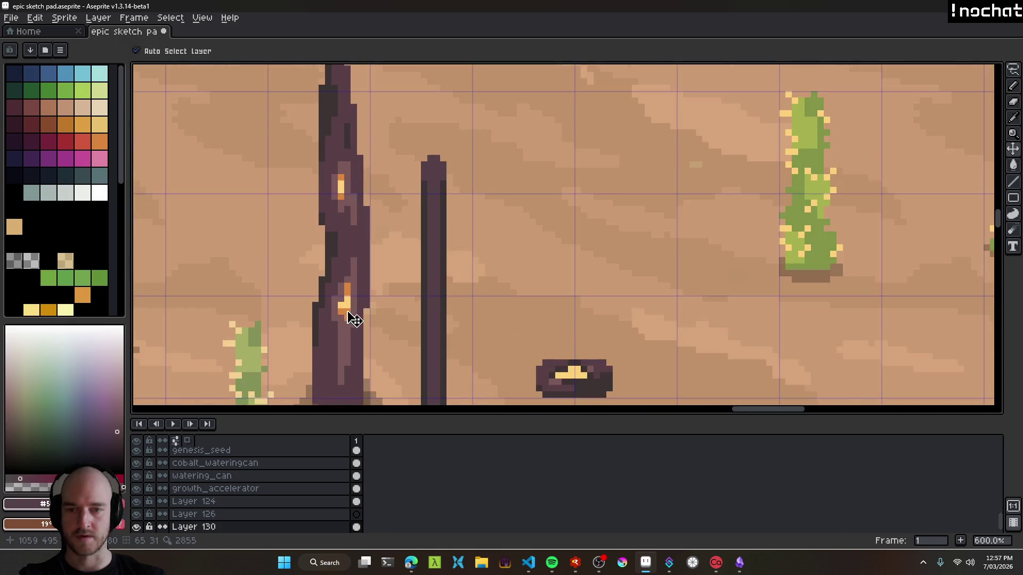
alt+click(365, 251)
key(g)
alt+click(331, 239)
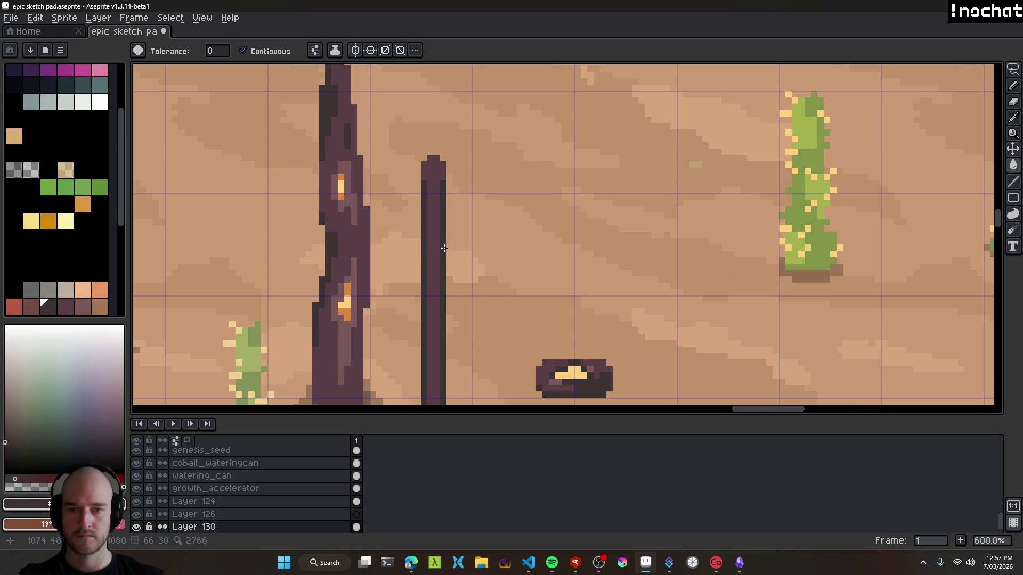
alt+click(342, 217)
key(b)
click(438, 165)
key(plus)
key(plus)
click(434, 164)
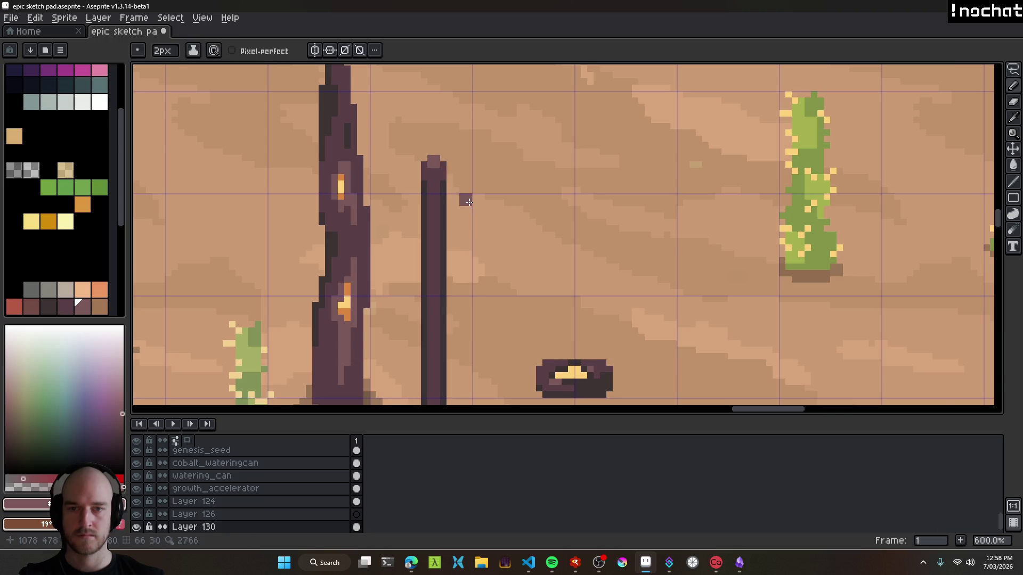
Check the rounded top and sample the pole's dark purple.
scroll(458, 197, down, 4)
scroll(457, 197, up, 5)
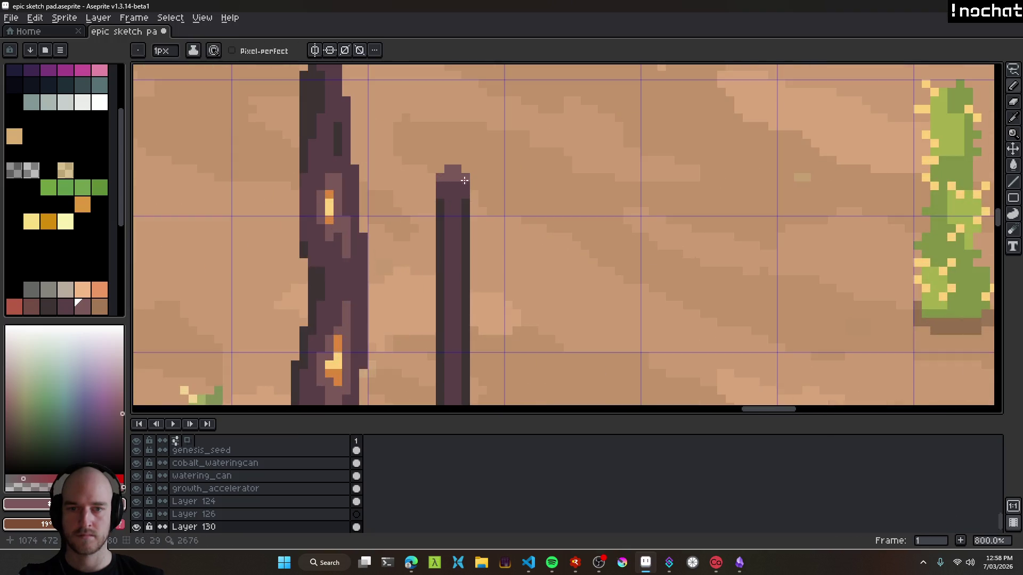
scroll(453, 187, down, 5)
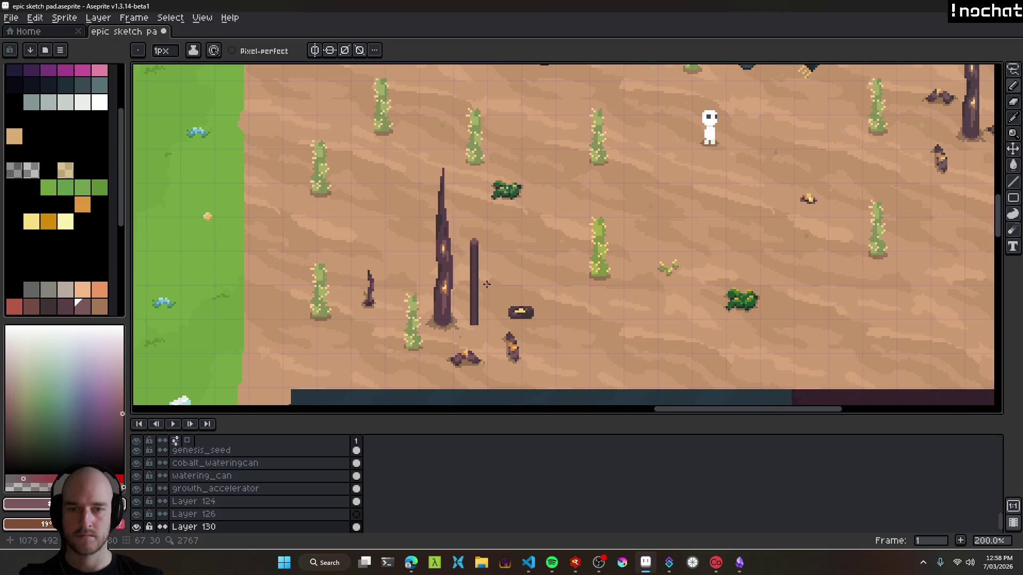
scroll(469, 245, up, 4)
alt+click(445, 205)
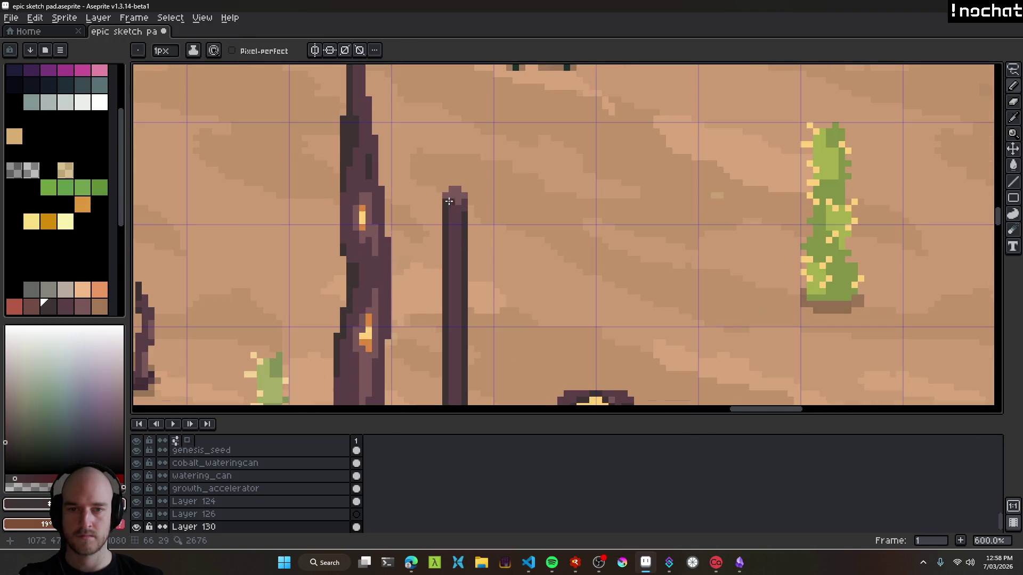
scroll(465, 213, down, 4)
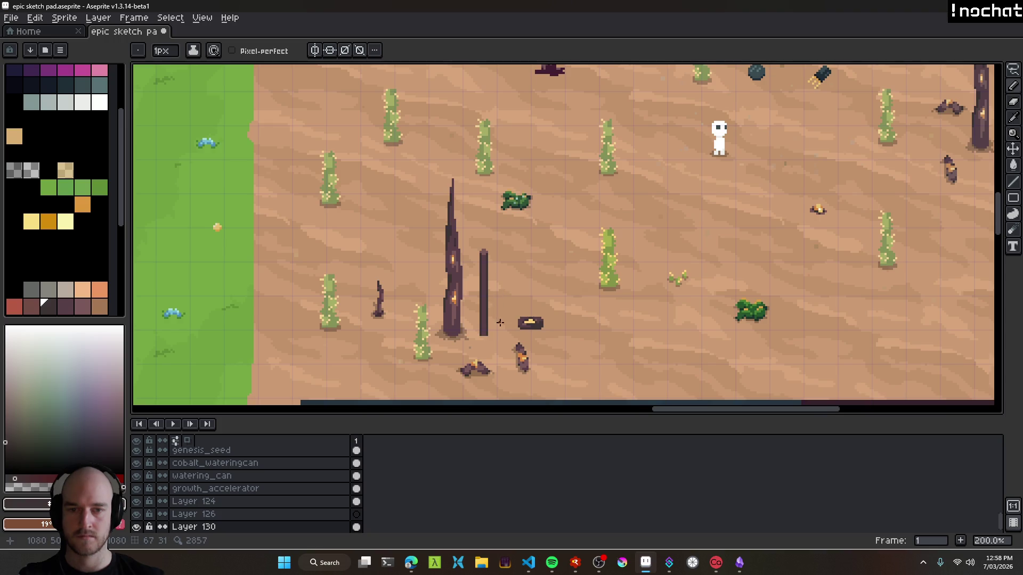
scroll(500, 322, up, 4)
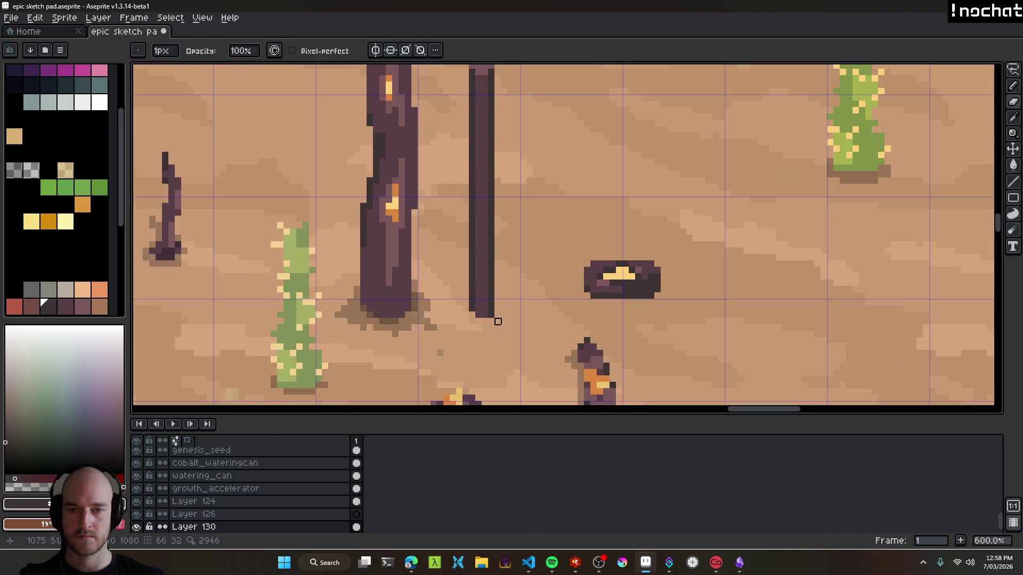
scroll(523, 335, down, 4)
scroll(517, 322, up, 5)
Choose a grey swatch and paint shadow pixels beside the pole's base.
key(v)
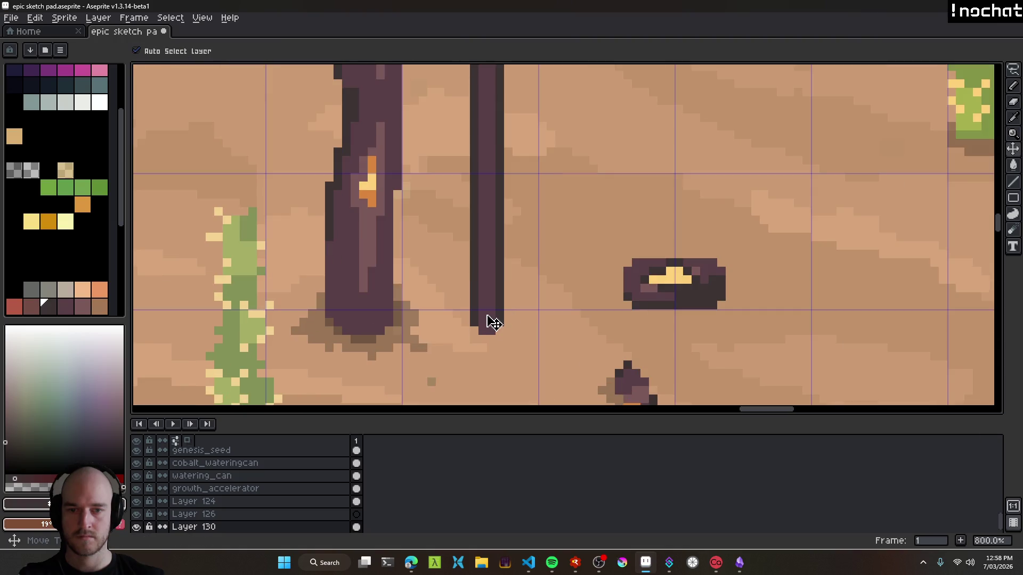
click(13, 170)
key(b)
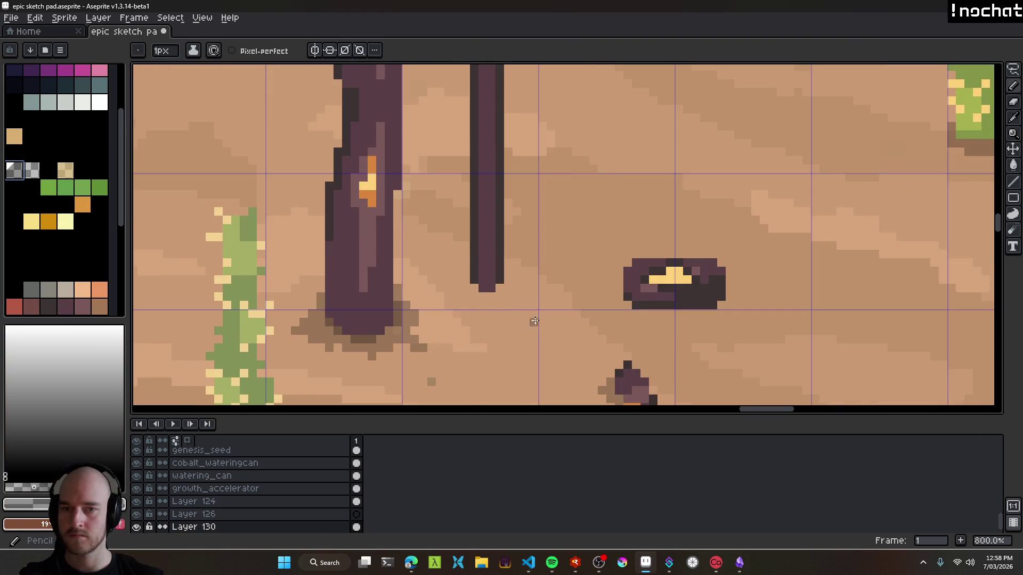
scroll(469, 285, up, 2)
click(458, 290)
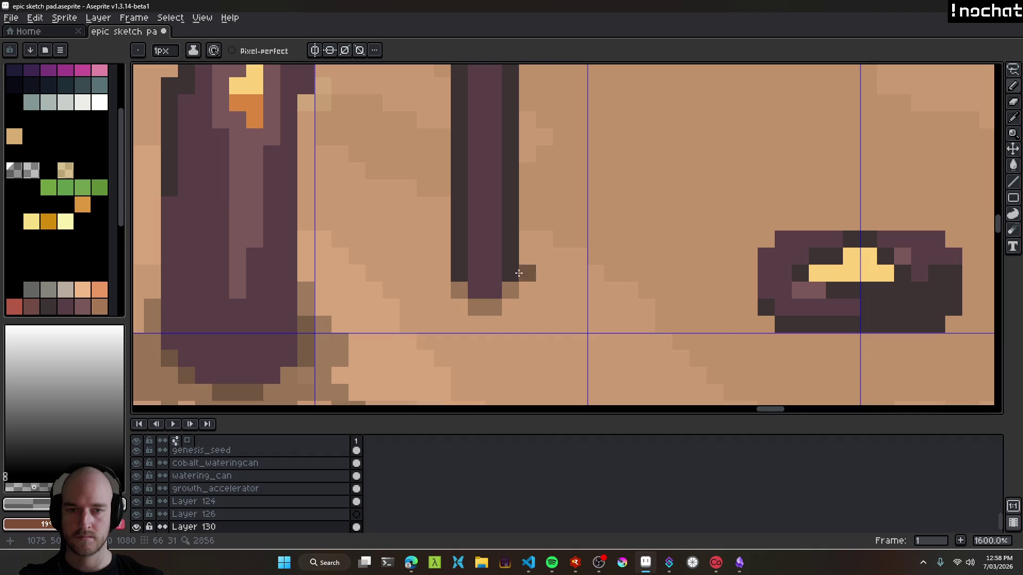
scroll(498, 354, down, 6)
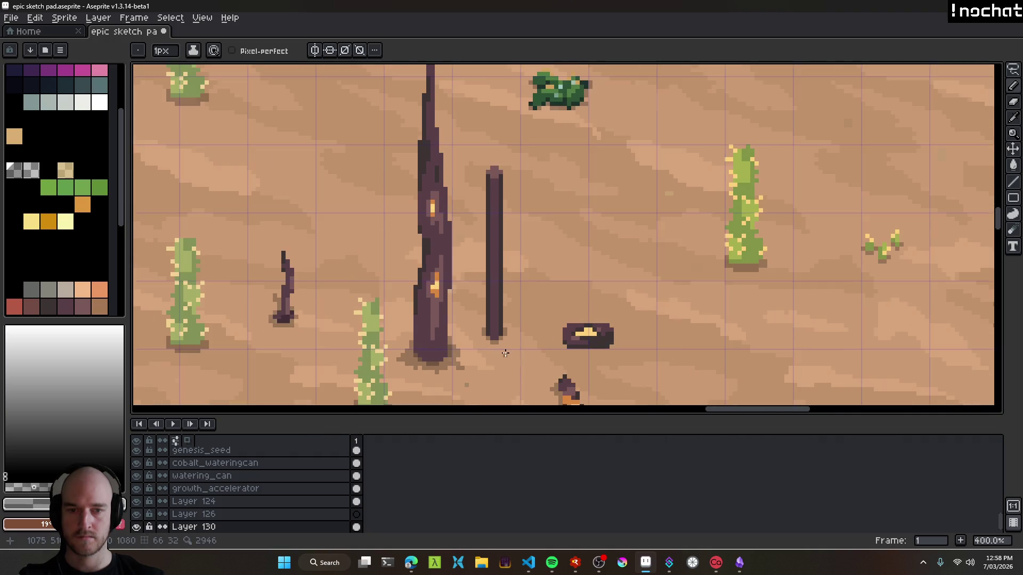
scroll(505, 353, down, 3)
scroll(501, 357, up, 6)
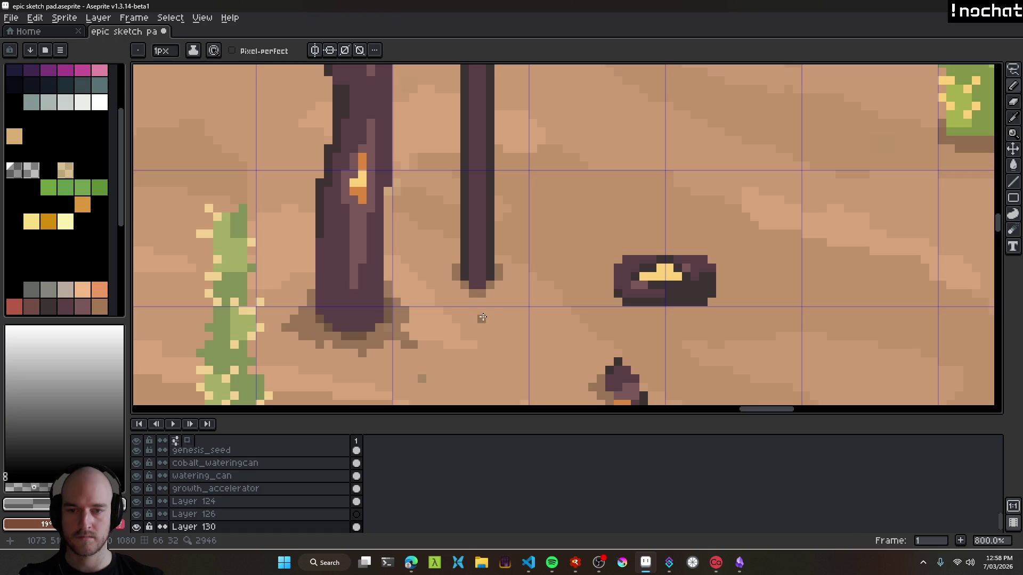
scroll(483, 317, up, 3)
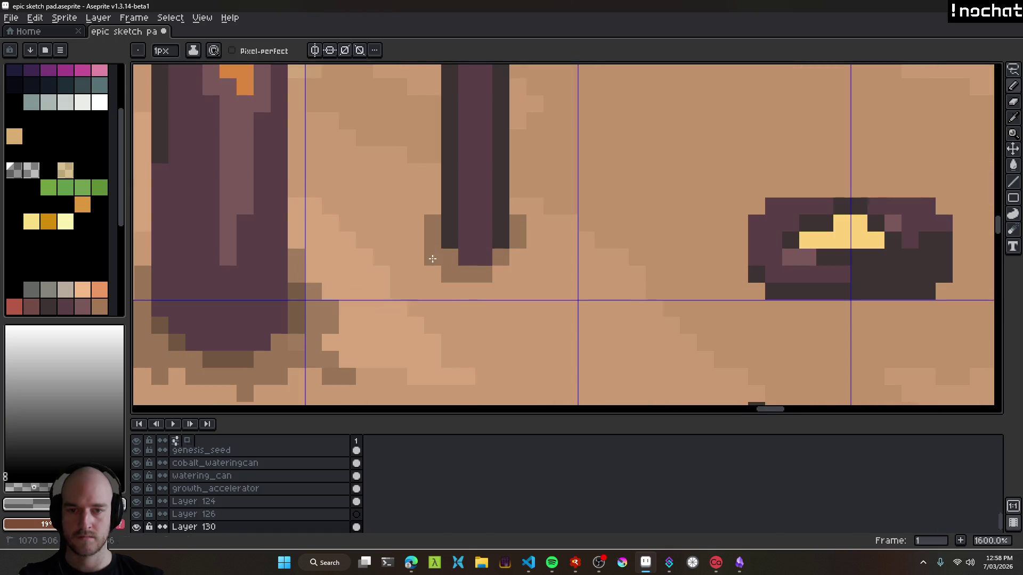
scroll(586, 311, down, 5)
scroll(572, 320, down, 3)
scroll(570, 304, up, 9)
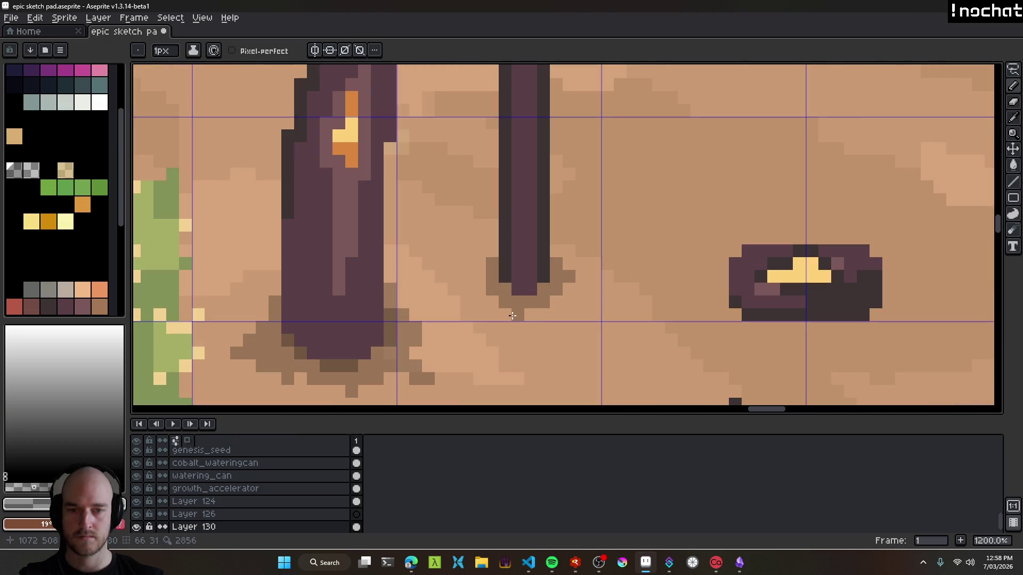
scroll(480, 283, down, 7)
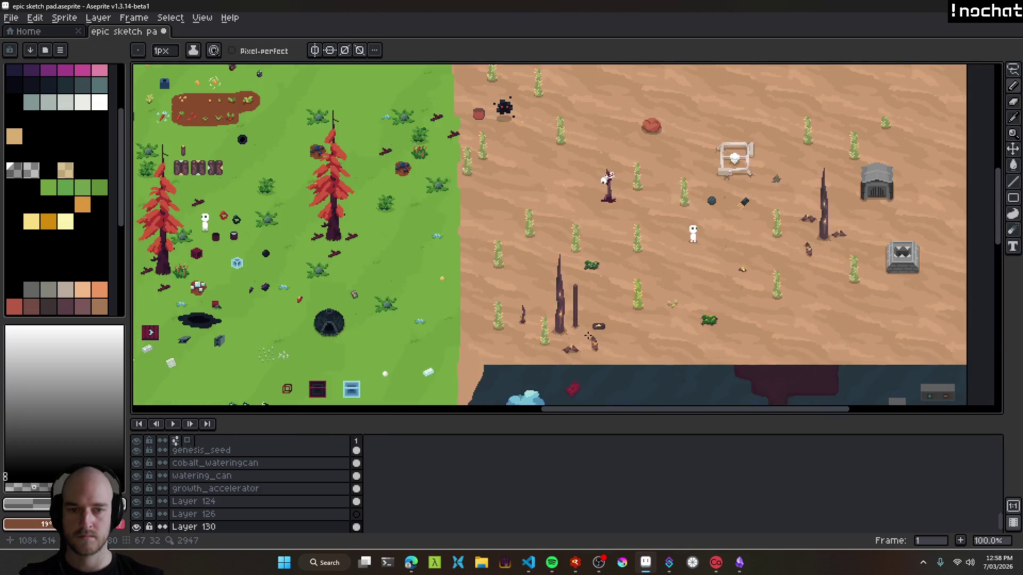
Move the pole up and to the right in the desert.
scroll(549, 341, right, 1)
scroll(533, 320, up, 3)
mouse_move(521, 315)
mouse_down()
mouse_move(809, 197)
mouse_move(413, 318)
mouse_move(558, 275)
mouse_move(553, 257)
mouse_up()
scroll(808, 198, down, 1)
scroll(407, 302, up, 1)
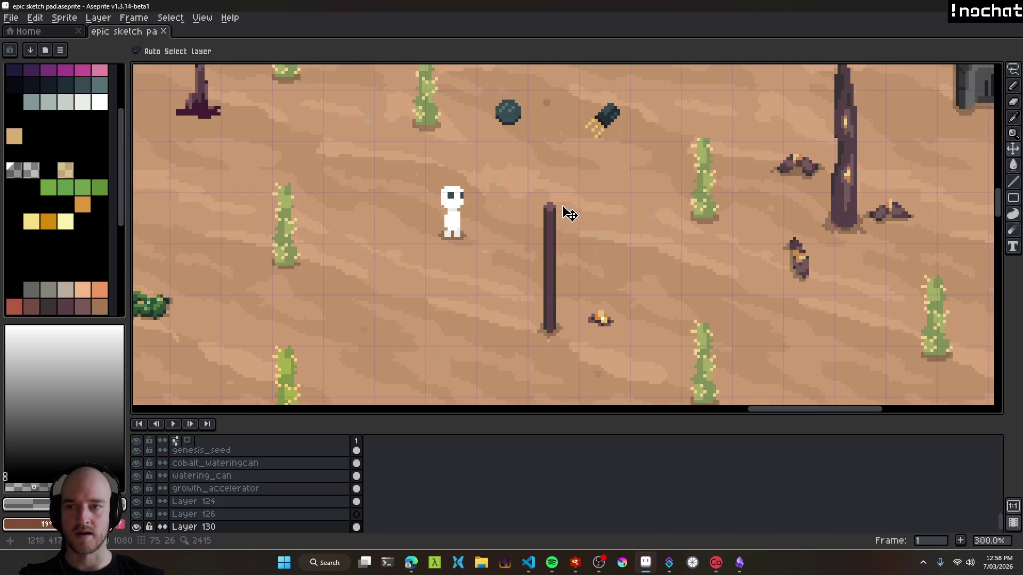
scroll(569, 213, up, 3)
scroll(570, 228, up, 2)
Sample orange from the scene and place an orange pixel atop the pole.
key(i)
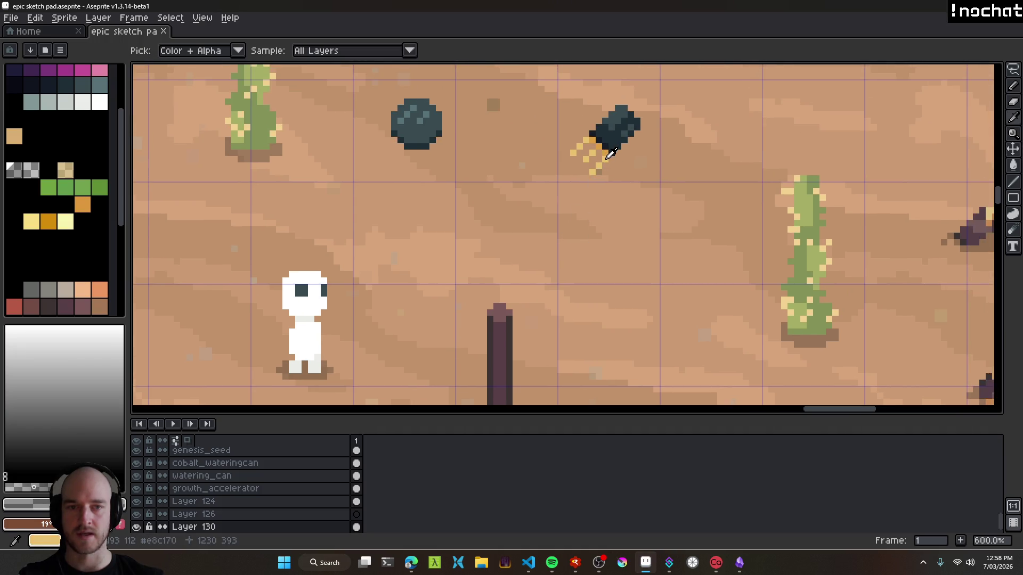
click(611, 154)
scroll(469, 312, up, 3)
key(b)
click(539, 305)
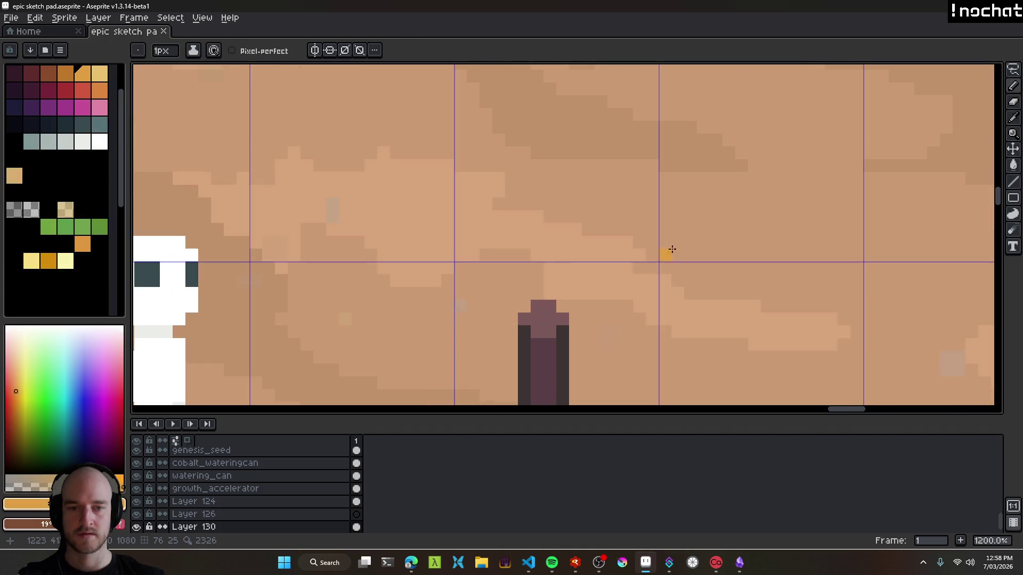
scroll(671, 249, down, 4)
Nudge the pole up-right and paint a 2px light yellow block on its top.
key(v)
drag(525, 304, 562, 224)
scroll(596, 175, up, 4)
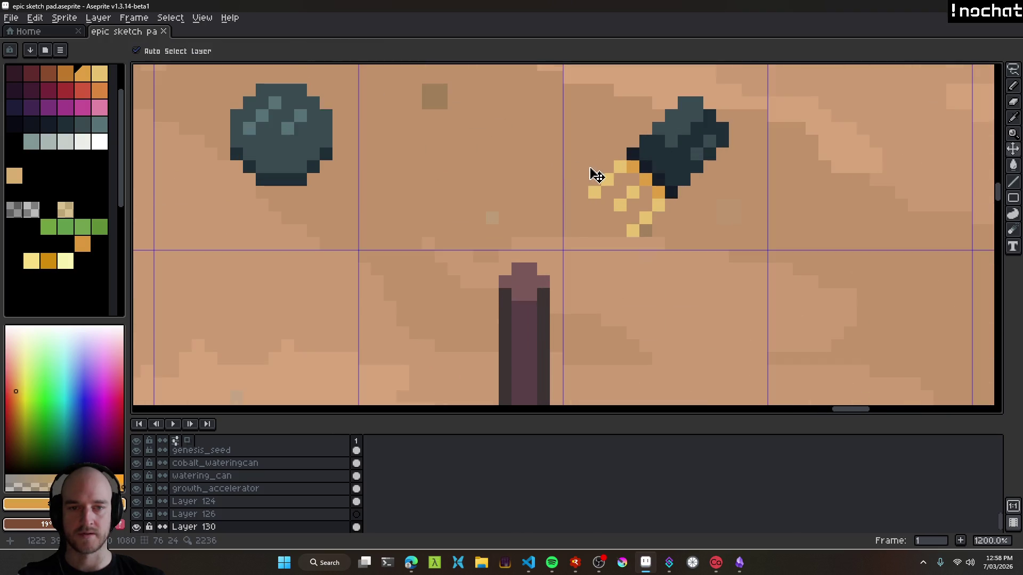
key(i)
click(601, 182)
key(b)
click(507, 258)
key(plus)
click(525, 251)
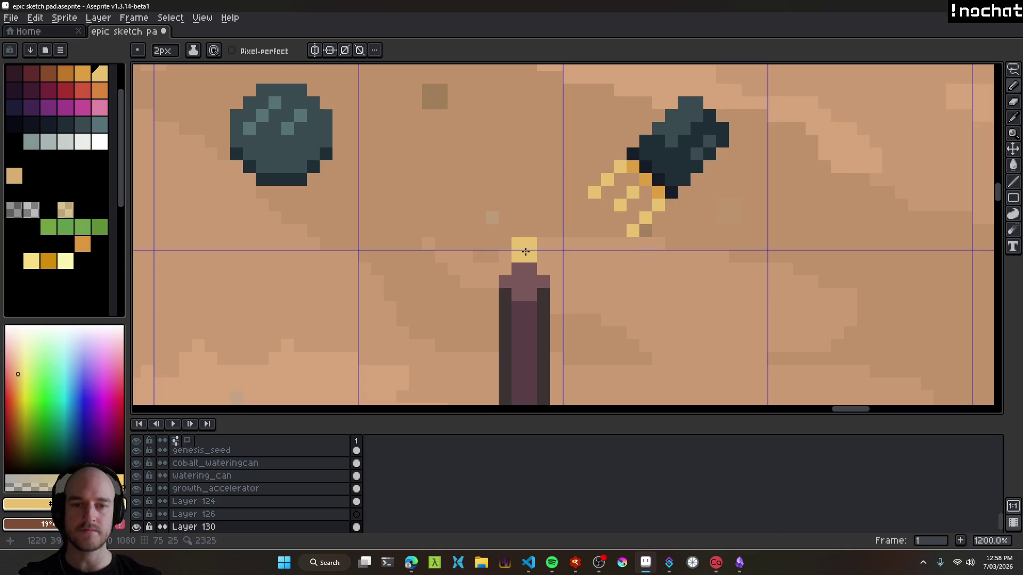
click(525, 237)
Sample orange again and paint it onto the pole's top light.
key(i)
click(646, 180)
key(b)
click(526, 245)
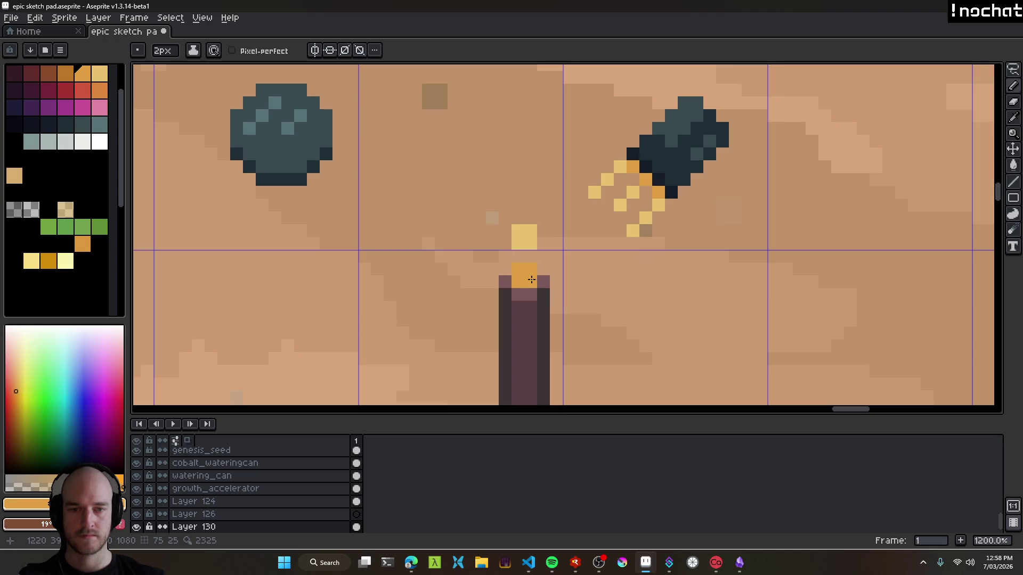
scroll(544, 270, down, 10)
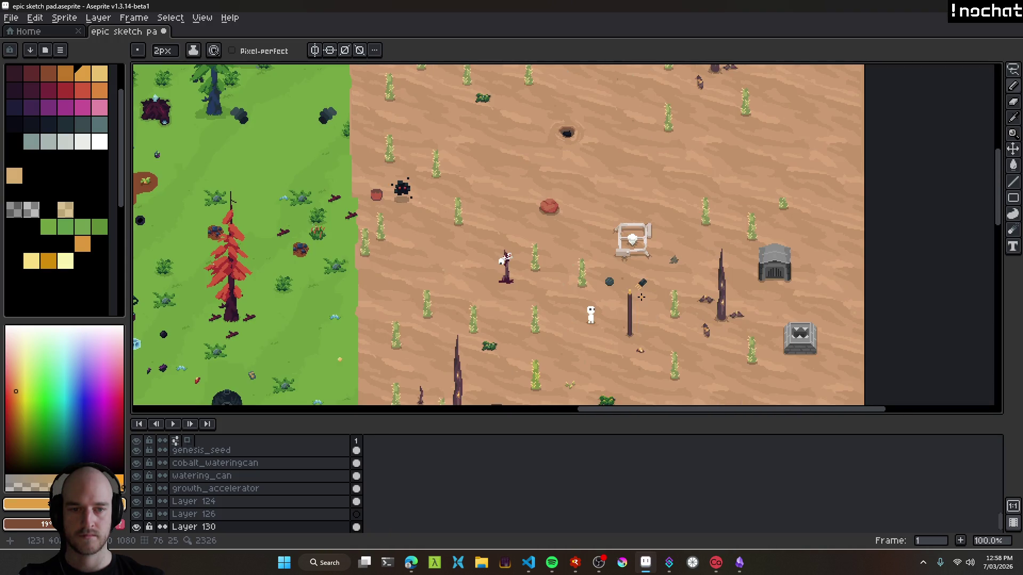
scroll(641, 297, up, 4)
Move the power pole about 80 pixels left with the Move tool and save the sketch.
key(v)
drag(639, 298, 537, 243)
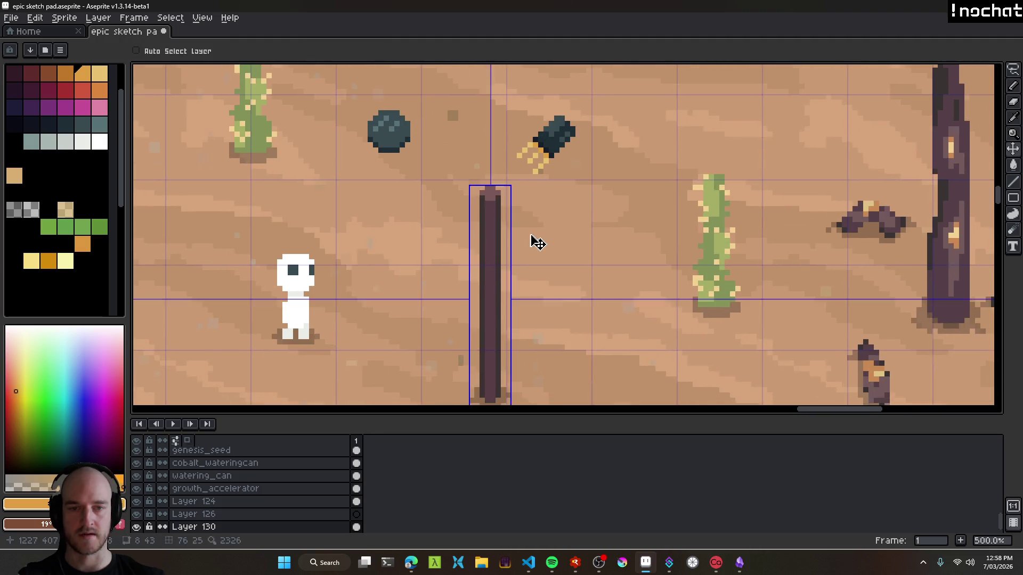
scroll(537, 243, down, 3)
scroll(533, 240, up, 3)
scroll(533, 240, down, 3)
scroll(629, 248, up, 1)
key(ctrl+s)
key(b)
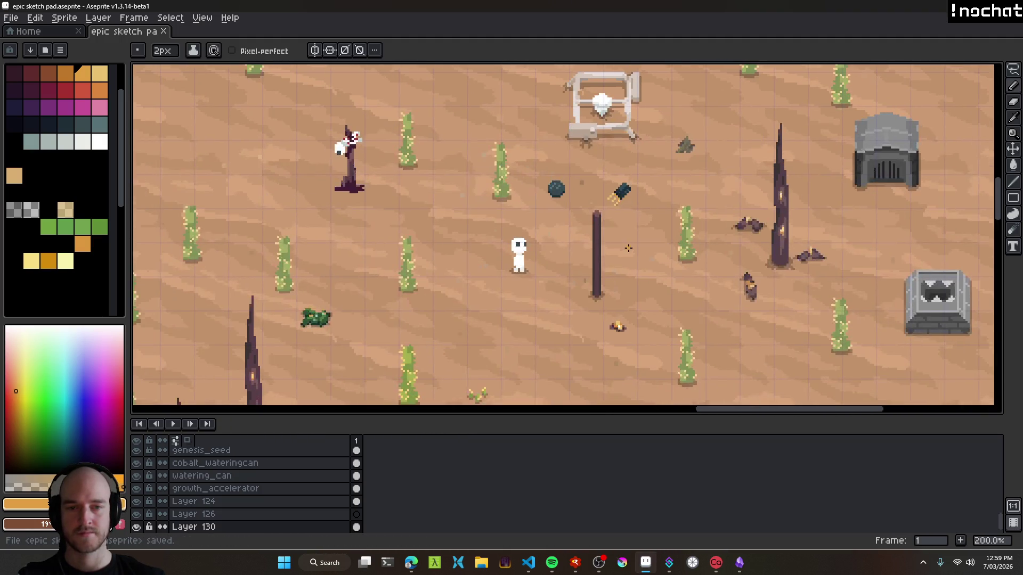
key(v)
drag(598, 261, 561, 267)
key(ctrl+s)
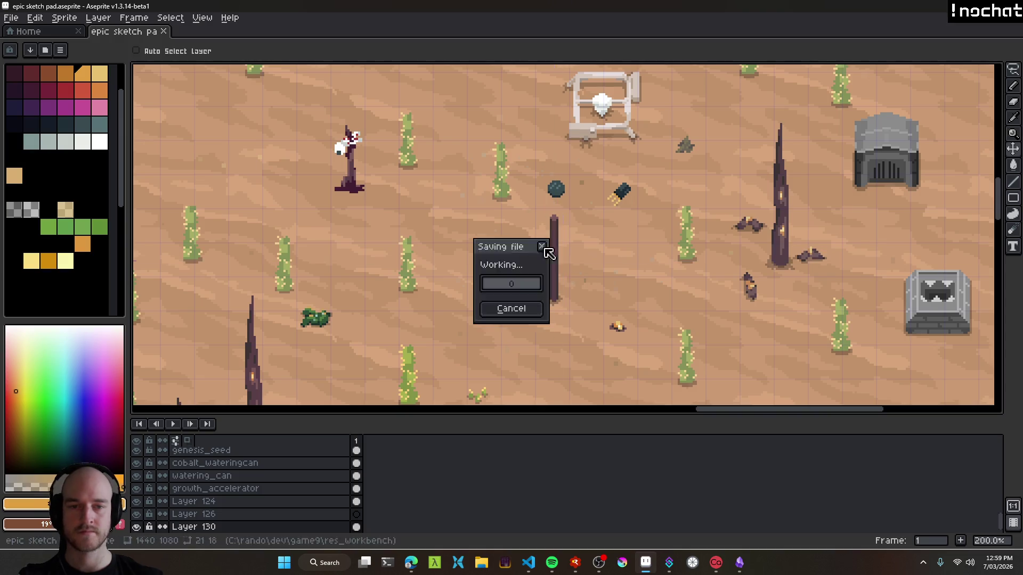
Draw an orange vertical stripe on the pole's lower shaft with the Pencil.
scroll(562, 272, up, 3)
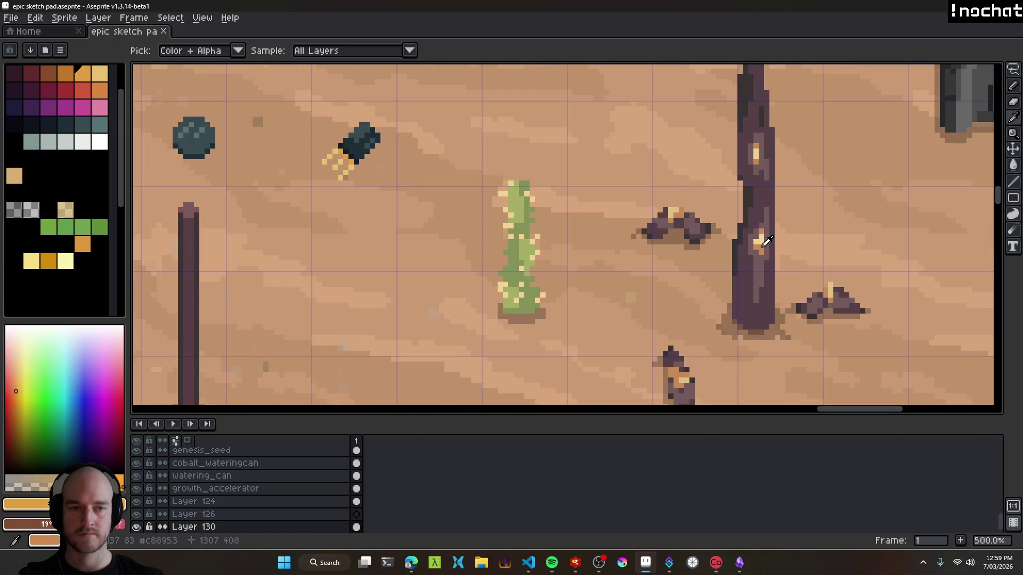
scroll(559, 286, down, 2)
scroll(387, 290, up, 2)
key(b)
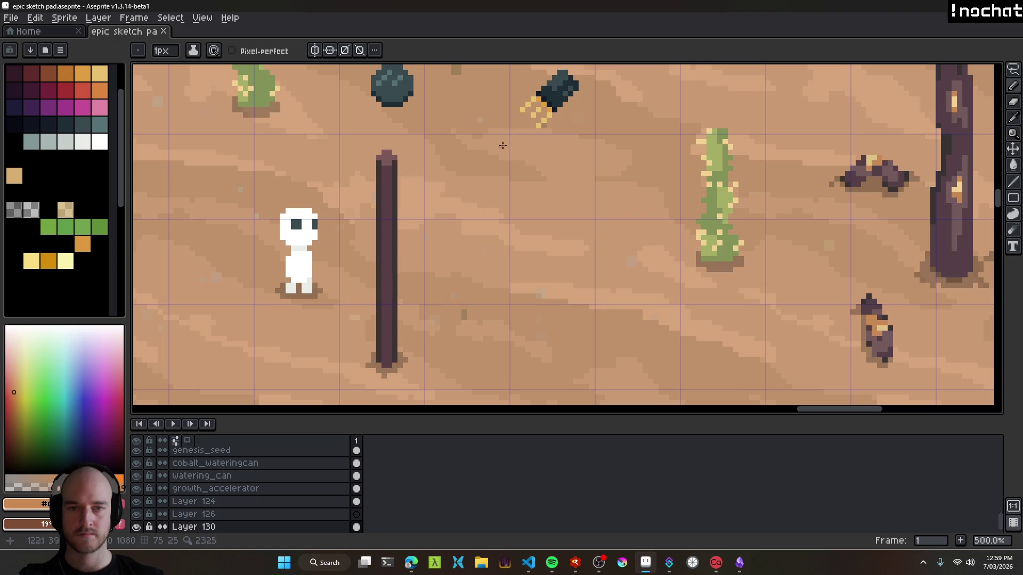
key(i)
key(v)
scroll(565, 274, down, 4)
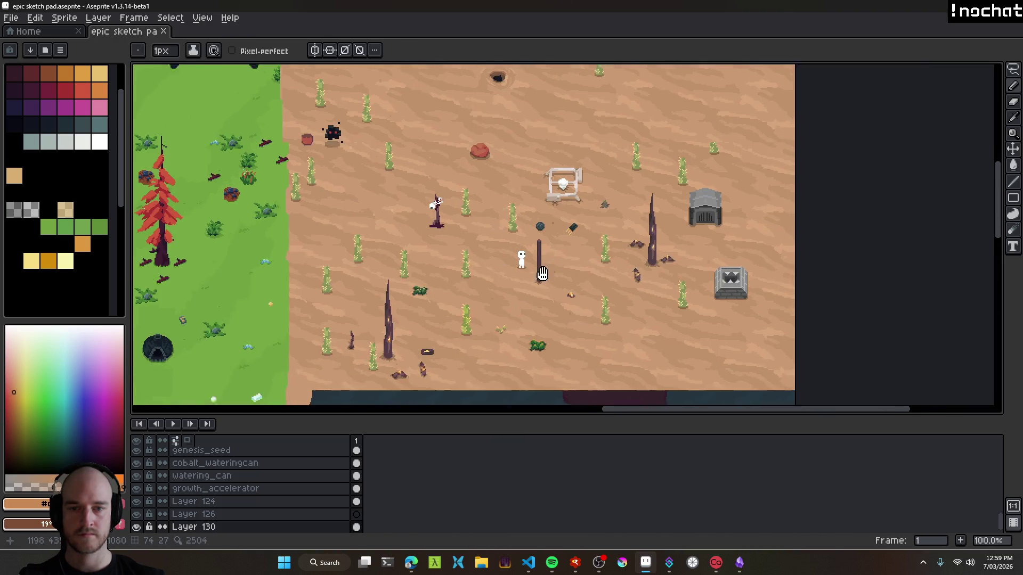
scroll(474, 318, up, 5)
key(i)
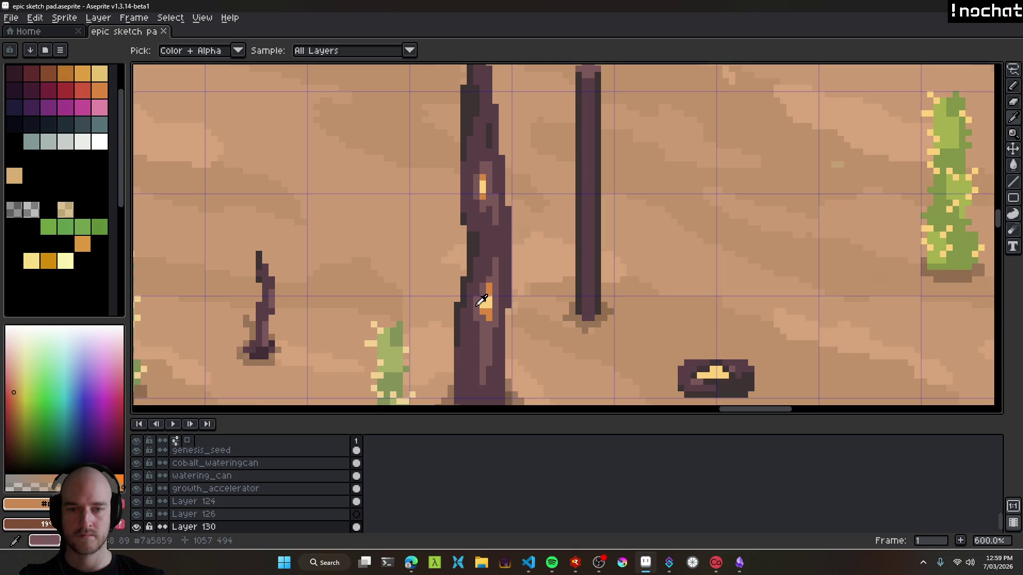
click(494, 288)
key(b)
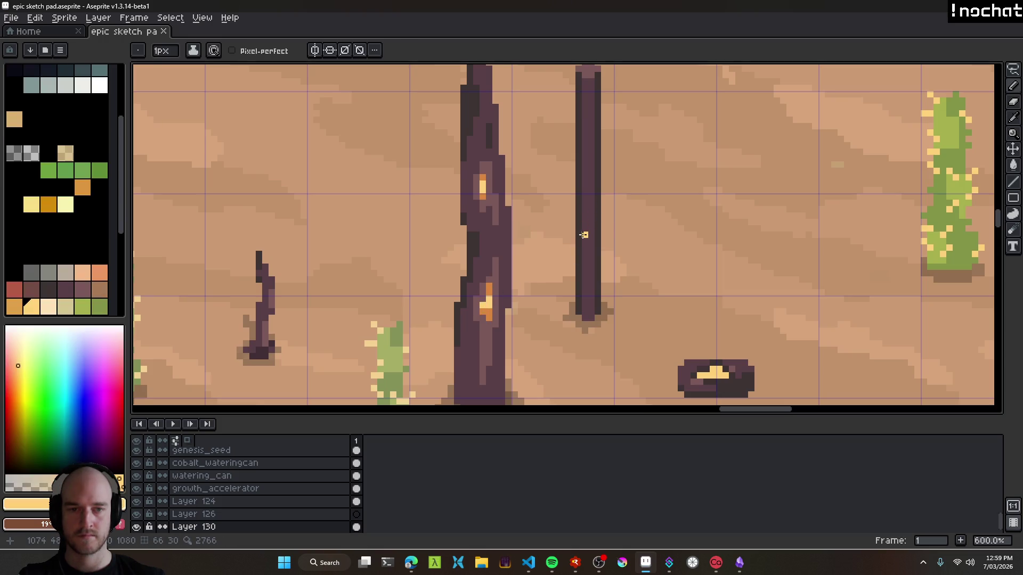
alt+click(487, 303)
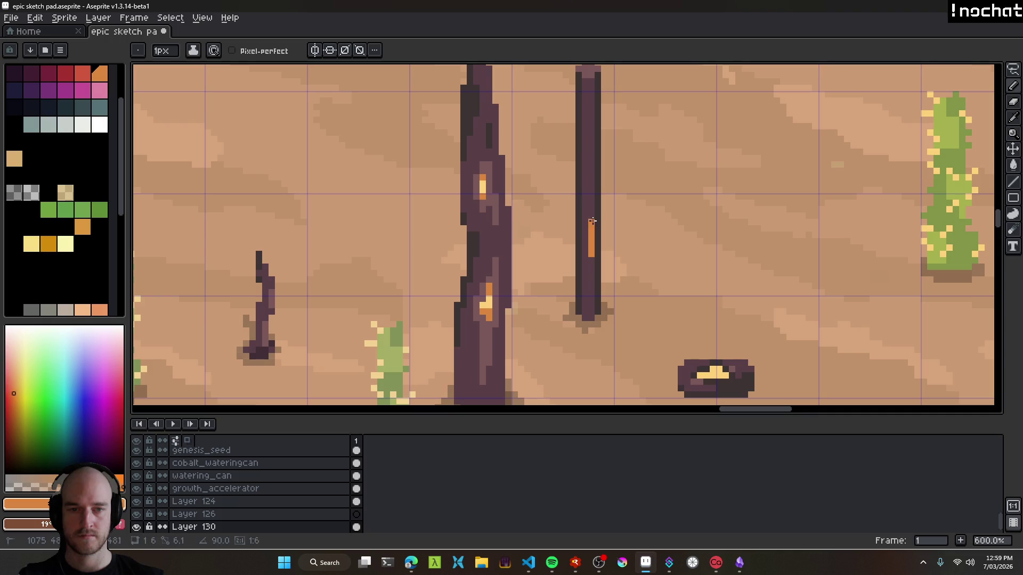
key(ctrl+z)
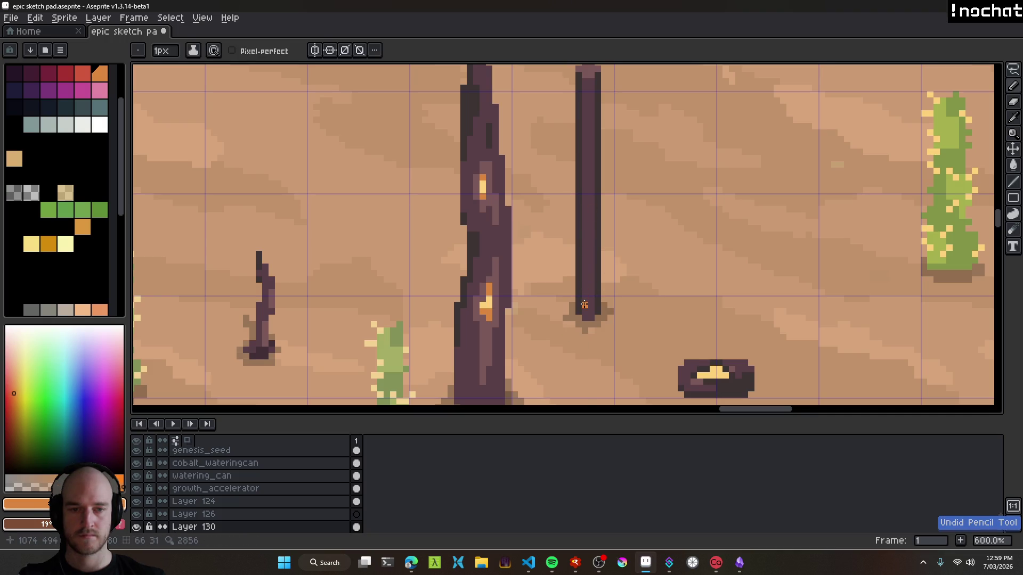
drag(584, 305, 585, 287)
Fill the pole's stripe with the Paint Bucket, first in light peach, then in orange.
scroll(600, 276, down, 3)
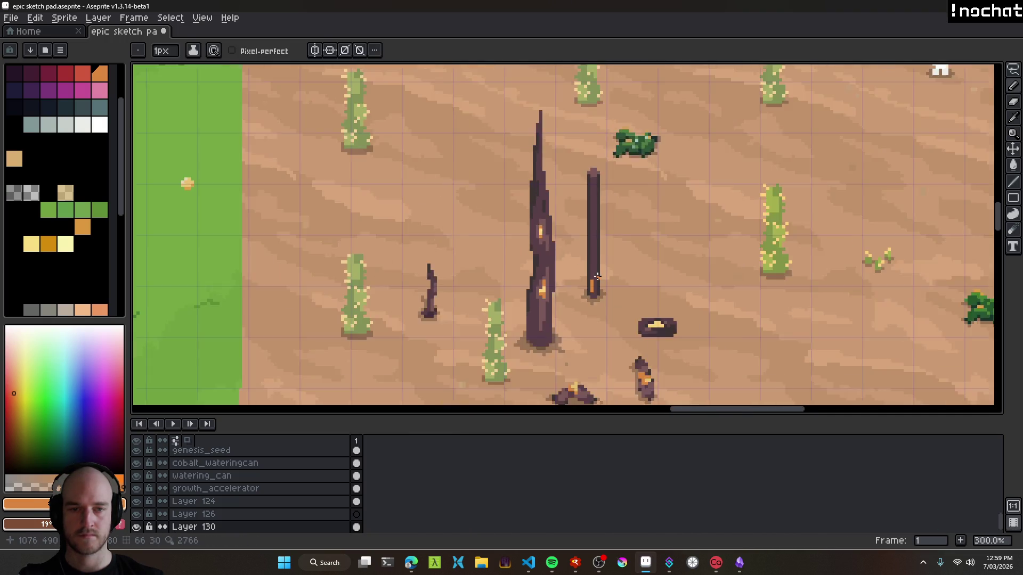
scroll(586, 282, up, 6)
click(584, 268)
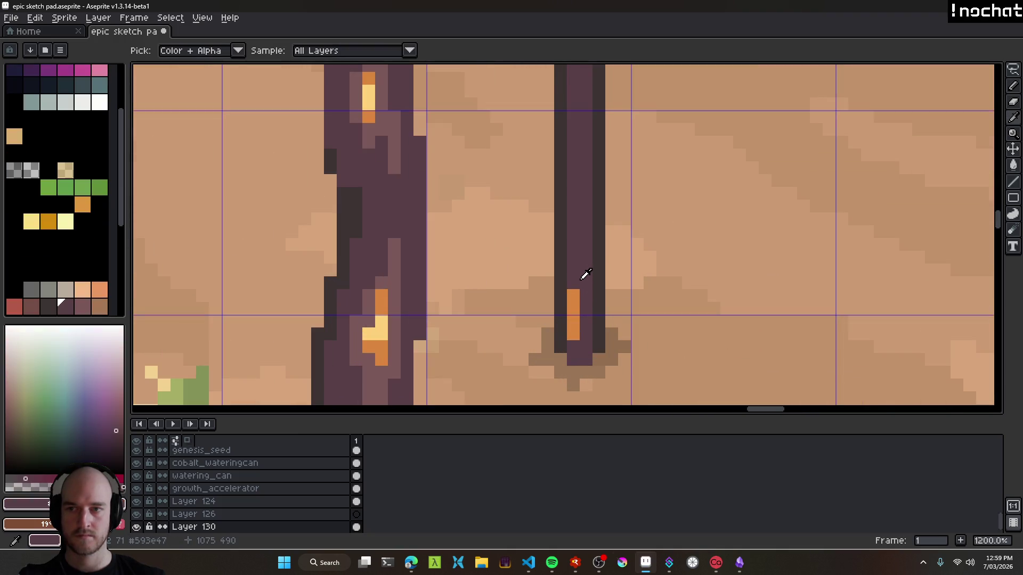
key(g)
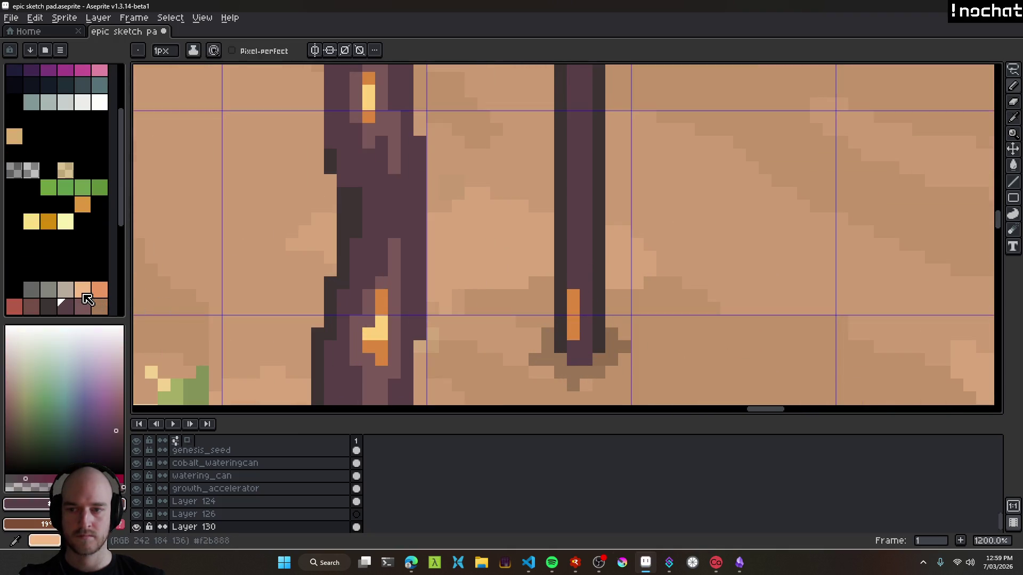
click(83, 290)
click(573, 314)
scroll(596, 308, down, 5)
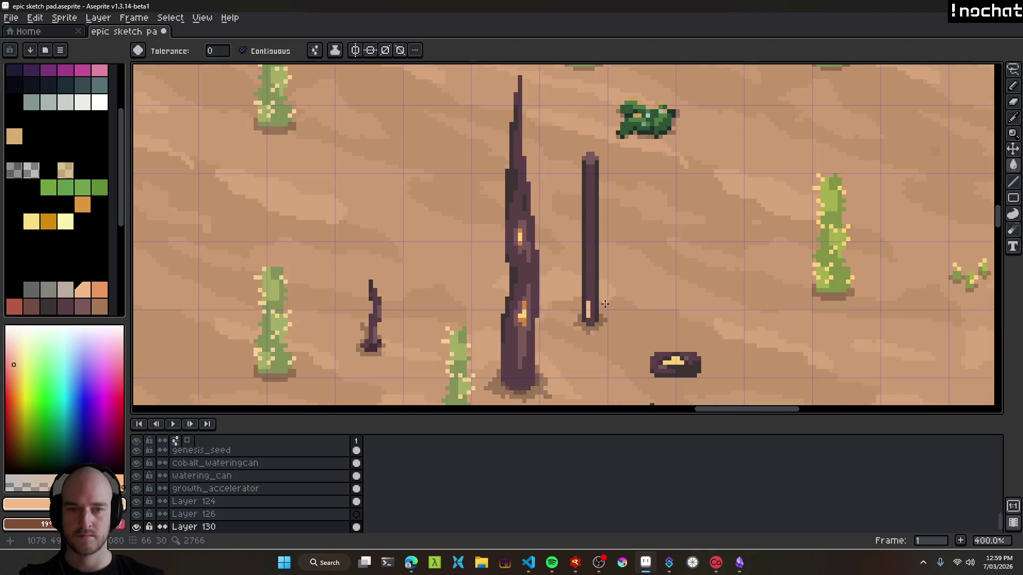
scroll(597, 308, up, 5)
scroll(80, 213, down, 4)
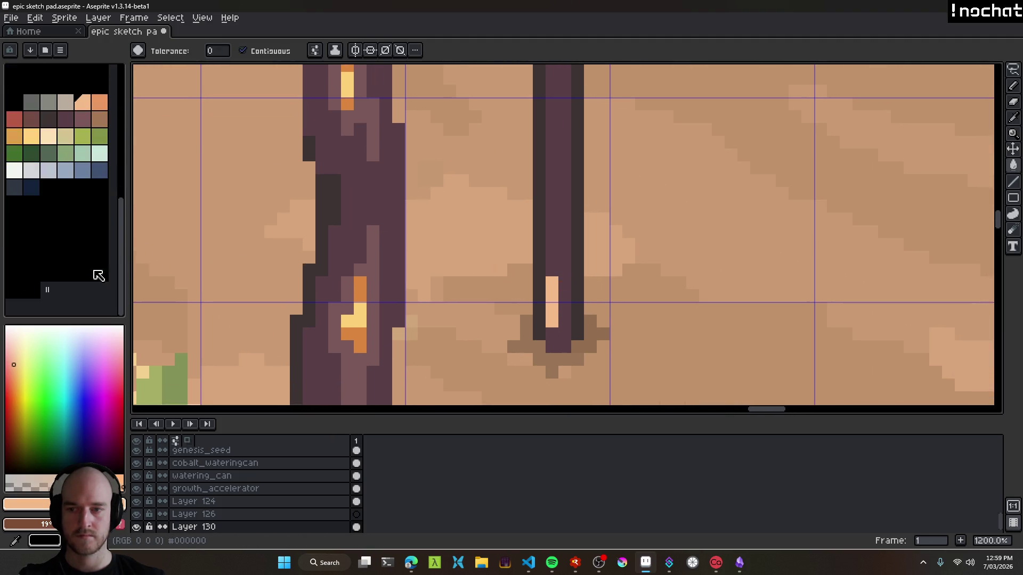
click(99, 150)
click(556, 311)
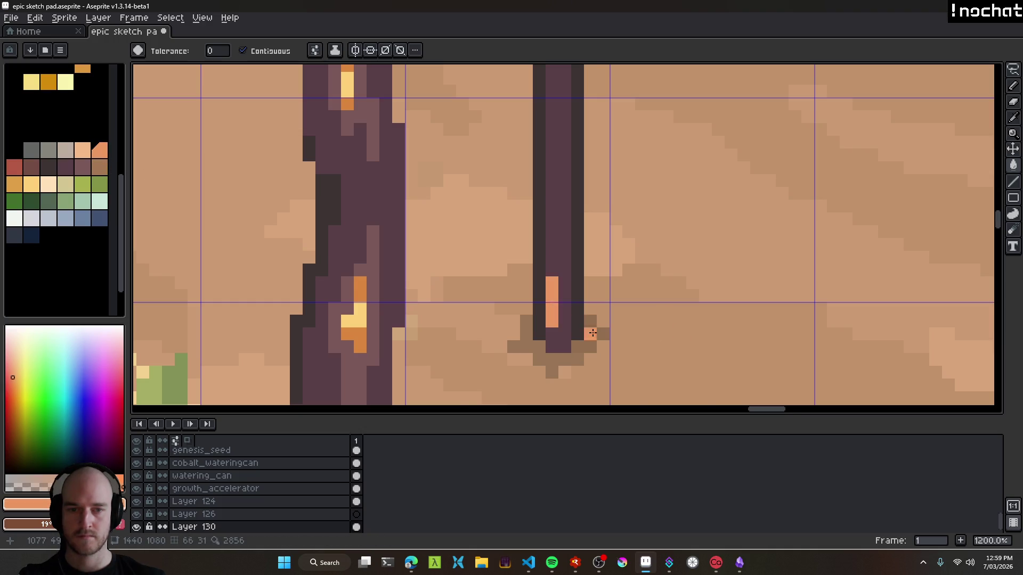
scroll(602, 336, down, 8)
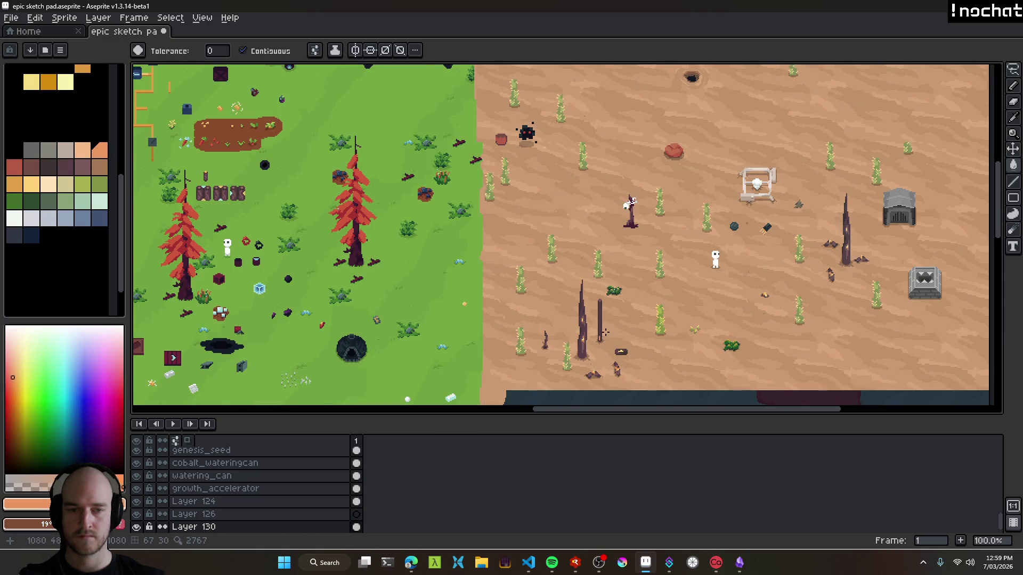
scroll(607, 339, up, 7)
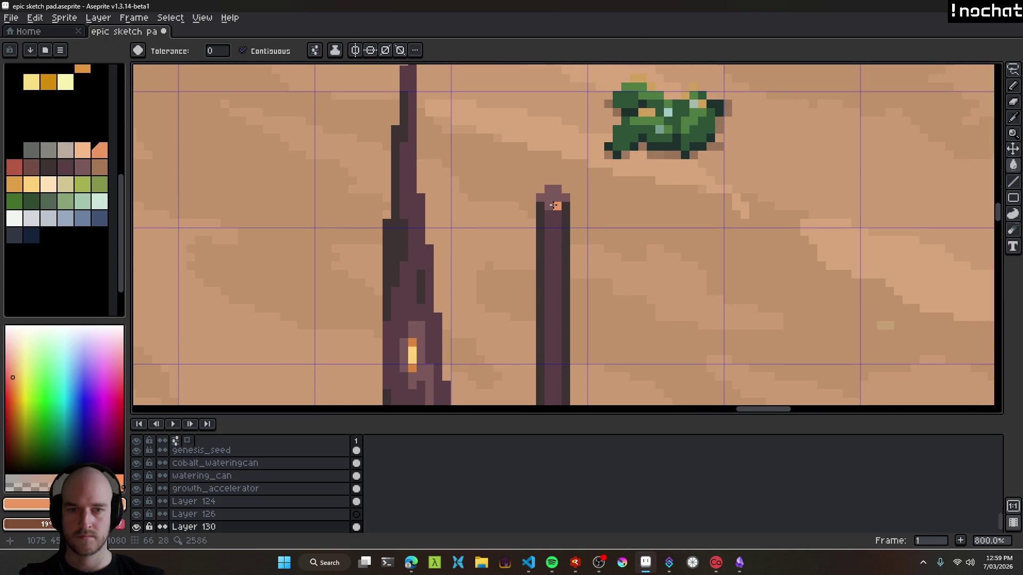
Try a pixel on the pole's top, undo it, save, and move the pole back right.
key(b)
click(548, 198)
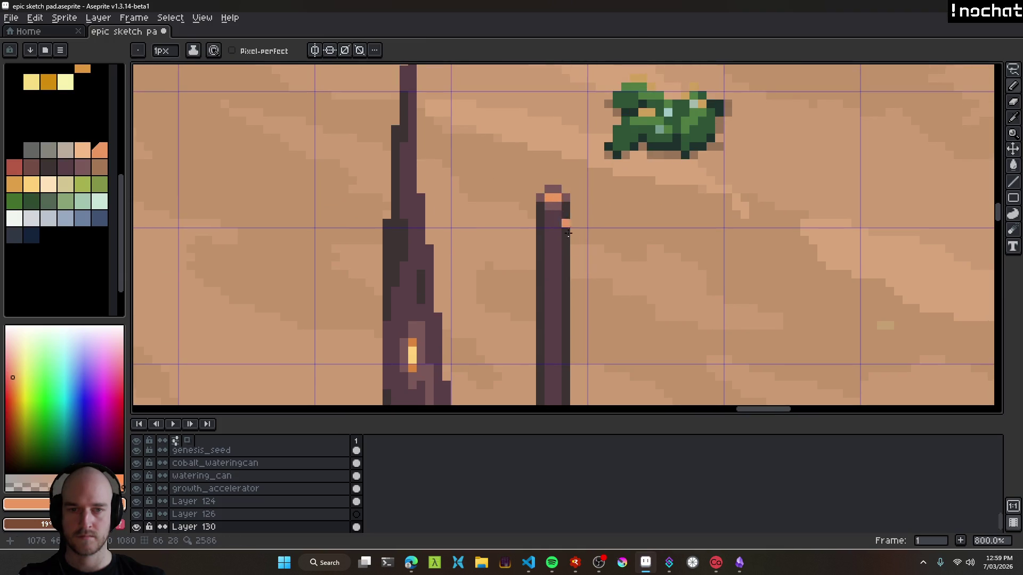
scroll(566, 224, down, 5)
key(ctrl+z)
scroll(586, 331, up, 4)
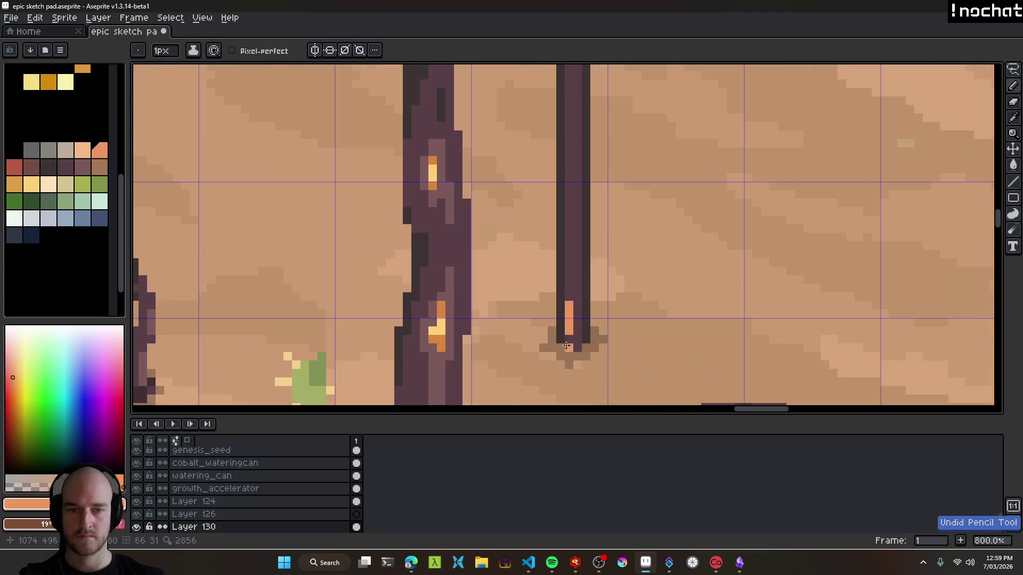
alt+click(567, 338)
key(ctrl+s)
key(v)
drag(582, 306, 665, 305)
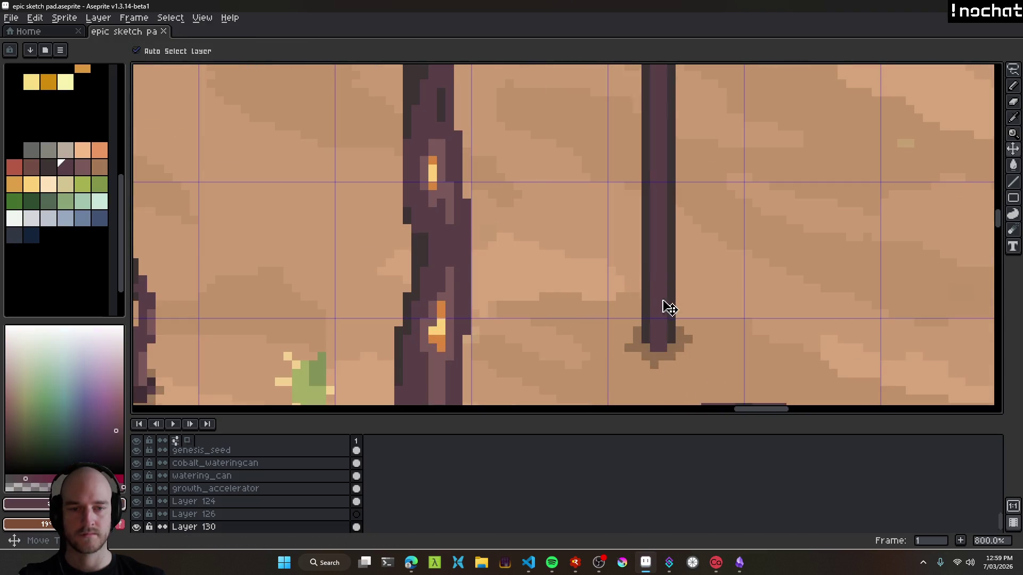
Rename the pole layer to 'power_pole' and save the sketch.
scroll(710, 318, down, 2)
key(shift+p)
text(power_pole)
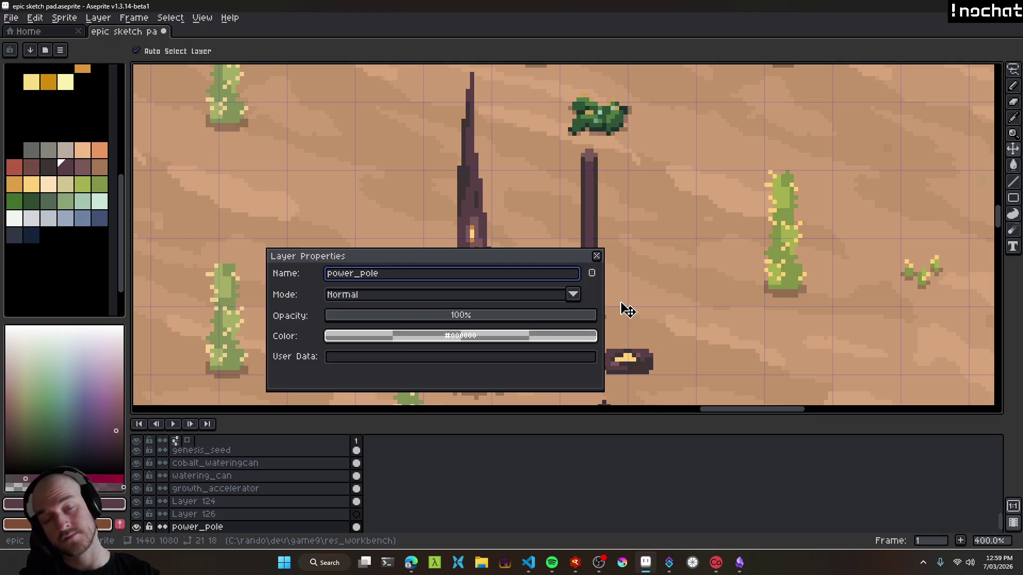
key(Return)
key(ctrl+s)
Drag the pole up and to the right, zoom out, and return to Linear for a new bullet.
mouse_move(621, 308)
mouse_down()
mouse_move(628, 279)
mouse_move(676, 244)
mouse_move(697, 262)
mouse_up()
drag(726, 187, 561, 216)
scroll(561, 215, down, 3)
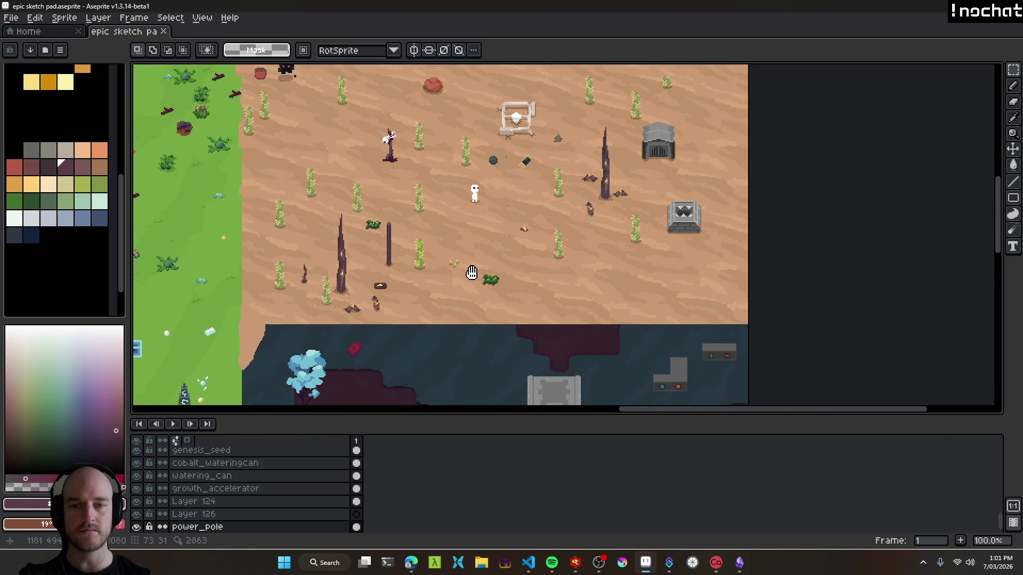
key(alt+Tab)
key(Return)
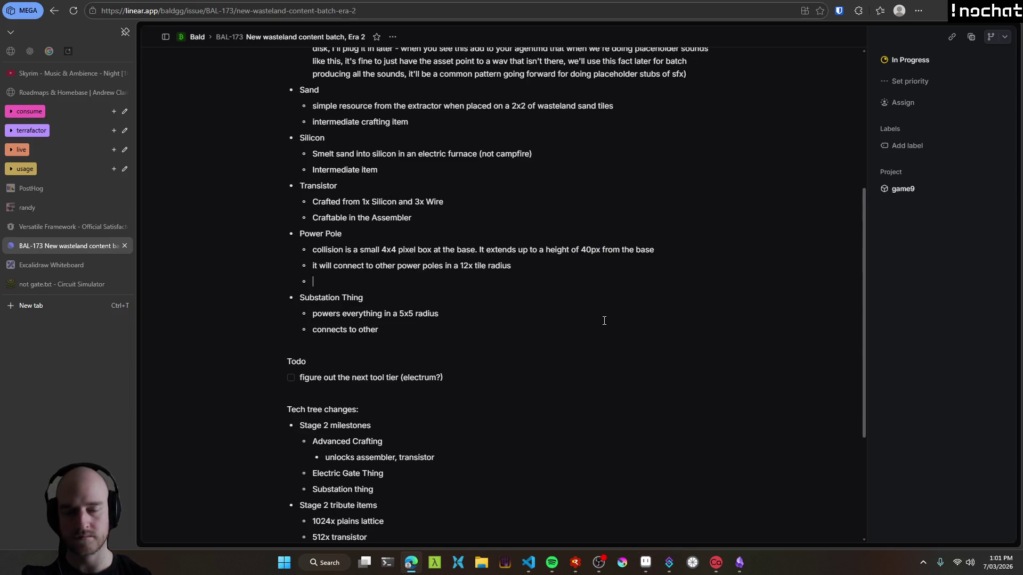
Note that a powerline from the pole top connects other poles and renders on top, likely on a separate layer.
text(the renderin)
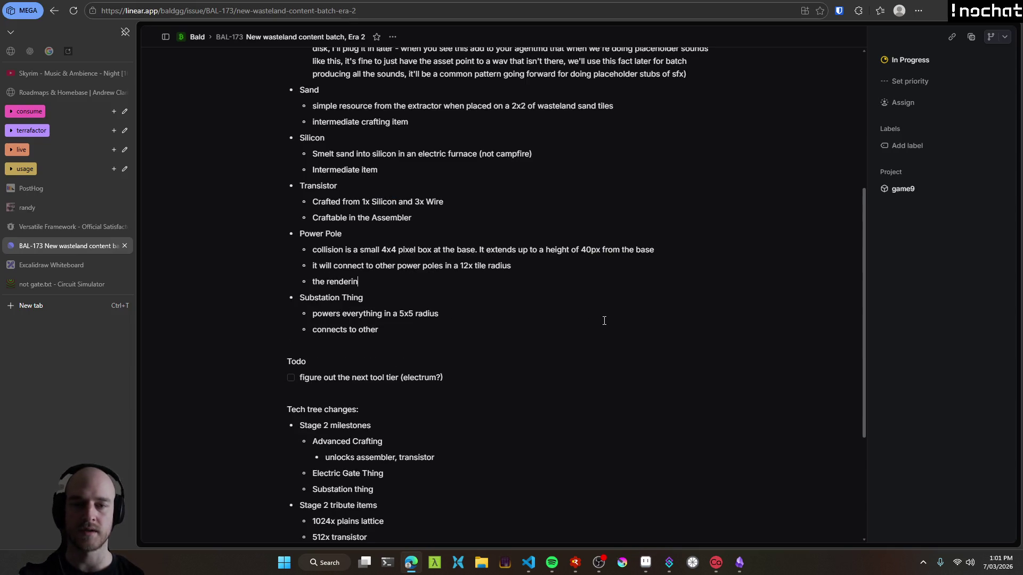
text(g for the power)
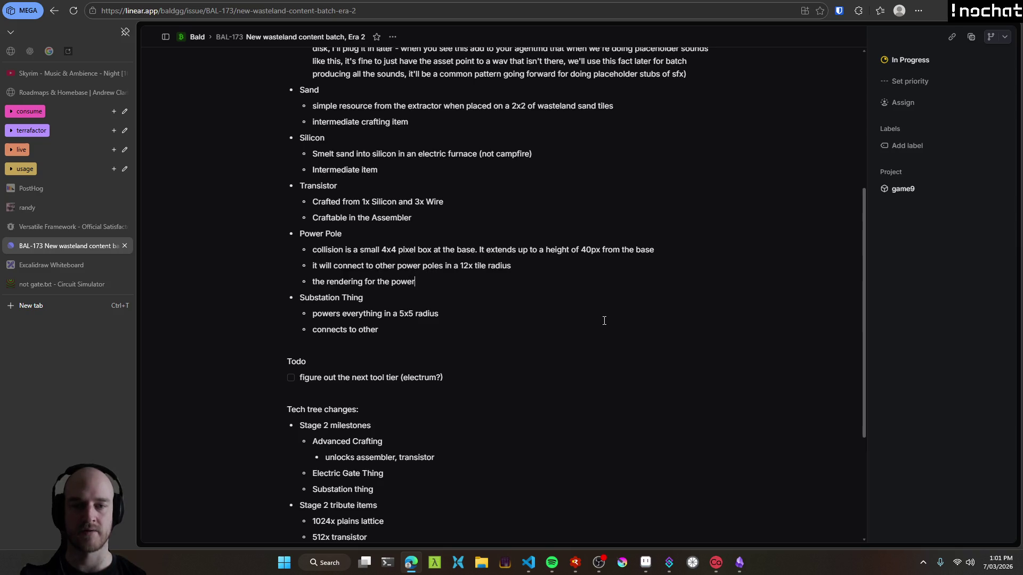
text(line needs to be a)
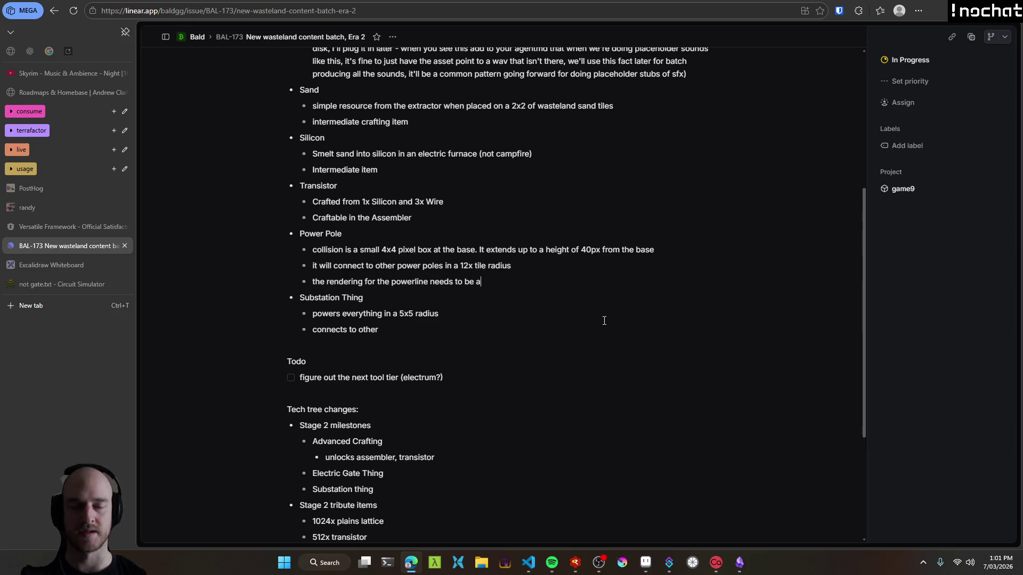
key(BackSpace)
key(BackSpace)
key(BackSpace)
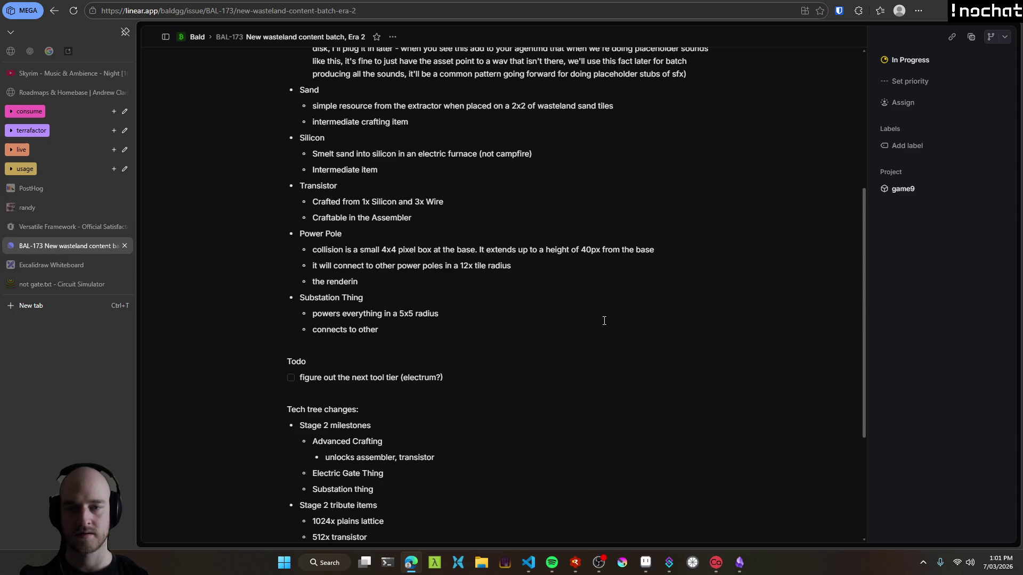
text(a powerline)
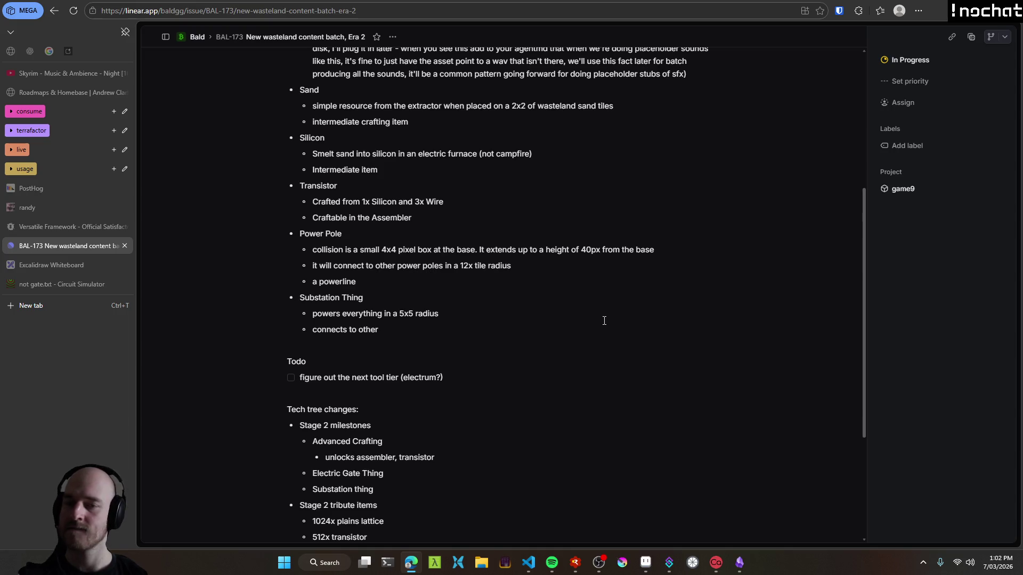
text( from the top will connect to ay)
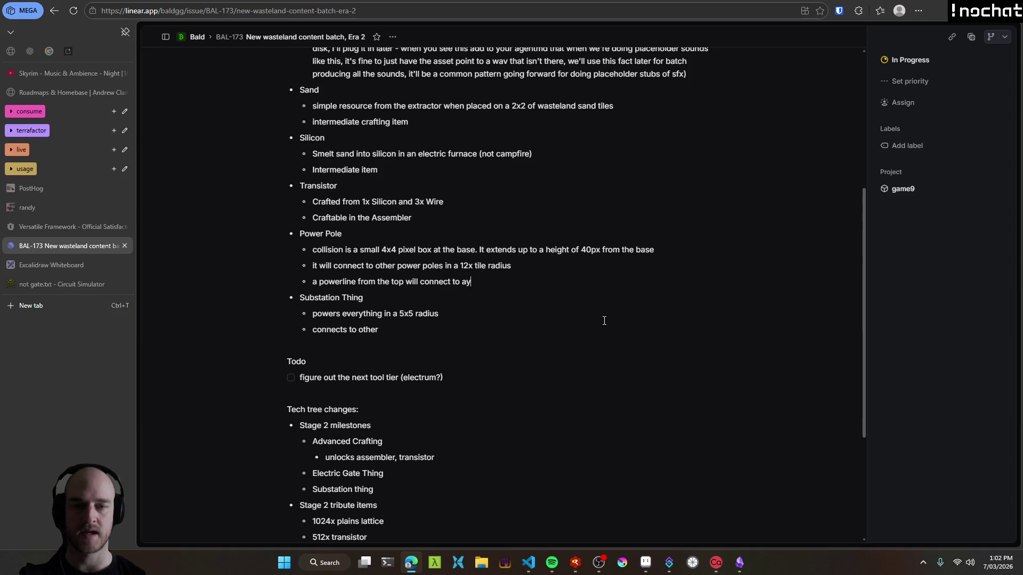
key(BackSpace)
text(ny connected )
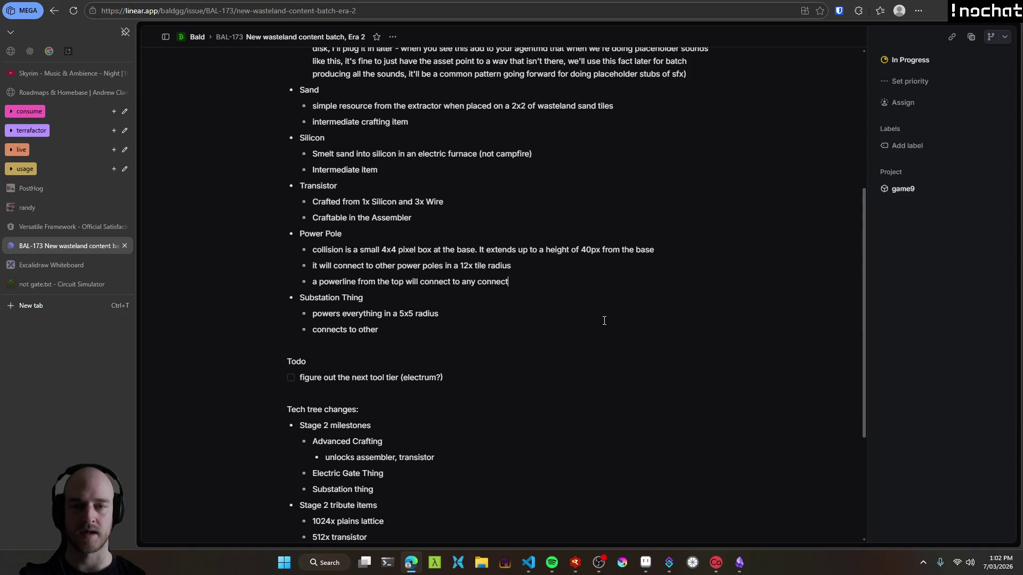
text(other power po)
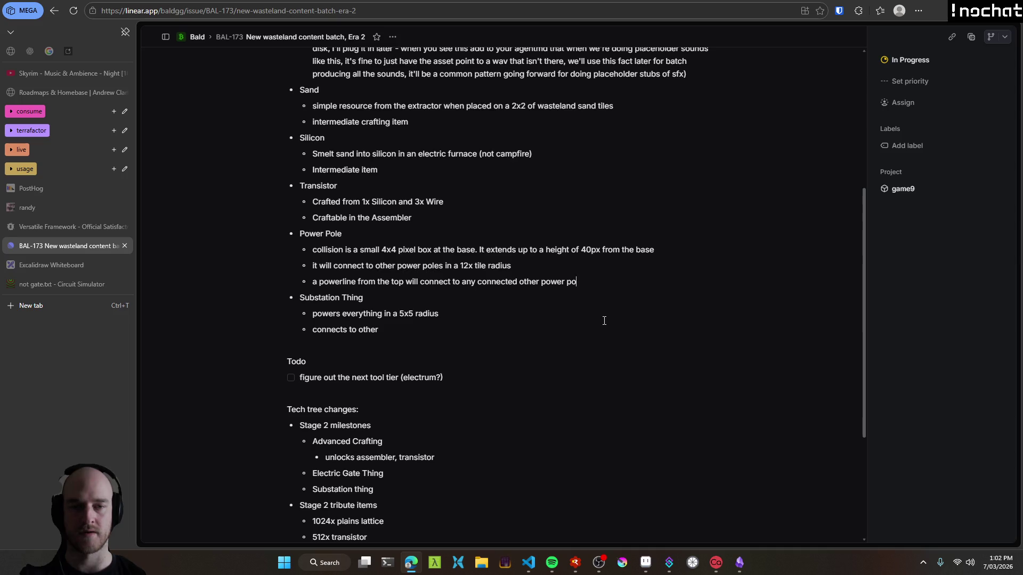
text(le, so we'll )
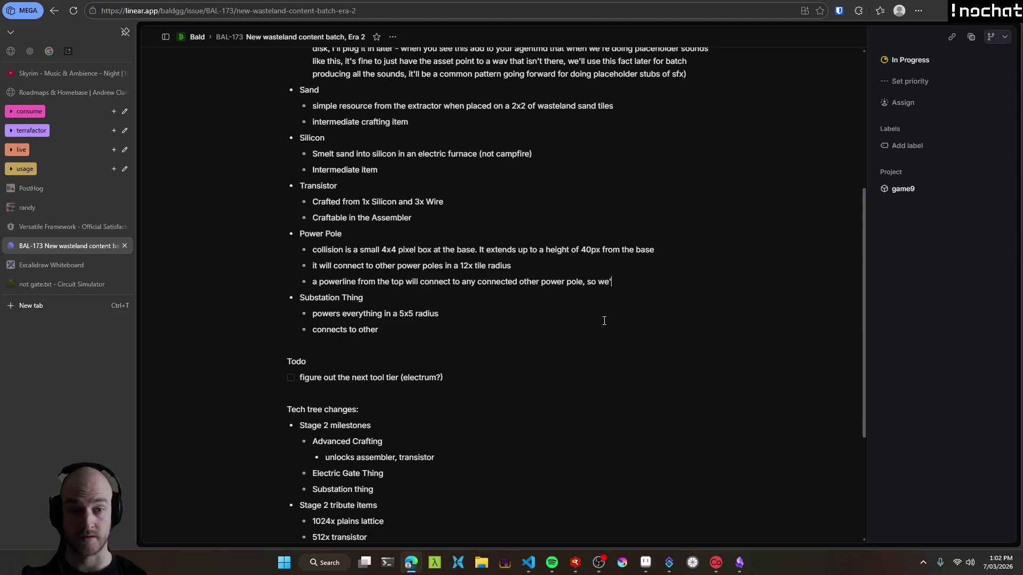
text(need to rend)
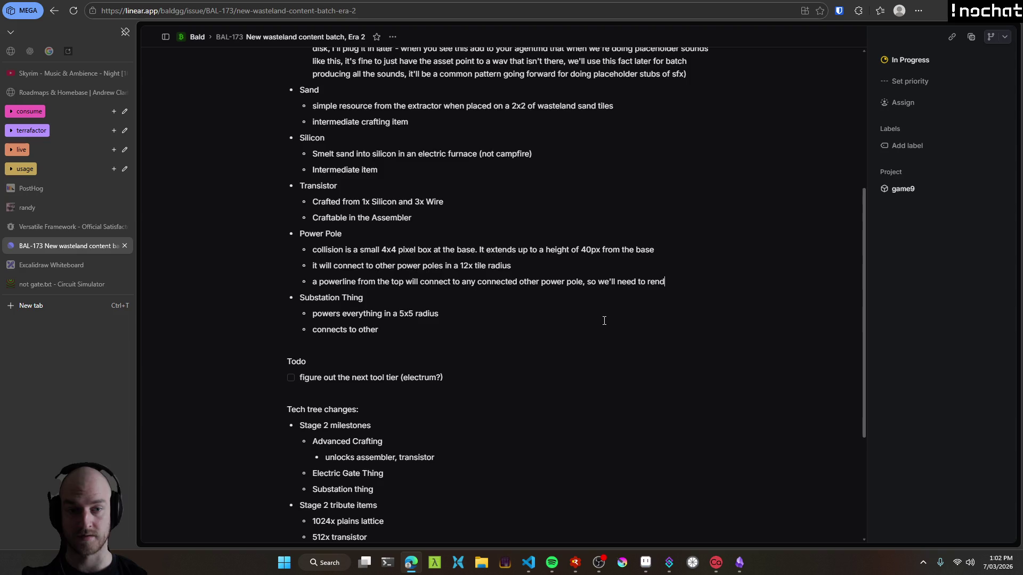
text(ering these)
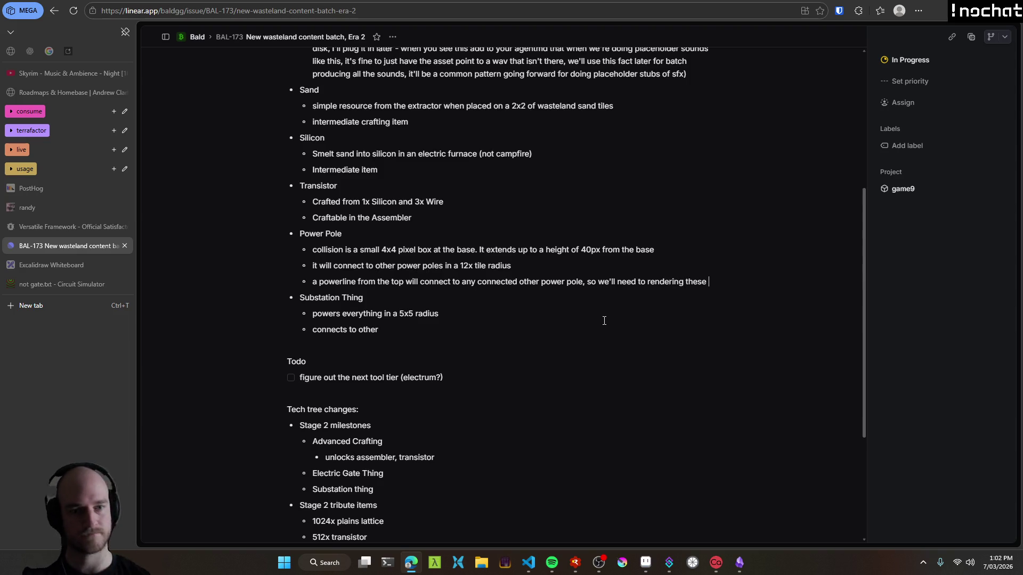
key(BackSpace)
key(BackSpace)
key(BackSpace)
text(the)
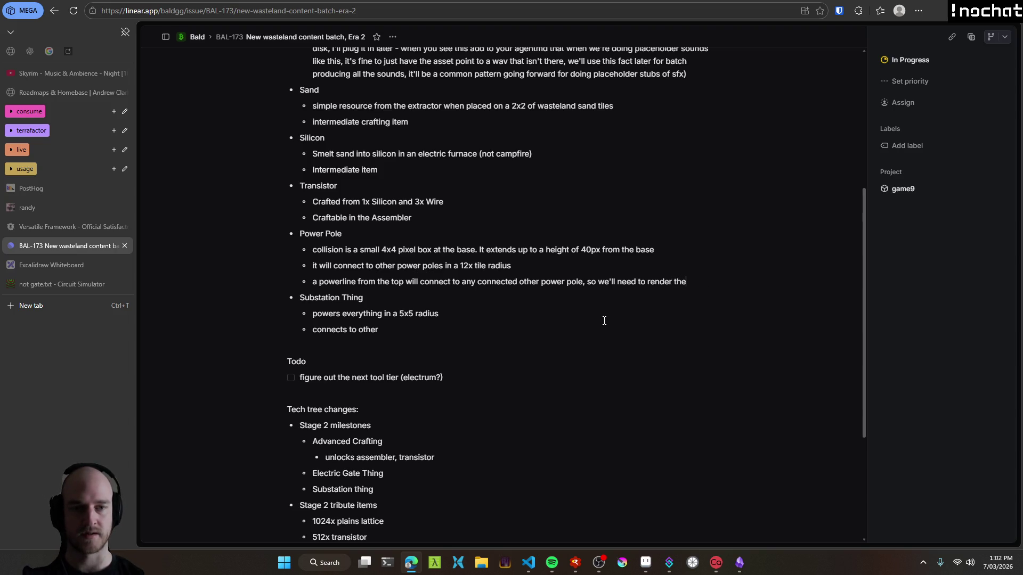
text(se on top, probably usi)
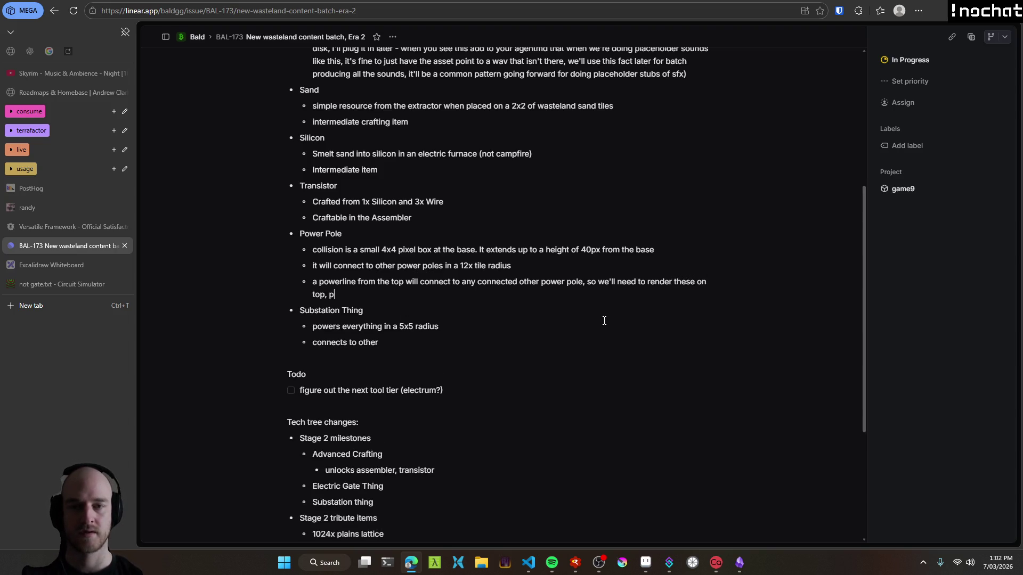
text(ng a separate la)
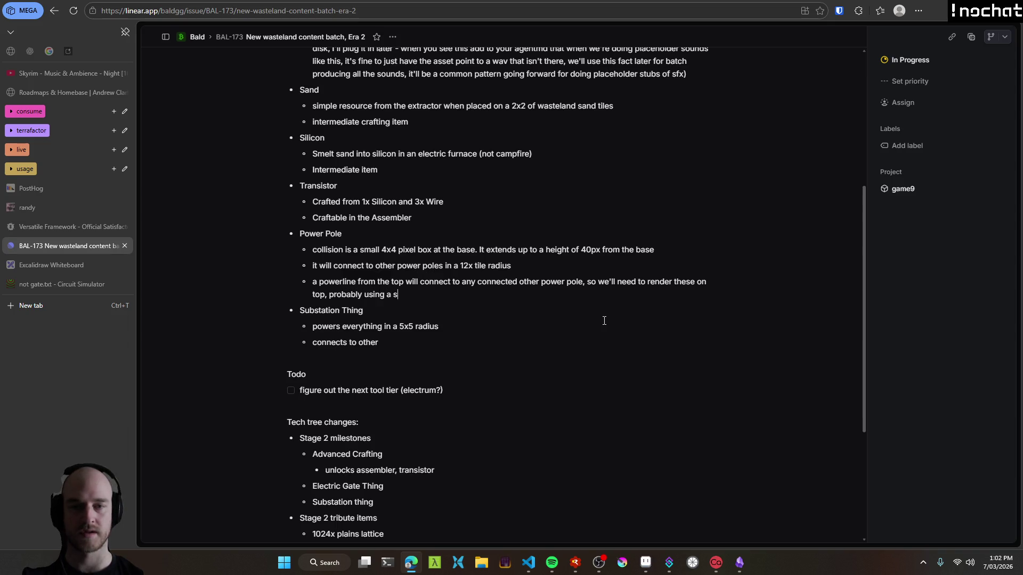
key(alt+Tab)
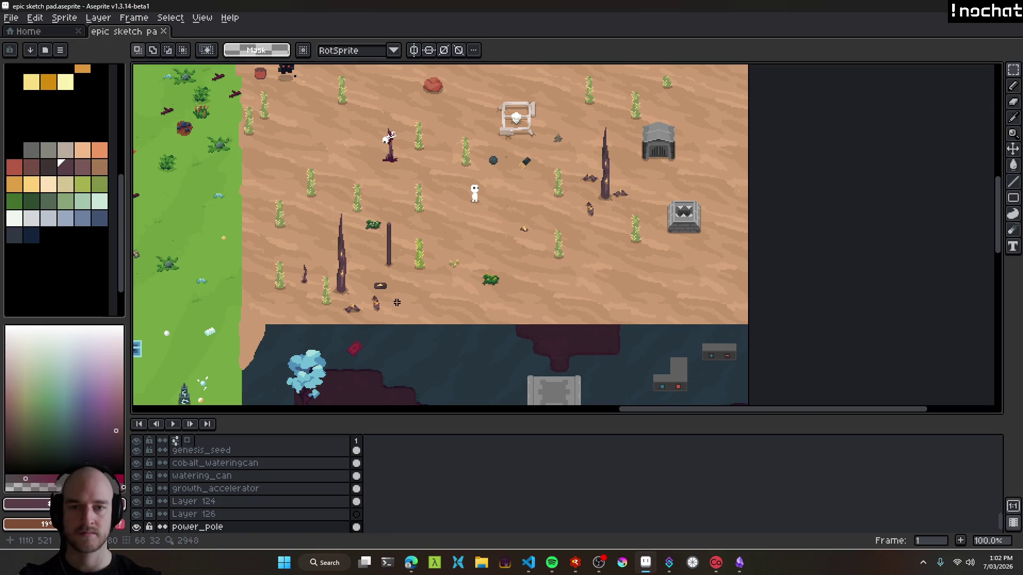
Zoom the canvas to 200% to inspect the desert area, then go back to Linear.
scroll(384, 214, up, 1)
scroll(400, 291, up, 2)
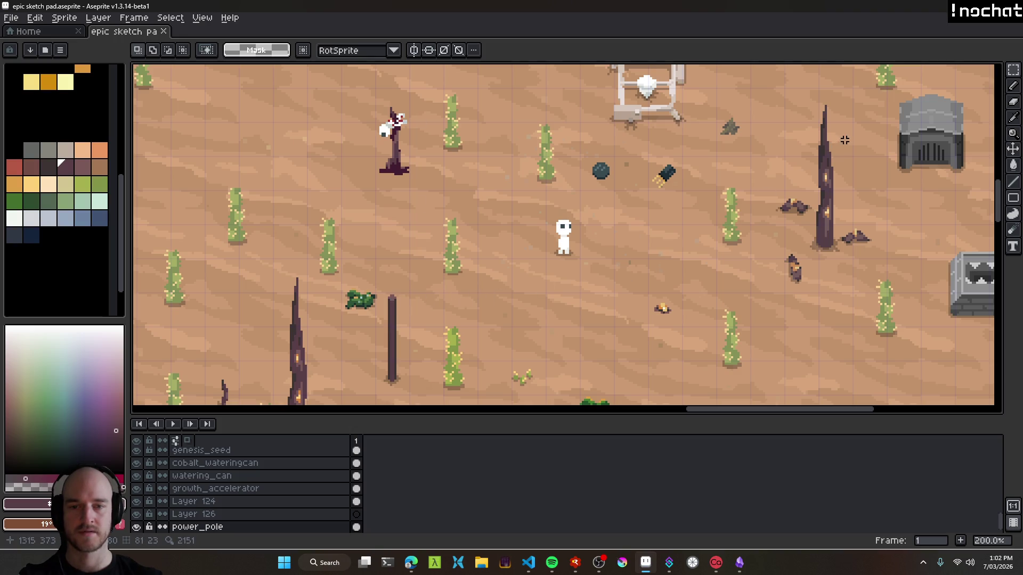
key(alt+Tab)
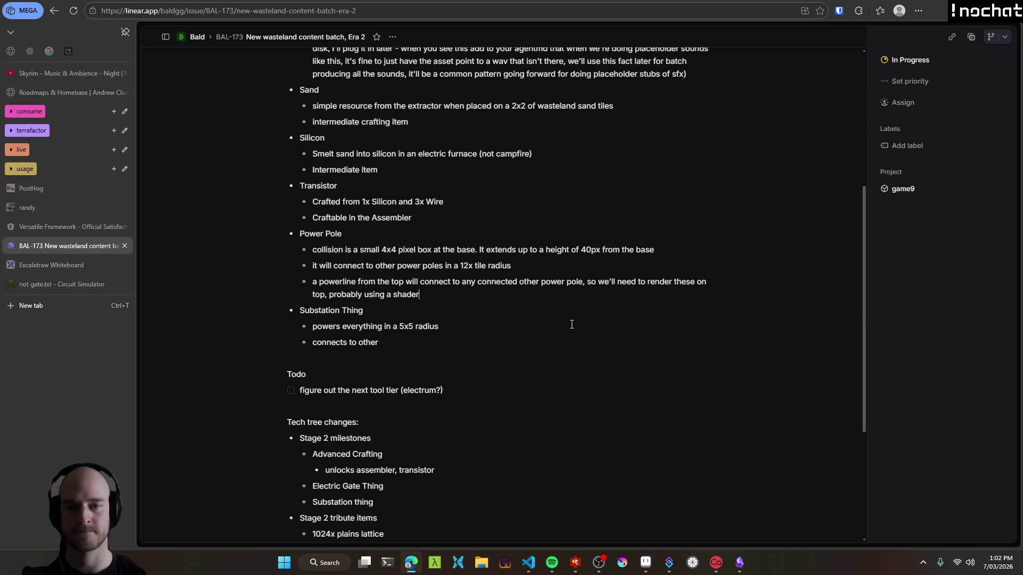
Finish the bullet: a slightly sagged pixelated line matching other game assets (480x270px at the default zoom).
text(so it's not )
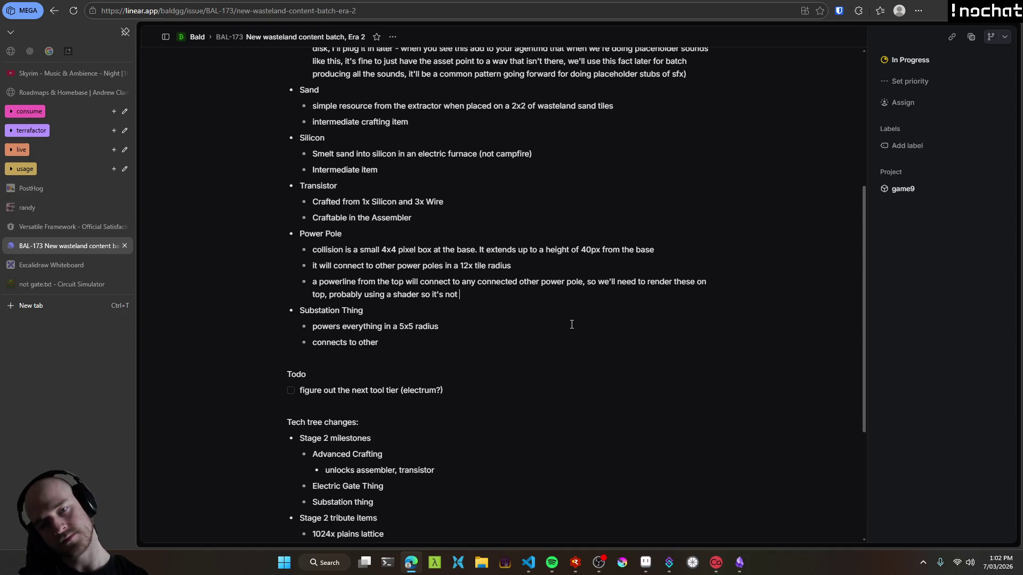
text(unperforman)
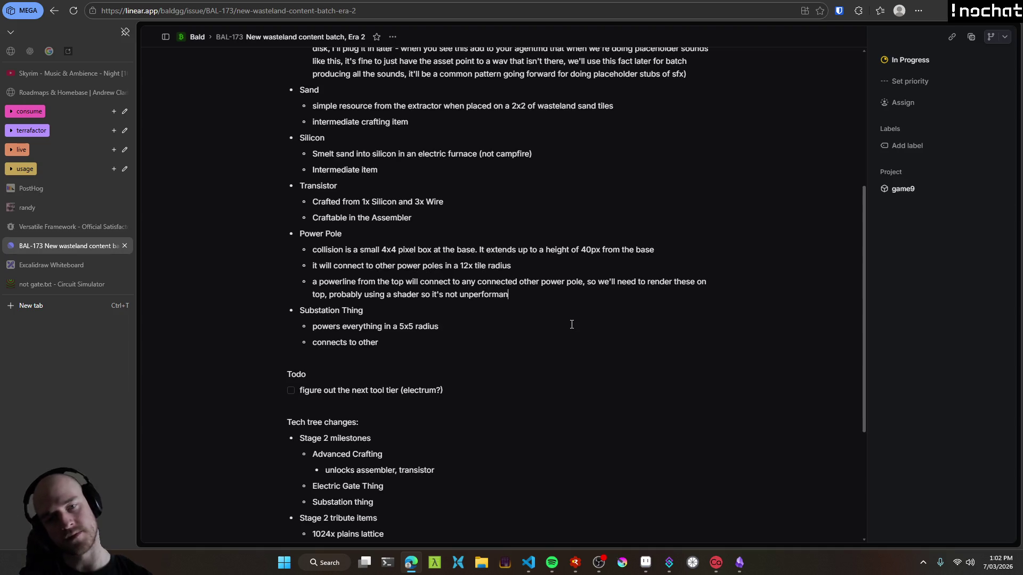
text(t as fuck. )
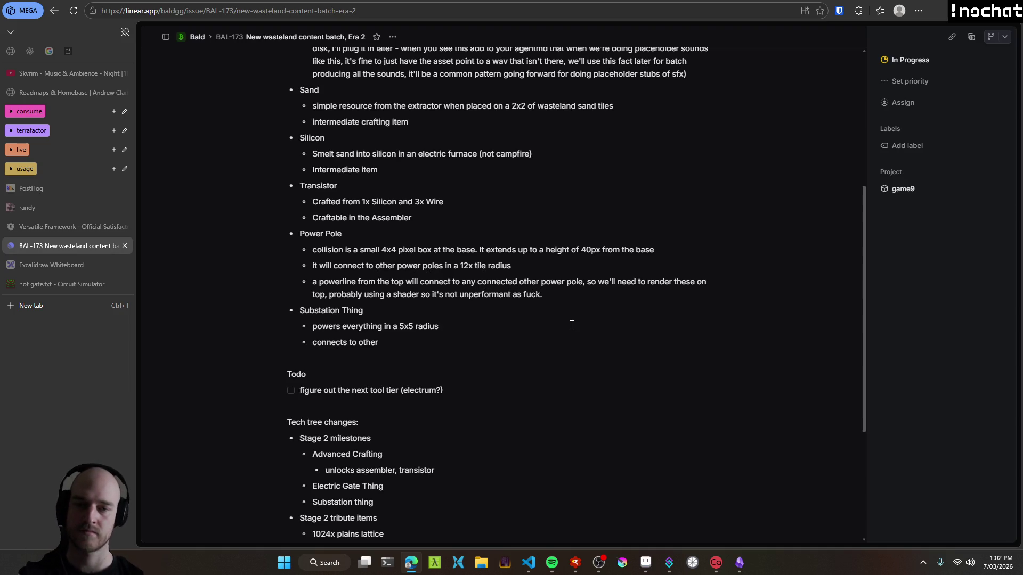
text(It'll need to be a)
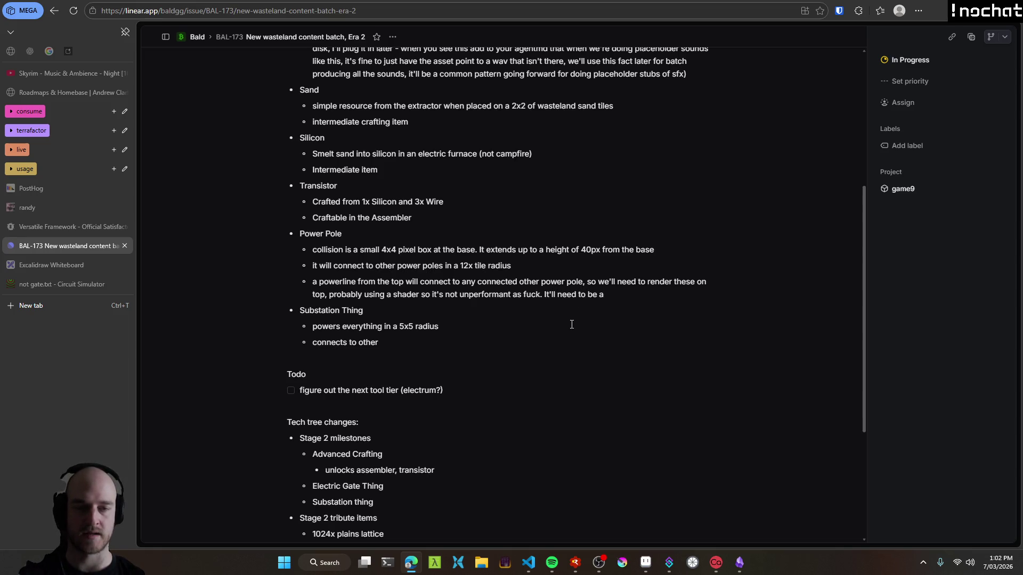
text( slightly s)
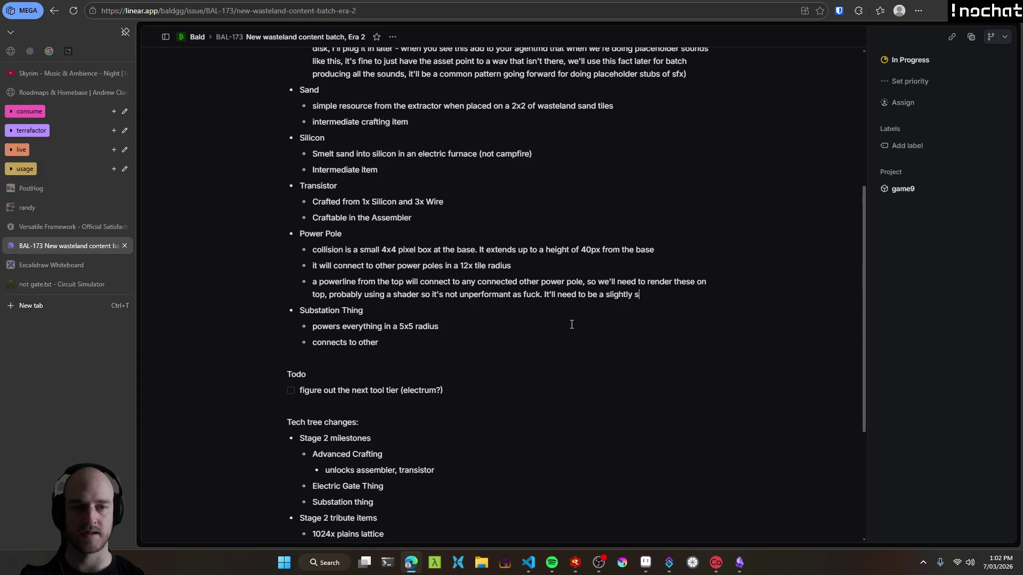
text(agged line )
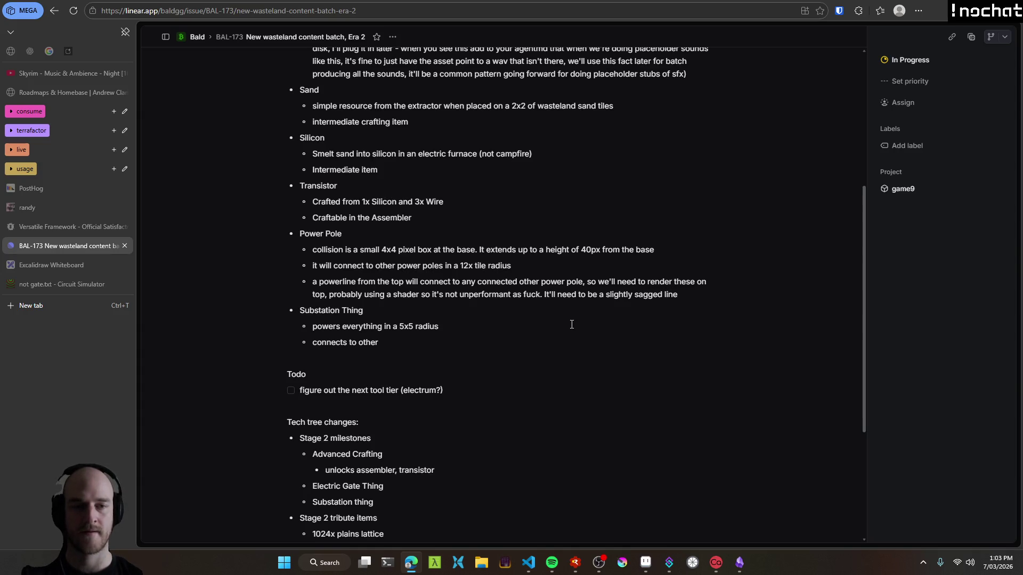
text(that )
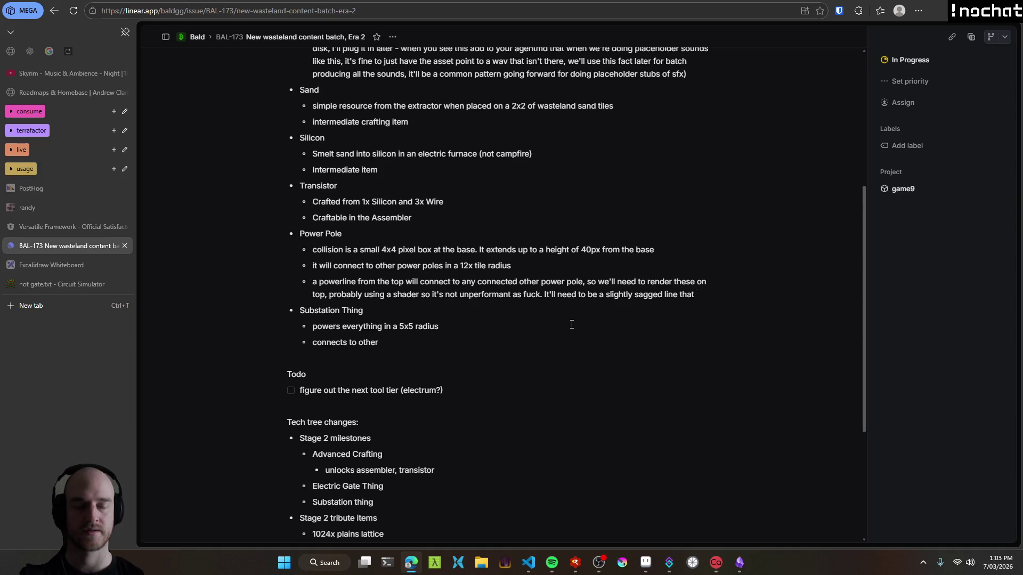
text(draws )
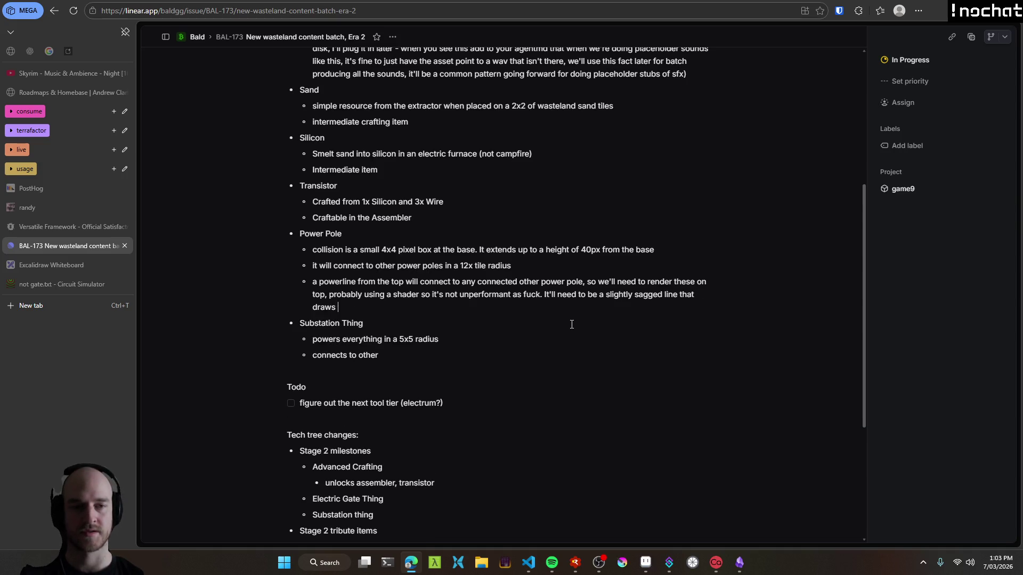
text(at the pixel scale)
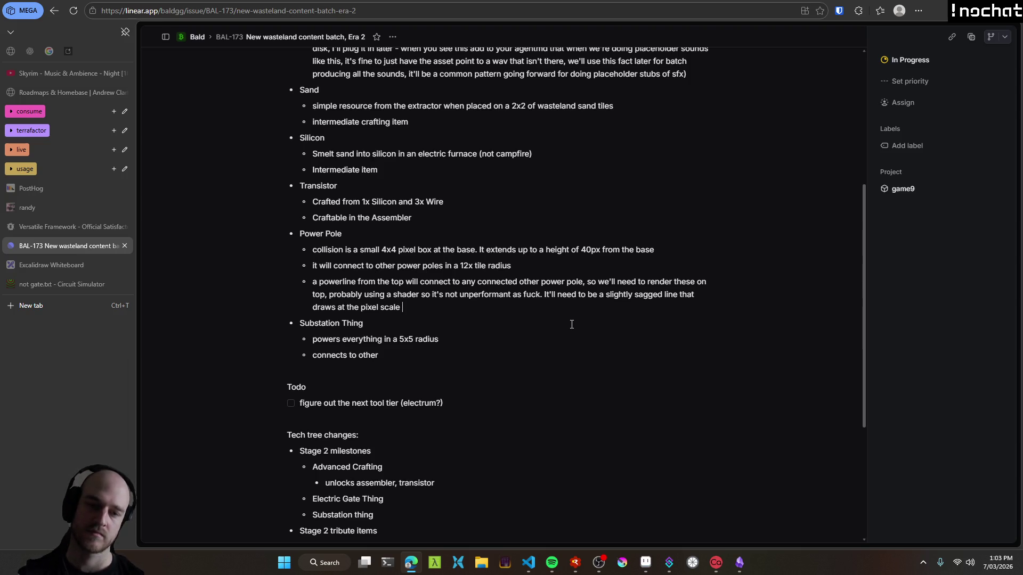
key(ctrl+BackSpace)
key(ctrl+BackSpace)
key(ctrl+BackSpace)
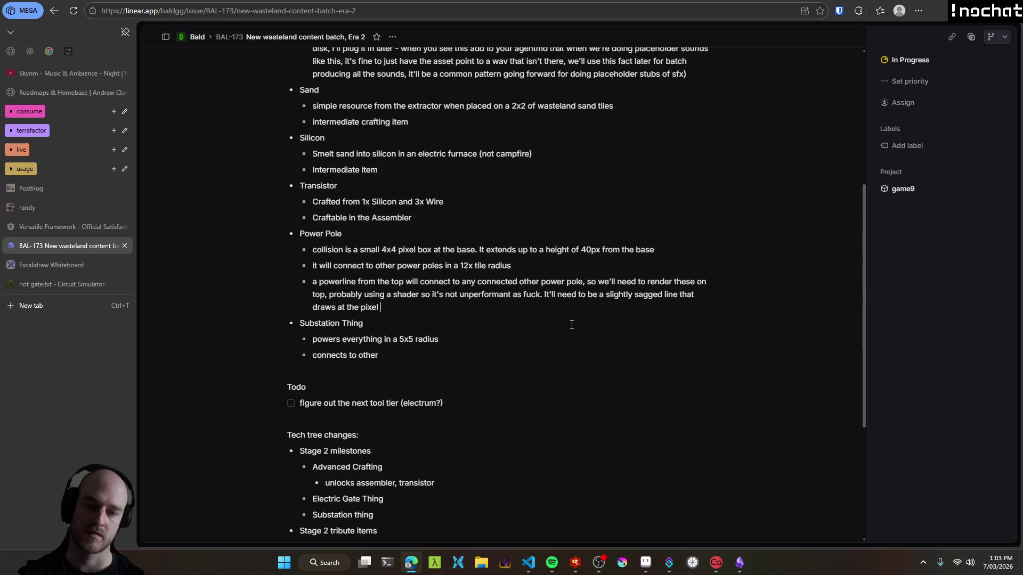
text(ixelated)
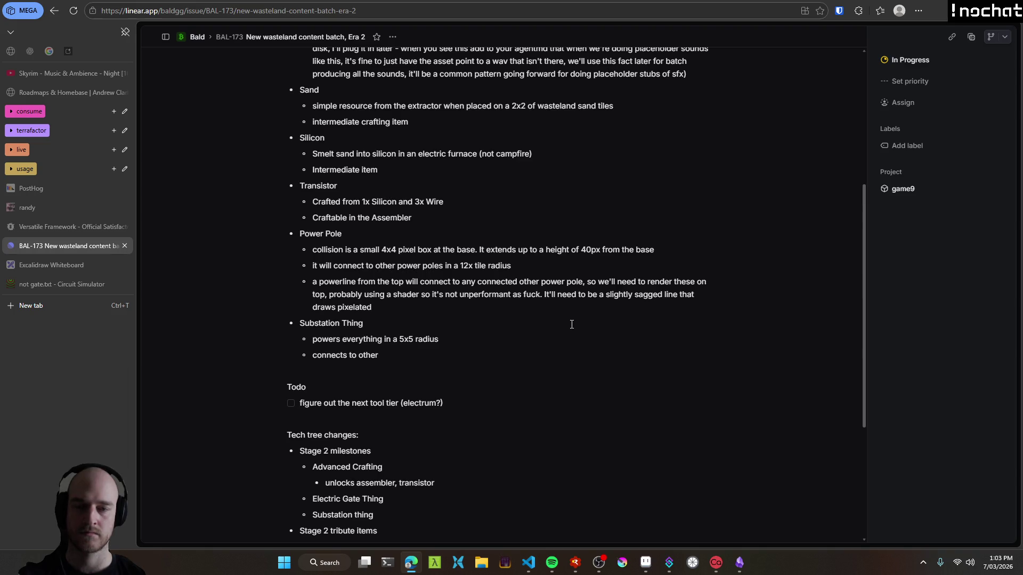
text( at the corre)
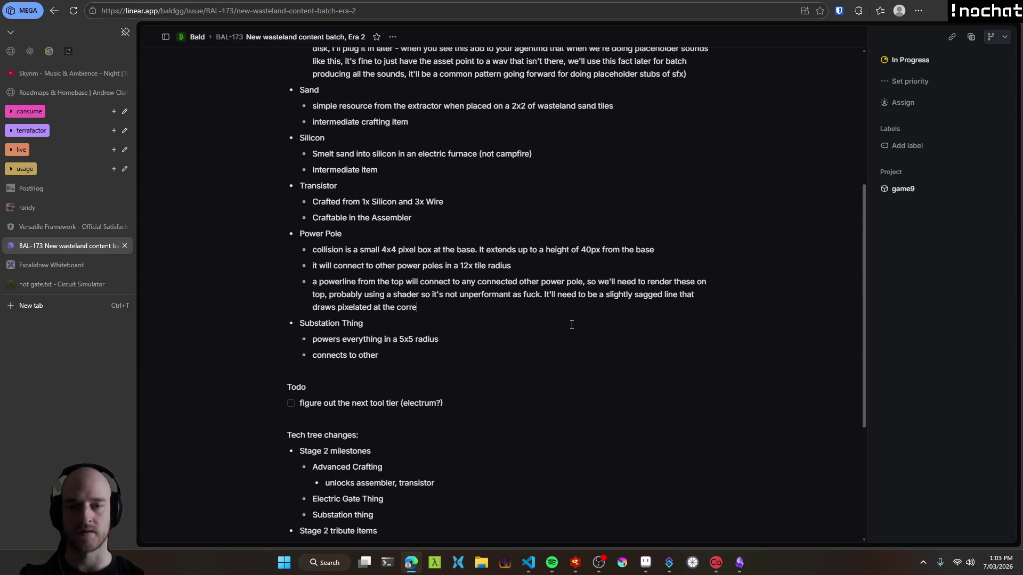
text(ct res t)
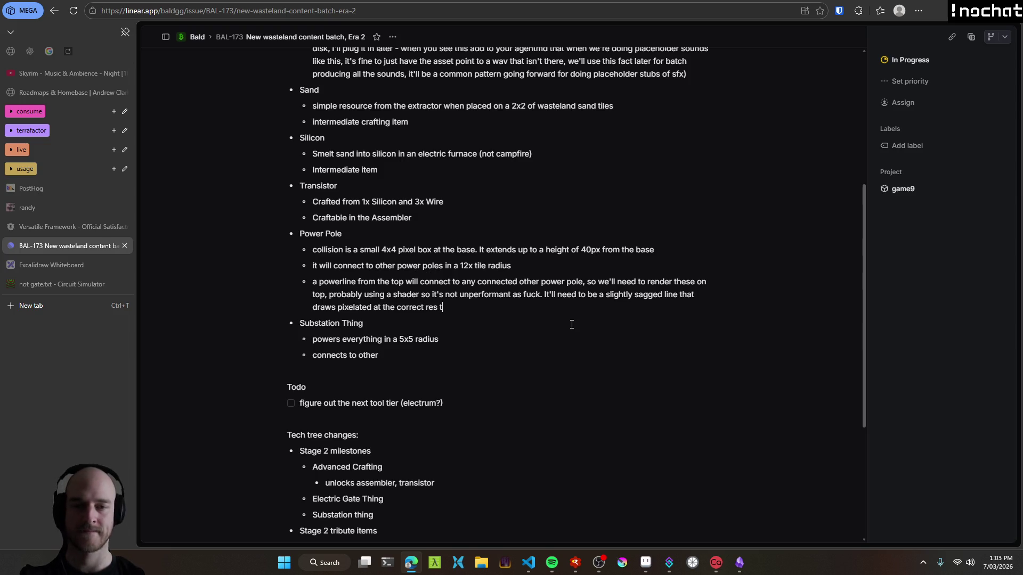
text(o match the )
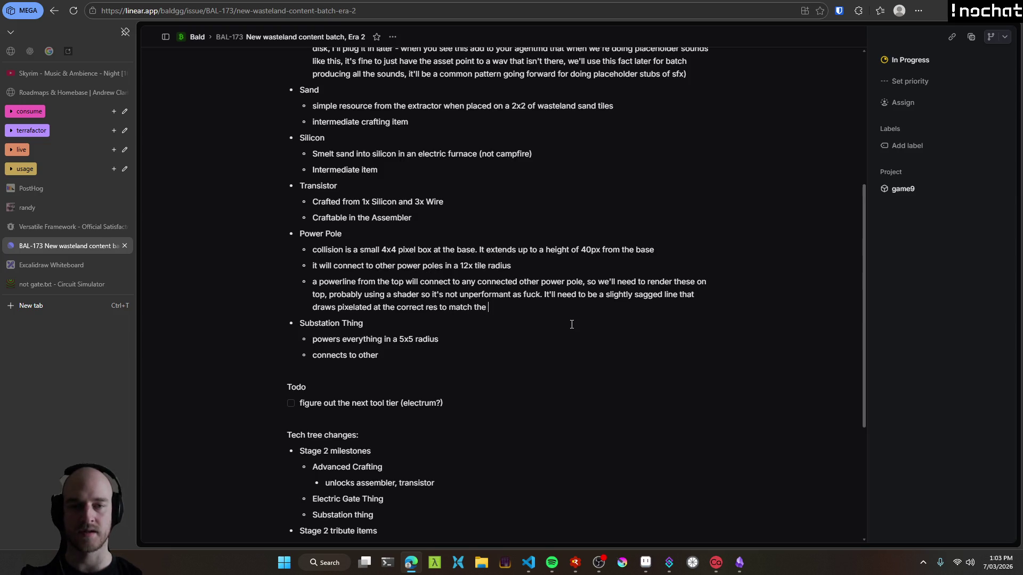
text(game perfectly)
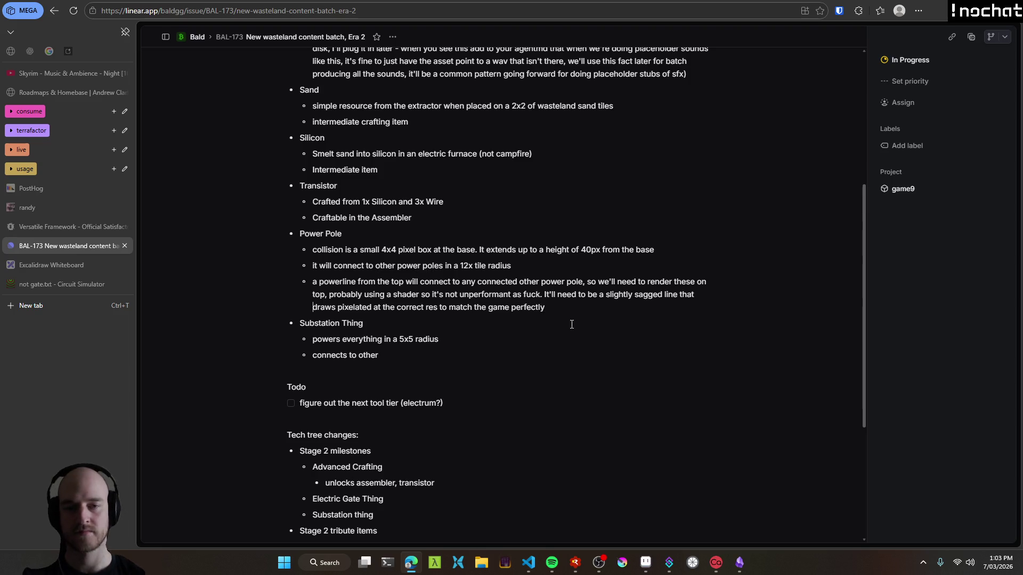
key(ctrl+Left)
text(other game assets perfectly (480x270px)
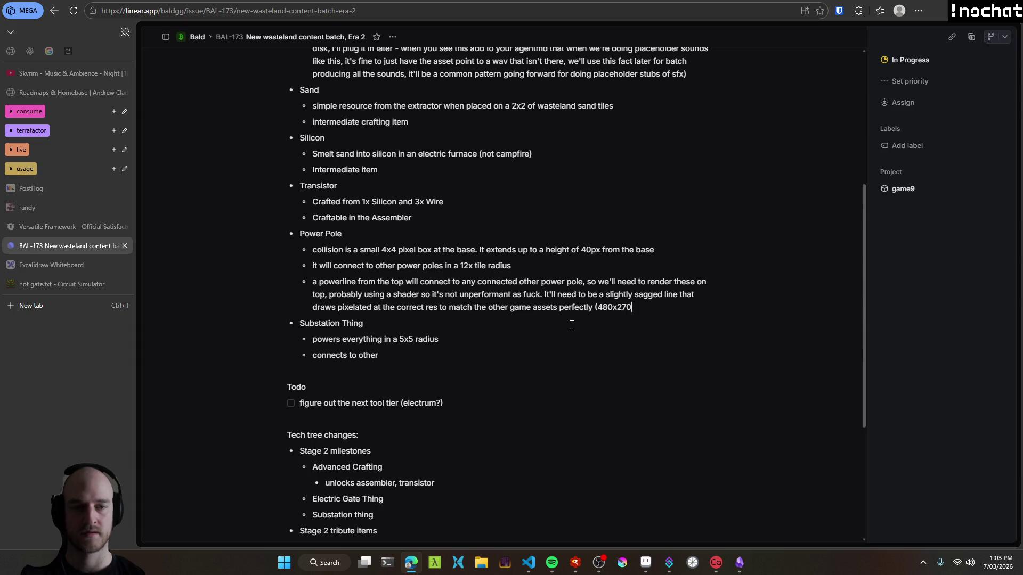
text( b)
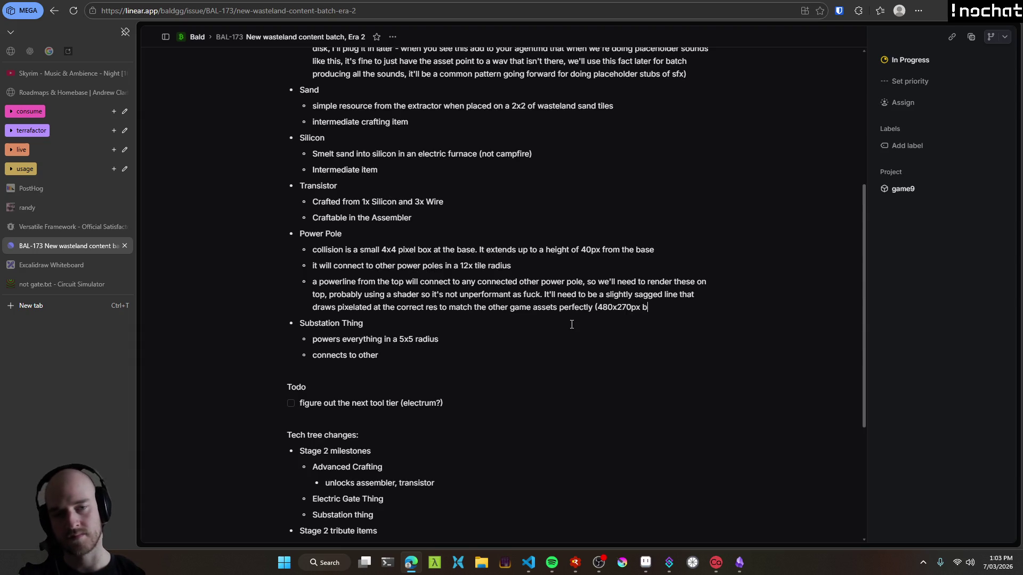
key(BackSpace)
text(at the default)
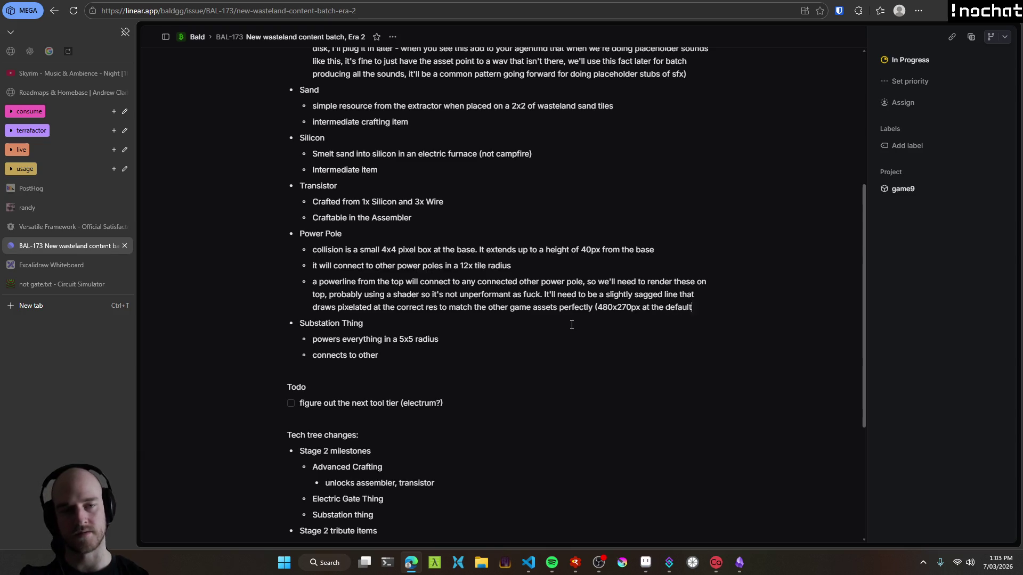
text( zoom))
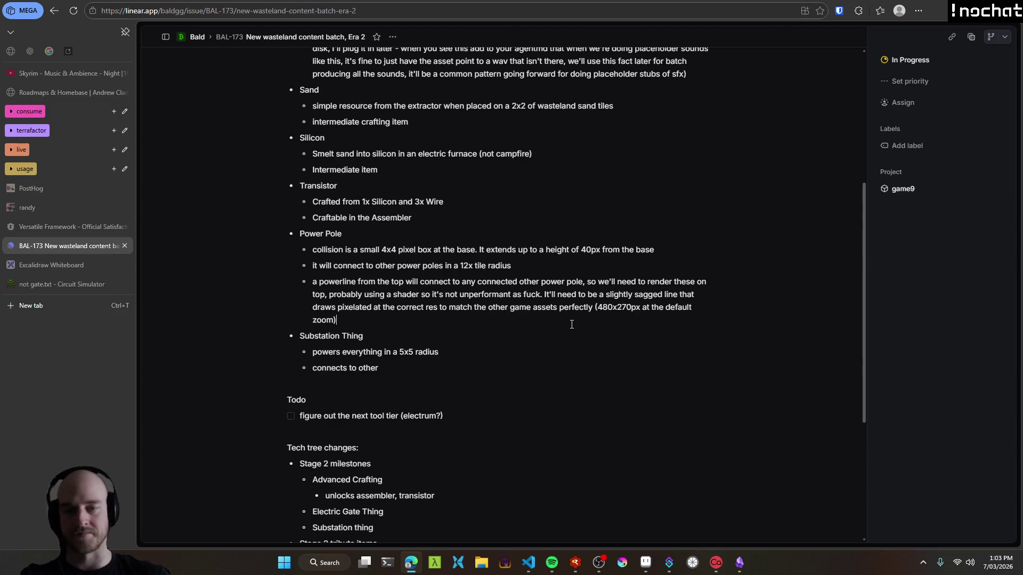
Start an indented sub-bullet under the powerline note reading 'this is the mos'.
triple_click(360, 323)
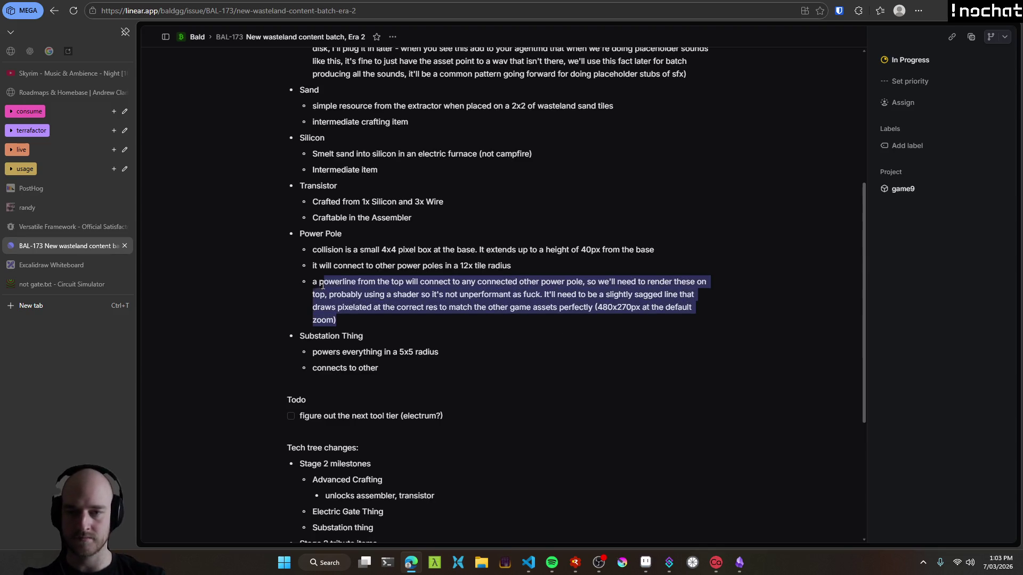
click(496, 323)
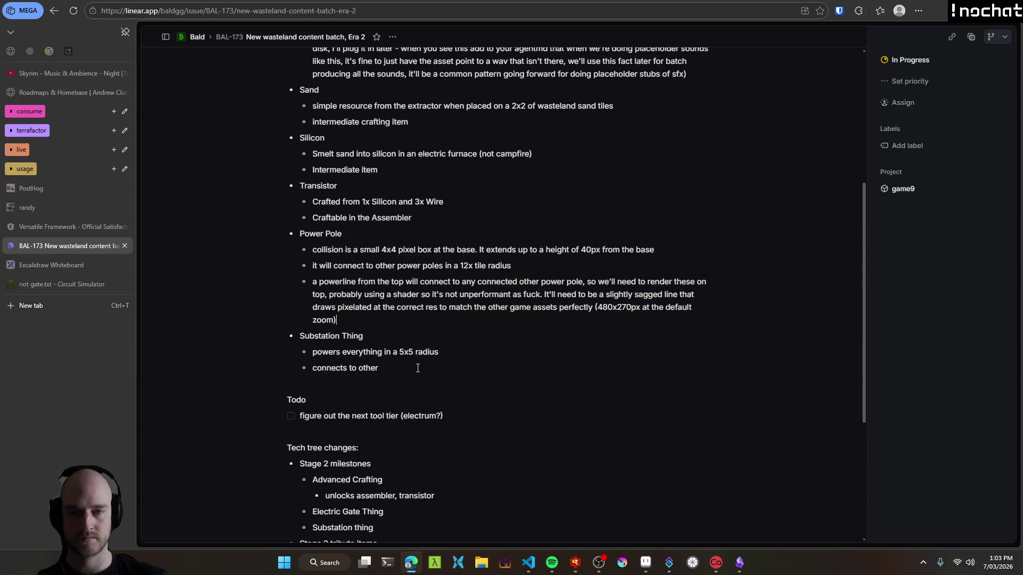
key(Return)
key(Tab)
text(this is the most)
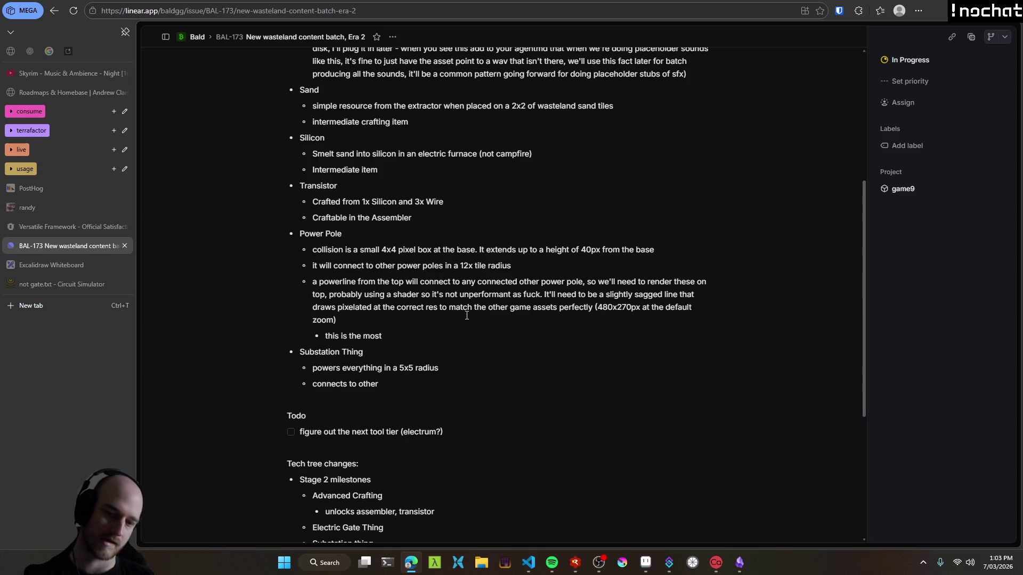
Reword the sub-bullet: this might be hard, so discuss the approach first and ask many questions.
key(ctrl+shift+Left)
key(ctrl+shift+Left)
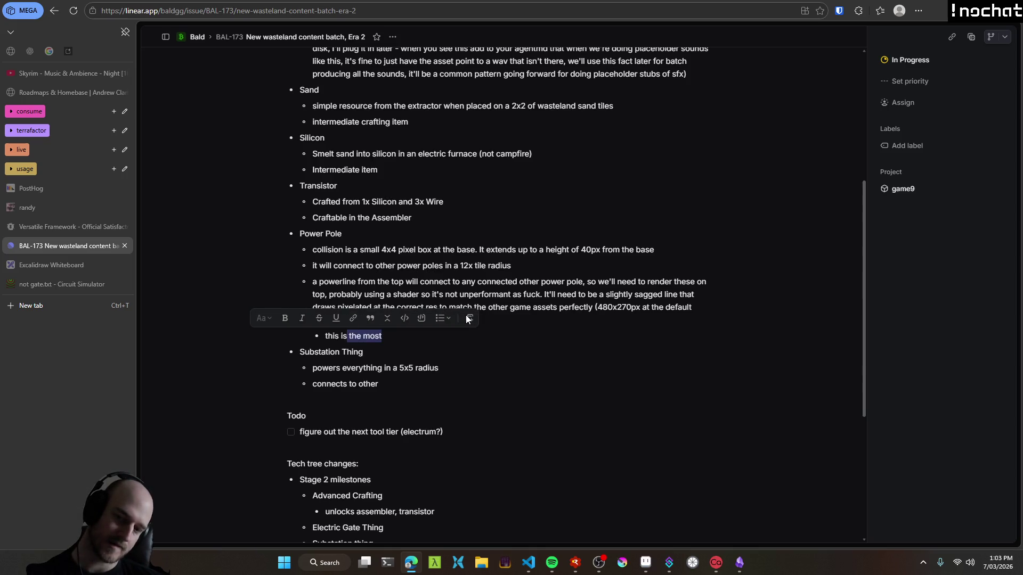
key(ctrl+shift+Left)
text(might be hard, so let's )
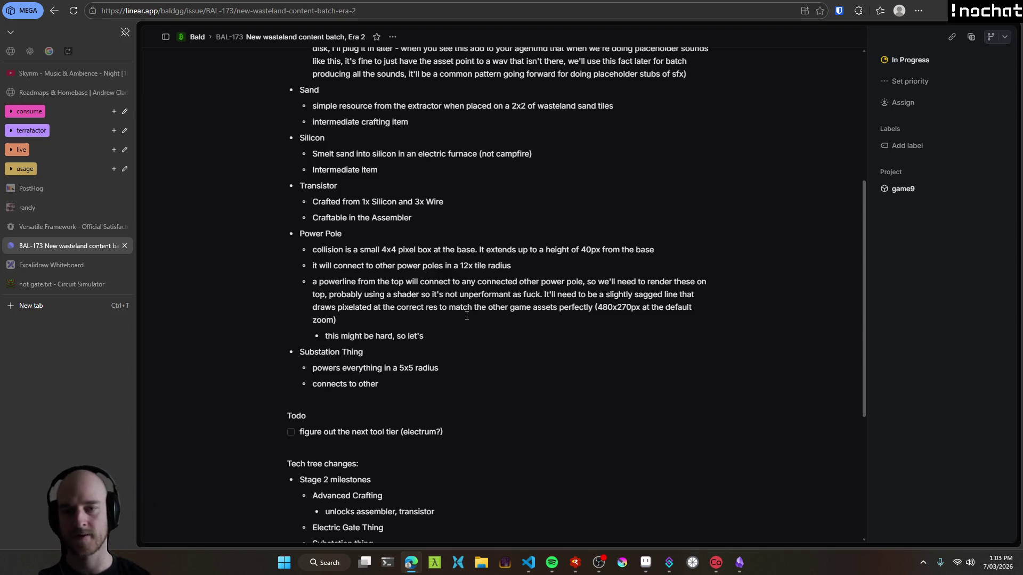
text(discuss how)
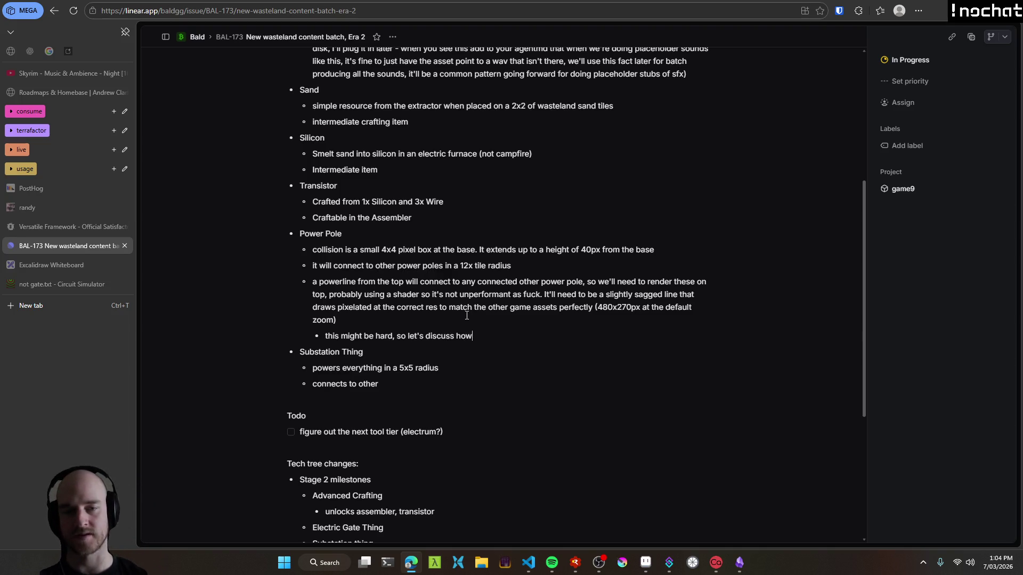
text( to do this first before tackling. )
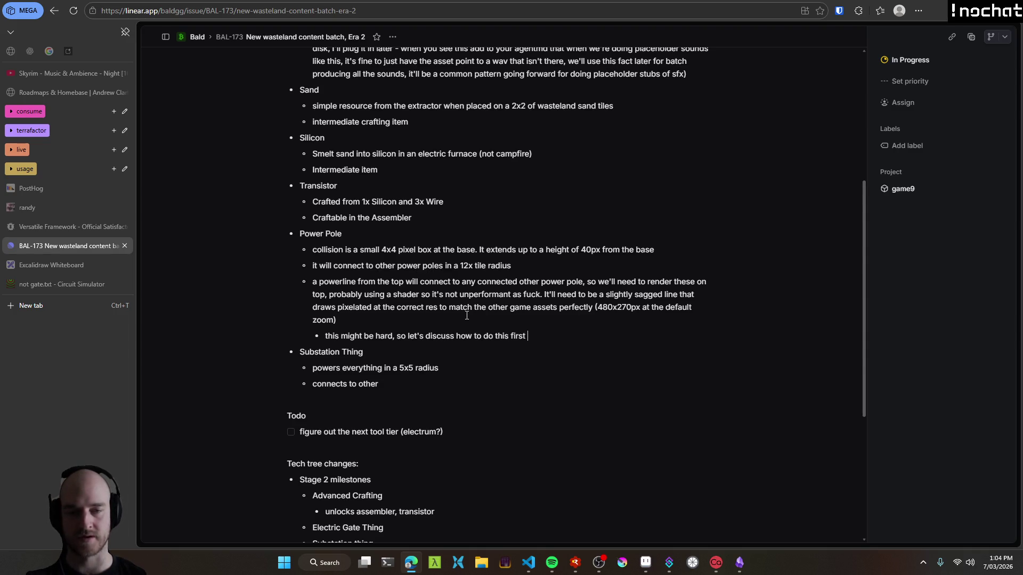
text(A)
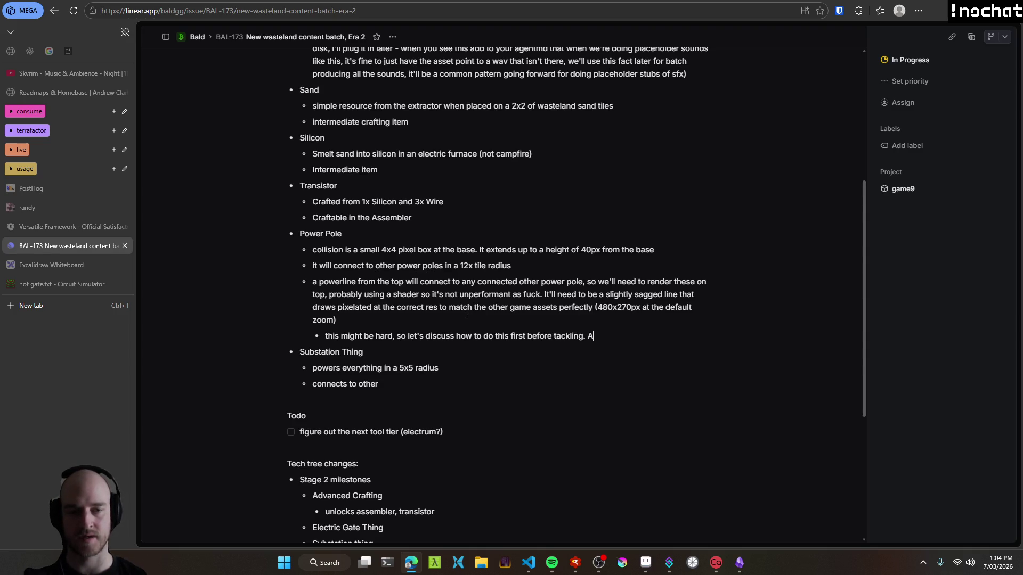
text(sk mny questions.)
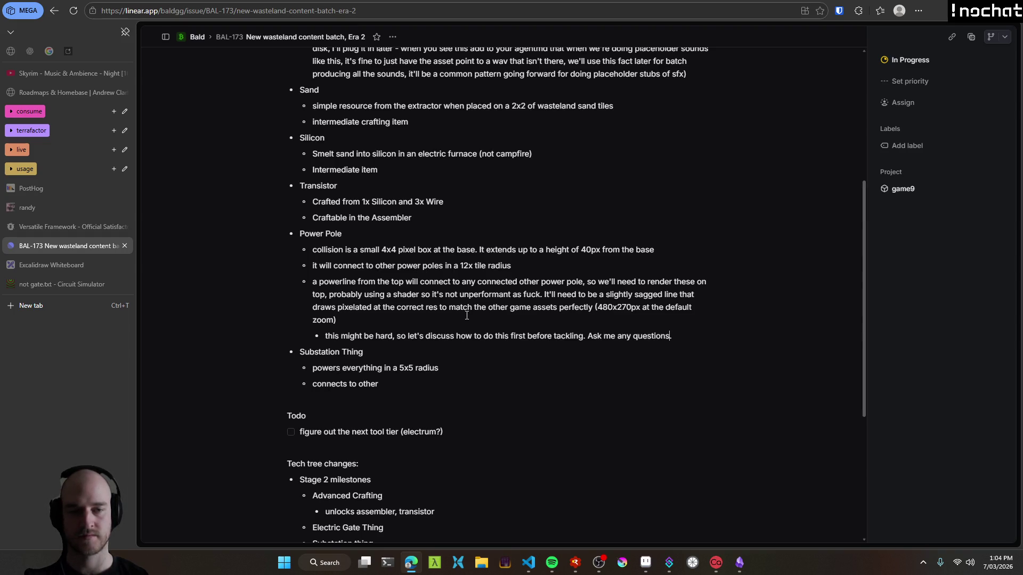
text(Take your time to stu)
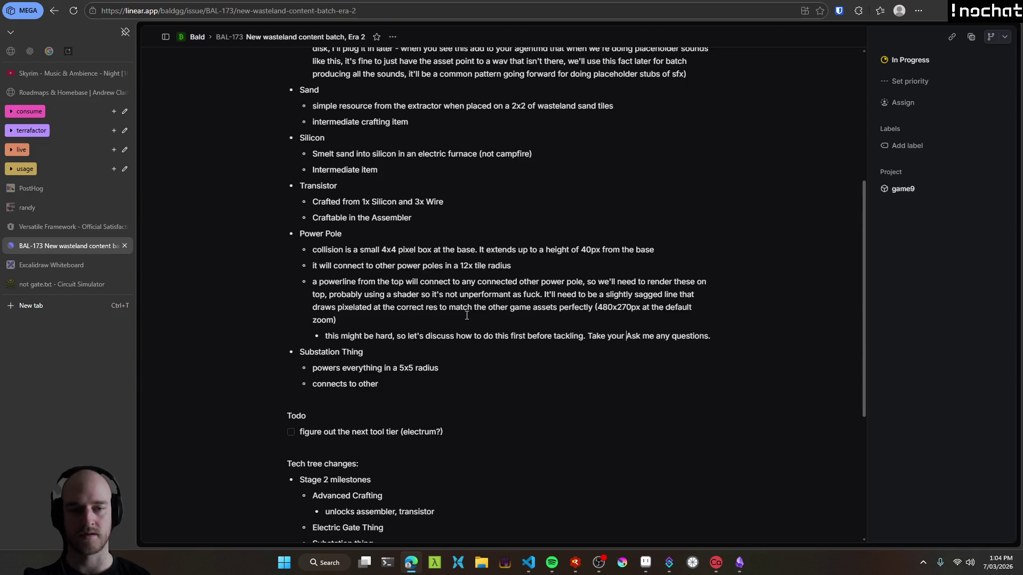
text(dy existing rende)
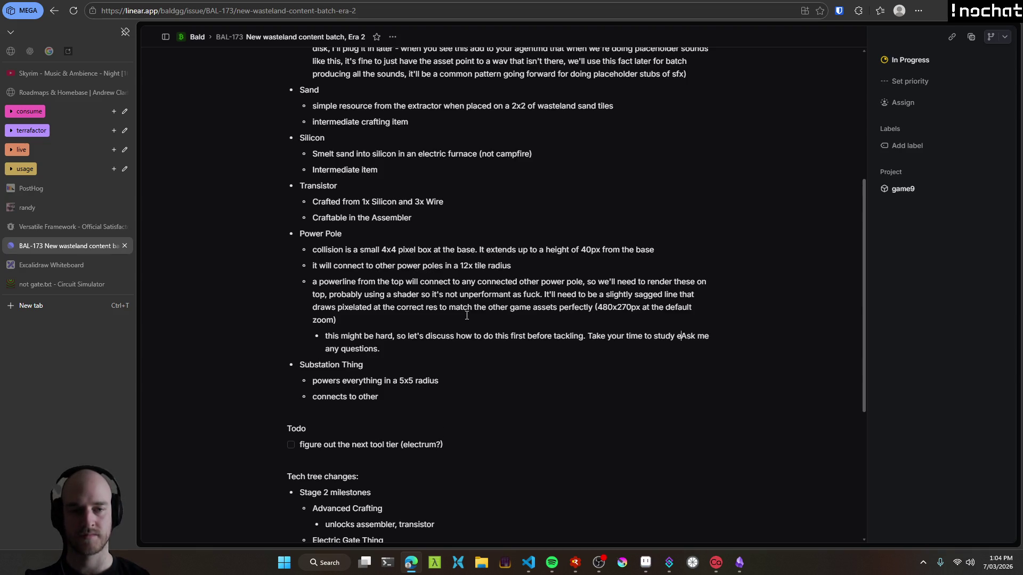
text(ring)
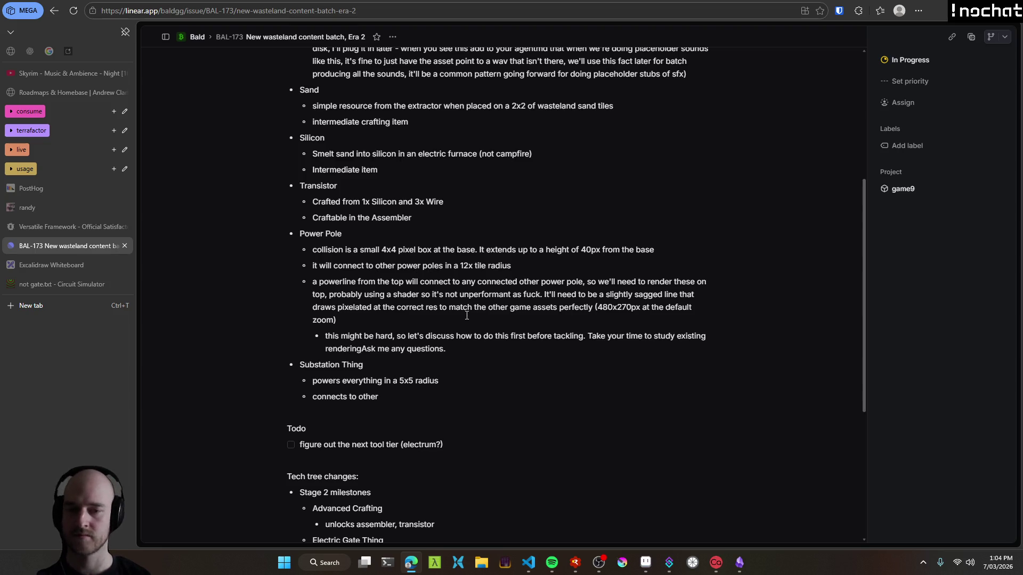
text(.)
mouse_move(472, 353)
mouse_down()
mouse_move(323, 335)
mouse_move(270, 251)
mouse_up()
click(473, 336)
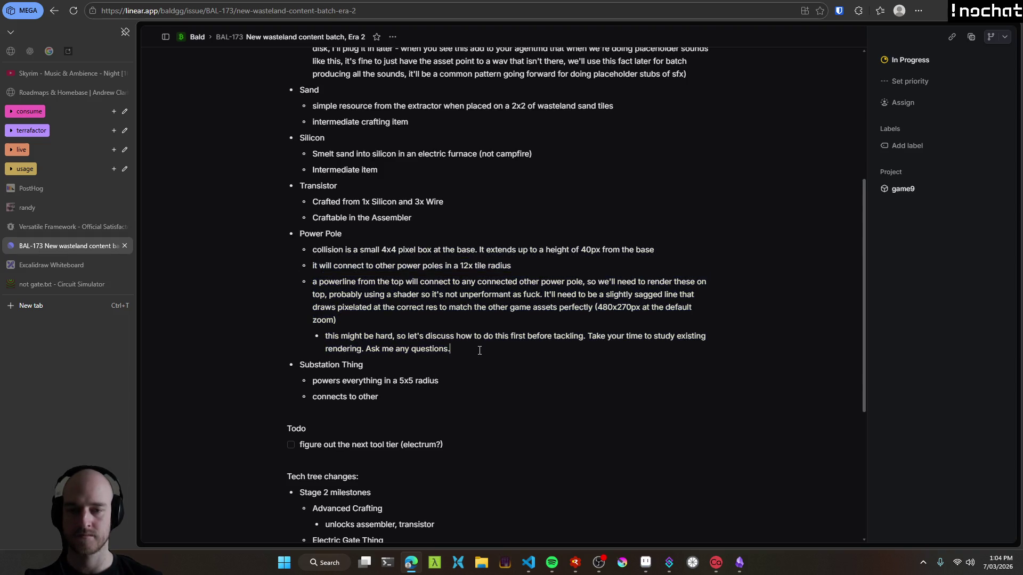
scroll(480, 350, down, 3)
Switch to Aseprite and pan and zoom across the desert map to the power pole.
key(alt+Tab)
mouse_move(520, 278)
mouse_down()
mouse_move(680, 158)
mouse_move(280, 208)
mouse_move(205, 336)
mouse_up()
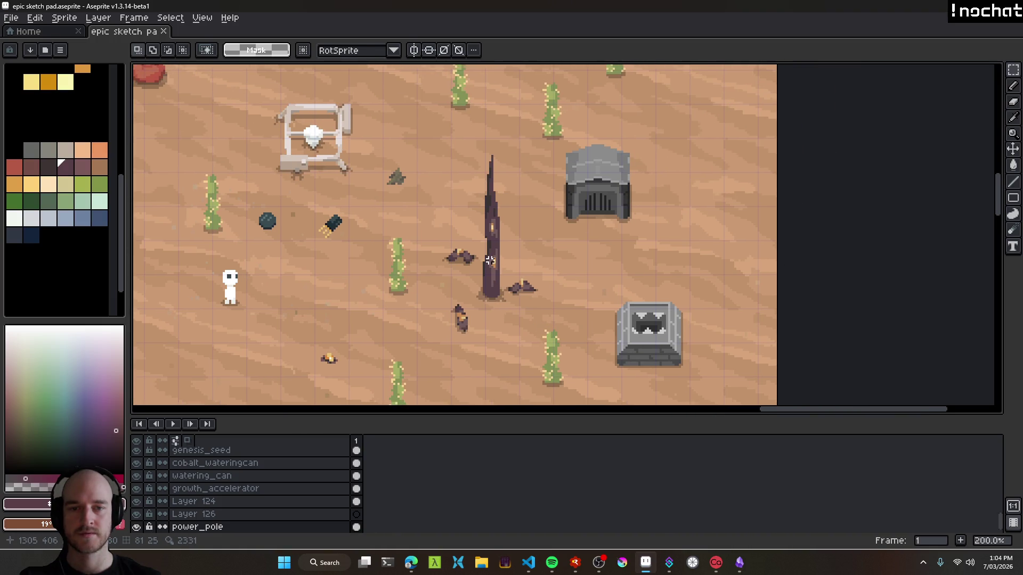
scroll(490, 260, down, 1)
drag(268, 325, 439, 285)
key(v)
scroll(539, 356, down, 1)
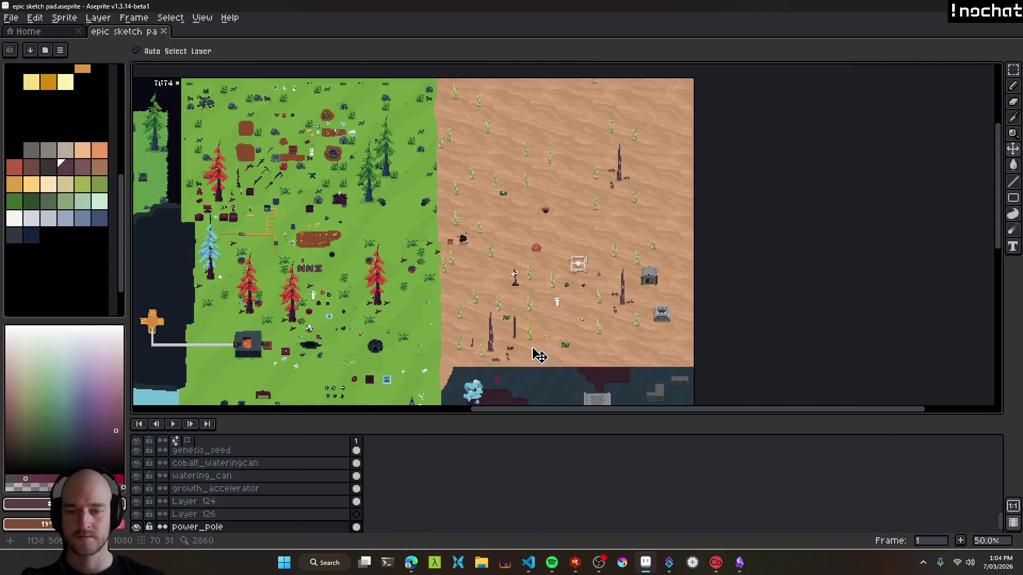
scroll(540, 356, up, 1)
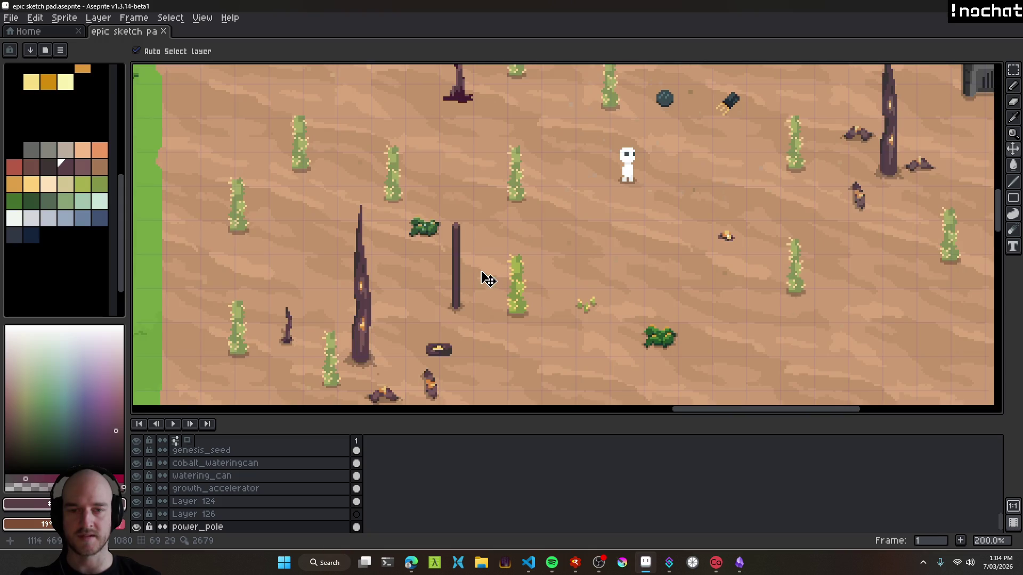
scroll(509, 299, up, 1)
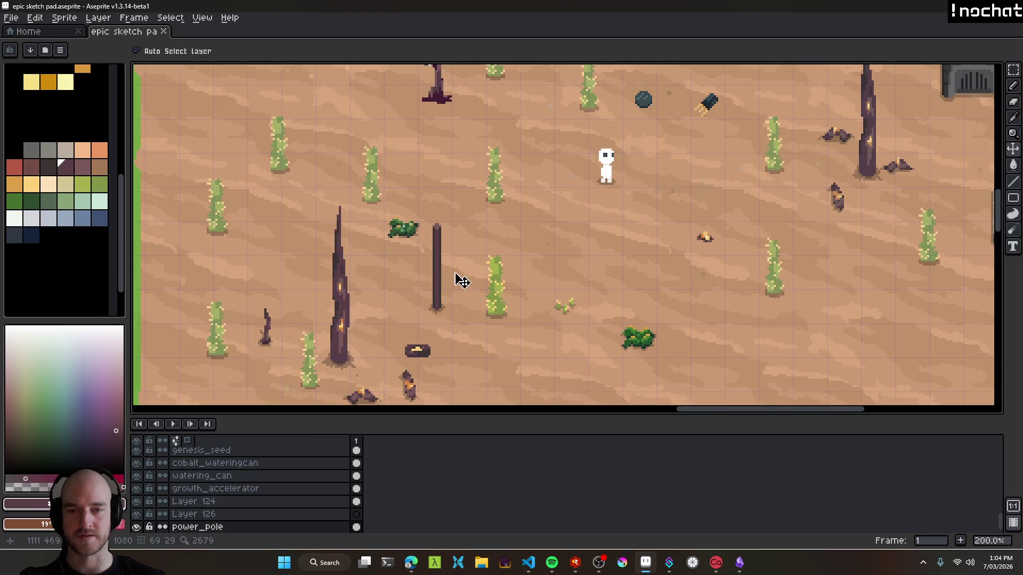
Box-select the power pole, drag a copy to its right, commit it, and pick dark navy.
key(ctrl+t)
click(455, 233)
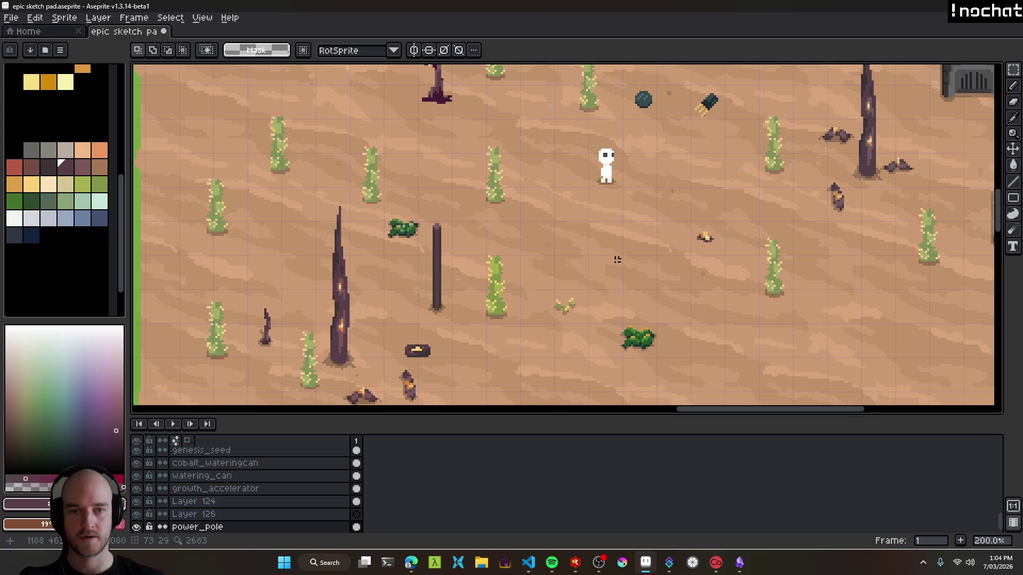
drag(425, 214, 471, 330)
click(653, 252)
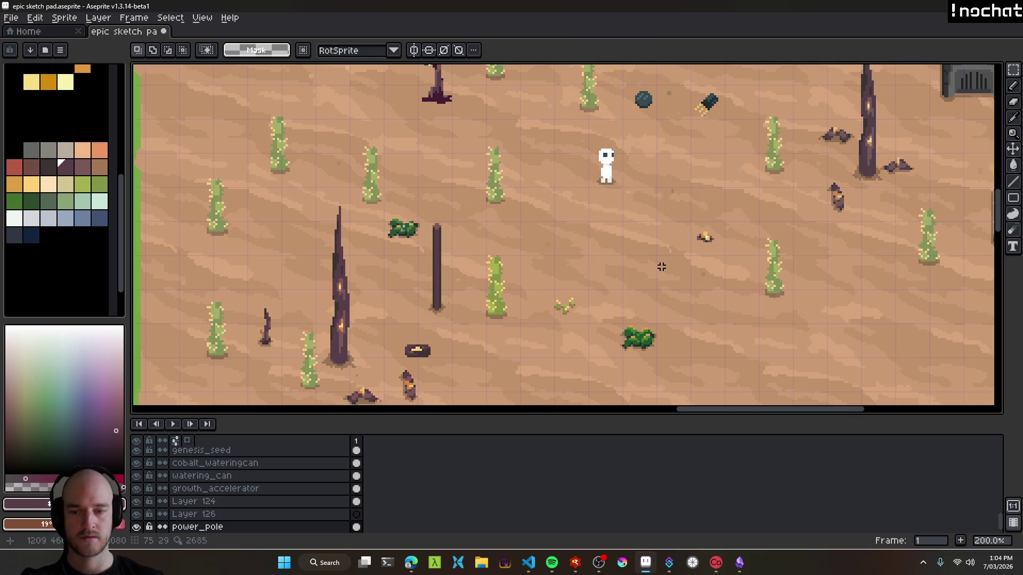
key(ctrl+t)
mouse_move(442, 270)
mouse_down()
mouse_move(660, 273)
mouse_move(651, 244)
mouse_up()
key(Return)
key(ctrl+d)
scroll(316, 202, up, 1)
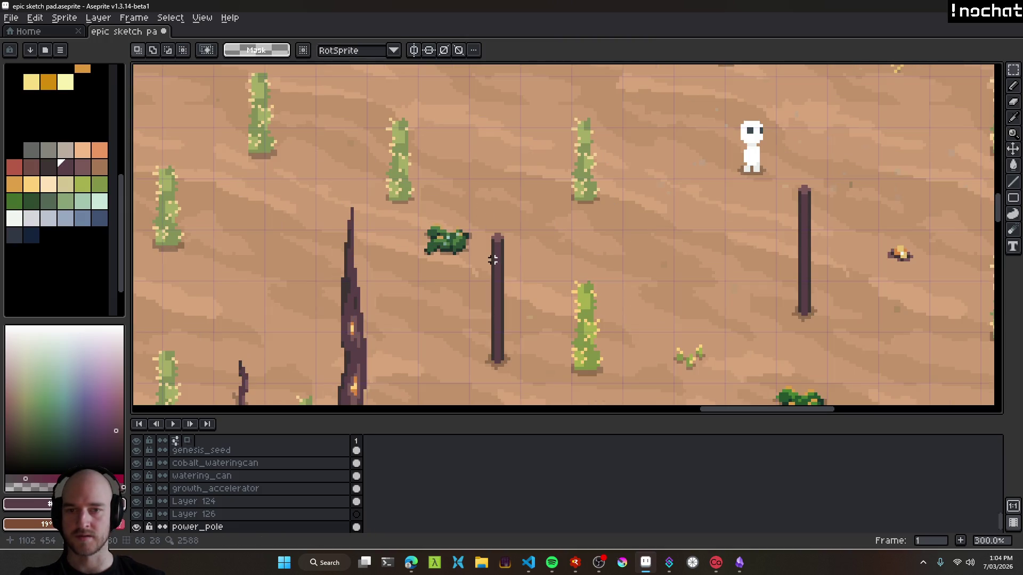
scroll(80, 171, up, 5)
click(49, 175)
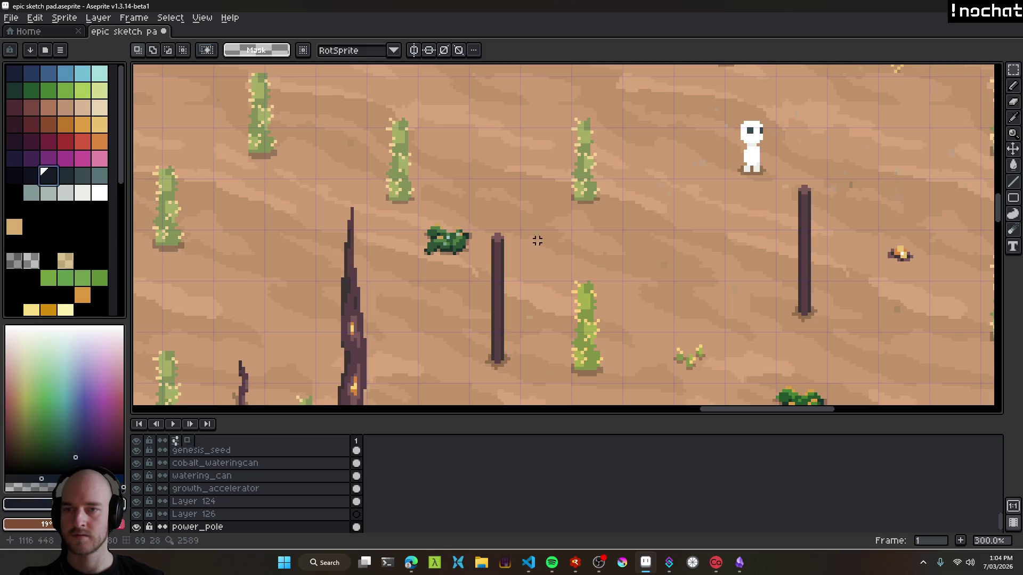
Draw a sagging wire with the Pencil from the left pole's top across to the right pole.
key(b)
scroll(498, 237, up, 3)
scroll(478, 240, up, 1)
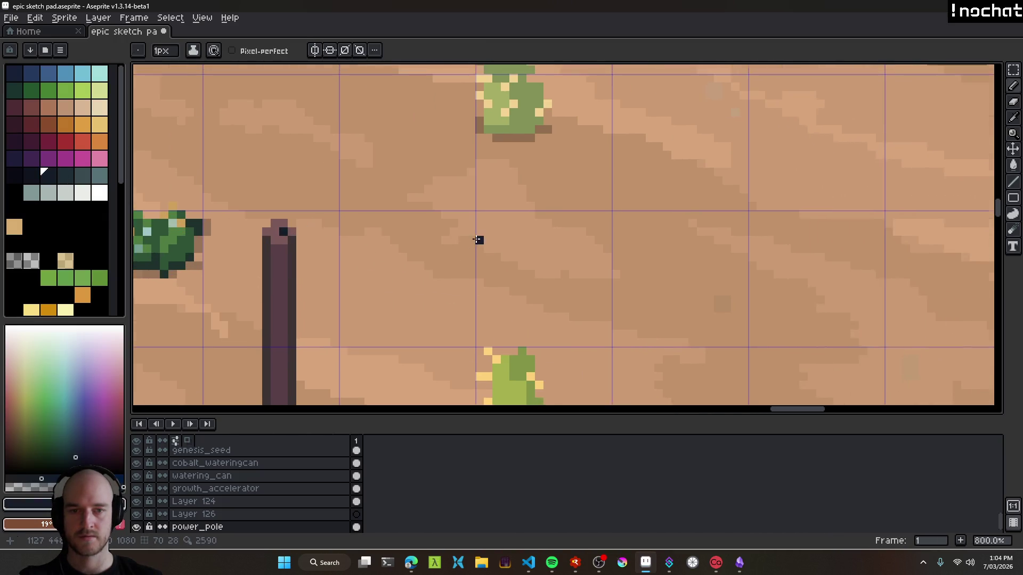
scroll(478, 240, down, 4)
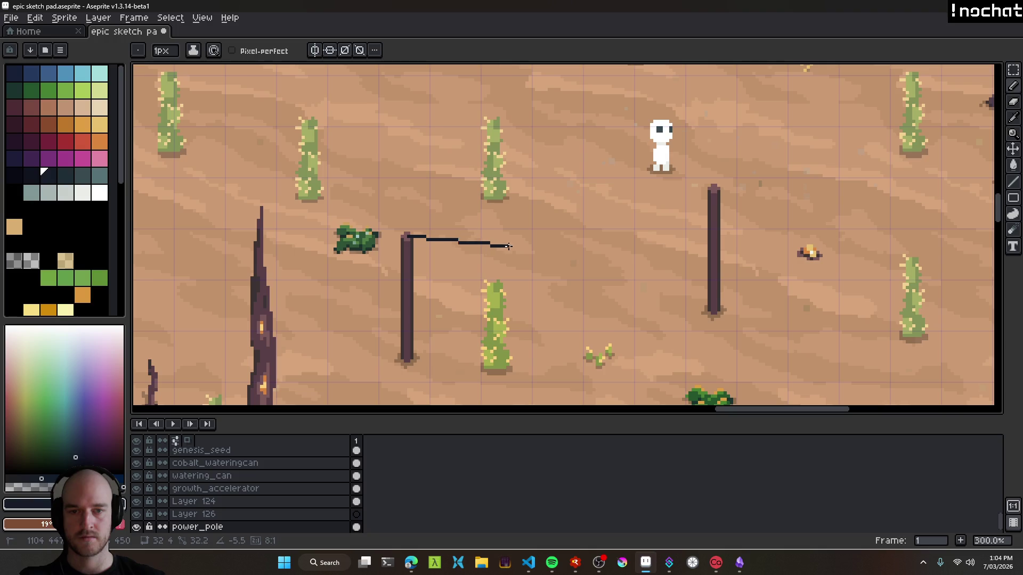
shift+click(511, 243)
mouse_move(568, 243)
mouse_down()
mouse_move(660, 225)
mouse_move(714, 188)
mouse_up()
scroll(757, 256, down, 3)
scroll(757, 256, down, 3)
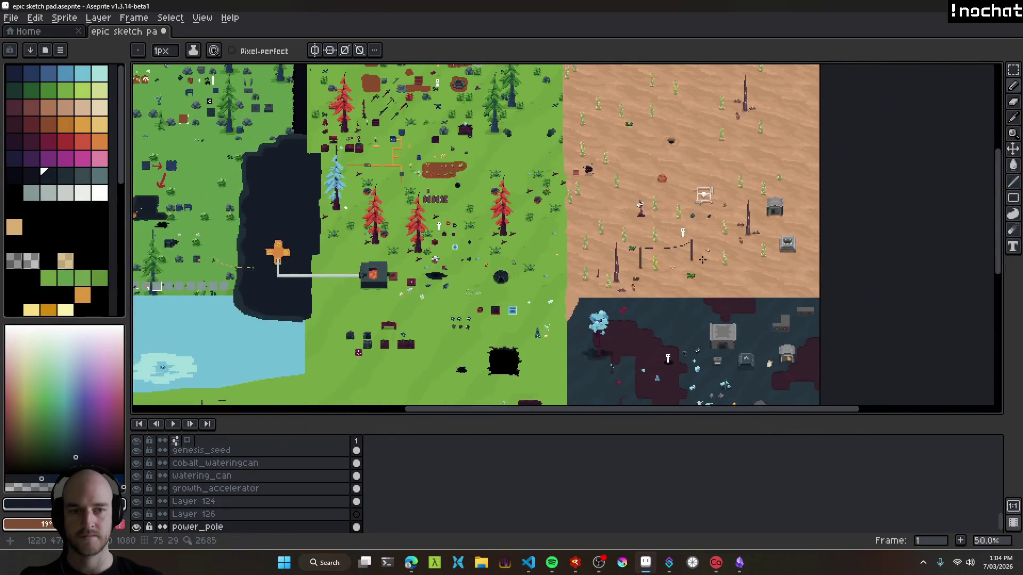
scroll(758, 256, up, 3)
scroll(640, 292, down, 3)
scroll(640, 292, up, 3)
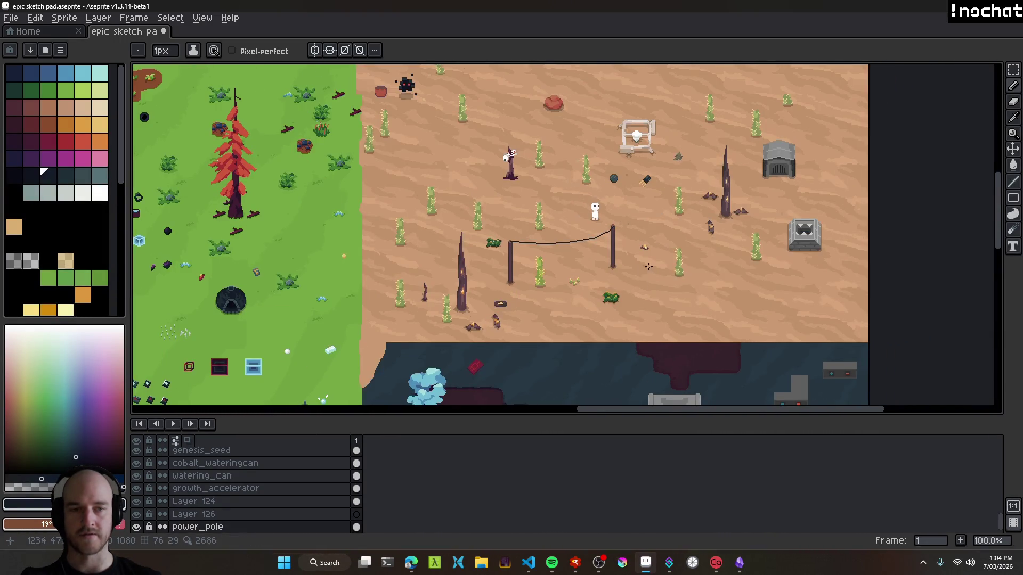
Undo and redraw the wire between the two poles, saving the sketch in between.
drag(640, 292, 531, 276)
scroll(530, 276, down, 2)
drag(390, 253, 519, 260)
scroll(519, 260, up, 5)
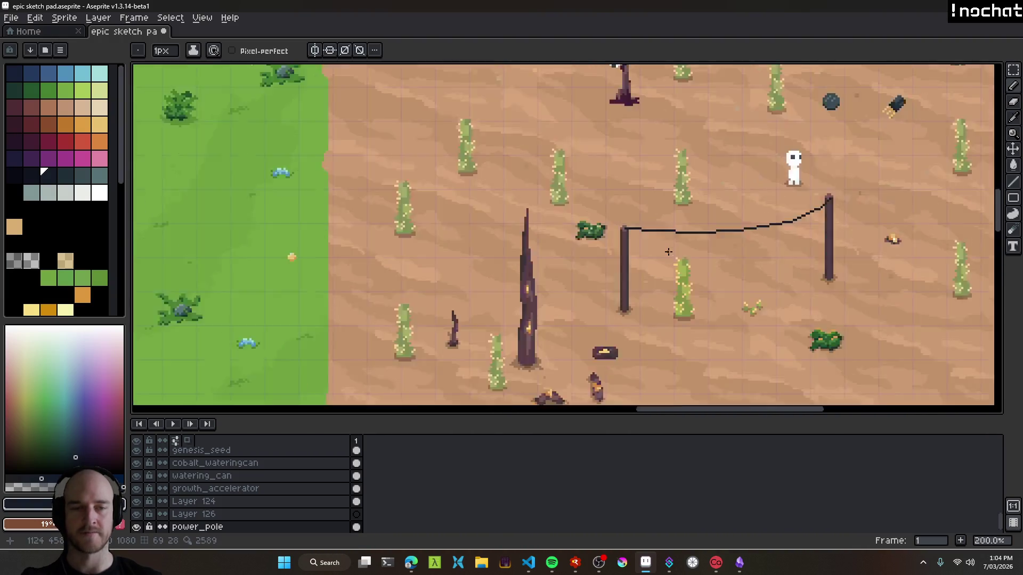
key(ctrl+z)
key(ctrl+z)
key(ctrl+z)
key(ctrl+z)
key(ctrl+z)
key(ctrl+z)
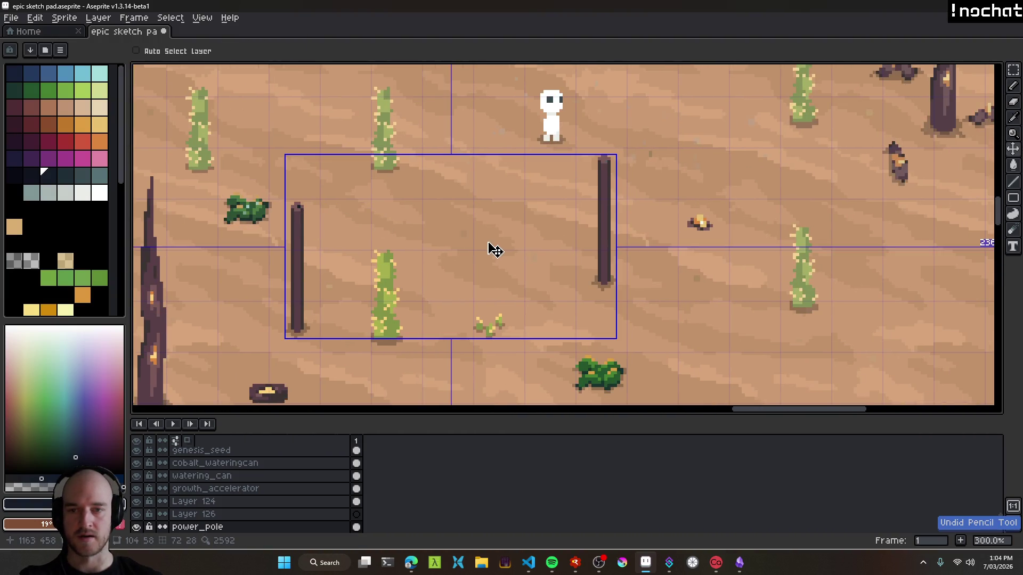
key(ctrl+s)
mouse_move(293, 205)
mouse_down()
mouse_move(518, 190)
mouse_move(606, 156)
mouse_move(297, 209)
mouse_up()
key(ctrl+z)
Survey the whole map, then marquee-select the wire between the poles to remove it.
scroll(488, 252, down, 2)
mouse_move(488, 252)
mouse_down()
mouse_move(608, 253)
mouse_move(590, 298)
mouse_up()
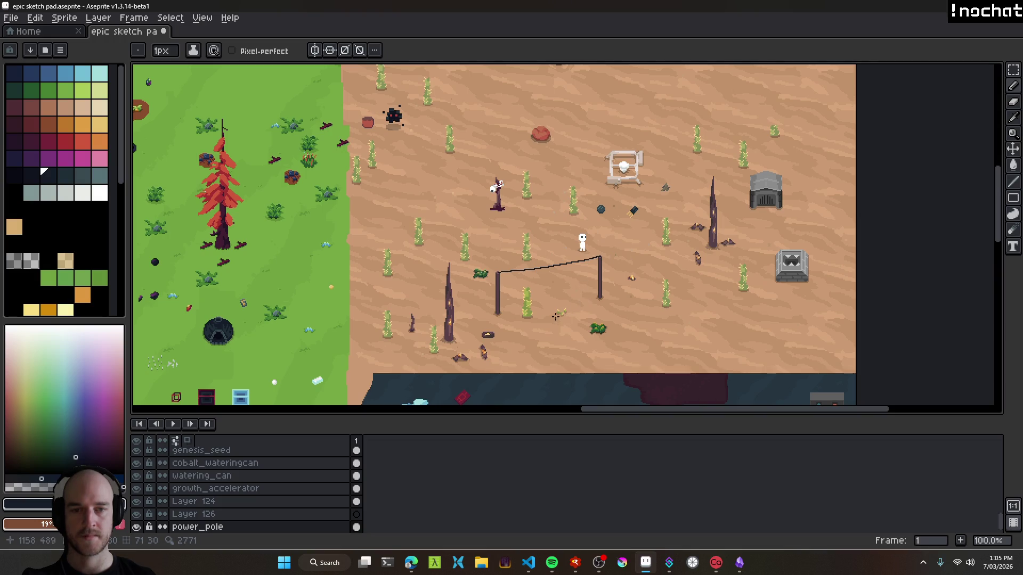
scroll(564, 304, up, 2)
scroll(540, 226, down, 3)
drag(439, 179, 495, 241)
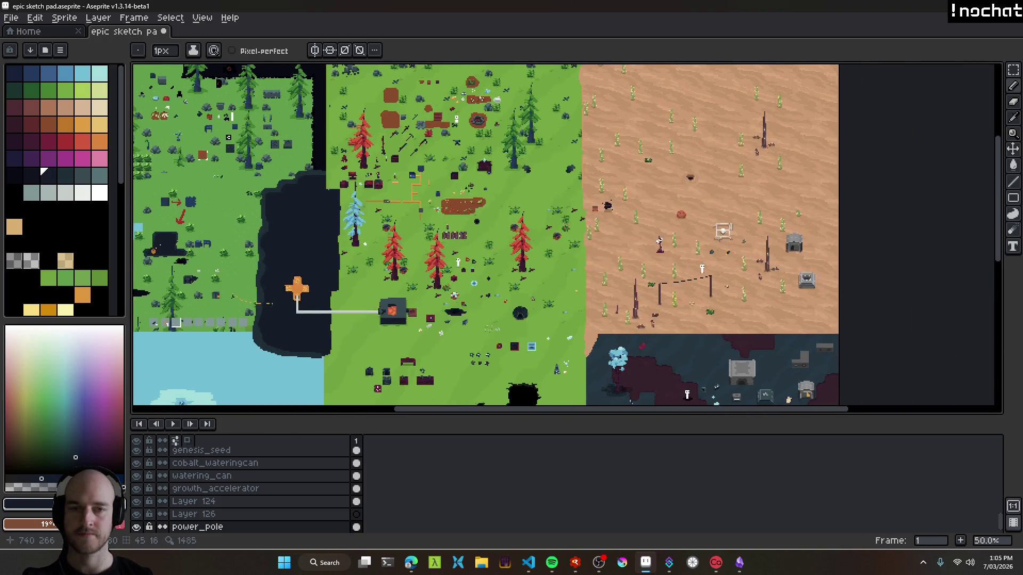
scroll(666, 330, up, 2)
drag(666, 330, 571, 257)
key(m)
drag(469, 239, 574, 297)
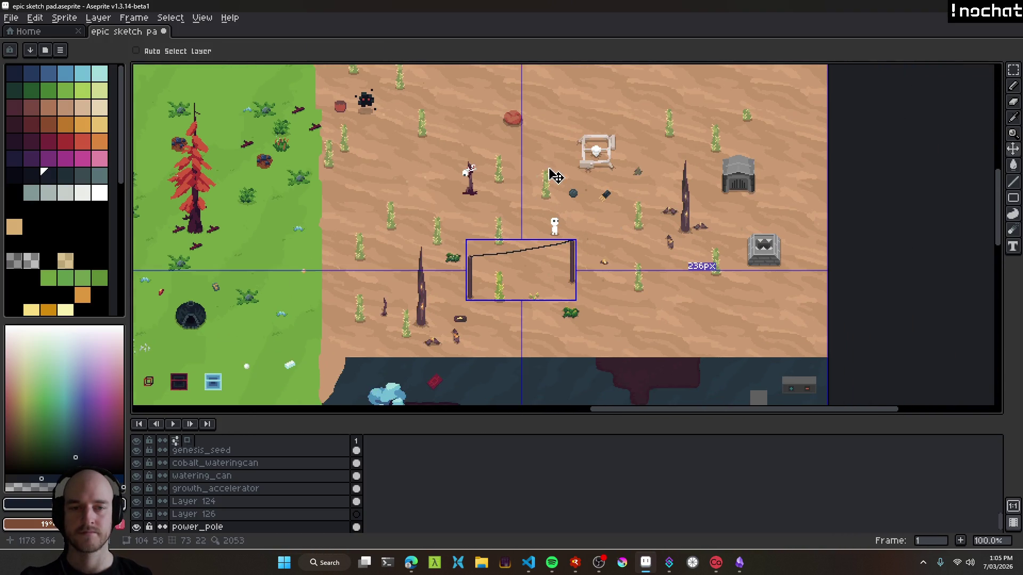
Delete the selected wire sketch, deselect, and save the file.
key(Delete)
key(ctrl+d)
key(b)
scroll(427, 250, up, 3)
scroll(427, 250, down, 1)
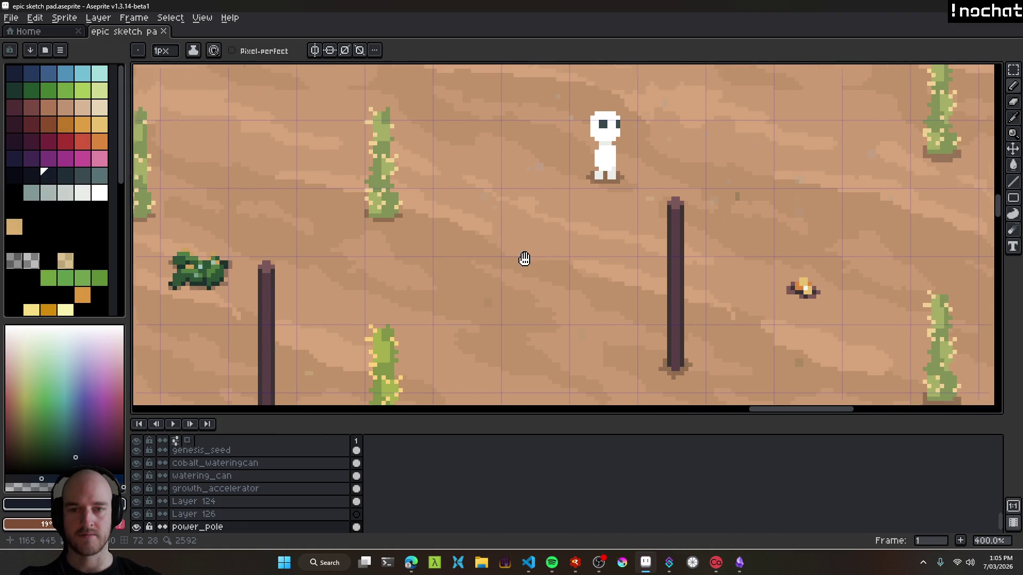
scroll(663, 295, down, 1)
key(ctrl+s)
Erase the right power pole so one pole remains, save, and return to Linear.
key(e)
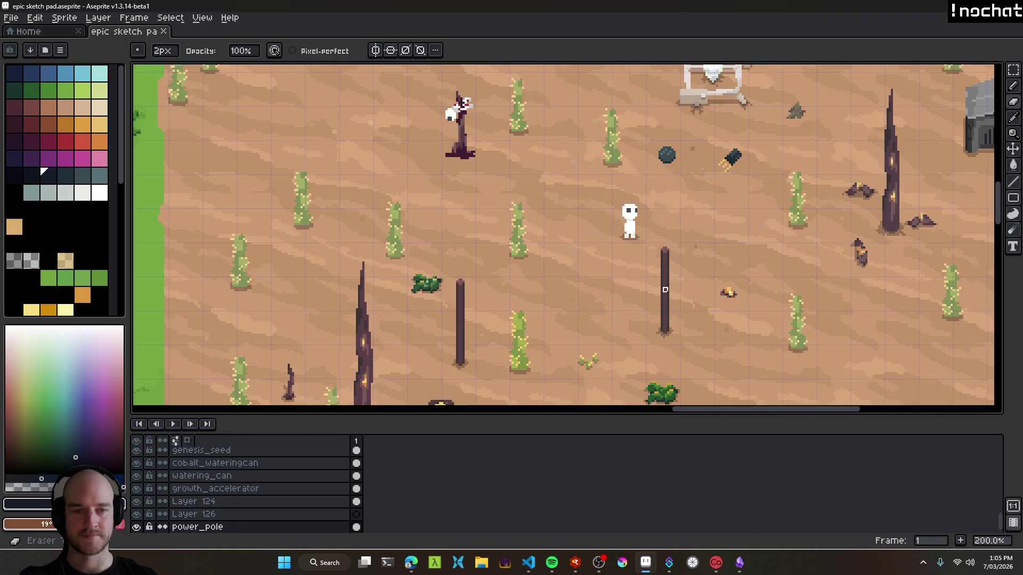
drag(666, 250, 668, 351)
key(v)
drag(485, 351, 513, 251)
key(ctrl+s)
scroll(513, 261, down, 1)
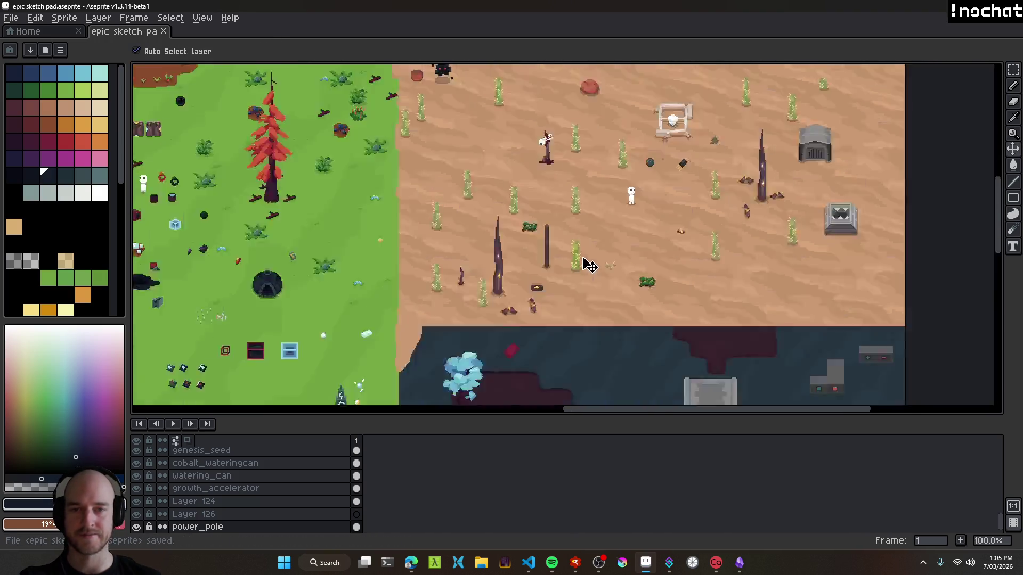
scroll(581, 259, down, 1)
scroll(586, 261, up, 1)
key(ctrl+s)
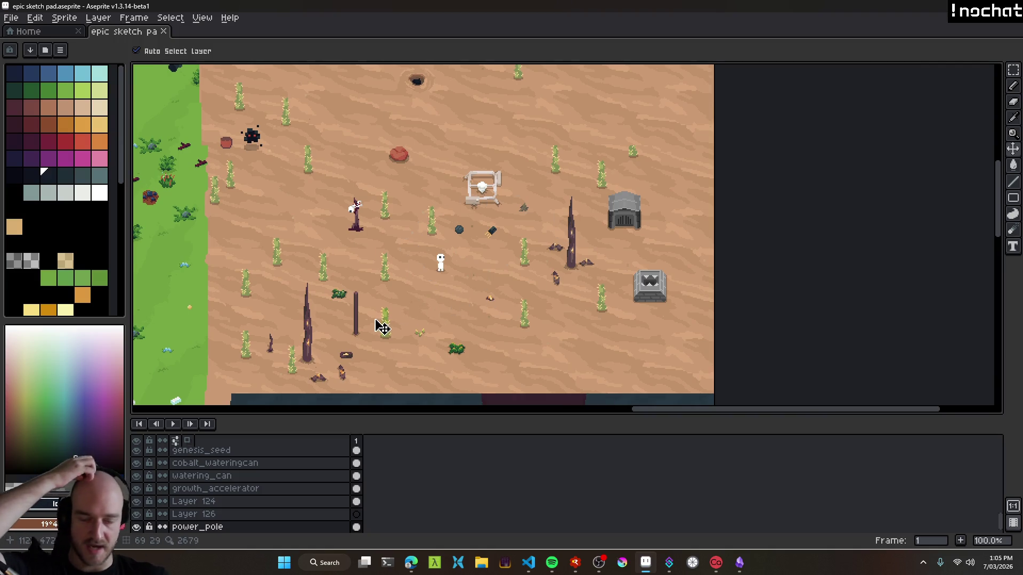
scroll(347, 330, up, 3)
click(411, 562)
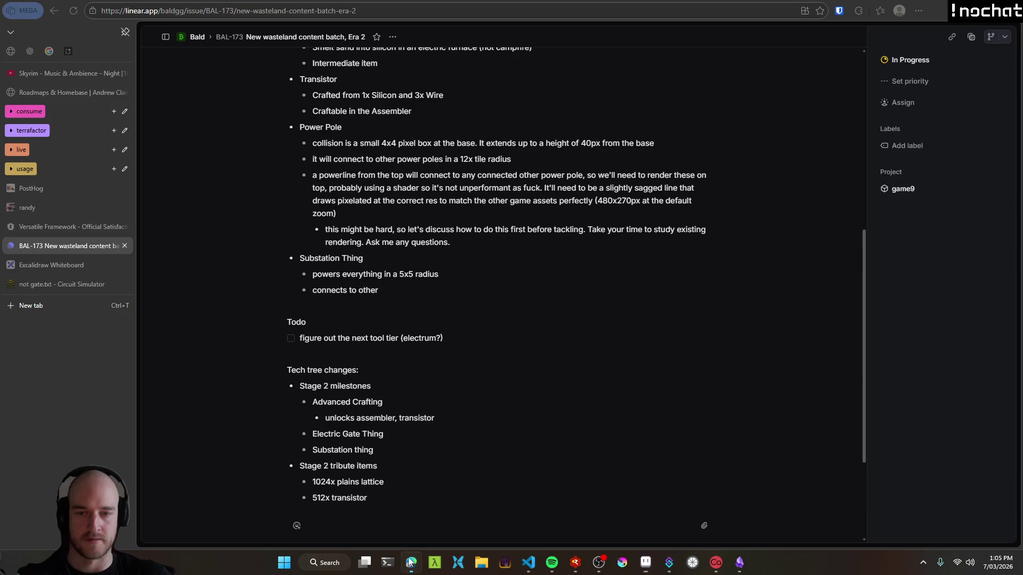
Add a Power Pole bullet on wire input from any cardinal direction, plus a 'this whole thing will replace the current' sub-bullet.
key(Return)
key(shift+Tab)
text(to power the power li)
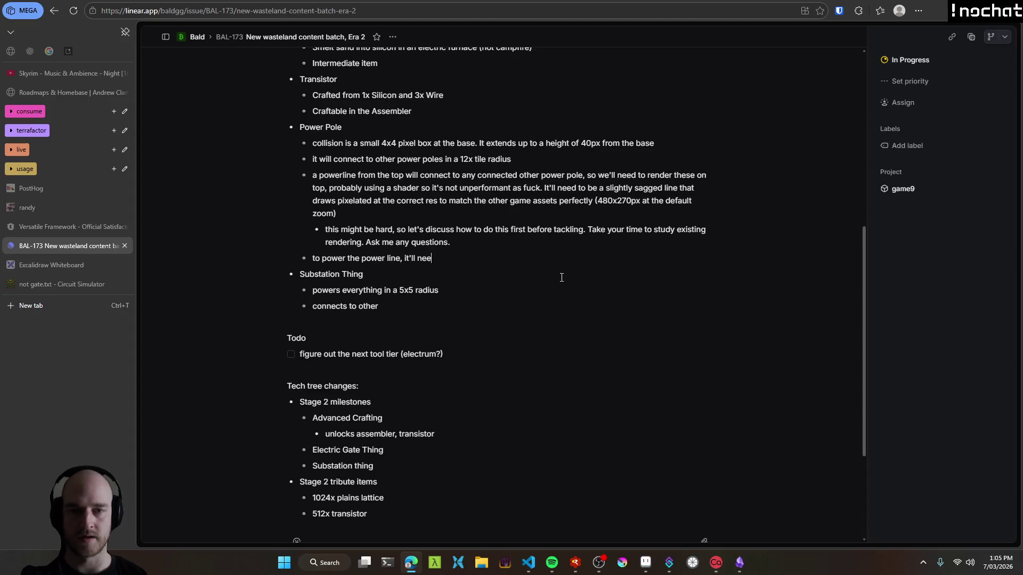
text( / power input from an)
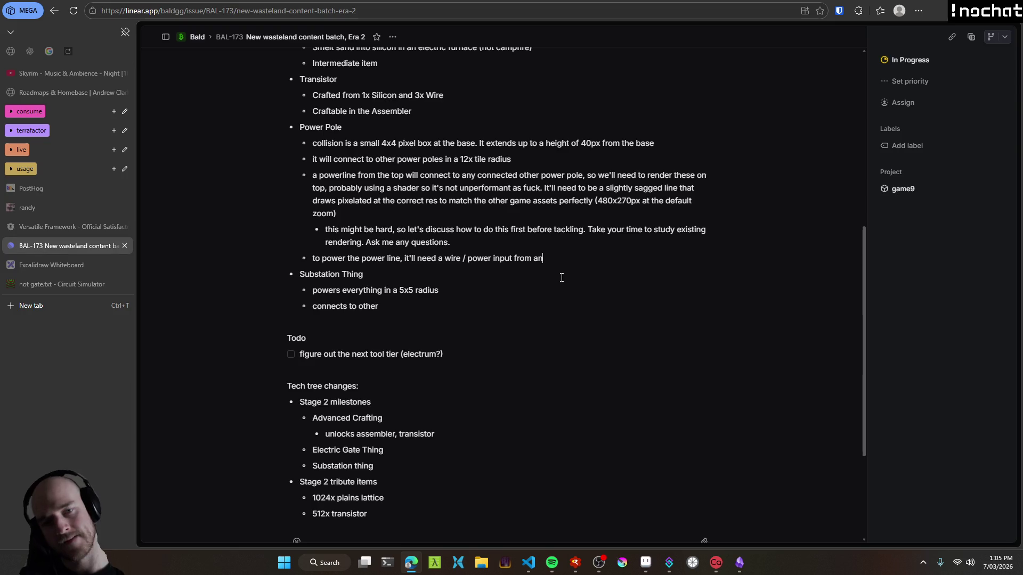
text( dire)
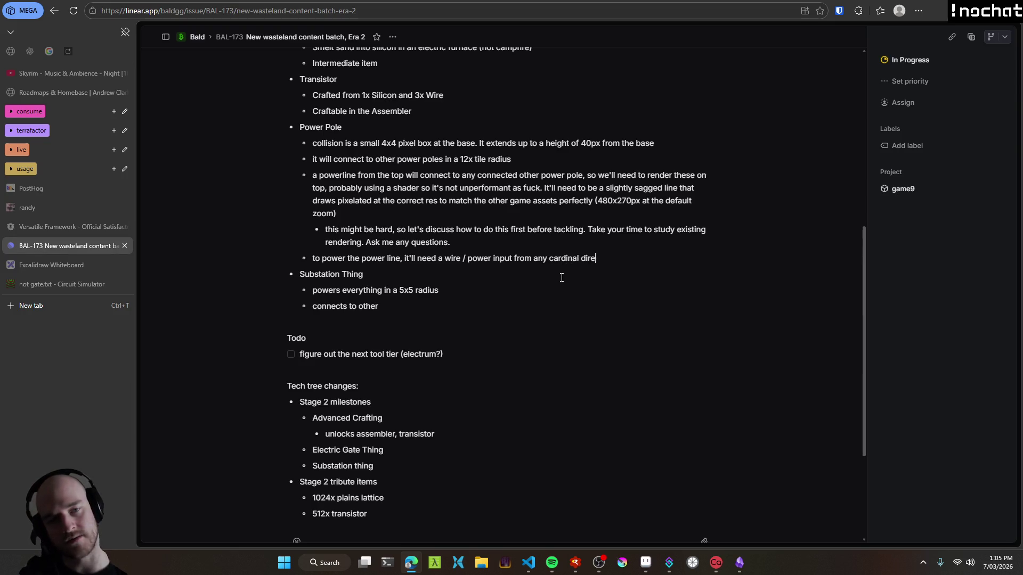
text(simpli)
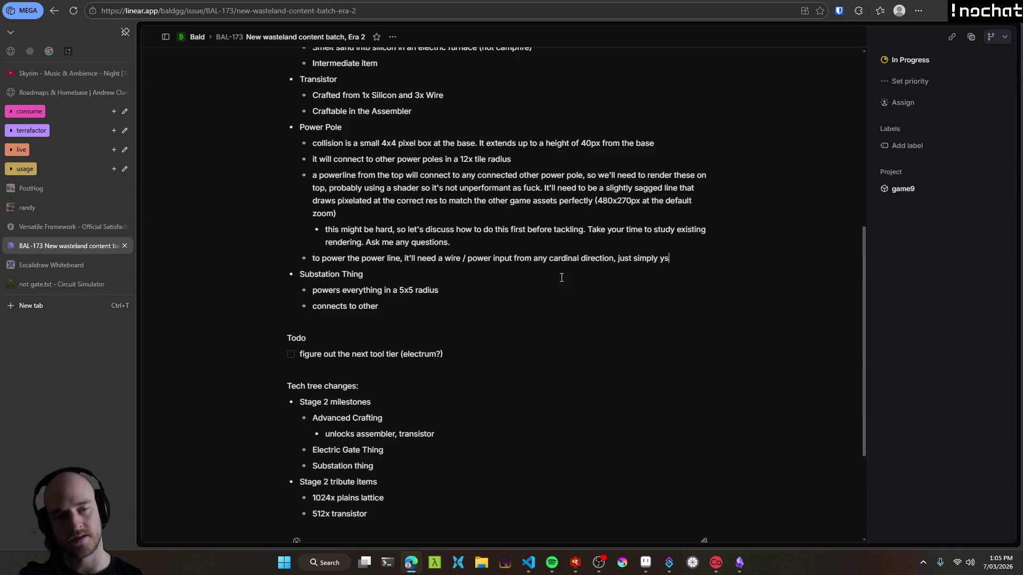
text( using the existing)
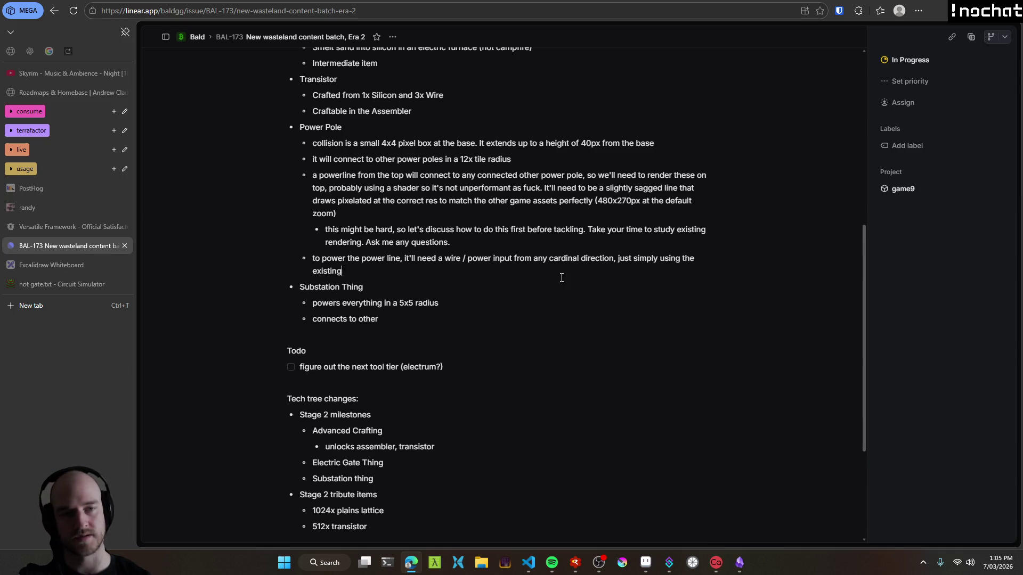
text( power system)
key(Return)
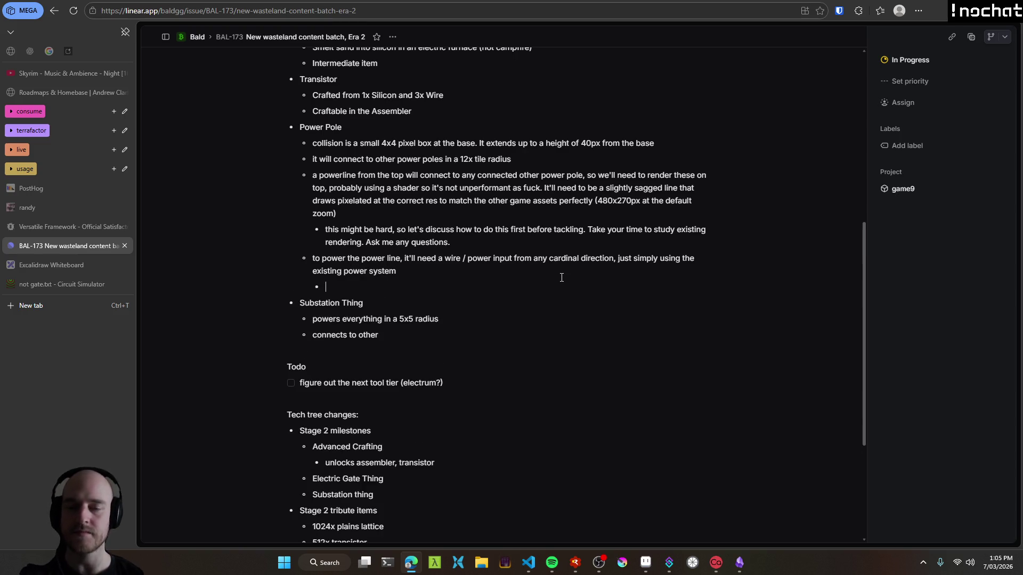
text(this whol thing )
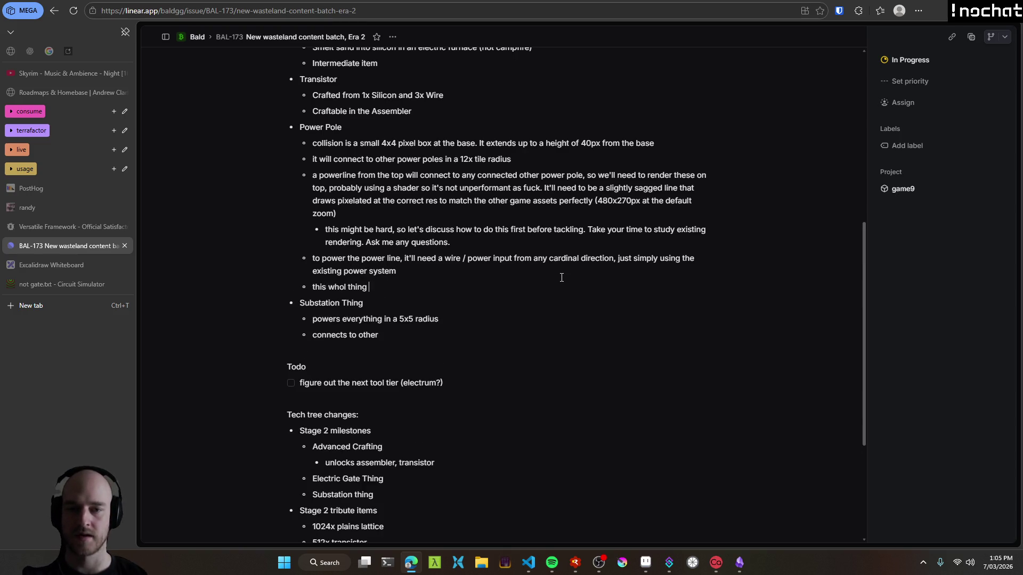
text(will replace the current)
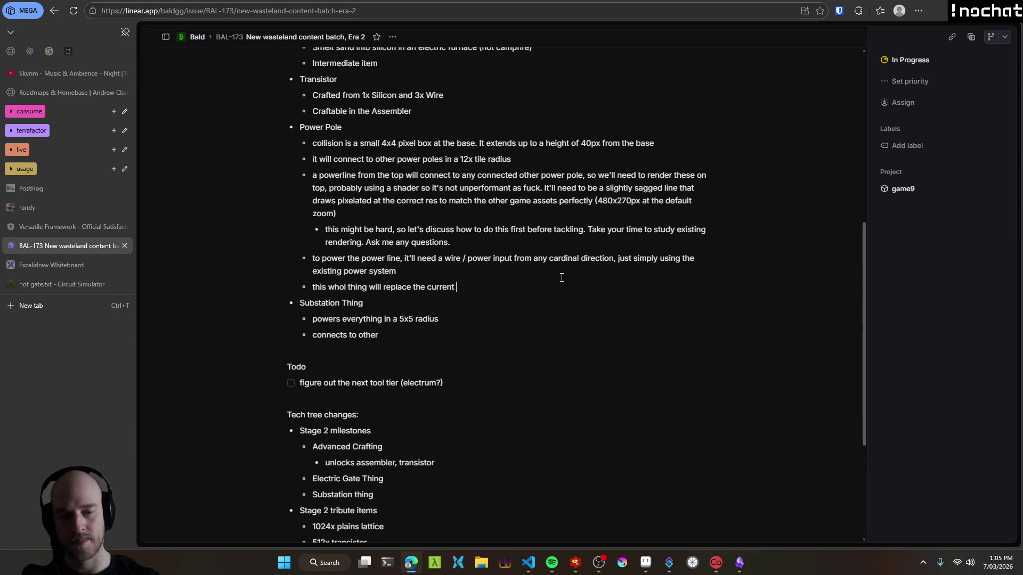
Look up setup_power_tower in the game source and grab the power_tower entity name.
click(533, 571)
key(ctrl+shift+o)
text(powers)
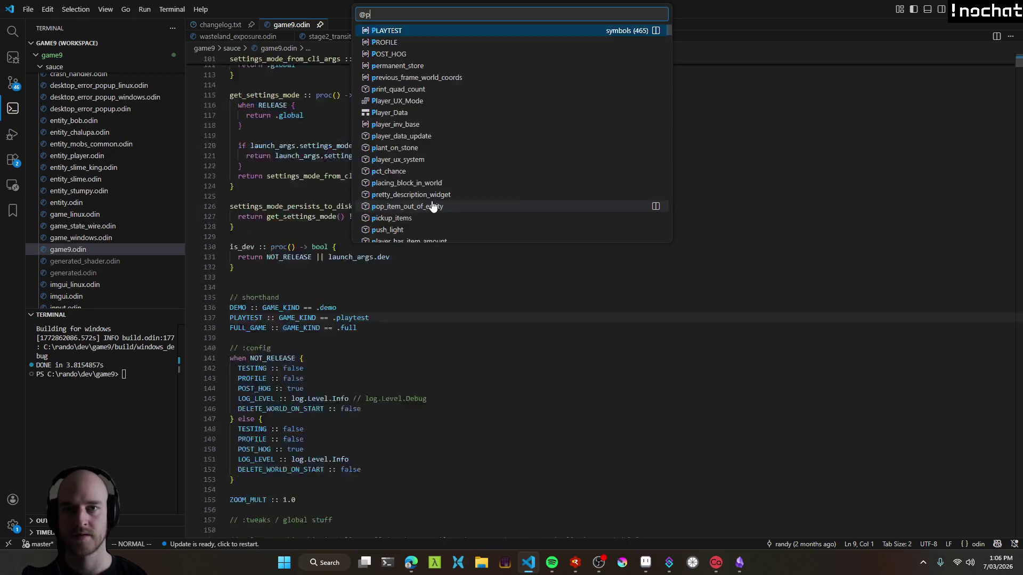
key(BackSpace)
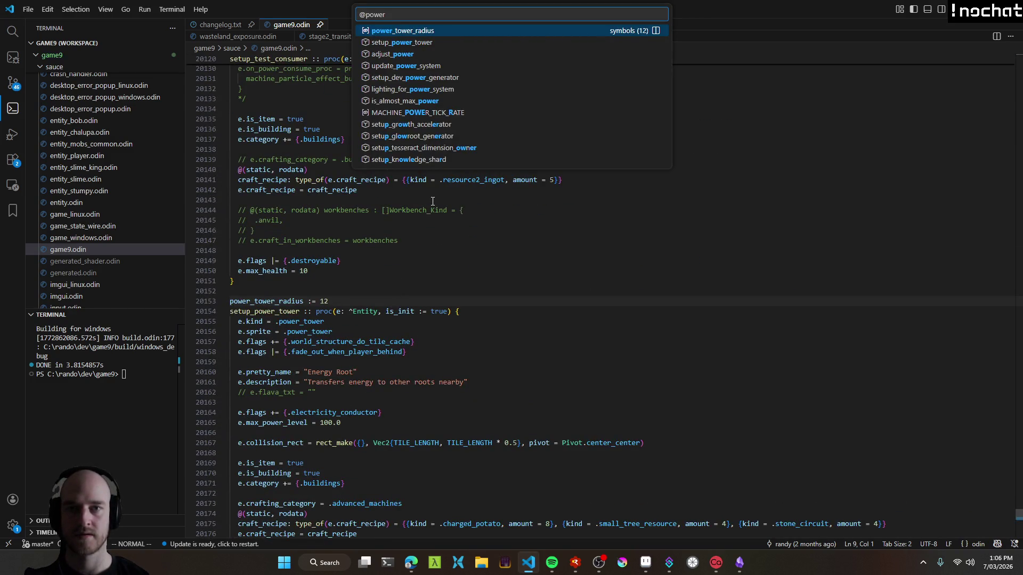
key(Down)
key(Return)
click(302, 311)
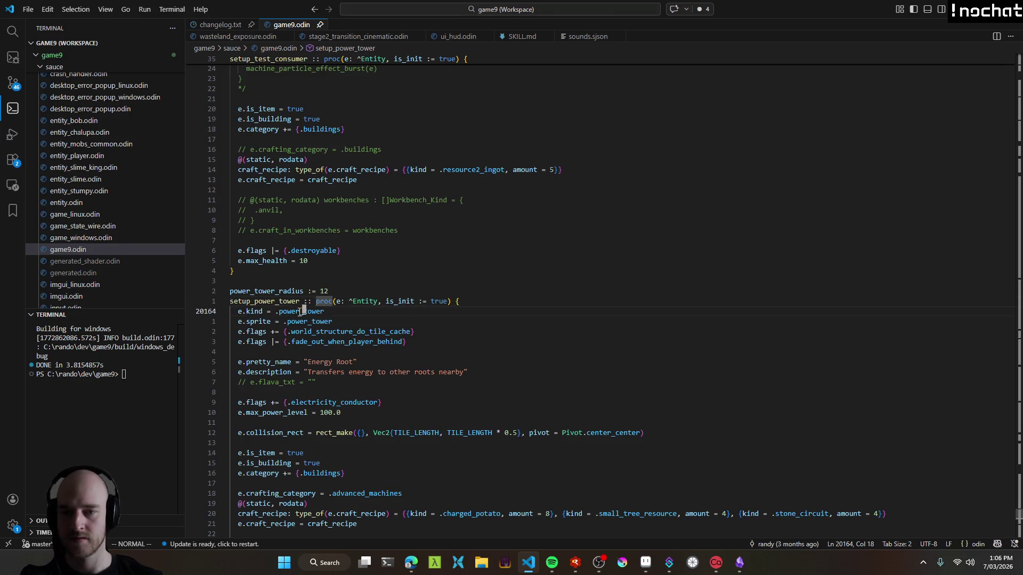
key(alt+Tab)
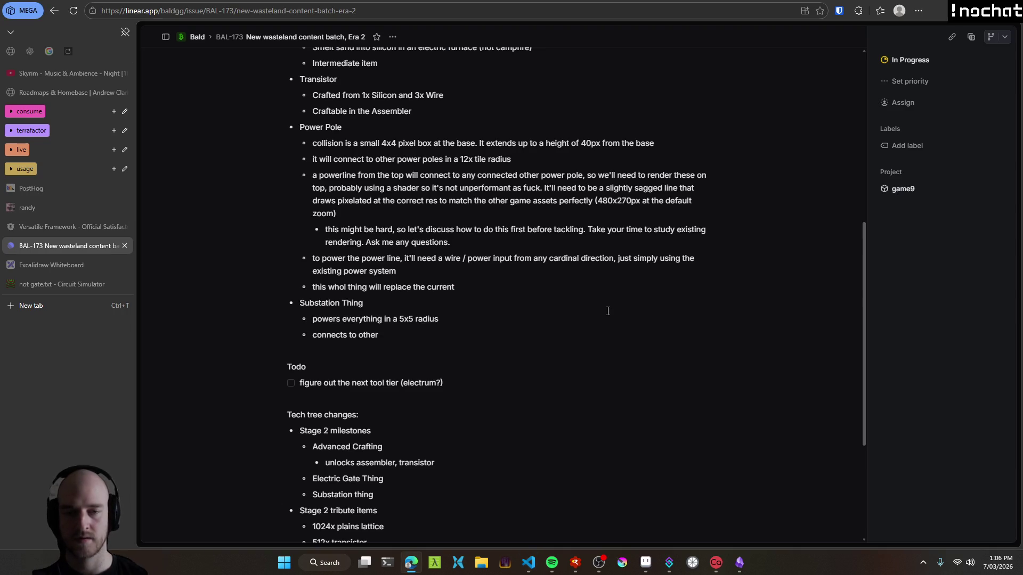
Paste power_tower as plain text and add that its Energy Root connection logic and power transfer can be studied.
text(power_tower)
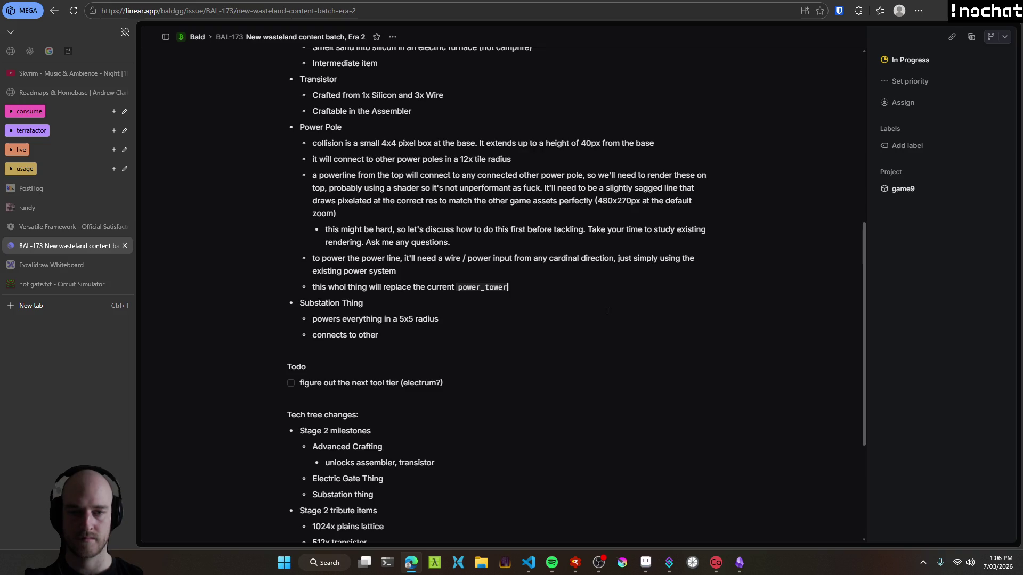
key(ctrl+z)
text(power_tower)
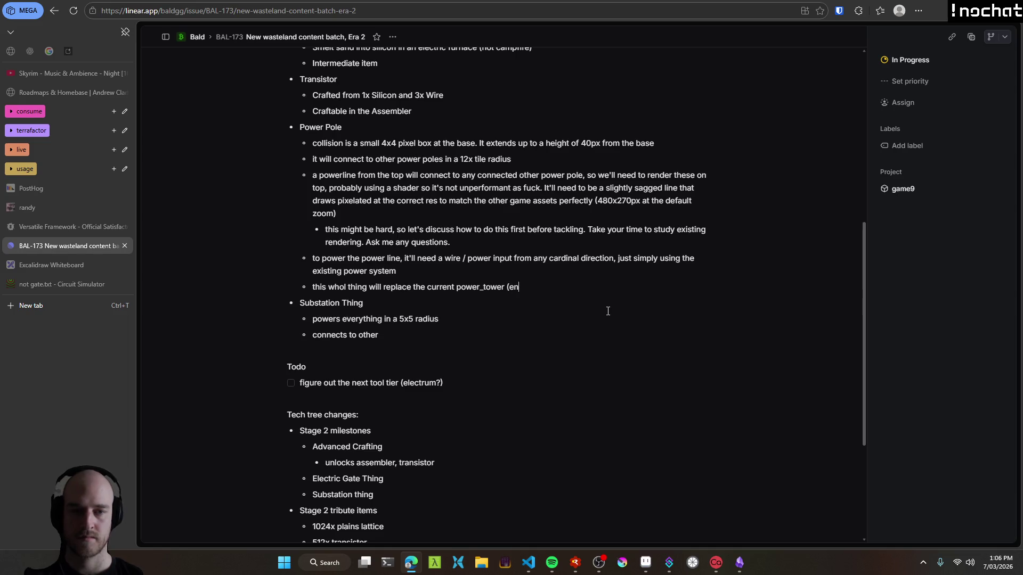
key(BackSpace)
key(BackSpace)
key(BackSpace)
text(E)
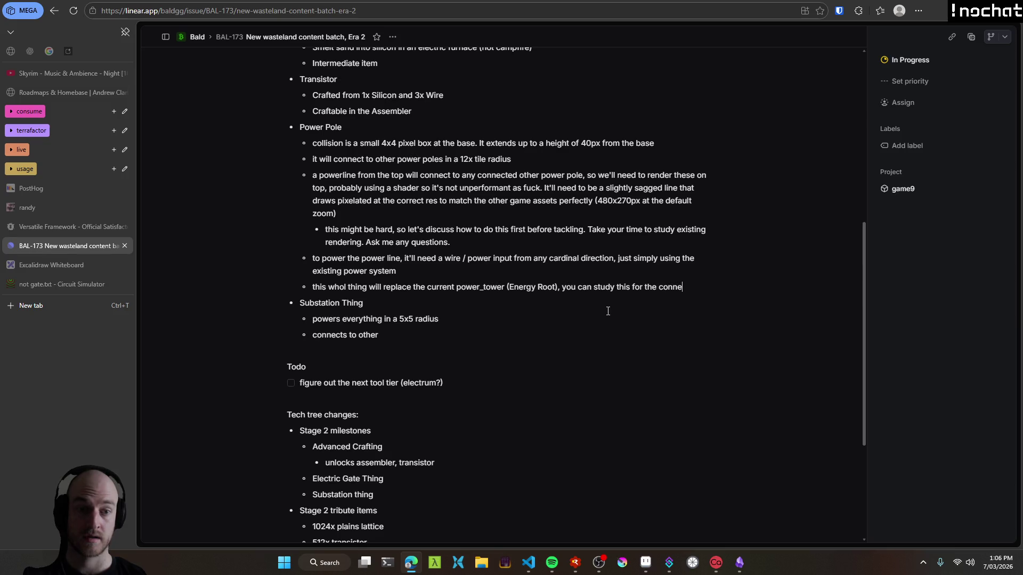
text(gic and how to actually transfer the power)
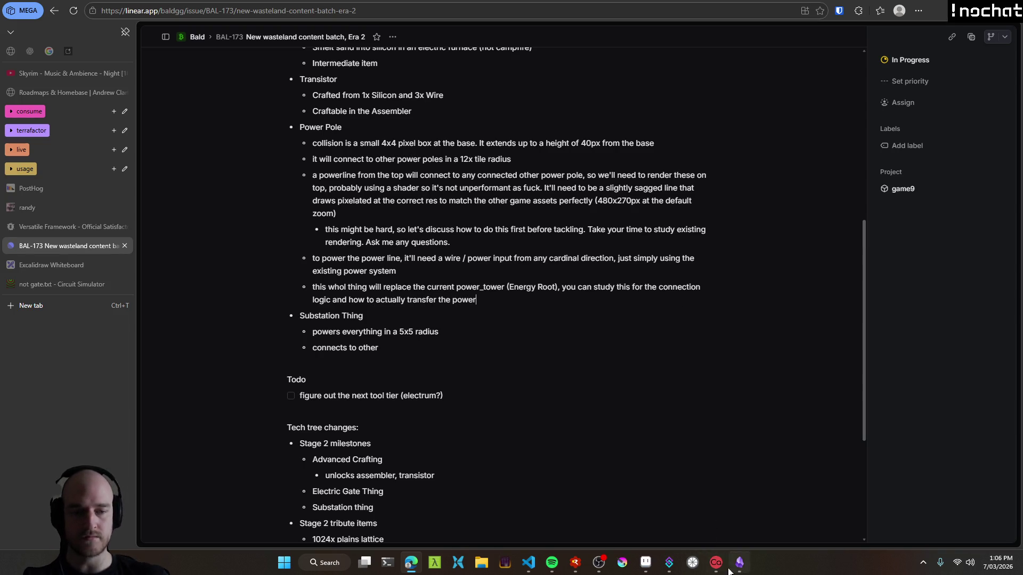
click(646, 562)
scroll(553, 251, down, 2)
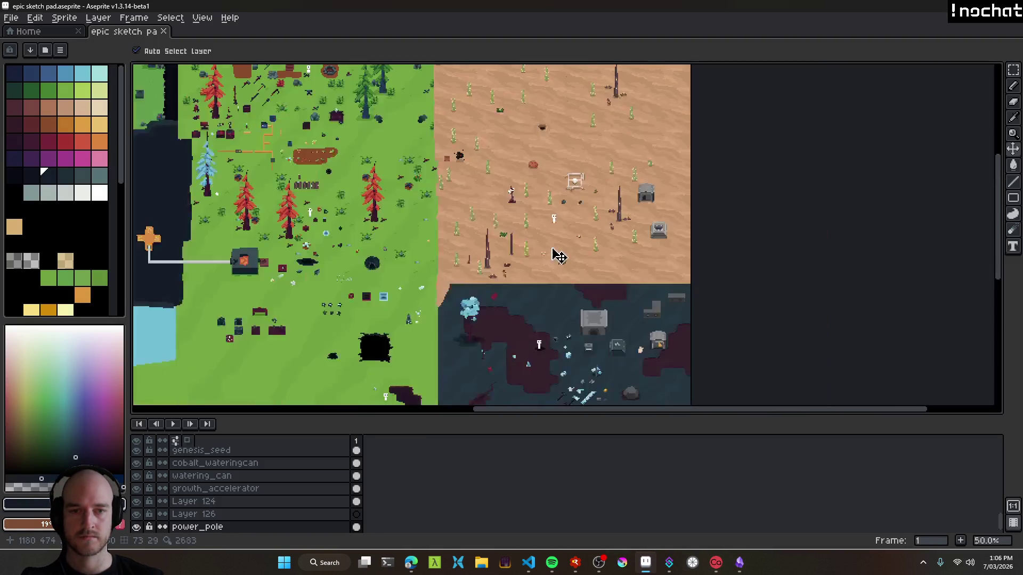
scroll(542, 229, up, 1)
scroll(543, 229, down, 2)
scroll(574, 238, up, 2)
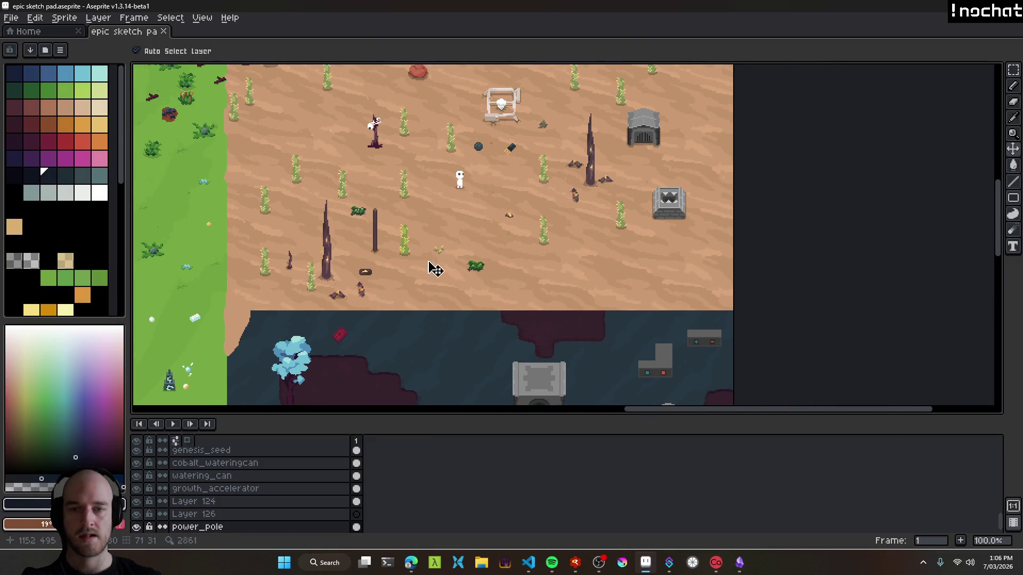
drag(465, 224, 630, 288)
scroll(628, 269, down, 3)
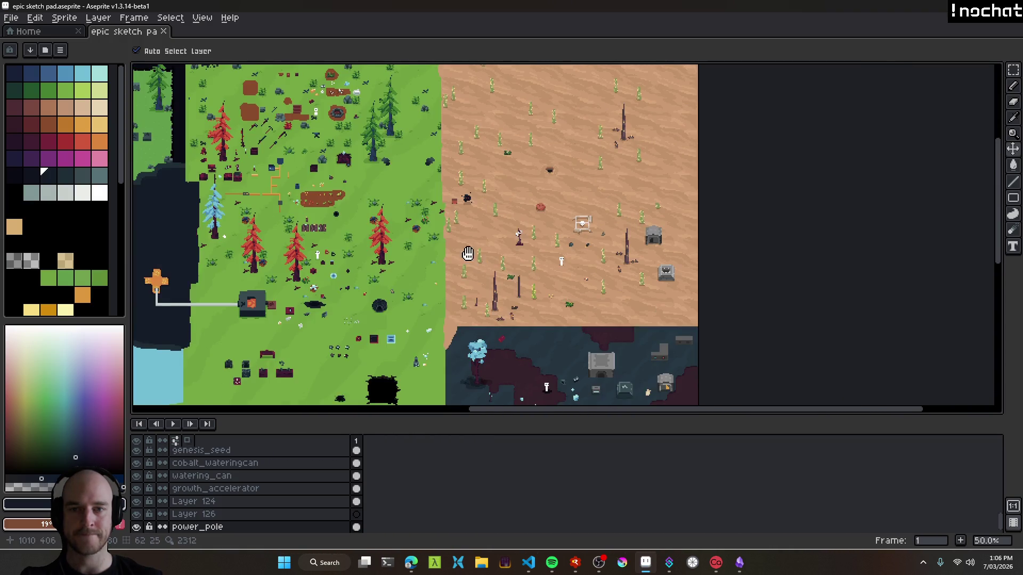
scroll(666, 301, up, 1)
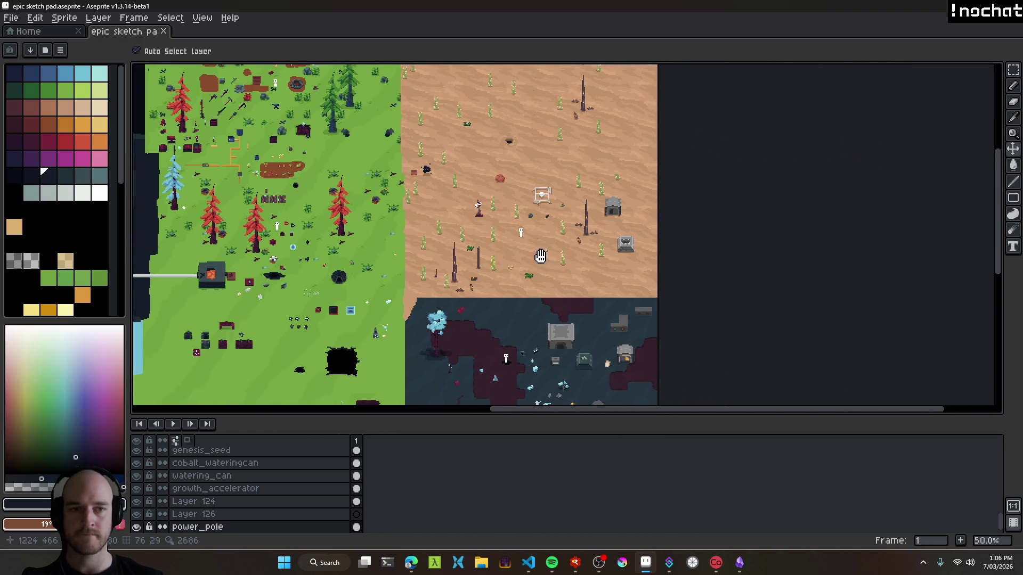
drag(791, 339, 547, 265)
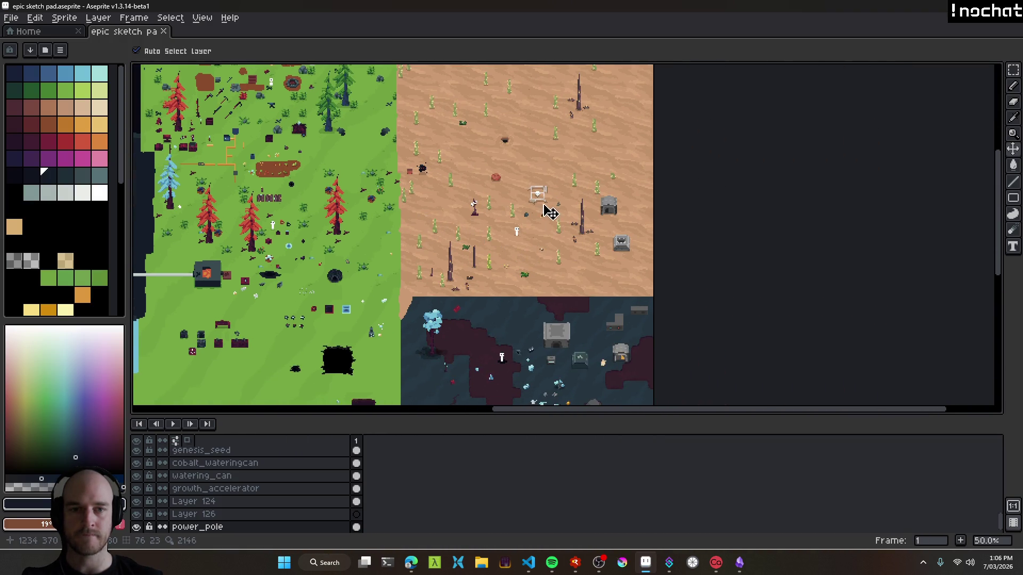
scroll(548, 216, up, 2)
mouse_move(561, 300)
mouse_down()
mouse_move(545, 171)
mouse_move(569, 130)
mouse_up()
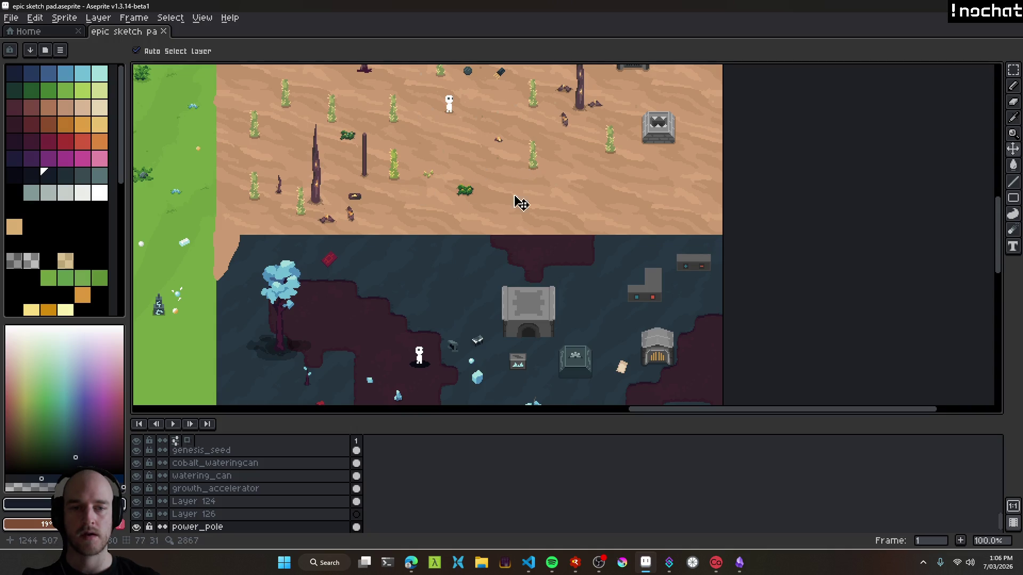
drag(514, 201, 476, 219)
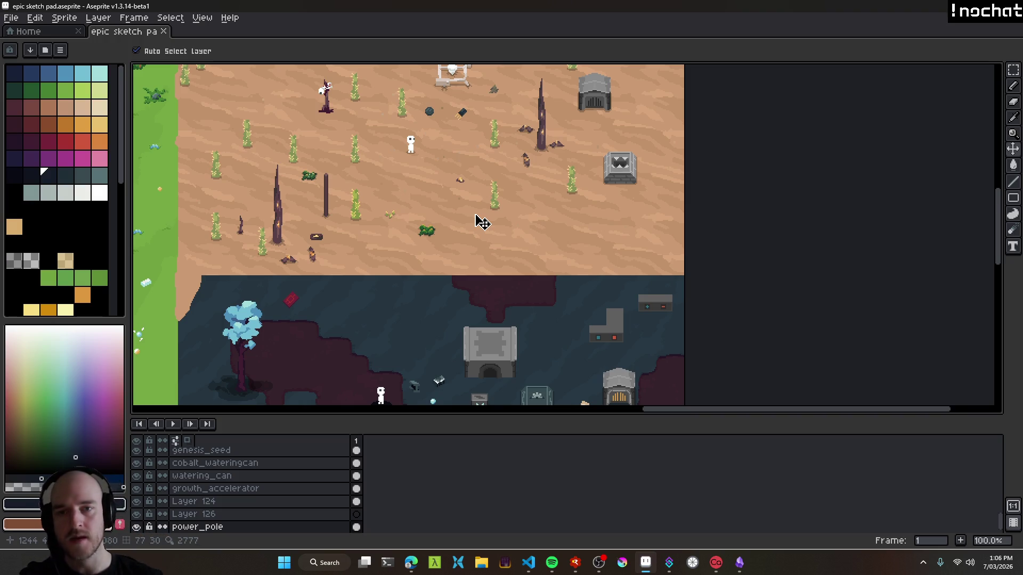
scroll(340, 180, up, 3)
scroll(382, 254, down, 2)
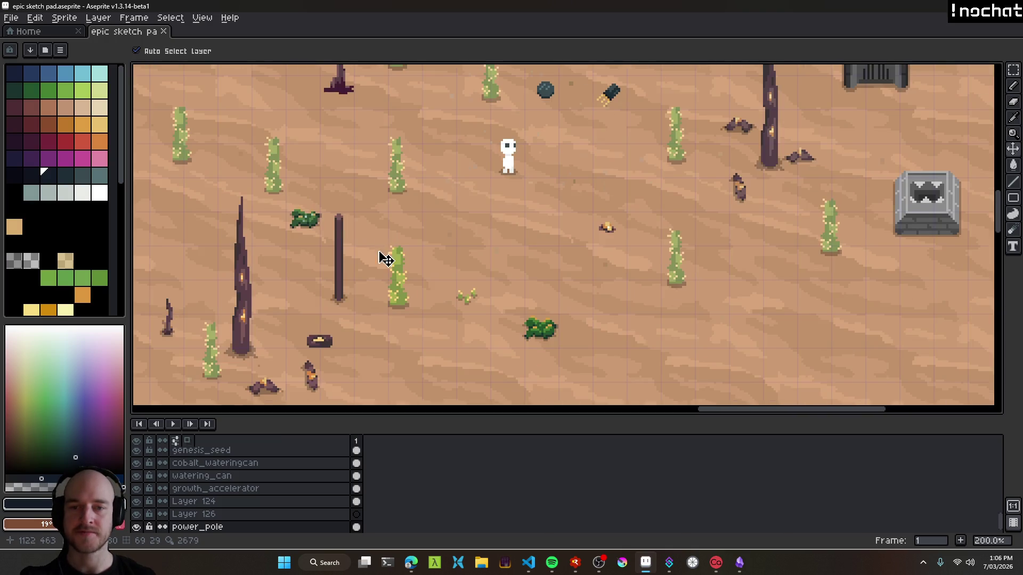
scroll(480, 250, left, 3)
scroll(583, 276, down, 1)
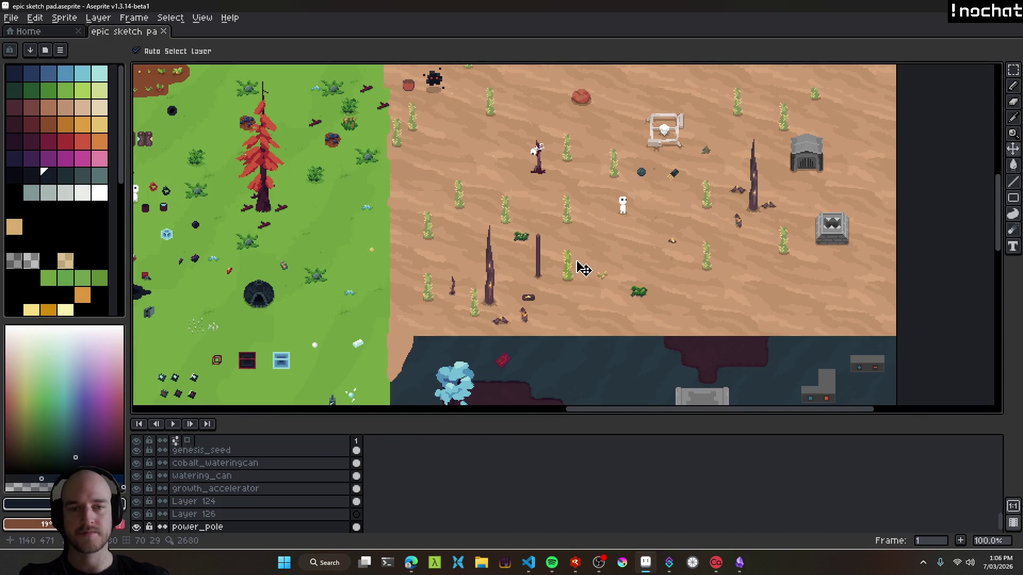
scroll(559, 276, up, 1)
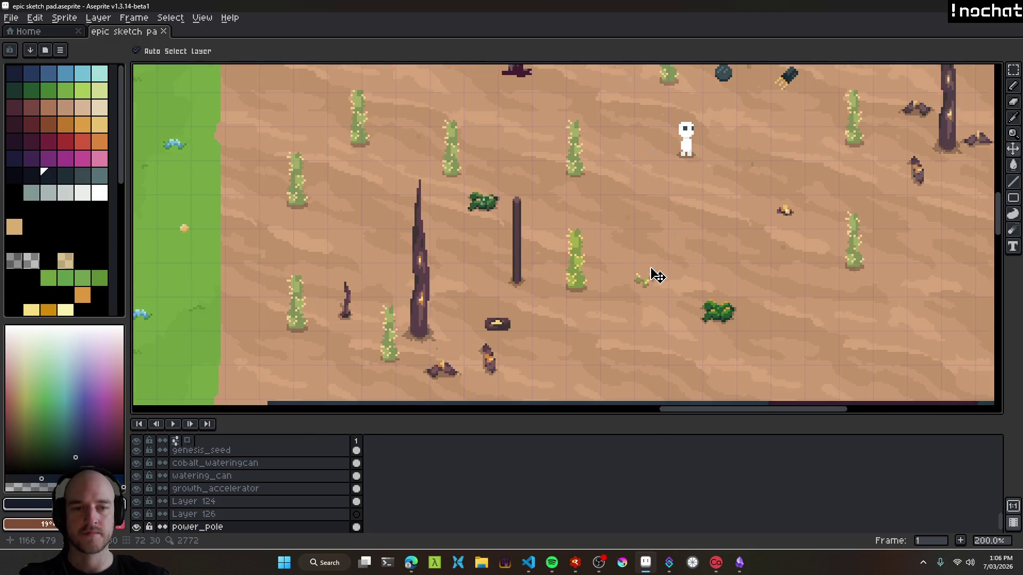
drag(651, 275, 575, 277)
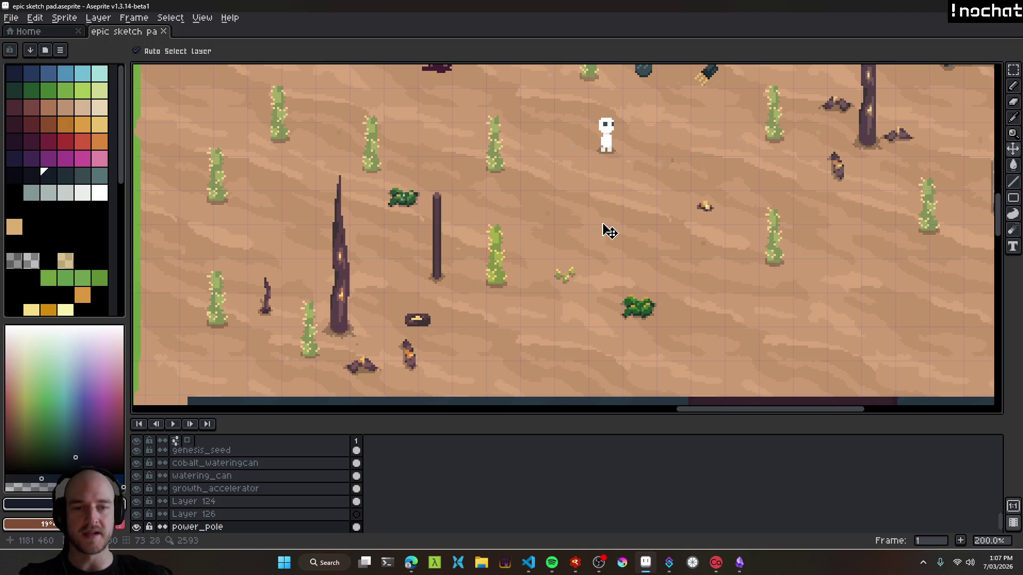
scroll(538, 250, up, 1)
key(b)
mouse_move(510, 213)
mouse_down()
mouse_move(557, 213)
mouse_move(631, 242)
mouse_move(579, 331)
mouse_move(513, 312)
mouse_move(513, 220)
mouse_up()
scroll(611, 243, down, 3)
drag(598, 250, 566, 275)
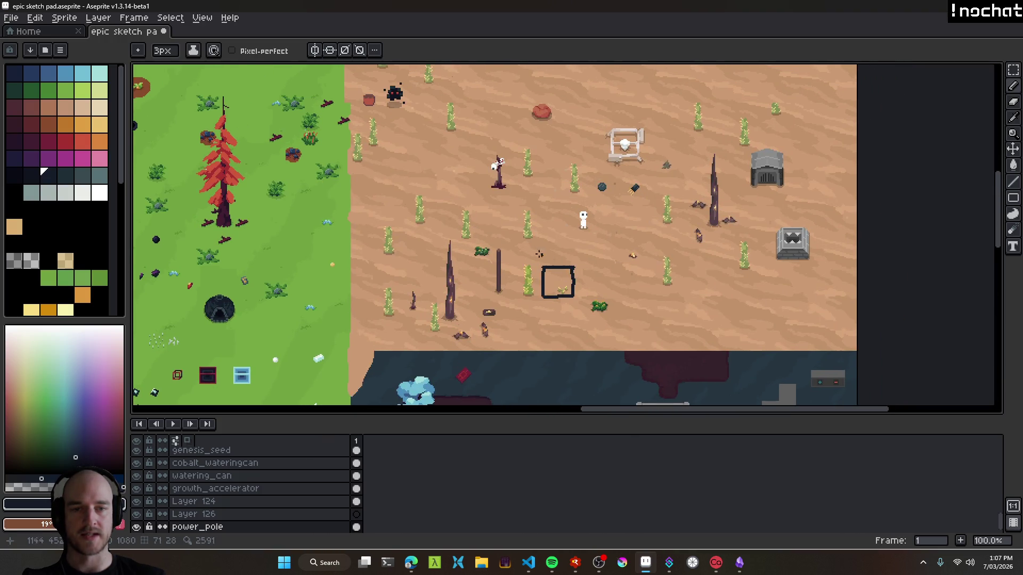
mouse_move(471, 194)
mouse_down()
mouse_move(486, 369)
mouse_move(641, 309)
mouse_move(634, 203)
mouse_move(478, 198)
mouse_up()
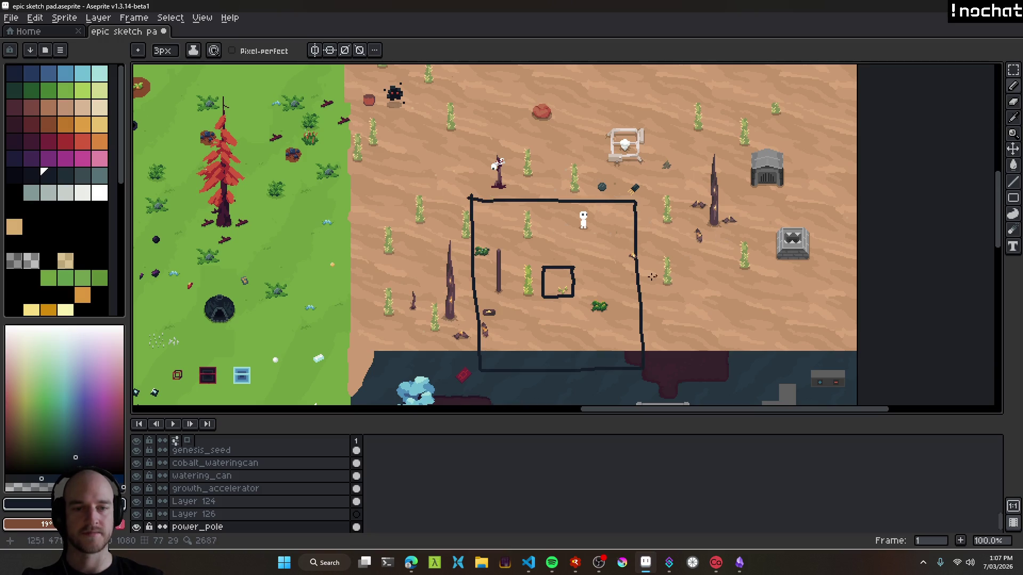
scroll(574, 266, up, 1)
drag(733, 320, 690, 261)
key(ctrl+z)
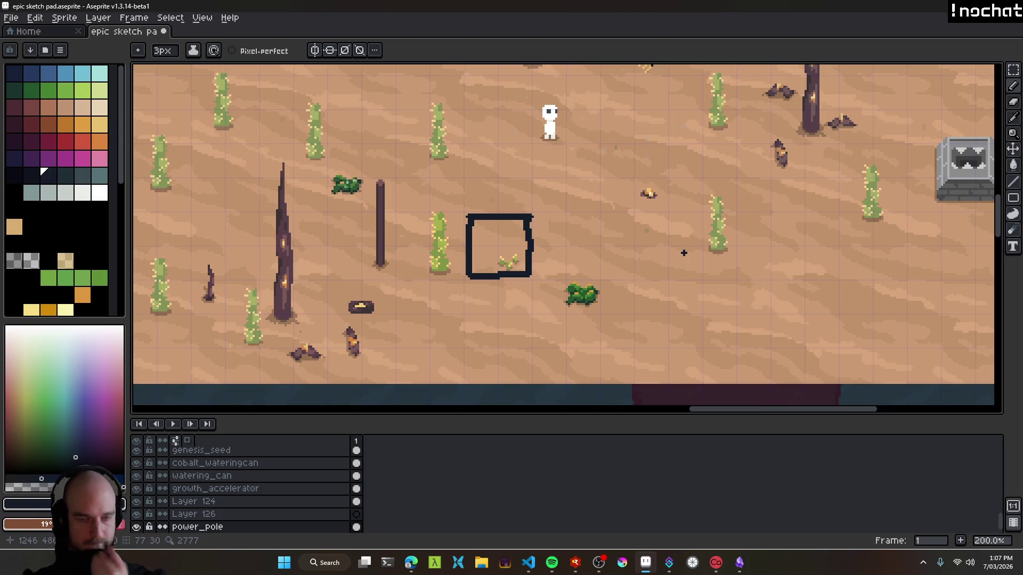
key(ctrl+z)
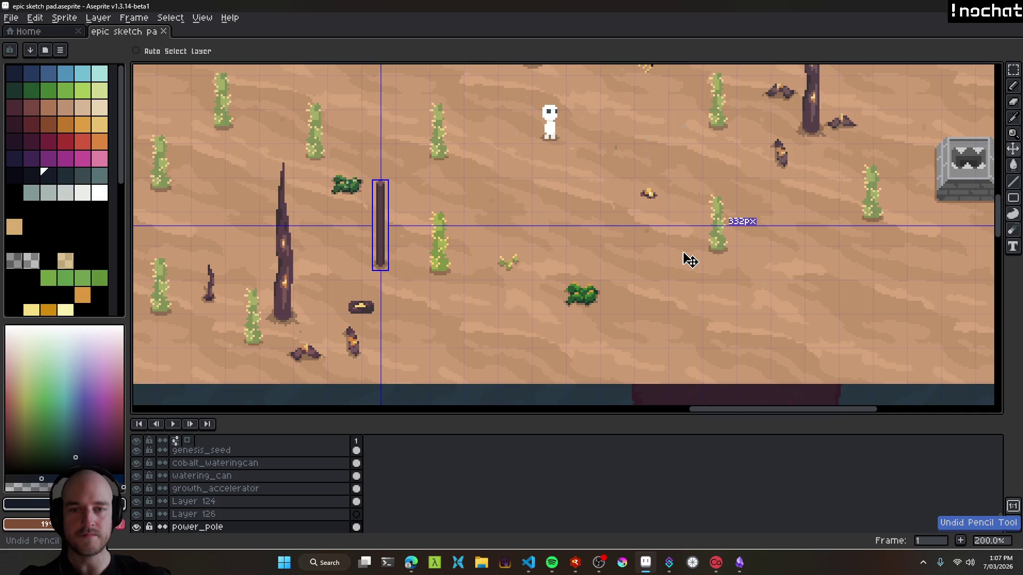
click(411, 562)
click(47, 305)
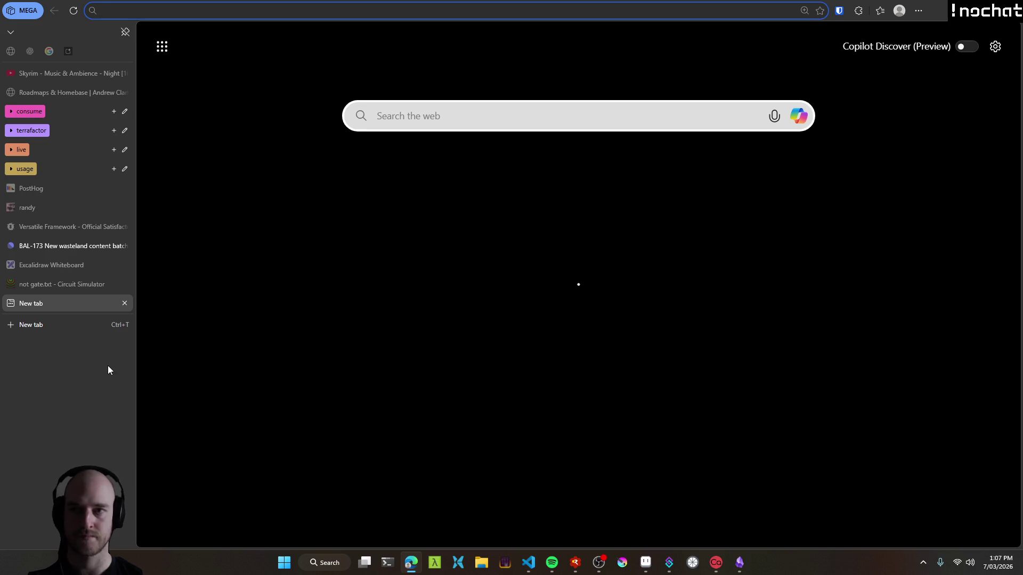
Search for 'substation factorio' and open the Factorio Wiki Substation page.
text(substation factorio)
key(Return)
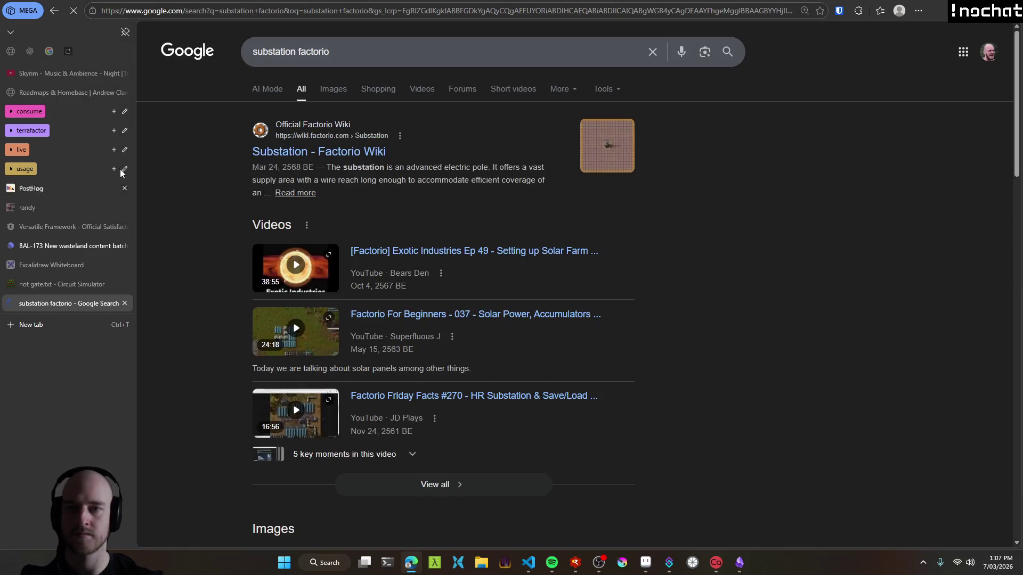
click(354, 156)
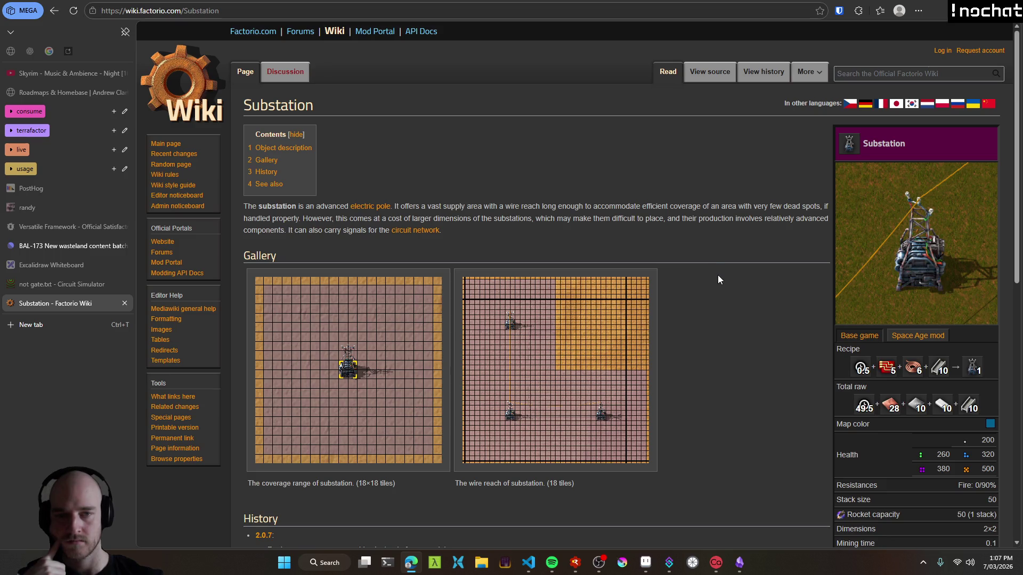
Read the Substation coverage and supply figures, compare Space Age stats, then open the Quality page.
scroll(717, 279, down, 15)
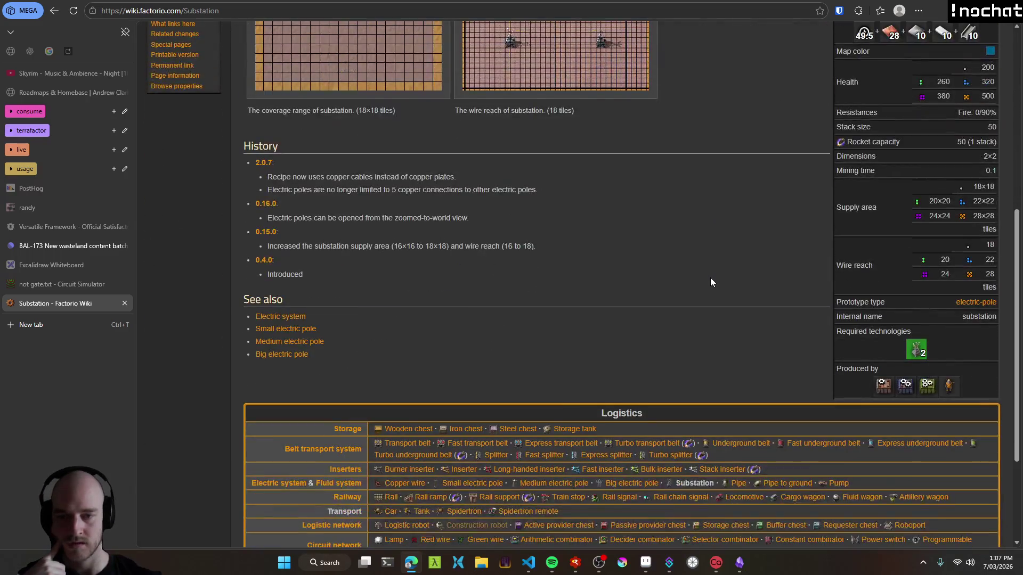
scroll(660, 283, up, 15)
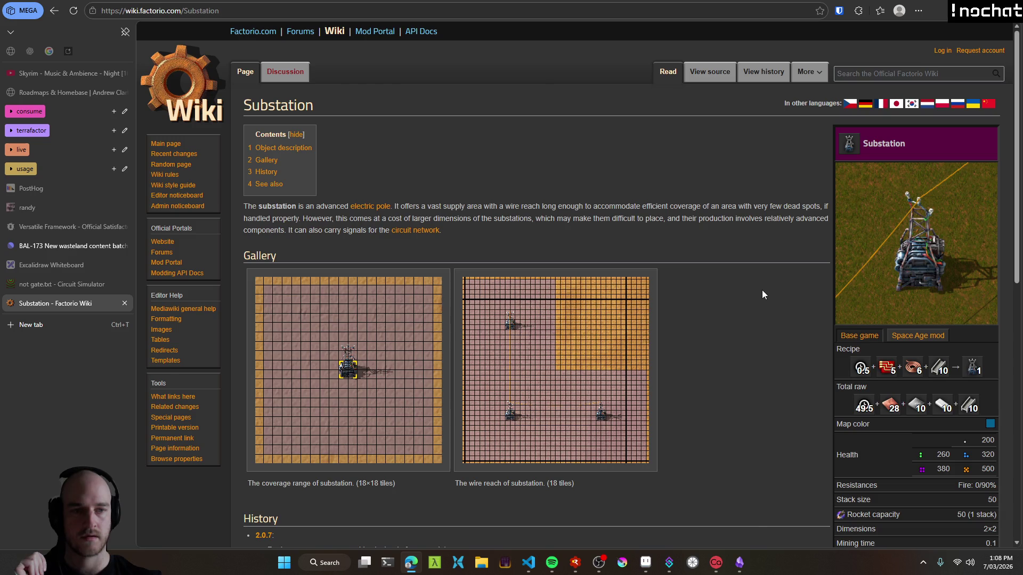
scroll(770, 289, down, 4)
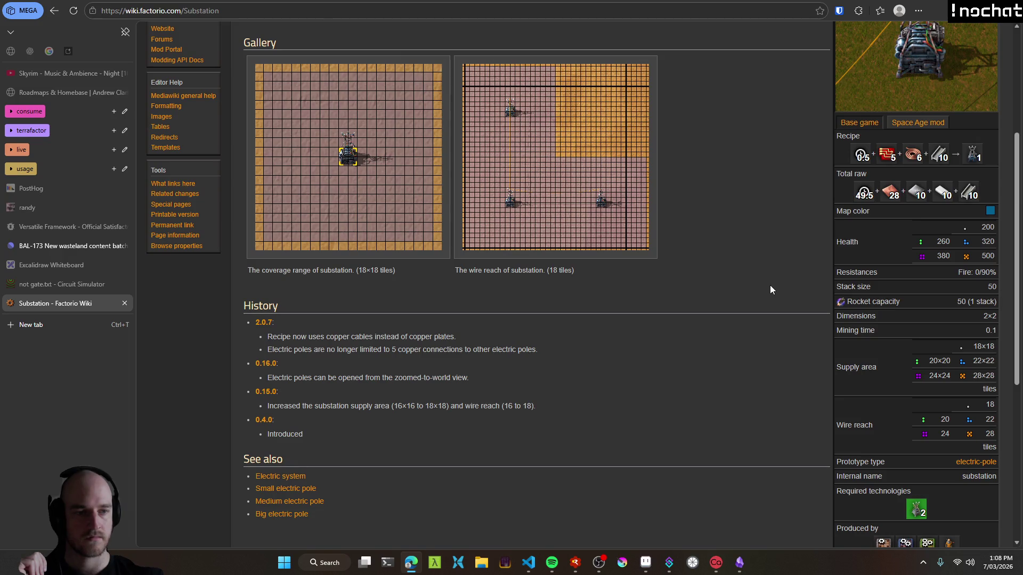
scroll(857, 320, down, 1)
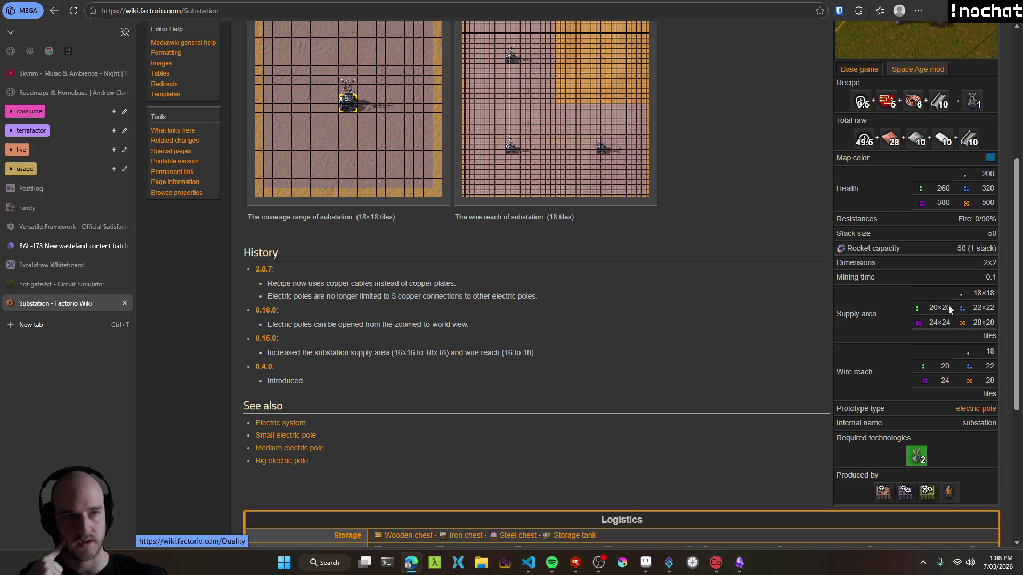
click(912, 78)
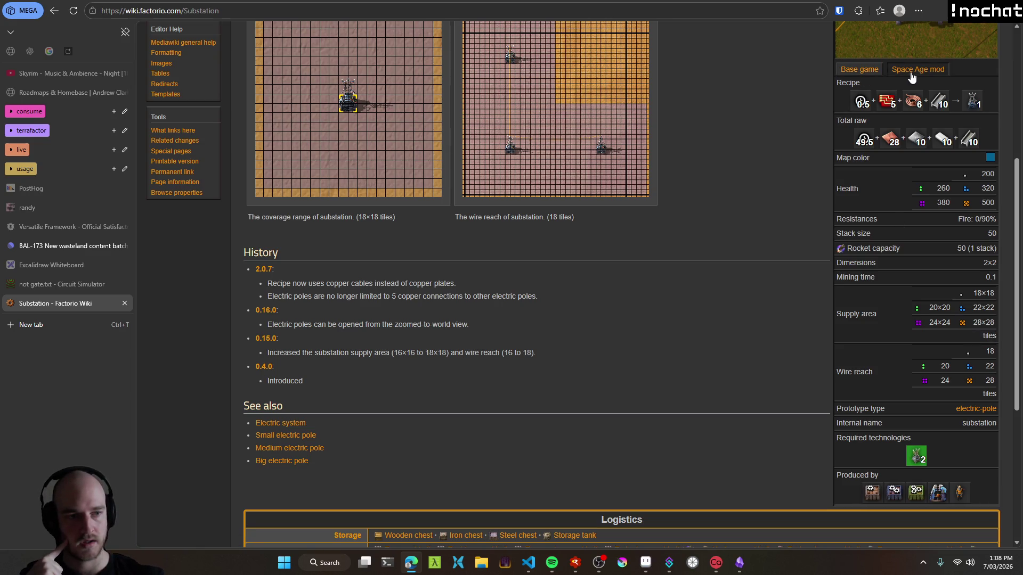
click(863, 77)
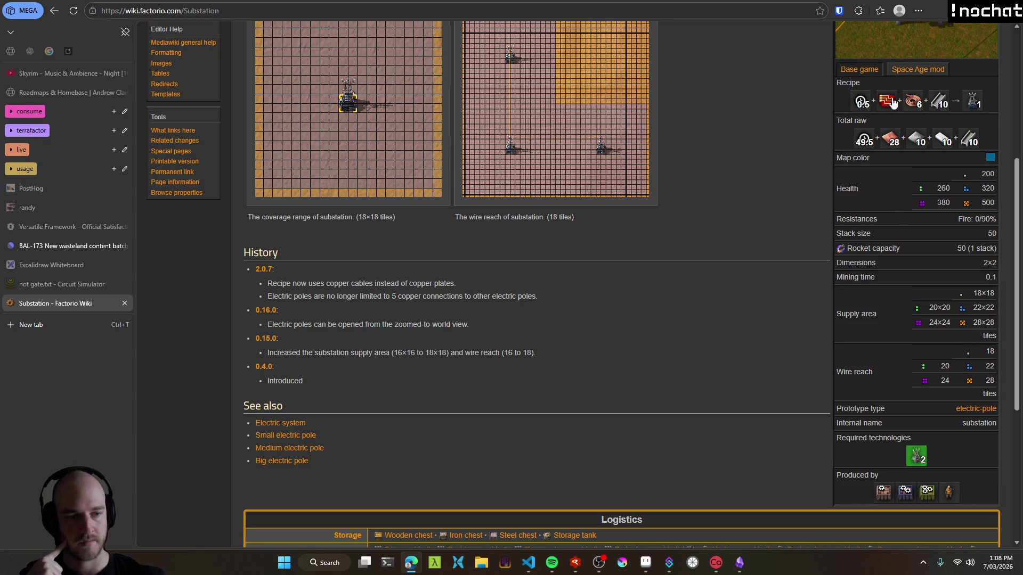
click(963, 320)
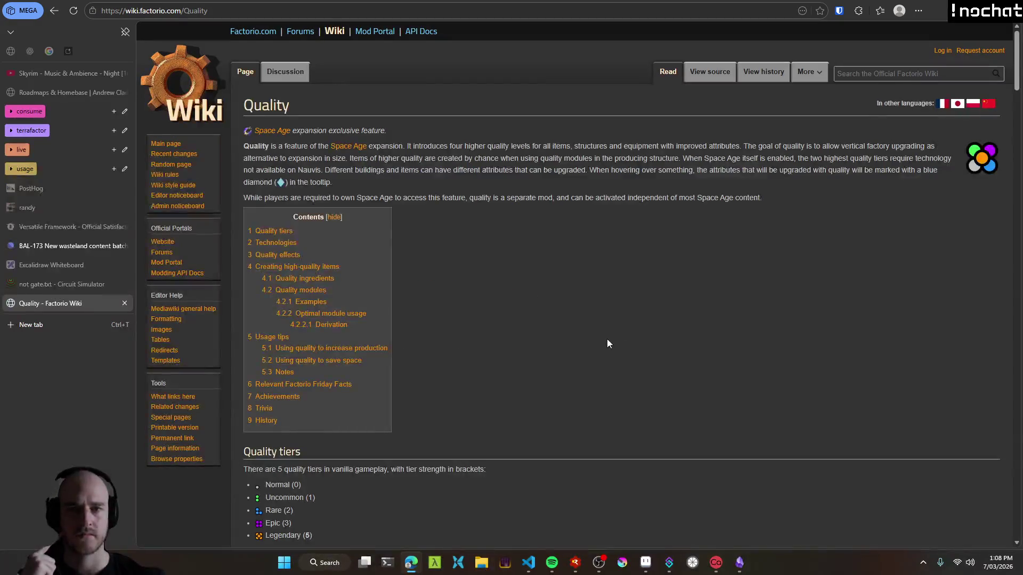
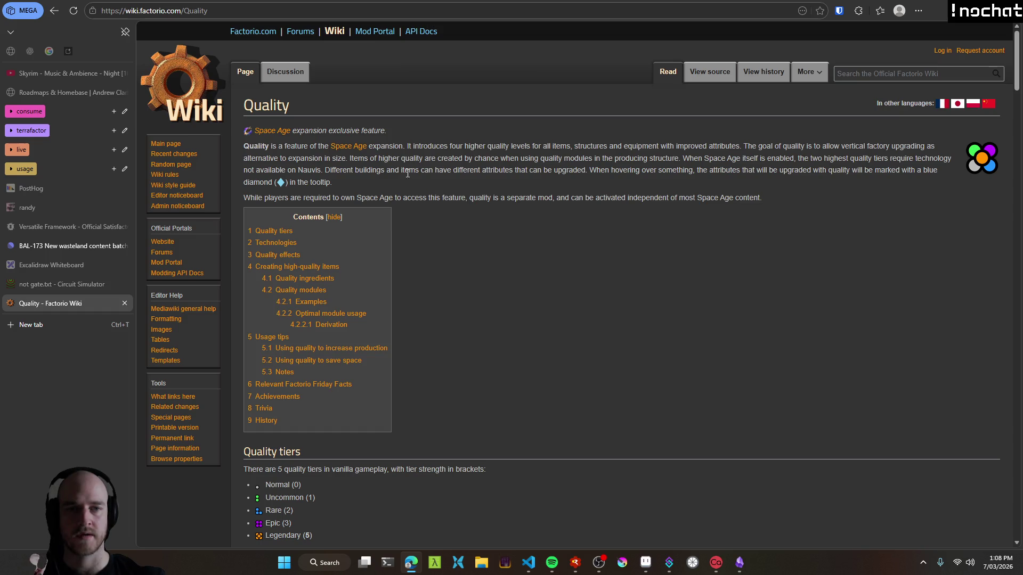
Go back to the Substation article and compare its Base game and Space Age stats.
click(54, 11)
scroll(846, 331, down, 1)
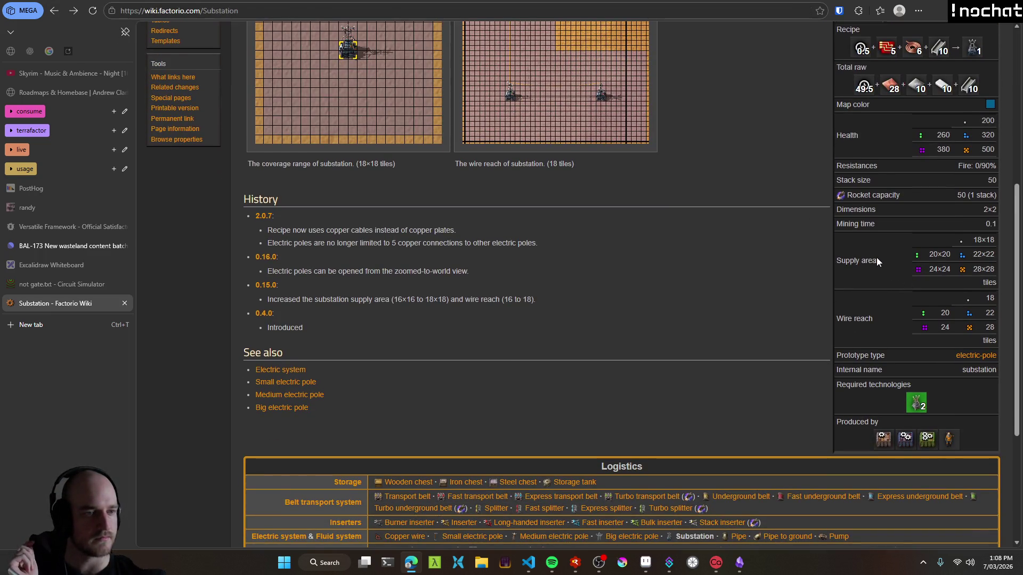
scroll(891, 319, up, 2)
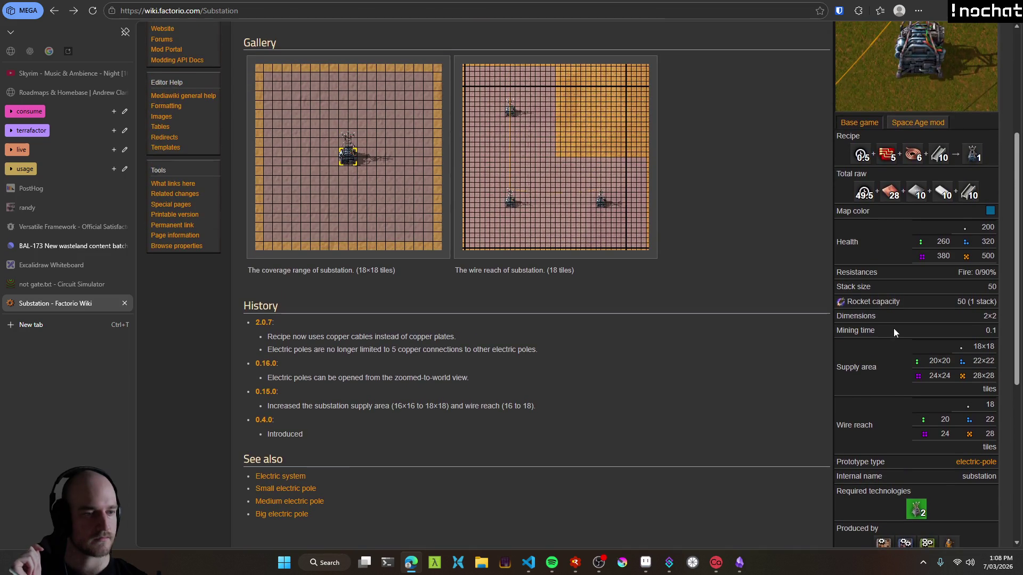
click(909, 123)
click(866, 124)
click(918, 122)
click(863, 125)
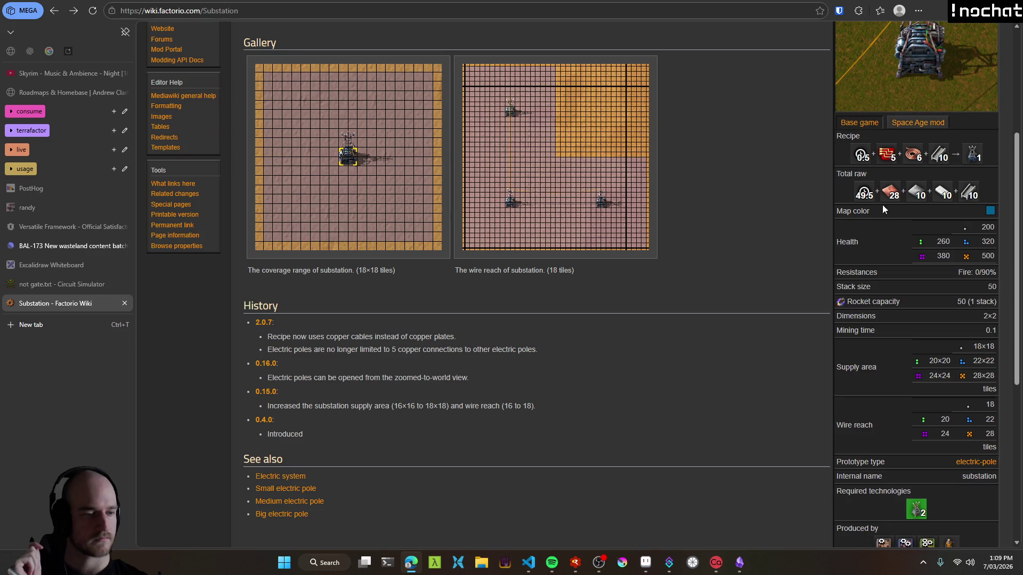
scroll(882, 204, down, 2)
scroll(865, 290, up, 2)
Review the Space Age stats once more, then return to the base game values.
click(918, 123)
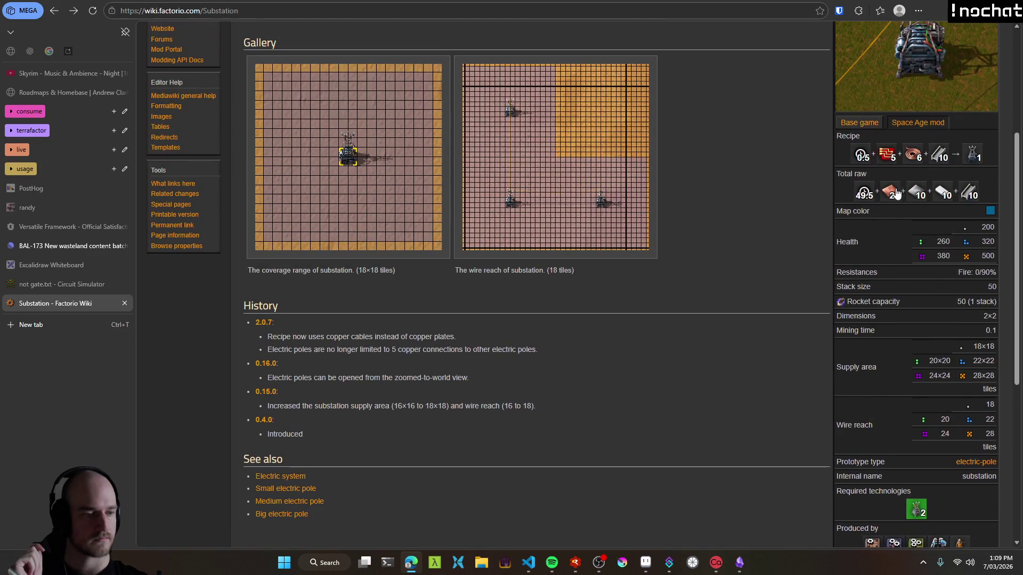
scroll(923, 375, down, 1)
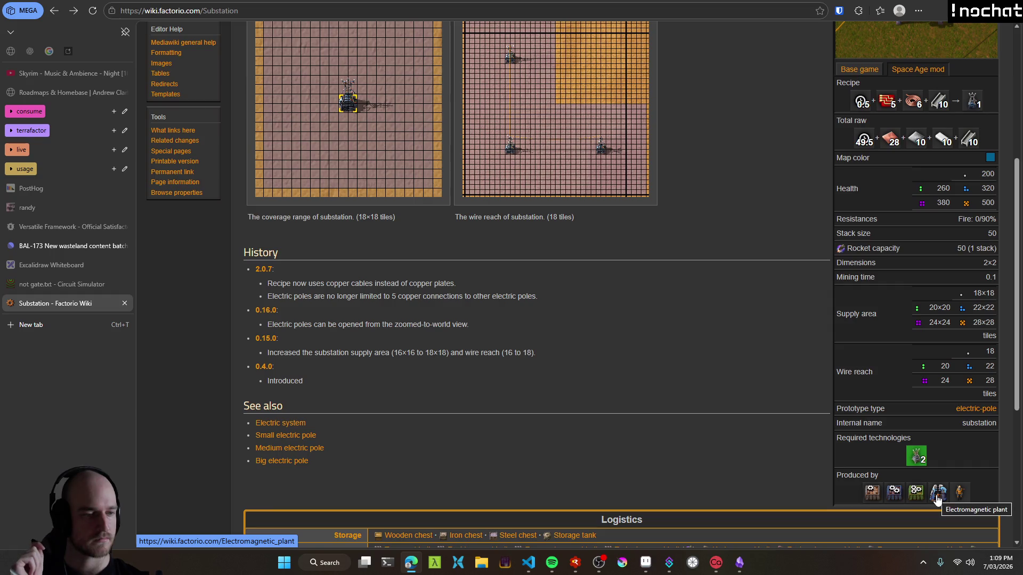
scroll(876, 343, up, 1)
click(860, 128)
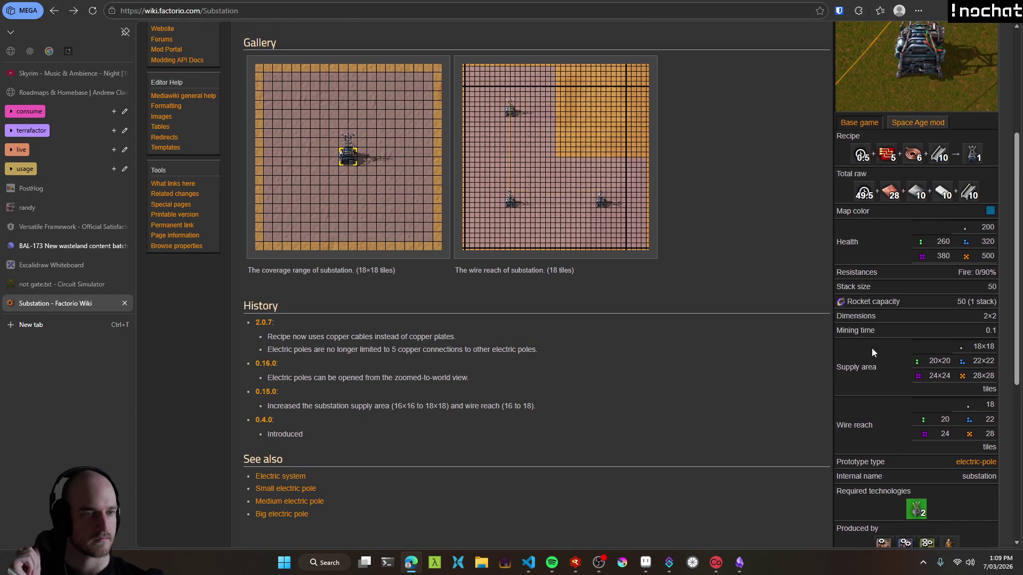
scroll(872, 351, up, 1)
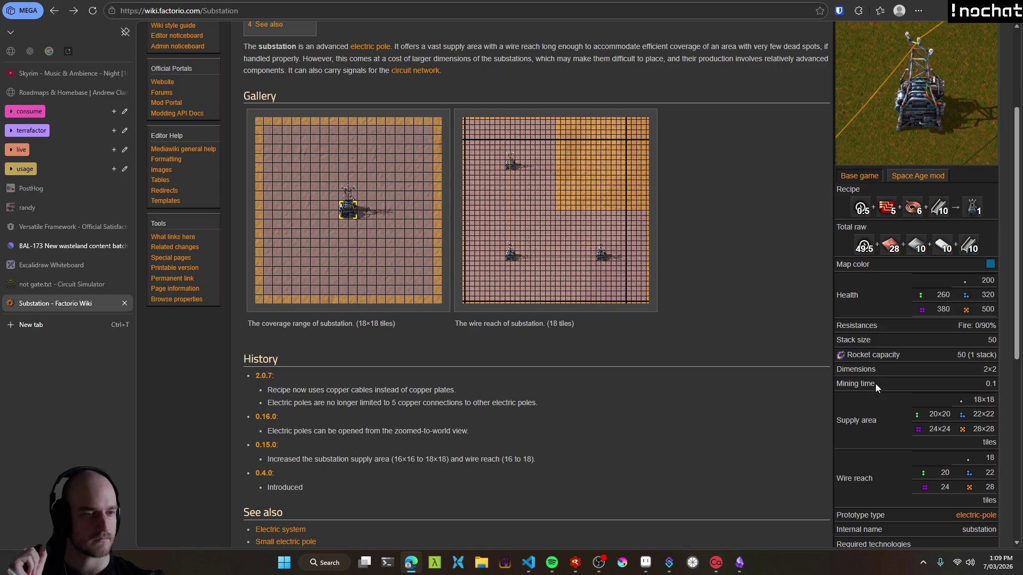
scroll(875, 384, down, 1)
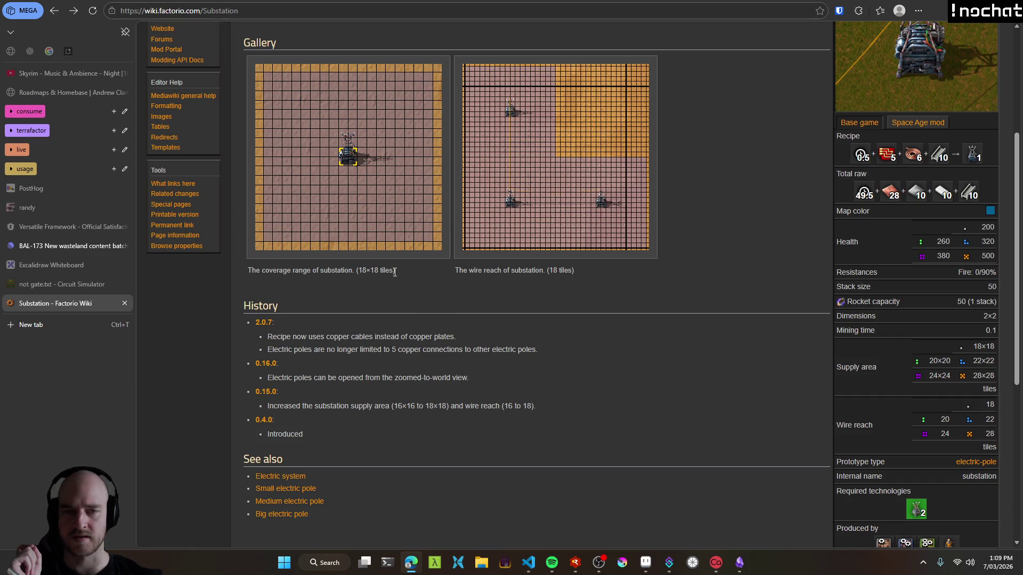
scroll(733, 367, up, 2)
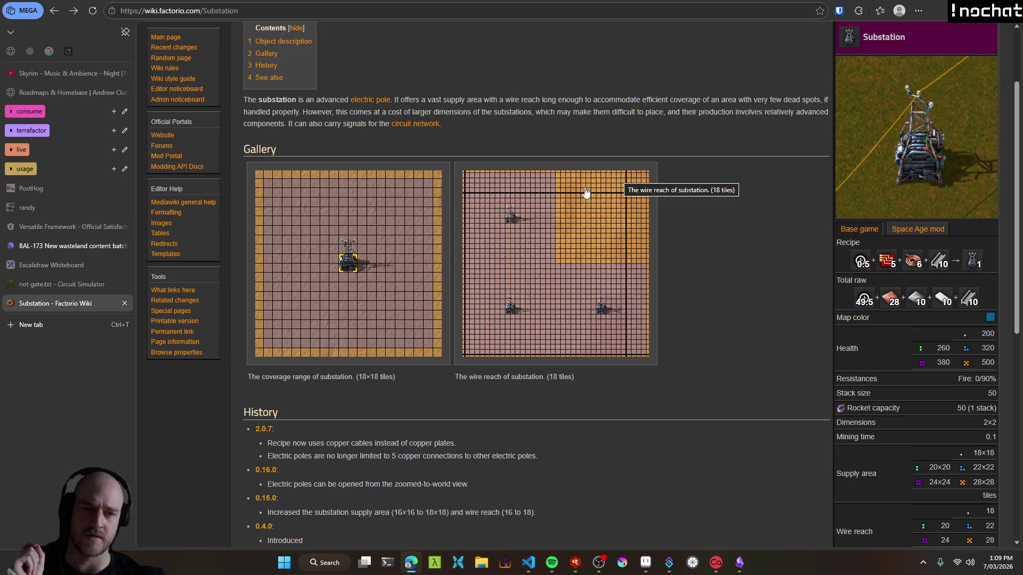
View the Substation radius.png wire-reach image page, then return and close the article.
click(635, 297)
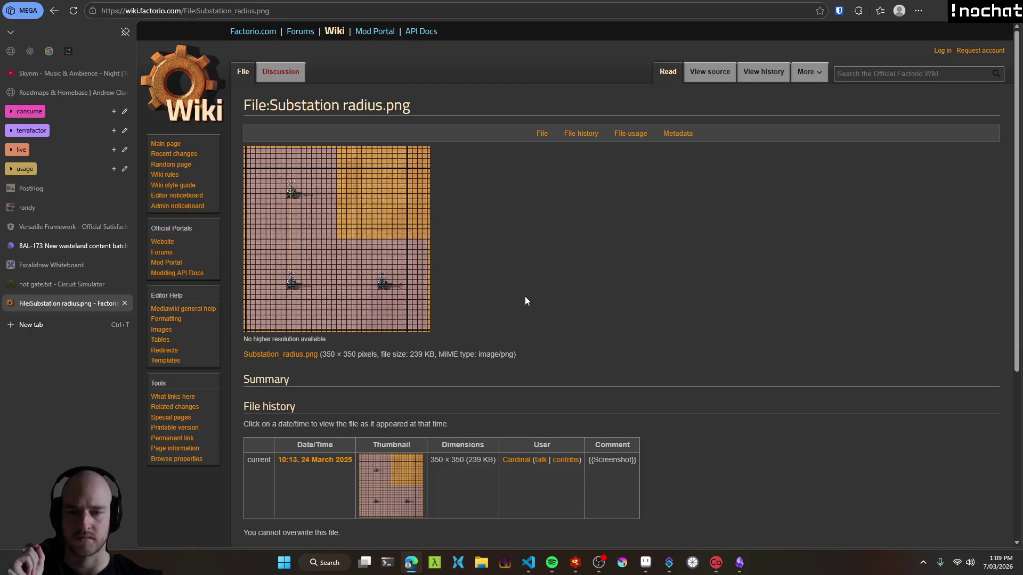
scroll(525, 296, down, 2)
scroll(530, 209, up, 2)
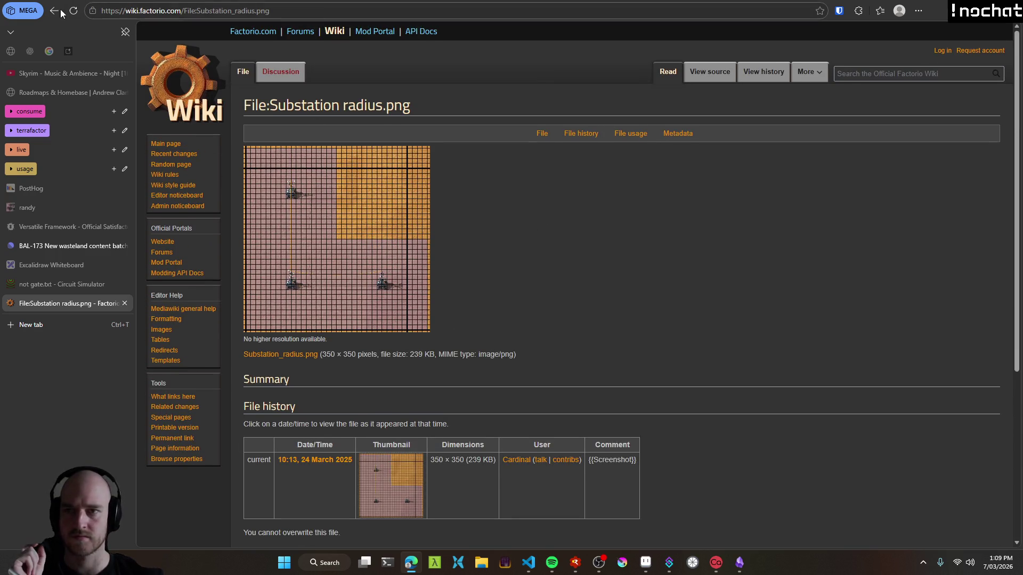
click(55, 10)
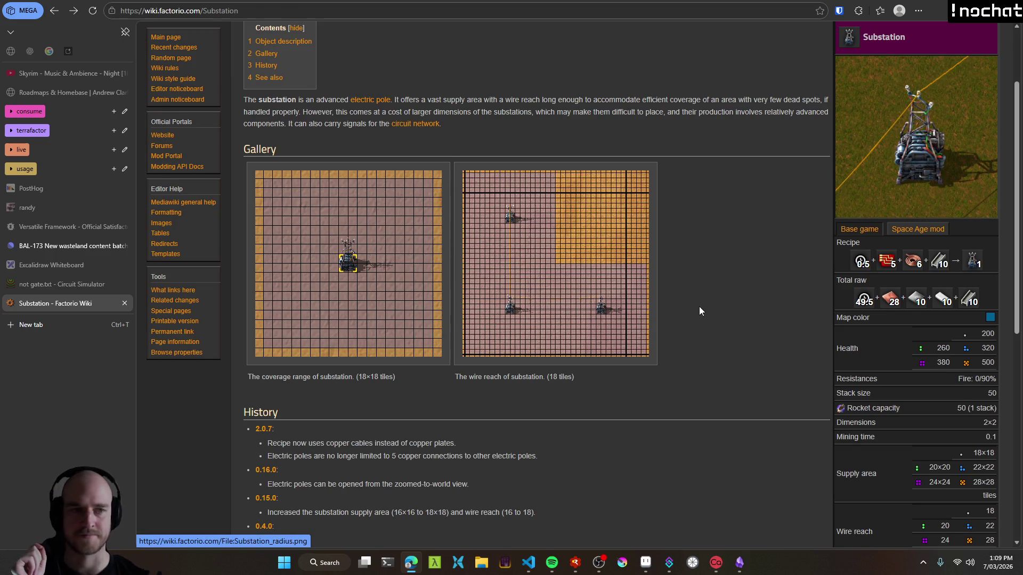
scroll(698, 307, up, 2)
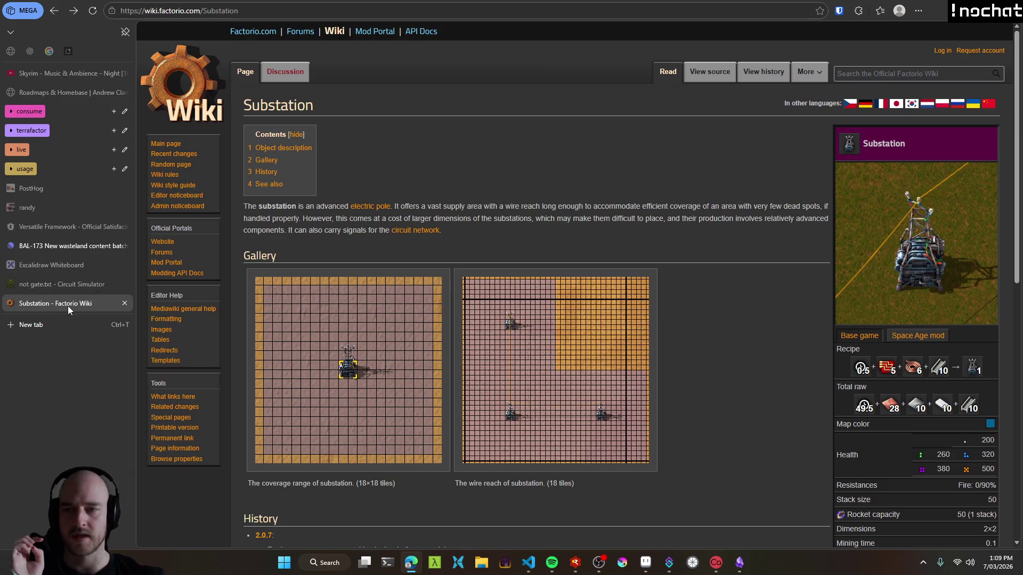
middle_click(68, 306)
Back in Aseprite, pan over the desert and add a new Layer 130.
click(934, 6)
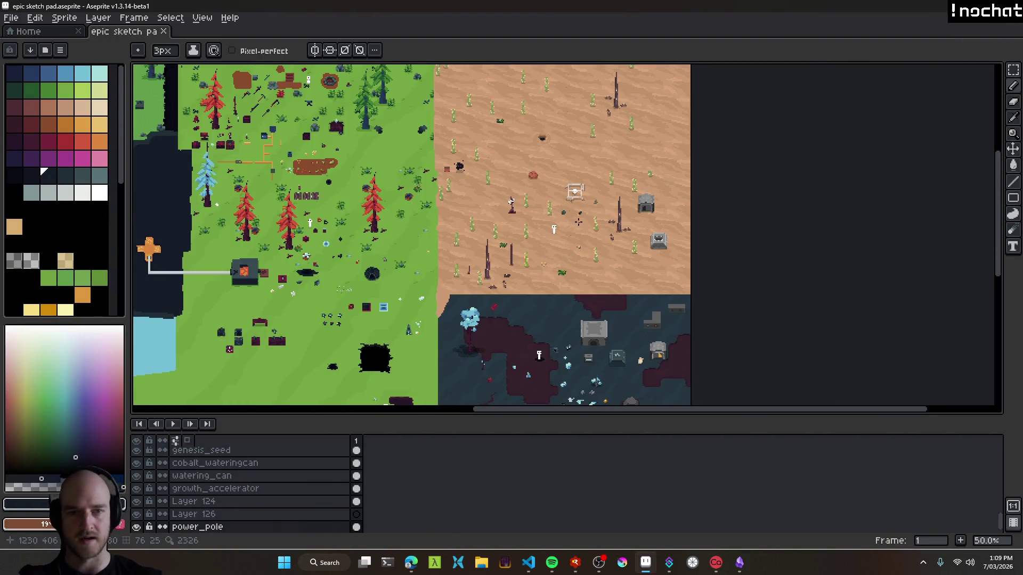
scroll(566, 225, up, 2)
drag(525, 250, 475, 352)
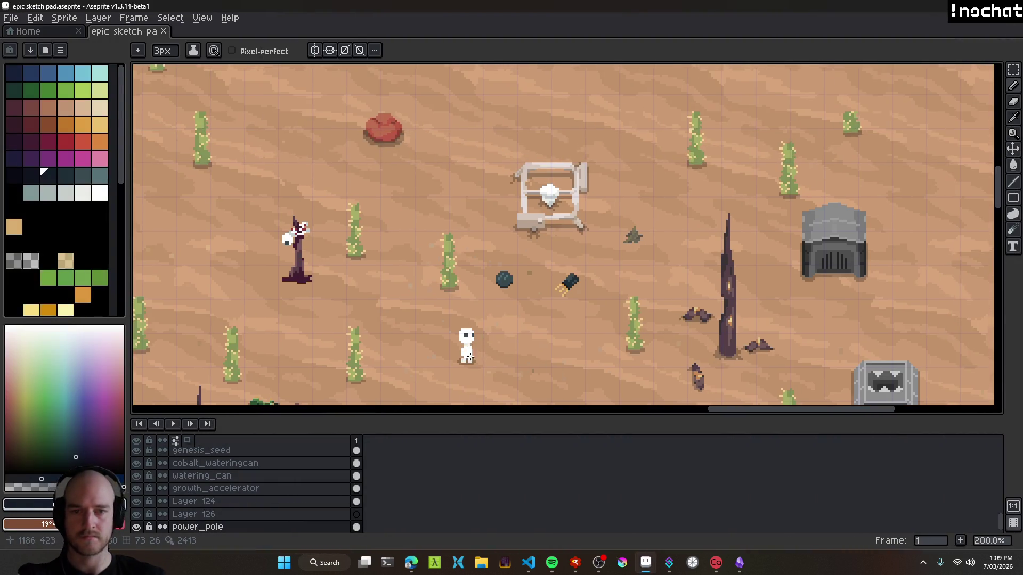
scroll(468, 357, down, 1)
scroll(527, 240, down, 1)
scroll(515, 262, down, 2)
scroll(501, 253, up, 2)
scroll(502, 254, down, 1)
key(shift+n)
scroll(506, 250, up, 2)
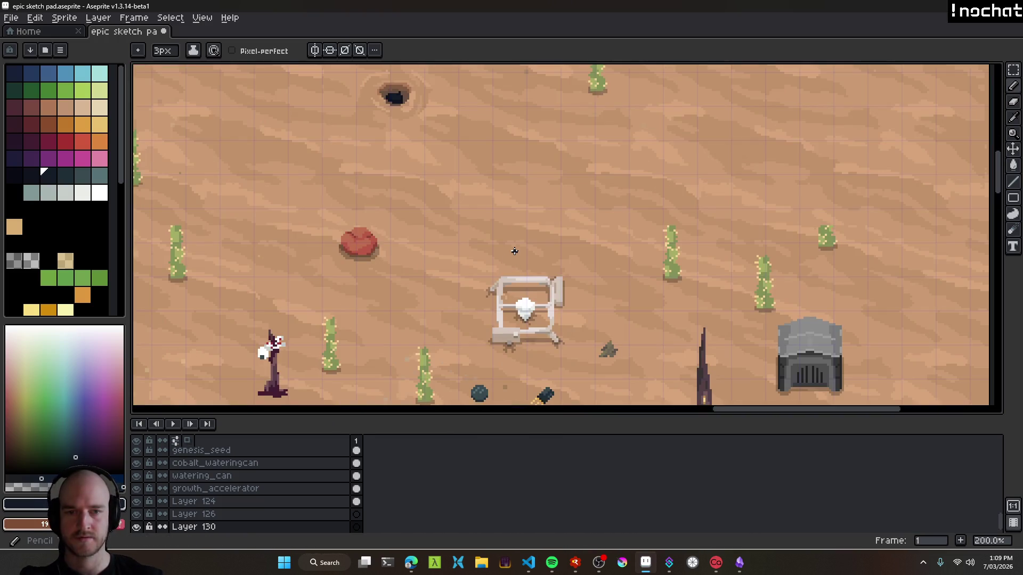
With a 4px pencil, sketch a dark square outline on the desert, undoing a stray stroke.
key(minus)
key(minus)
mouse_move(498, 146)
mouse_down()
mouse_move(498, 203)
mouse_move(557, 202)
mouse_move(498, 143)
mouse_up()
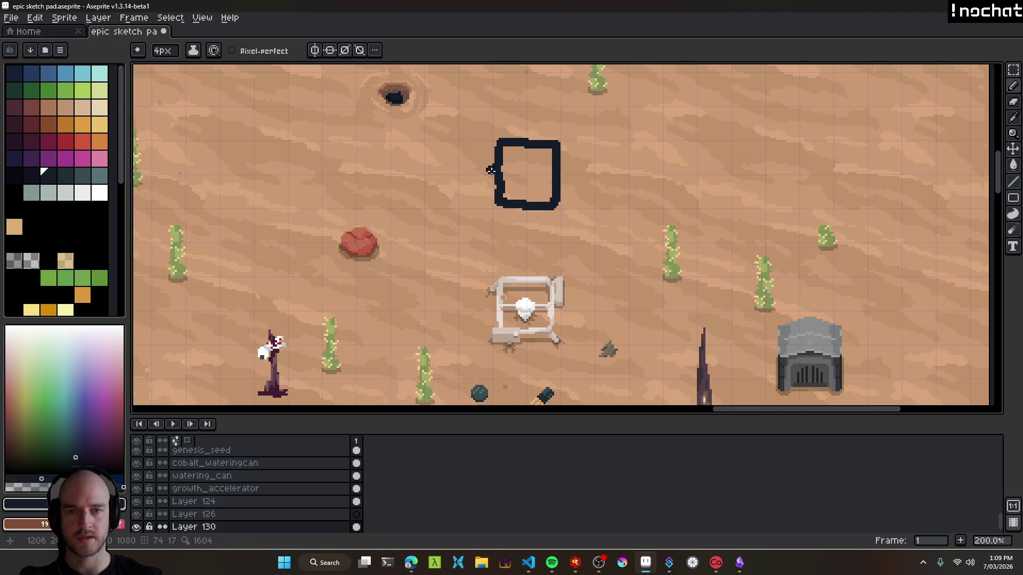
drag(508, 203, 654, 226)
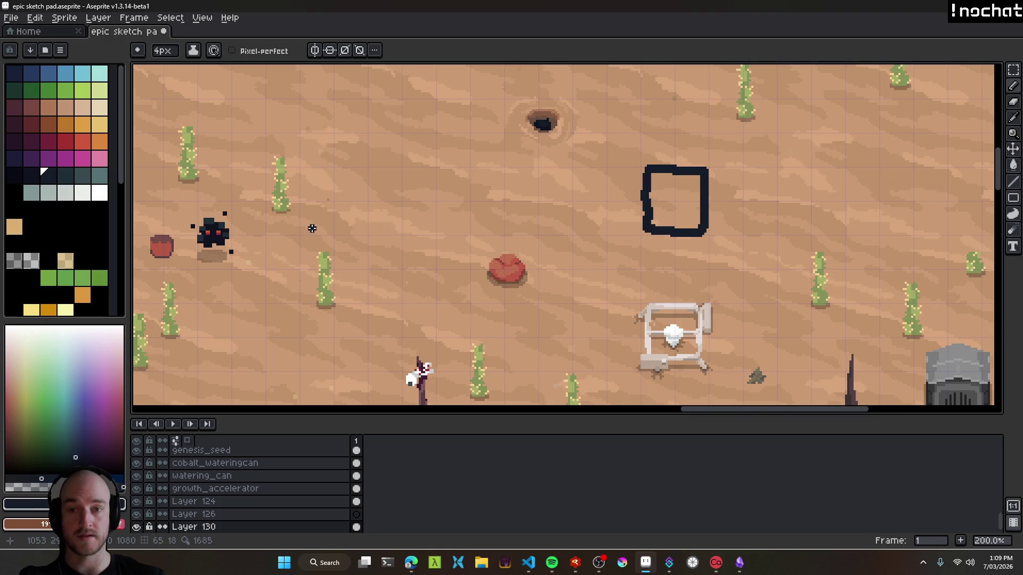
drag(203, 222, 368, 212)
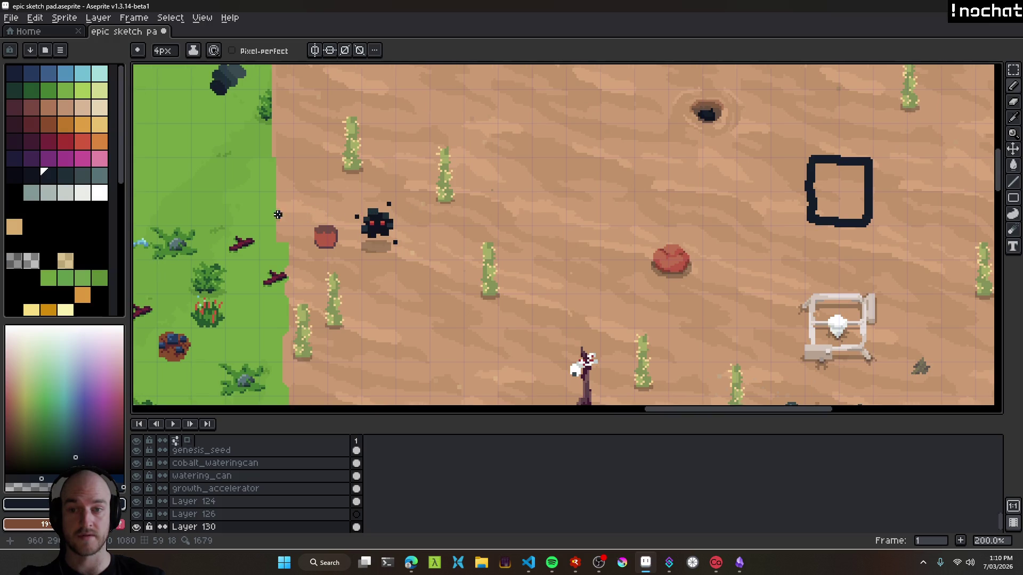
scroll(201, 216, down, 1)
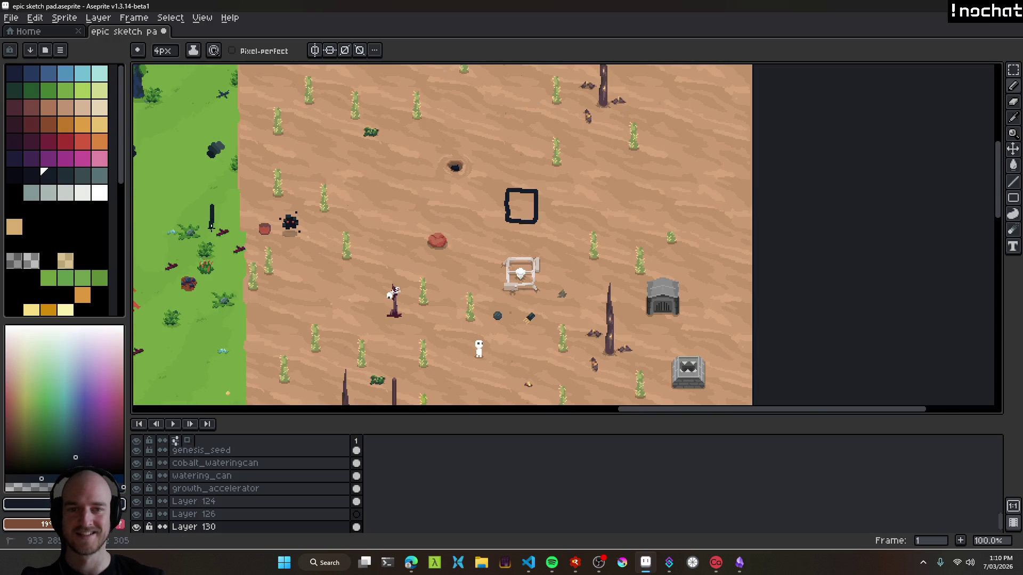
scroll(663, 245, down, 1)
scroll(624, 250, up, 2)
key(ctrl+z)
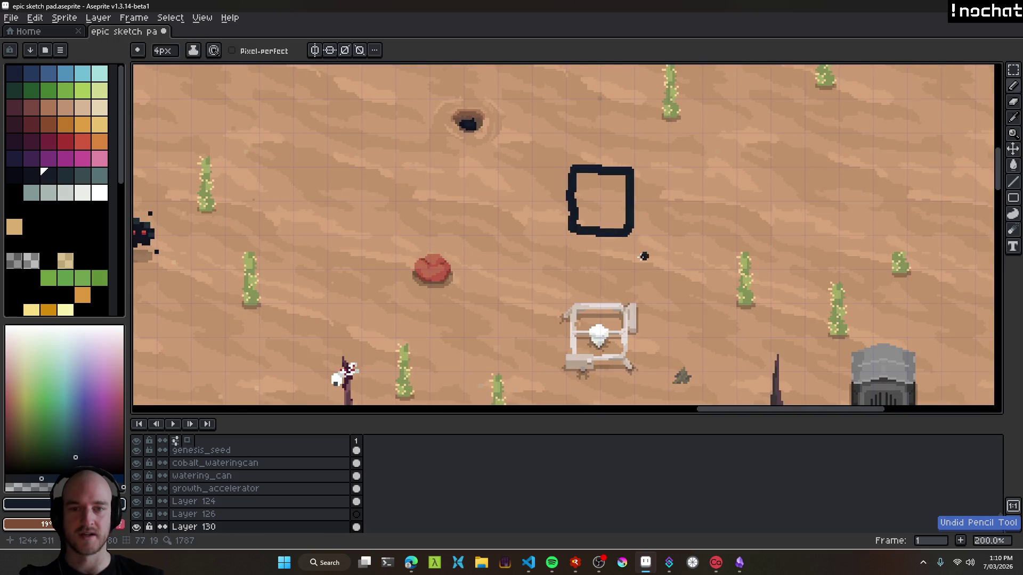
scroll(550, 240, down, 1)
scroll(560, 229, up, 1)
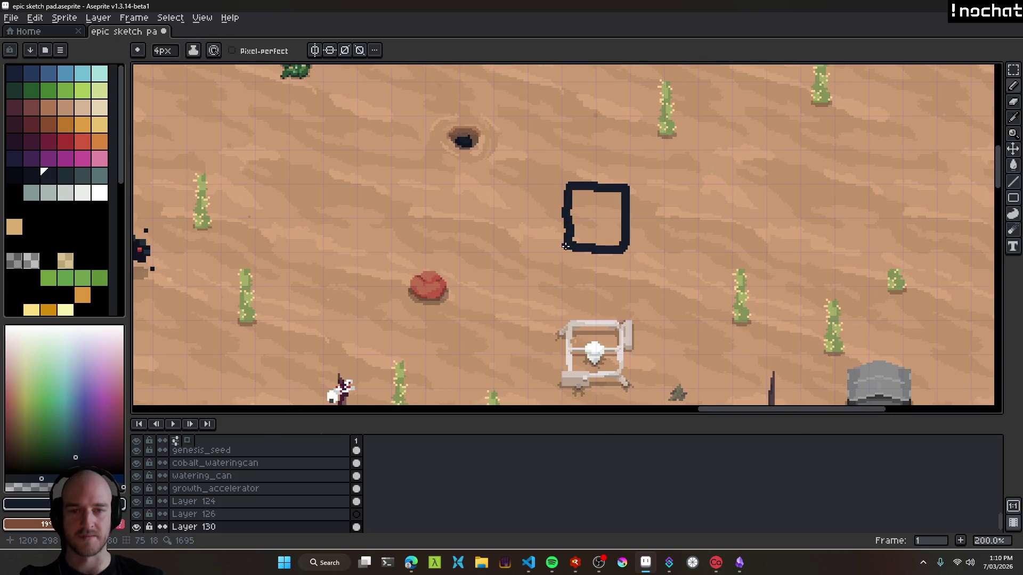
scroll(559, 240, down, 2)
scroll(538, 223, up, 1)
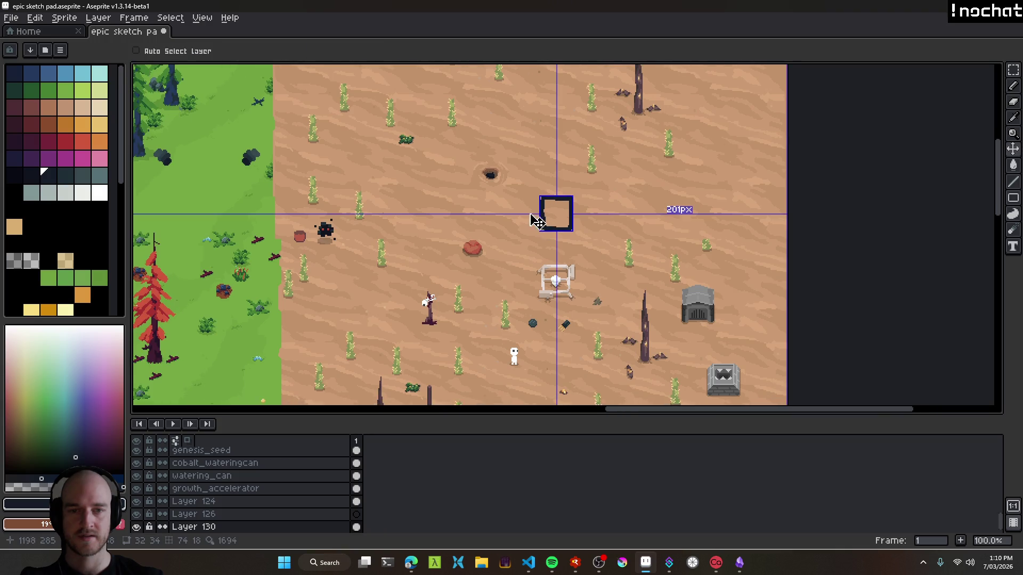
scroll(530, 216, up, 1)
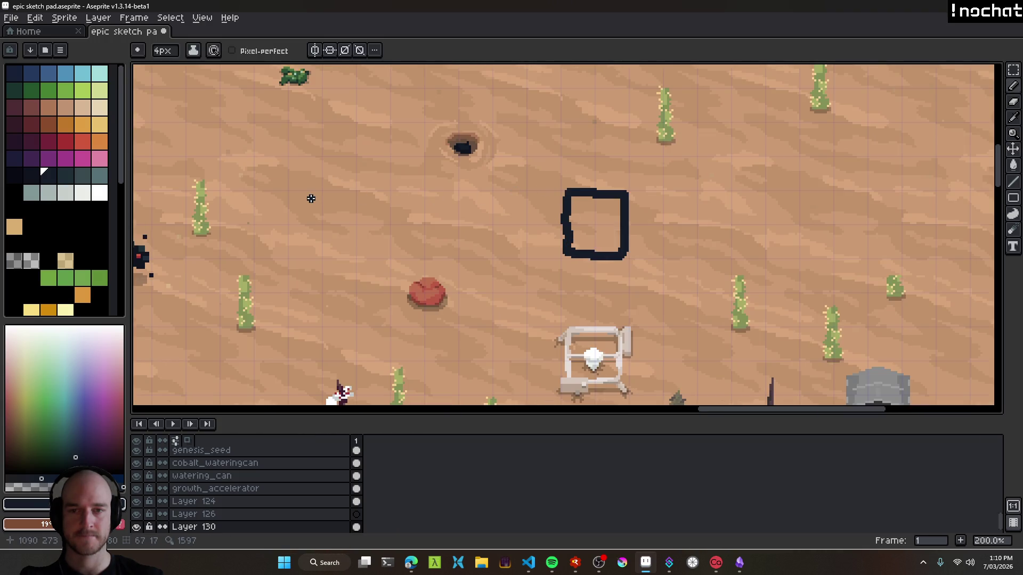
Draw a vertical line left of the square, undoing and redrawing it once.
drag(324, 195, 322, 271)
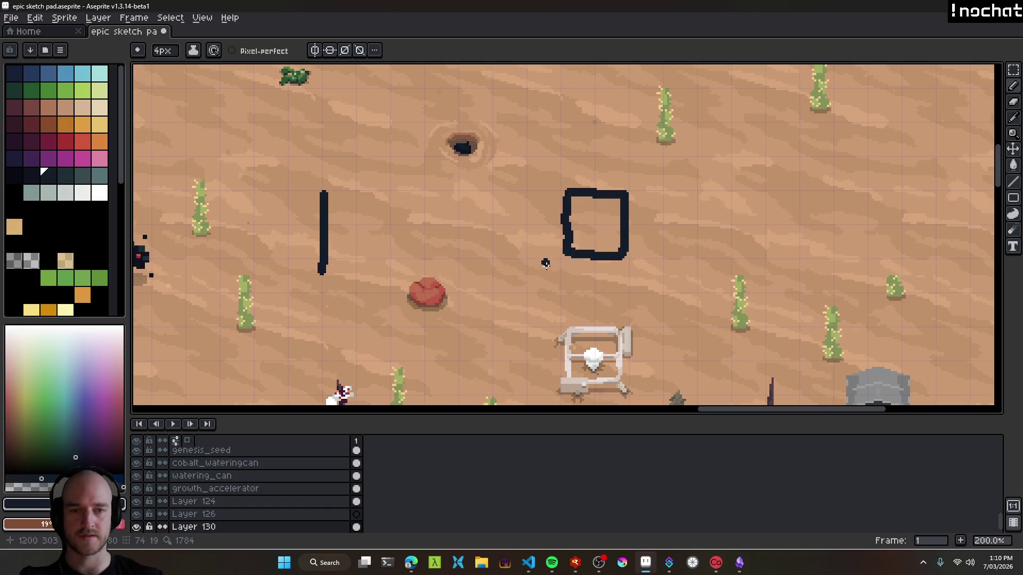
key(v)
key(ctrl+z)
key(b)
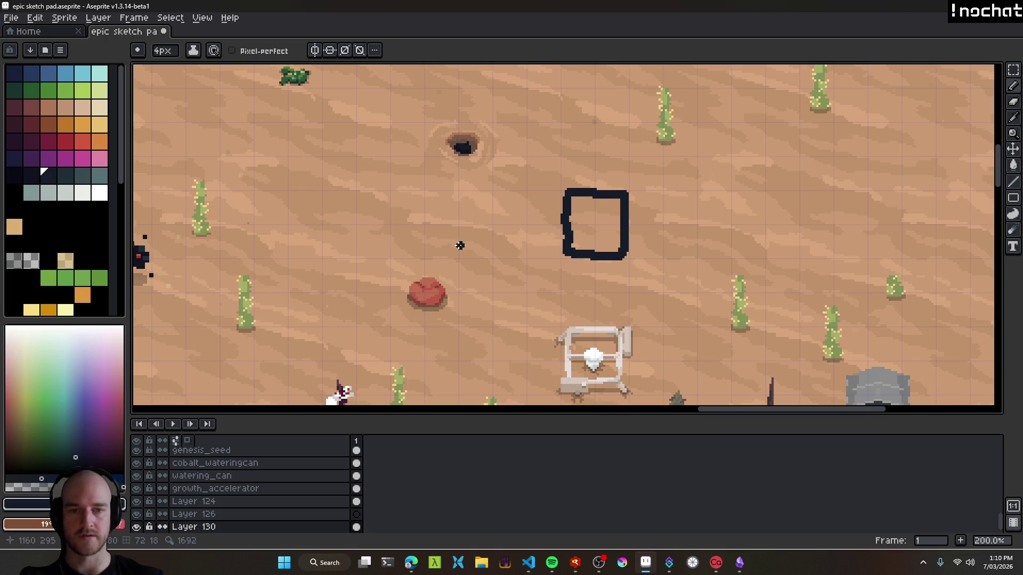
drag(256, 250, 256, 184)
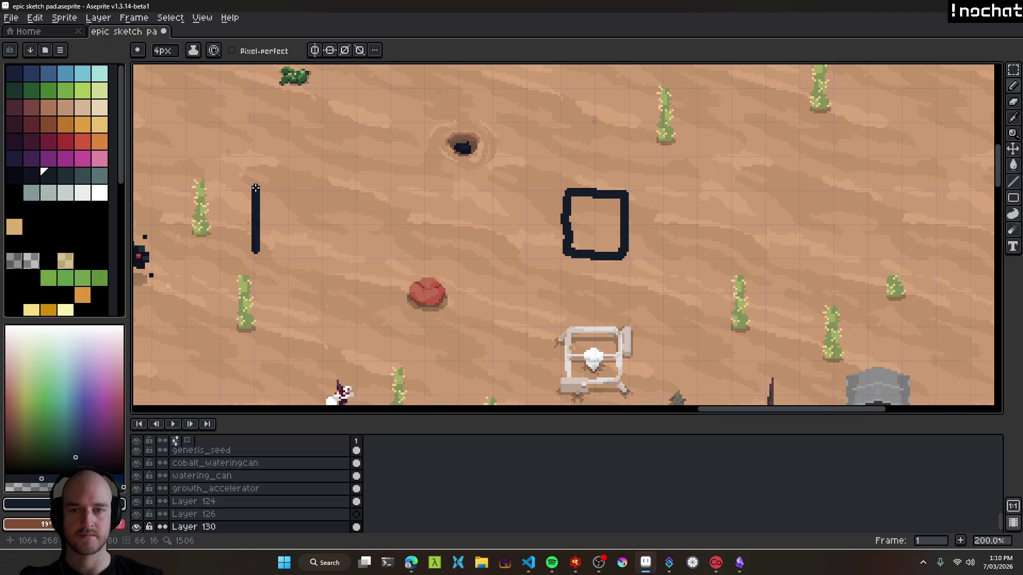
scroll(357, 254, down, 3)
scroll(498, 235, up, 2)
scroll(498, 235, down, 1)
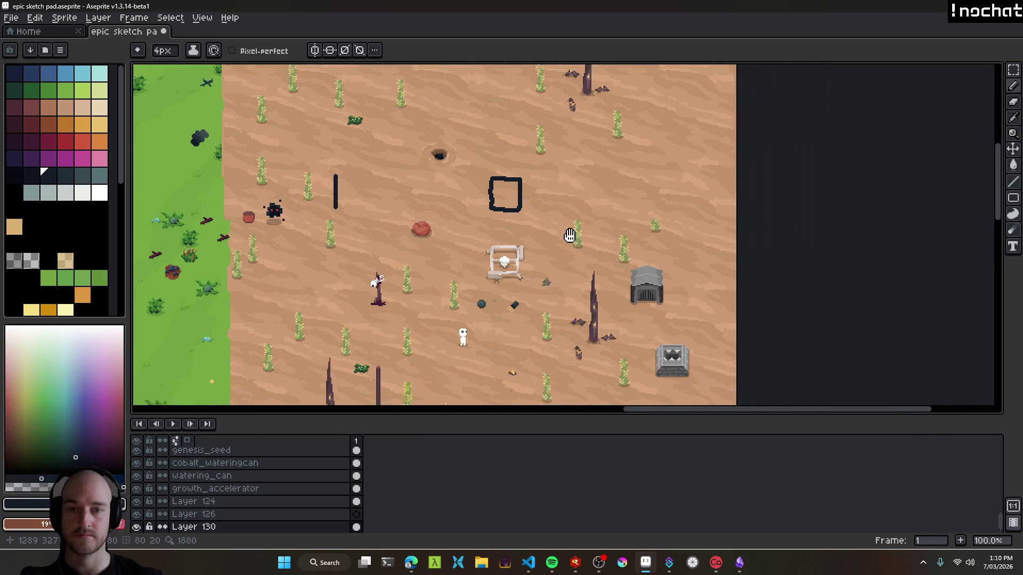
scroll(515, 220, up, 1)
Add a short horizontal stroke lower down on the desert.
drag(449, 335, 480, 334)
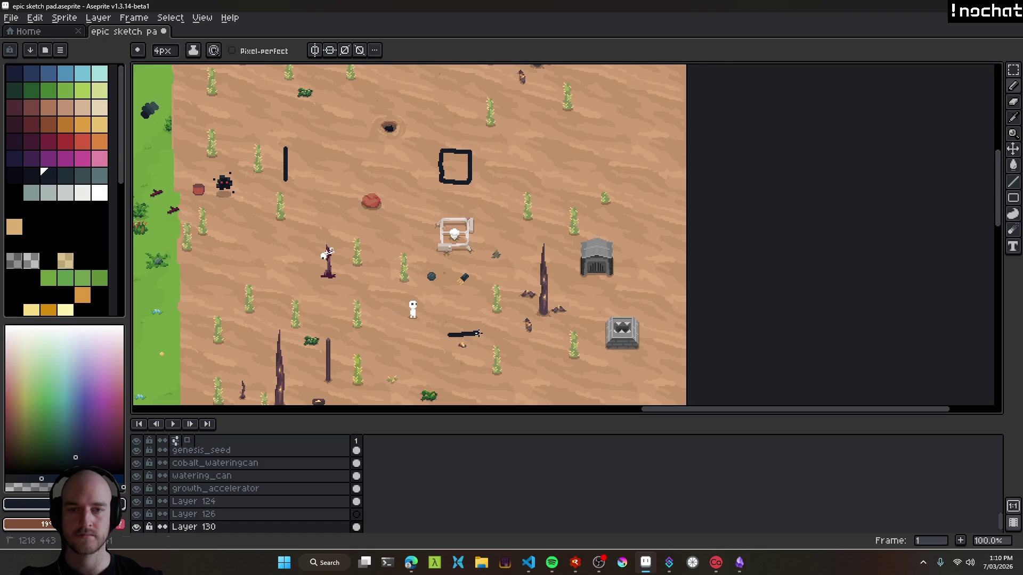
scroll(526, 248, down, 1)
scroll(485, 207, up, 1)
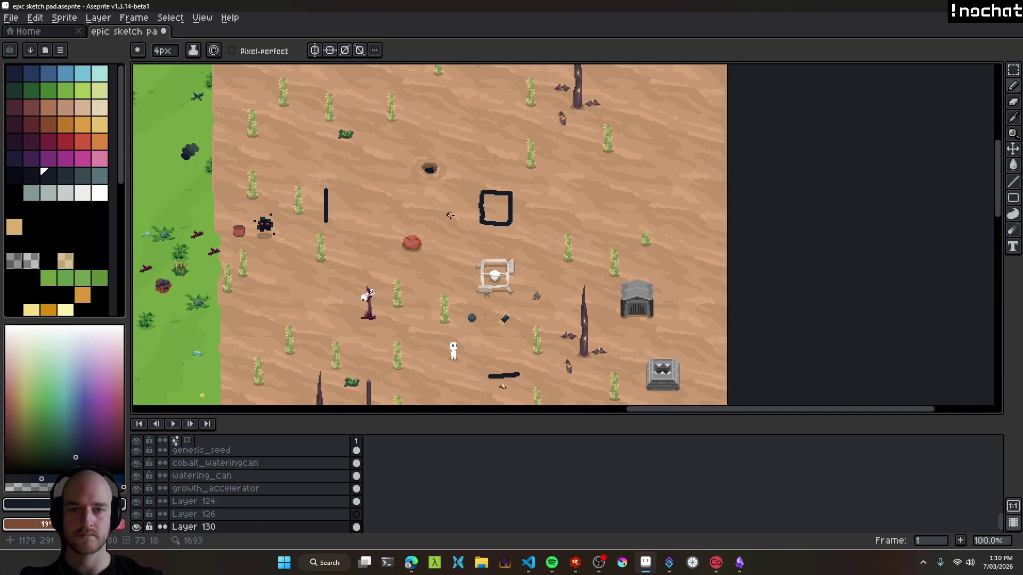
scroll(444, 209, up, 1)
scroll(480, 221, down, 1)
scroll(528, 245, up, 1)
scroll(486, 216, down, 1)
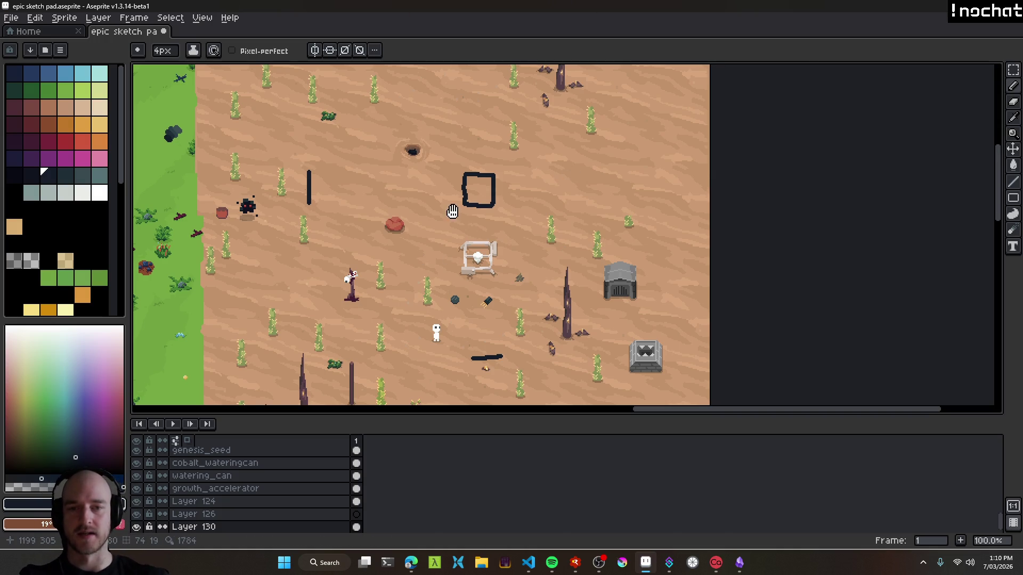
Pan the view to show more of the grass beside the desert sketch.
drag(453, 211, 530, 206)
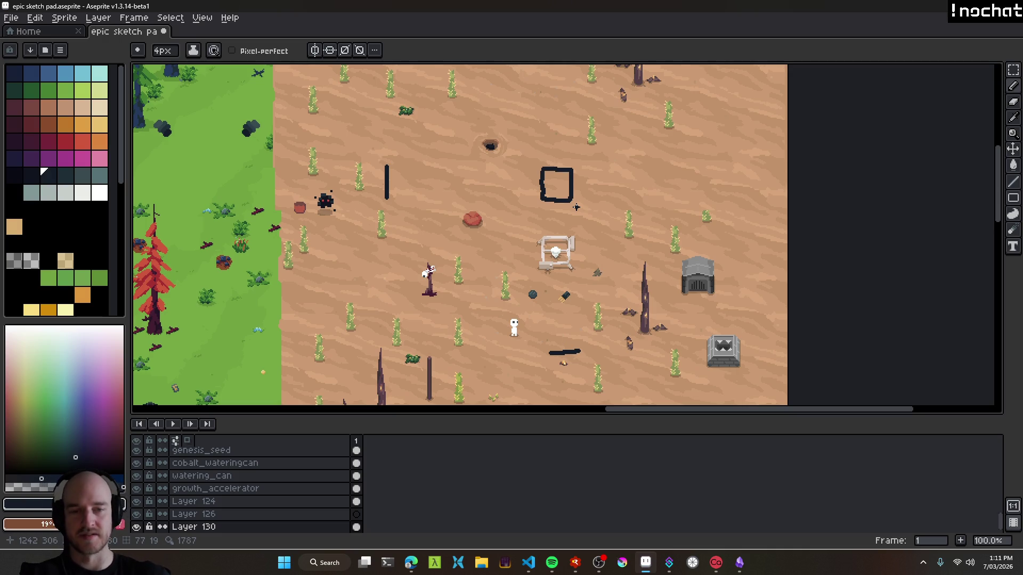
scroll(576, 207, down, 1)
Undo the pencil square outline on the desert.
scroll(473, 221, down, 1)
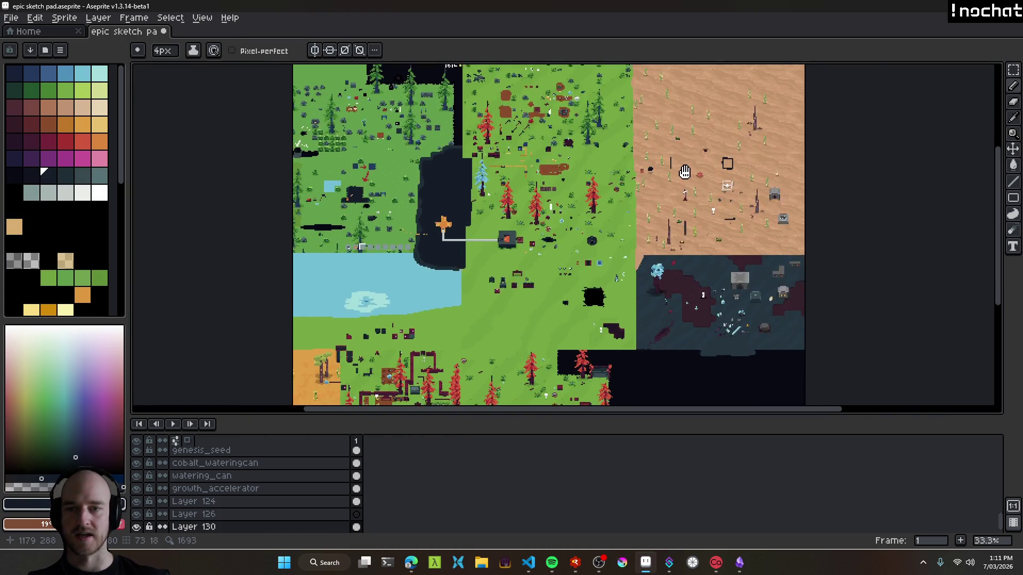
scroll(601, 192, up, 3)
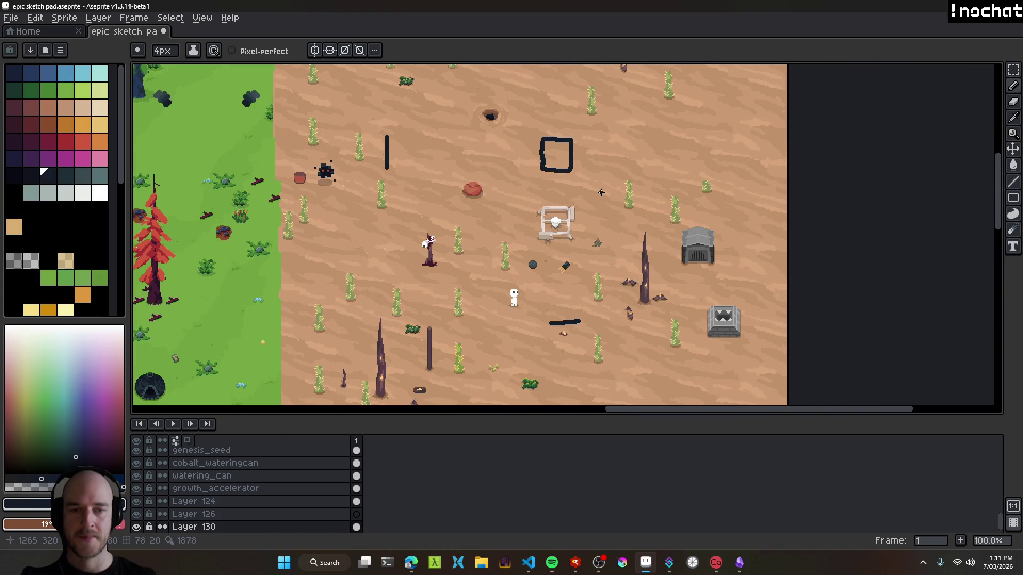
scroll(561, 160, up, 1)
mouse_move(567, 236)
mouse_down()
mouse_move(620, 236)
mouse_move(585, 288)
mouse_move(548, 247)
mouse_up()
key(ctrl+z)
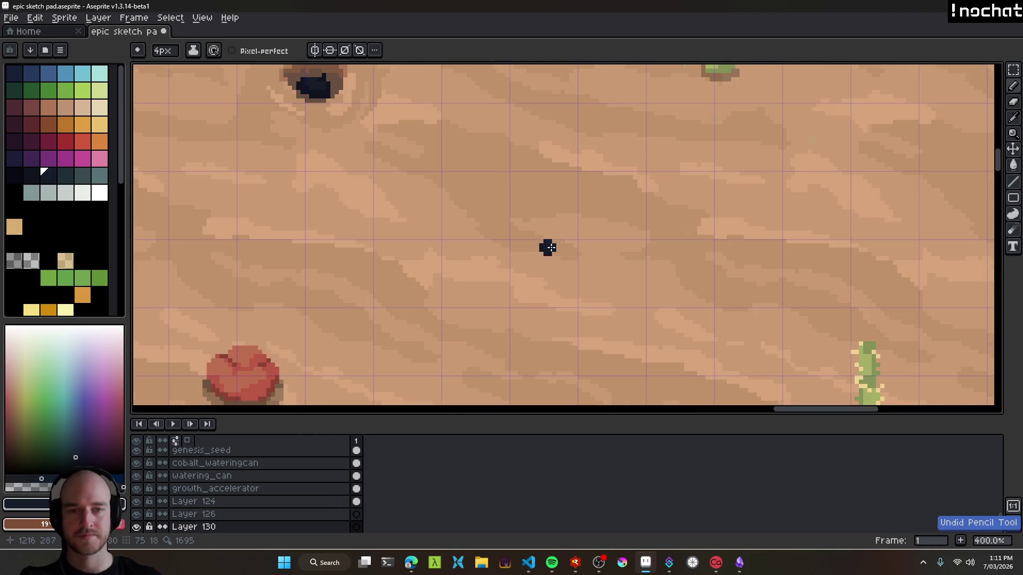
Eyedrop the dark #3d3333 colour and place a large 32px round mark on the desert.
mouse_move(521, 302)
mouse_down()
mouse_move(531, 276)
mouse_move(556, 275)
mouse_move(594, 155)
mouse_move(539, 187)
mouse_up()
scroll(503, 245, up, 2)
alt+click(497, 229)
scroll(576, 303, right, 5)
scroll(576, 303, up, 4)
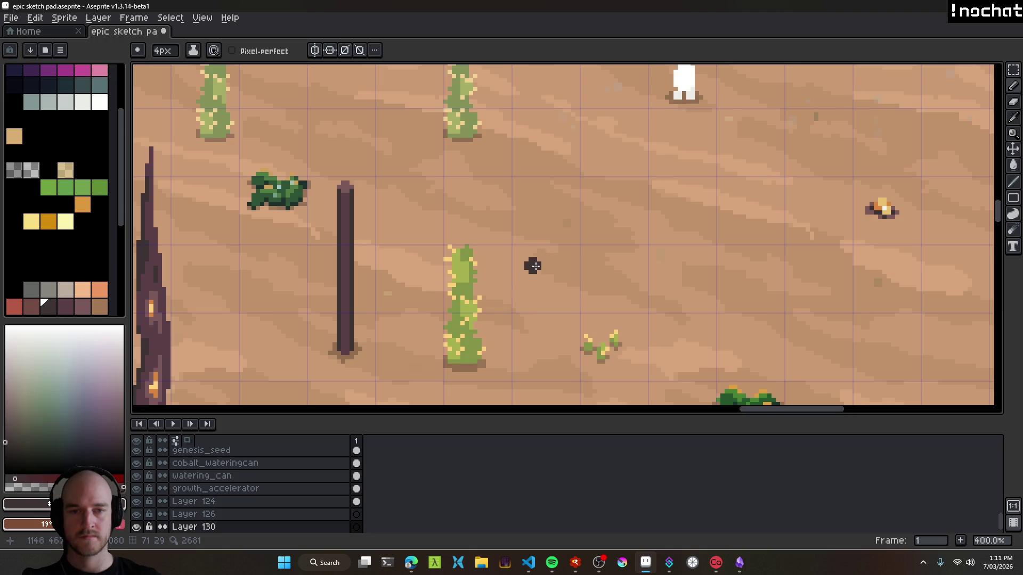
scroll(581, 242, up, 5)
shift+click(581, 247)
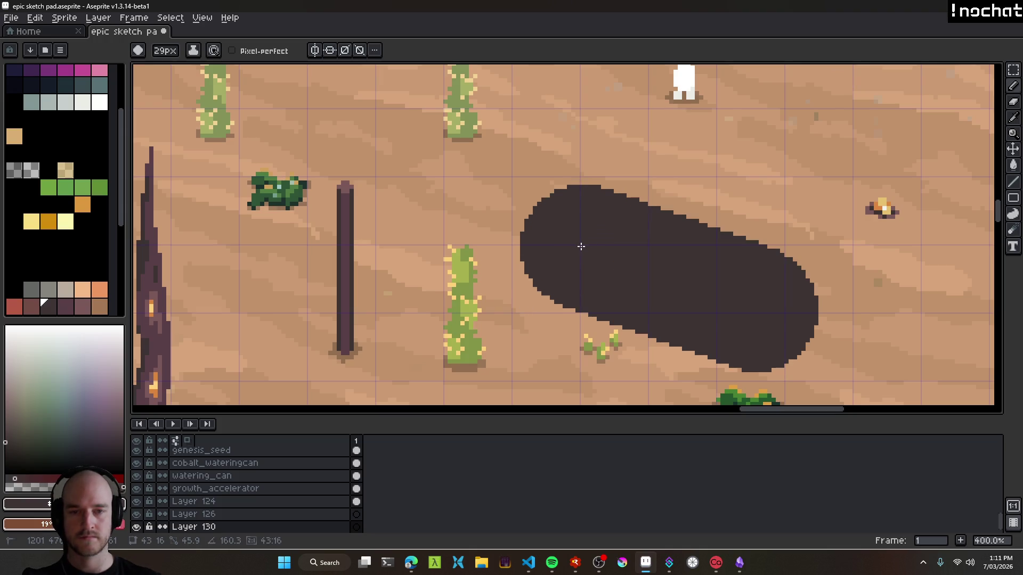
scroll(581, 245, up, 2)
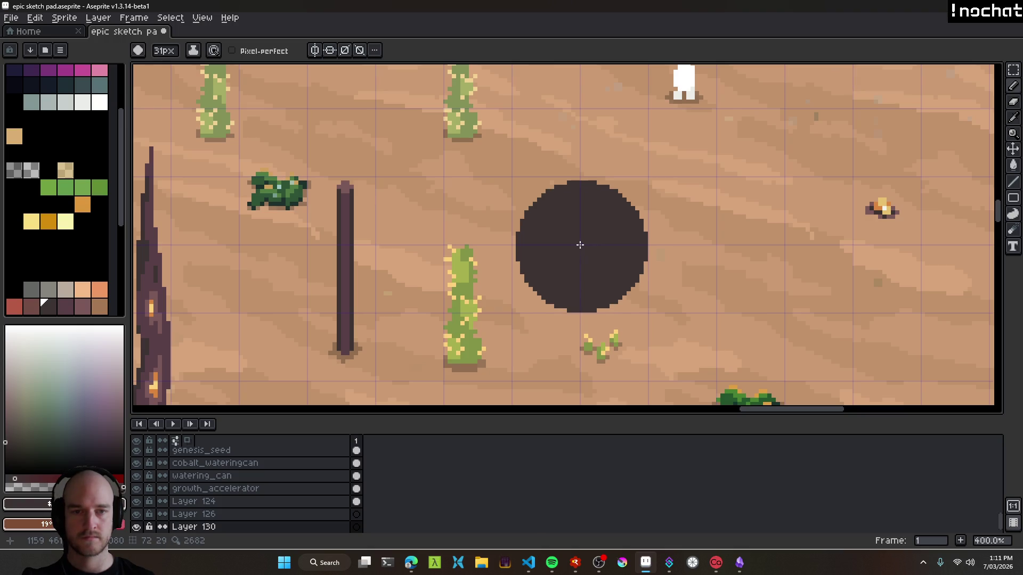
scroll(578, 251, down, 2)
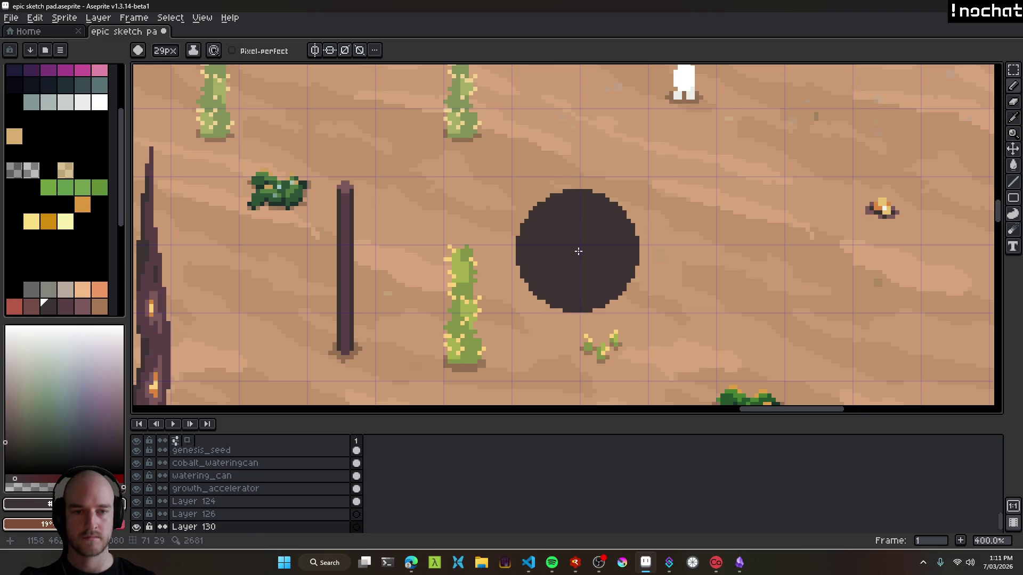
scroll(580, 252, up, 1)
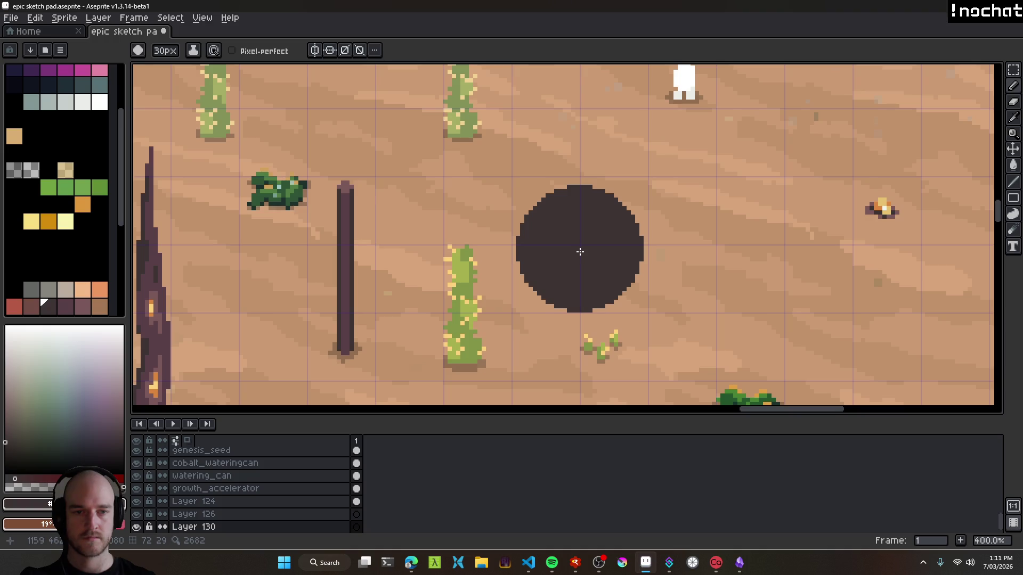
scroll(580, 251, up, 1)
scroll(580, 250, up, 1)
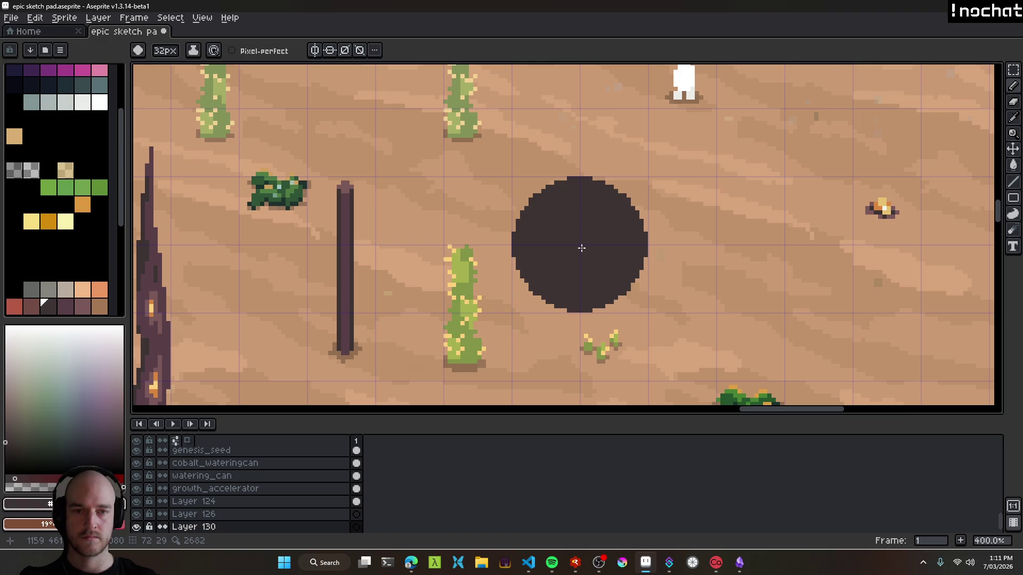
Stretch the dark blob into a tall oval and paint its top with eyedropped mauve.
drag(582, 248, 582, 211)
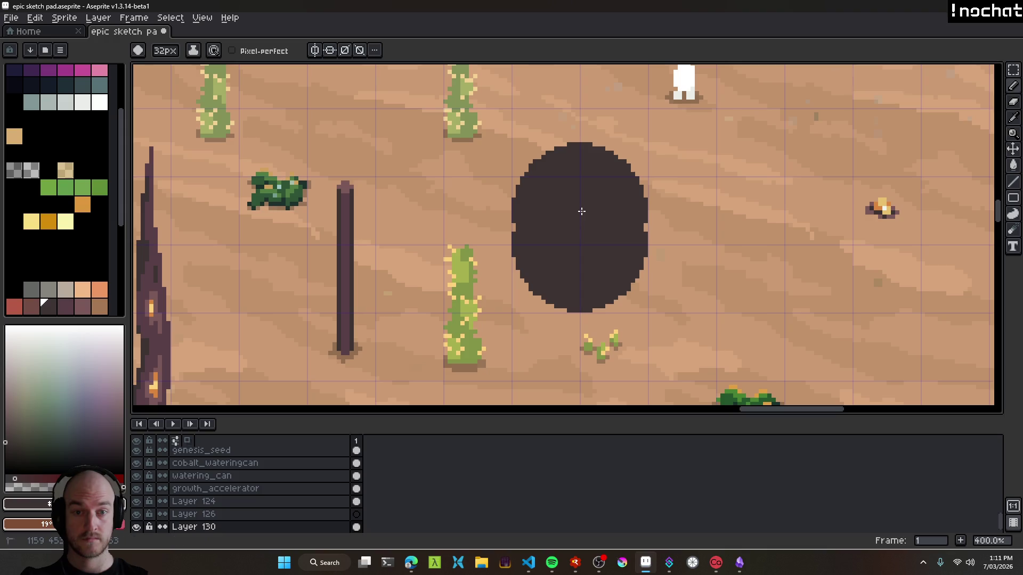
key(i)
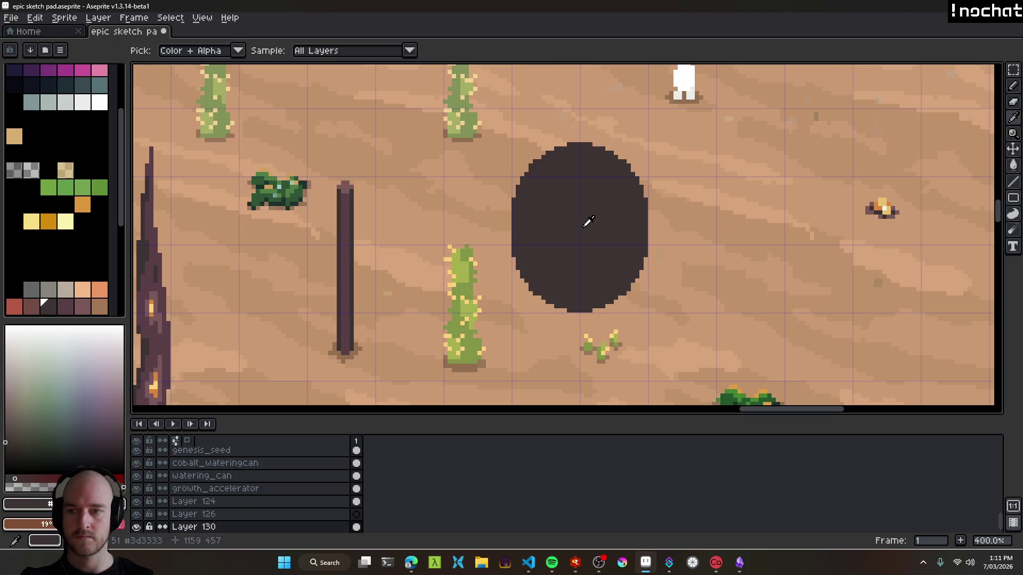
click(345, 269)
key(b)
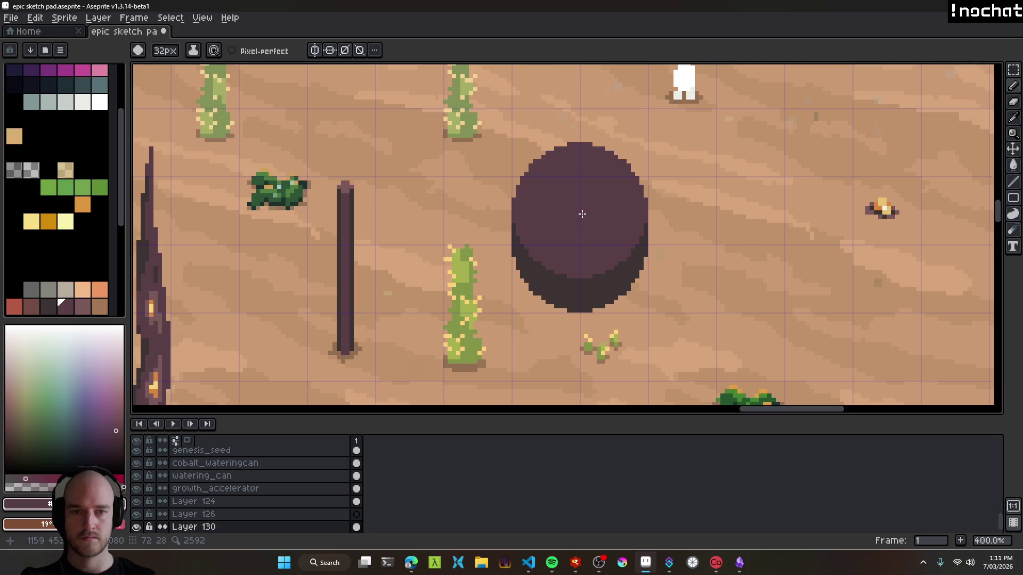
drag(582, 214, 583, 225)
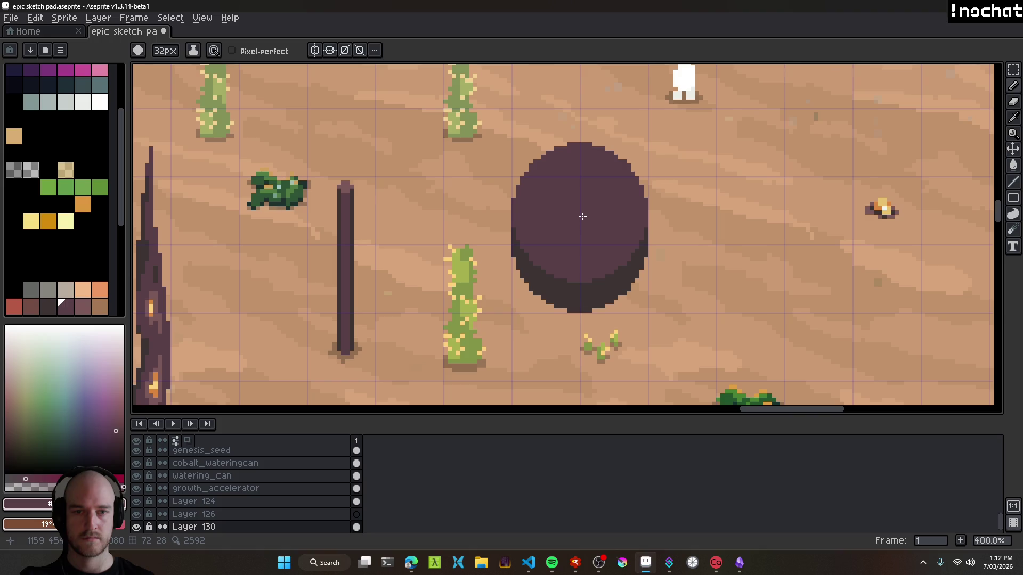
scroll(846, 202, down, 4)
scroll(846, 227, up, 1)
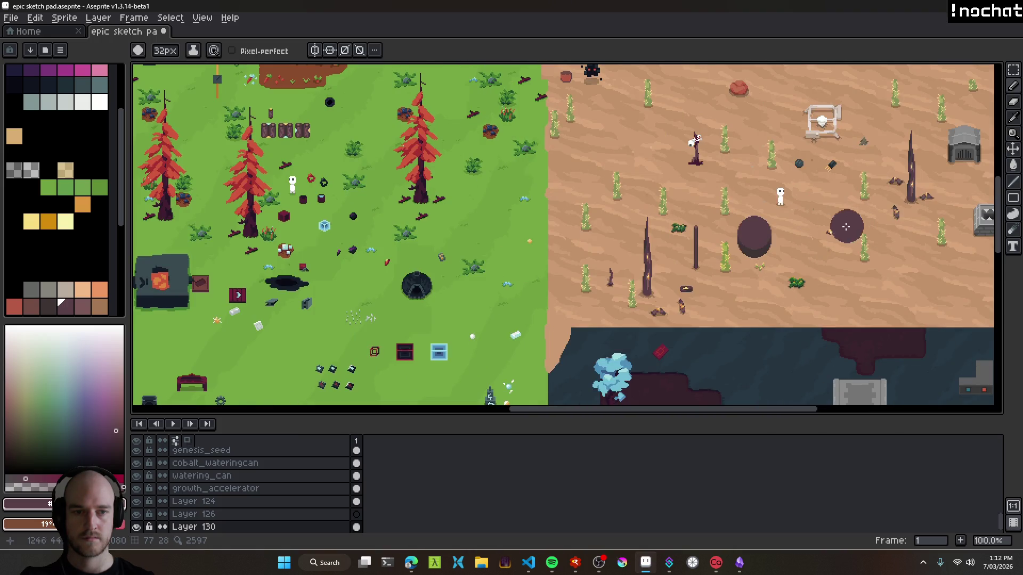
scroll(804, 221, up, 3)
Erase the trial oval and save the sketch pad file.
key(e)
mouse_move(685, 251)
mouse_down()
mouse_move(635, 210)
mouse_move(580, 254)
mouse_move(591, 304)
mouse_move(557, 242)
mouse_up()
key(ctrl+s)
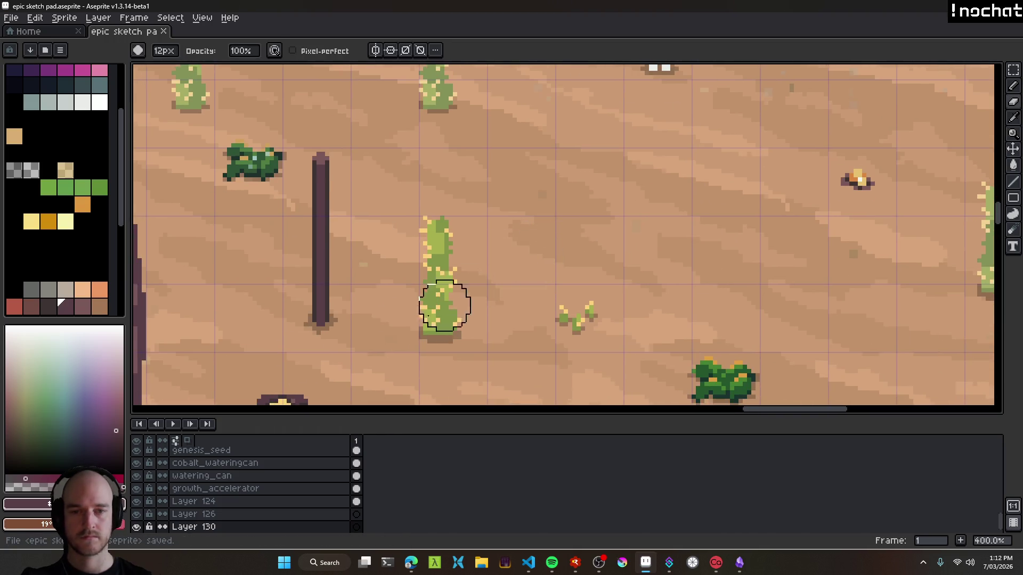
Pick a dark colour and shrink the pencil down to 2px.
click(6, 425)
key(b)
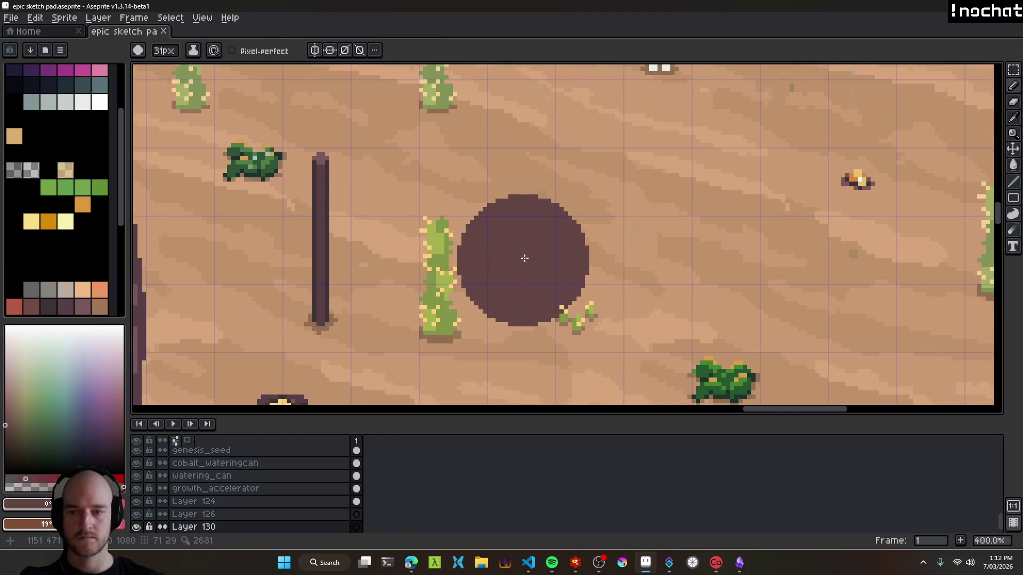
key(minus)
key(minus)
key(minus)
scroll(534, 248, up, 1)
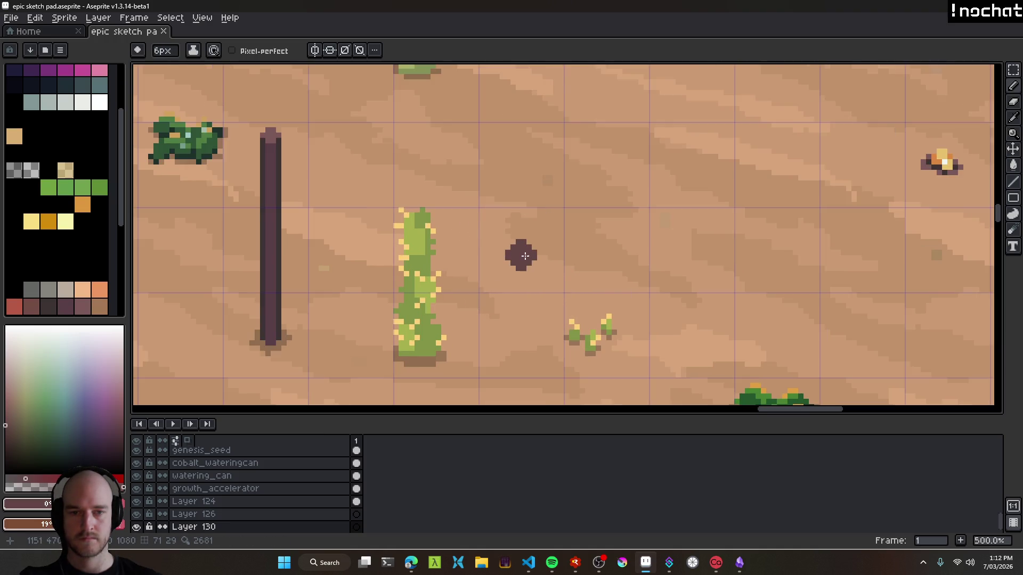
key(minus)
key(minus)
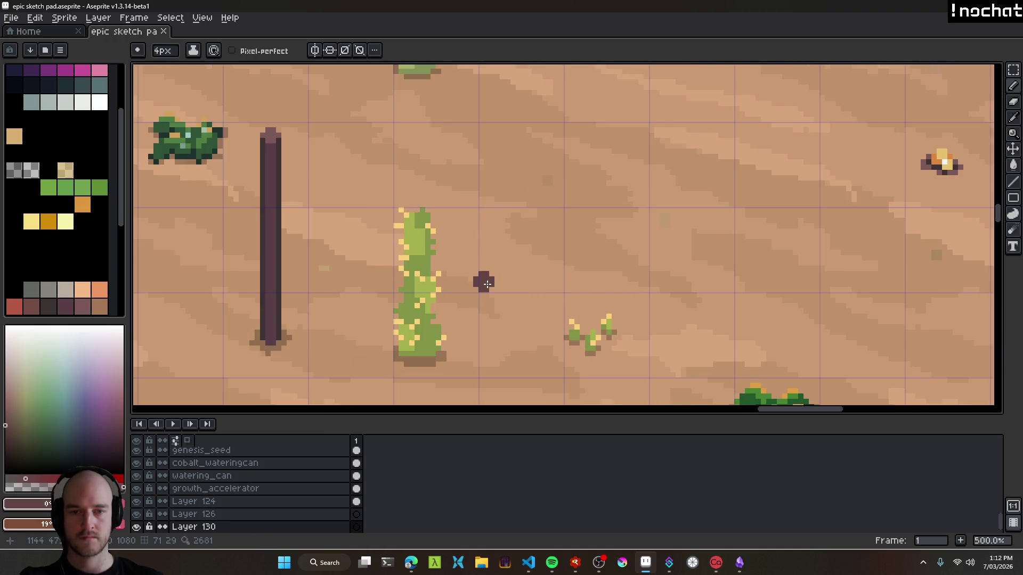
key(minus)
key(minus)
Outline the block with the 2px pencil and fill it dark using the contiguous Paint Bucket.
mouse_move(487, 288)
mouse_down()
mouse_move(486, 182)
mouse_move(617, 200)
mouse_move(650, 274)
mouse_move(645, 286)
mouse_move(497, 290)
mouse_up()
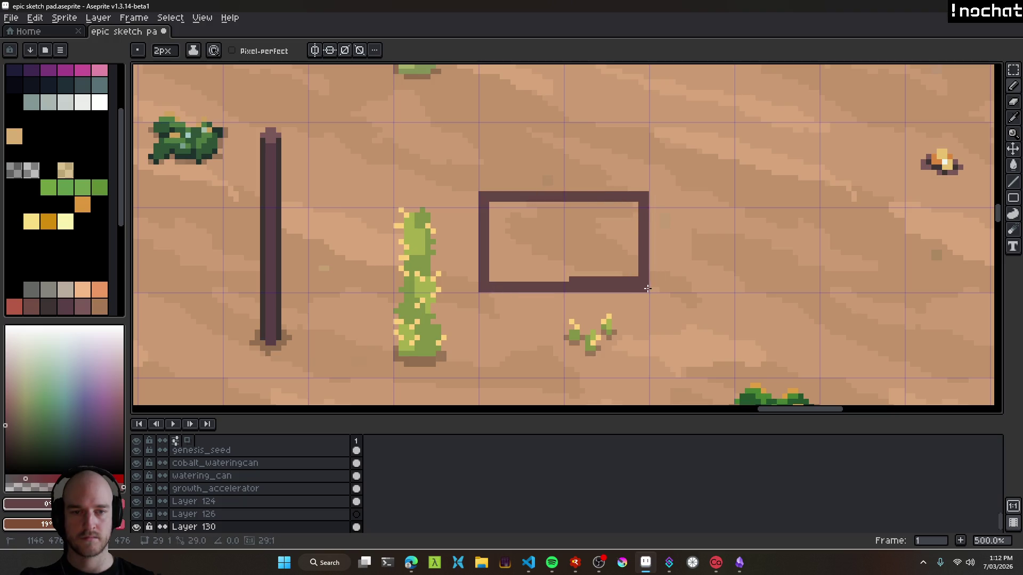
key(g)
click(538, 245)
key(ctrl+z)
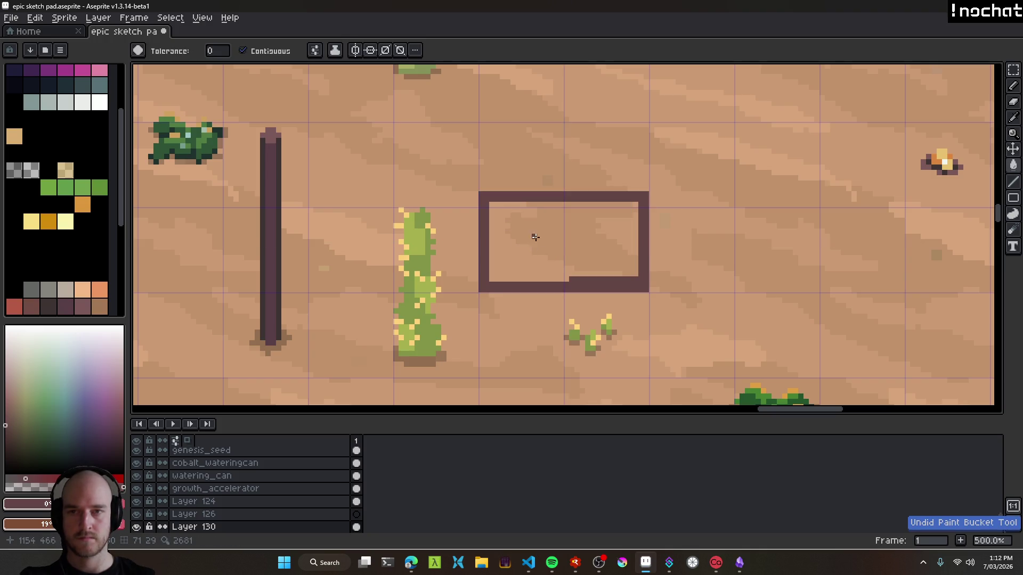
click(243, 51)
click(544, 244)
key(ctrl+z)
click(261, 52)
click(316, 51)
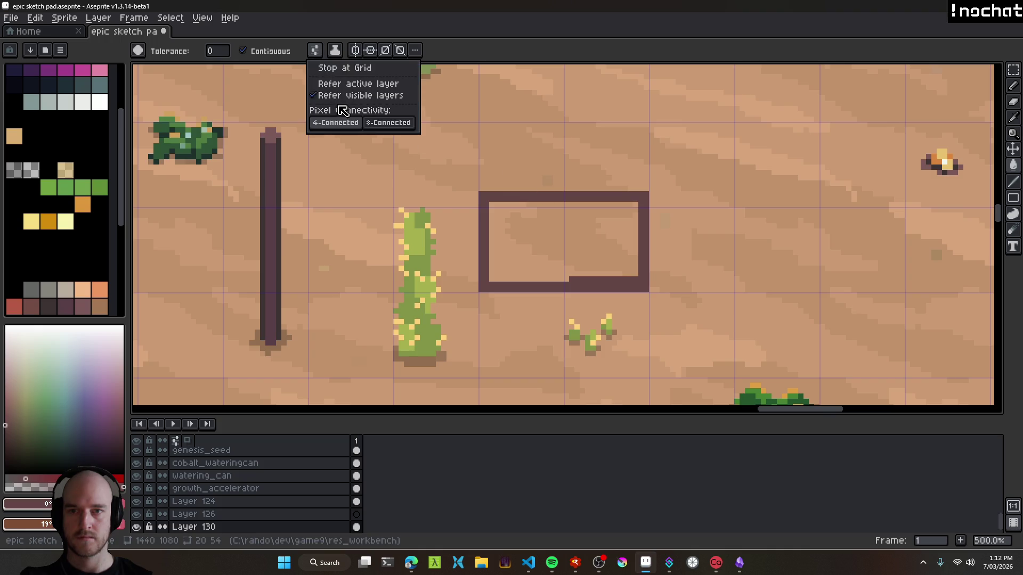
click(344, 84)
click(555, 243)
Clear the selection, then outline and fill the block's top face in lighter pink.
key(v)
key(ctrl+d)
key(b)
key(ctrl+s)
scroll(479, 205, up, 2)
click(5, 396)
mouse_move(469, 195)
mouse_down()
mouse_move(470, 100)
mouse_move(762, 97)
mouse_move(725, 97)
mouse_move(725, 192)
mouse_move(491, 192)
mouse_up()
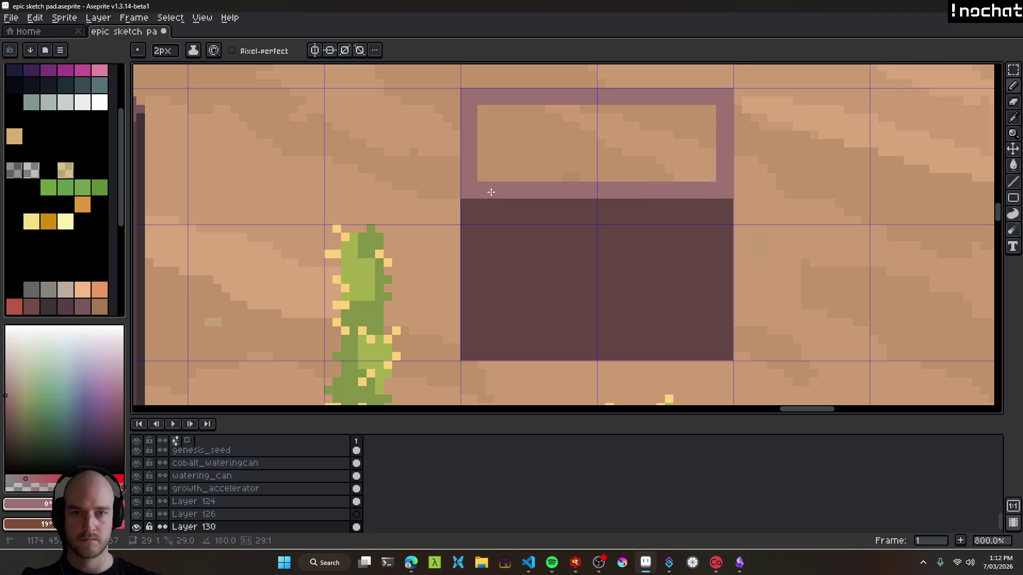
key(g)
click(550, 155)
Trim the pink top's left and right edges with the pencil.
scroll(630, 212, down, 7)
scroll(638, 220, up, 1)
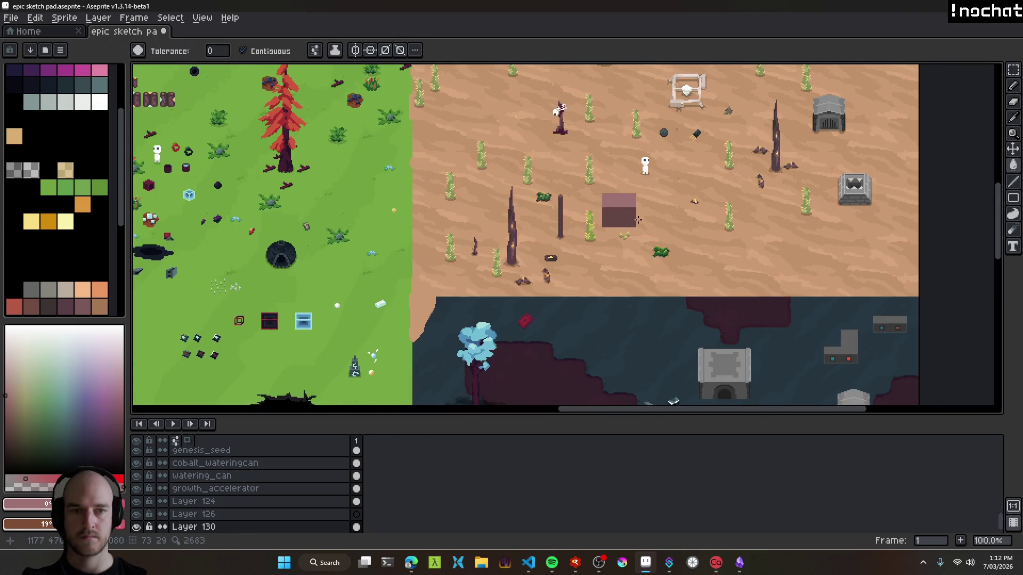
scroll(638, 220, up, 5)
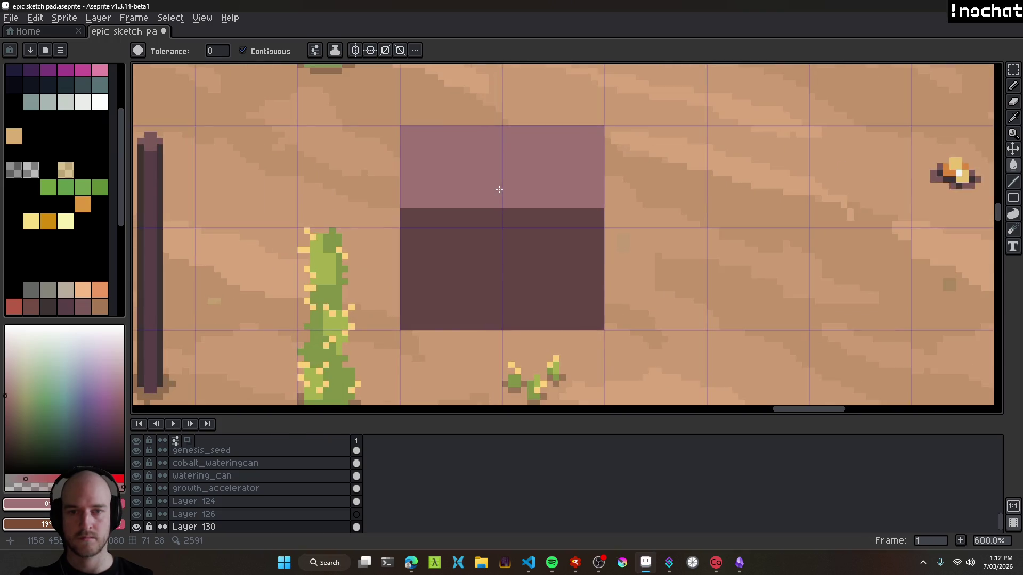
scroll(499, 189, down, 5)
scroll(504, 228, up, 4)
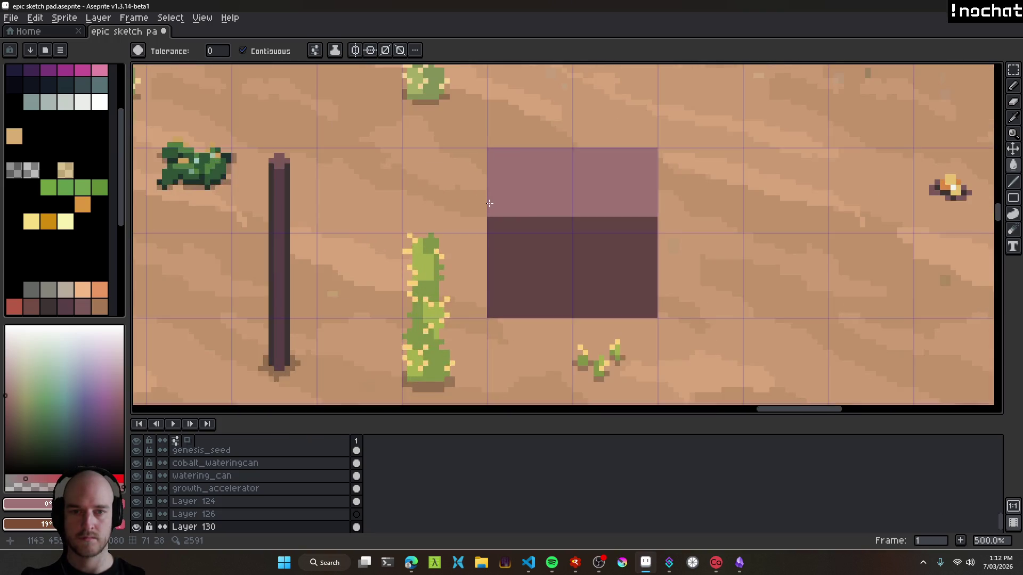
key(b)
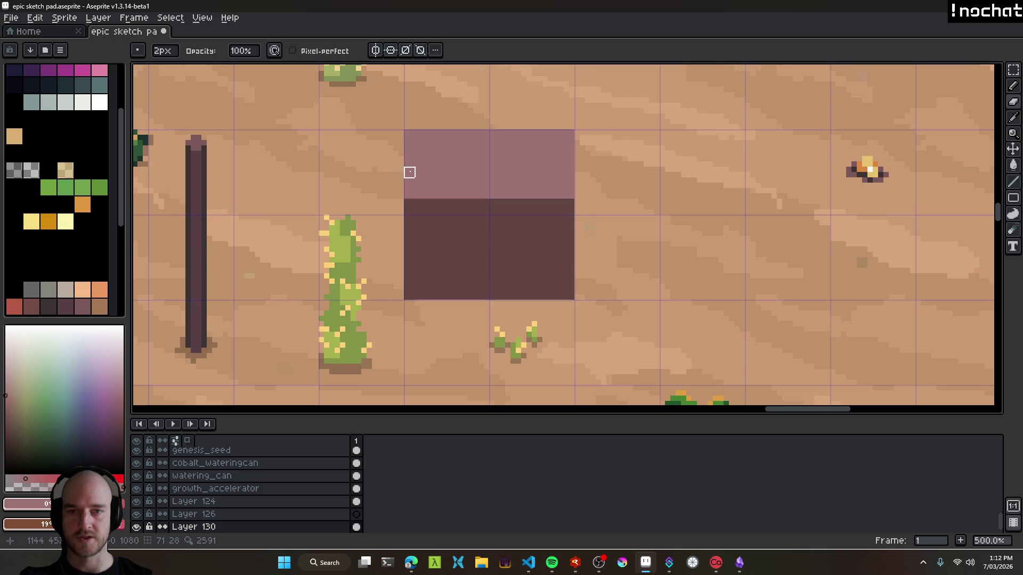
drag(410, 135, 410, 306)
mouse_move(569, 300)
mouse_down()
mouse_move(563, 107)
mouse_move(377, 128)
mouse_move(558, 134)
mouse_up()
scroll(612, 150, down, 3)
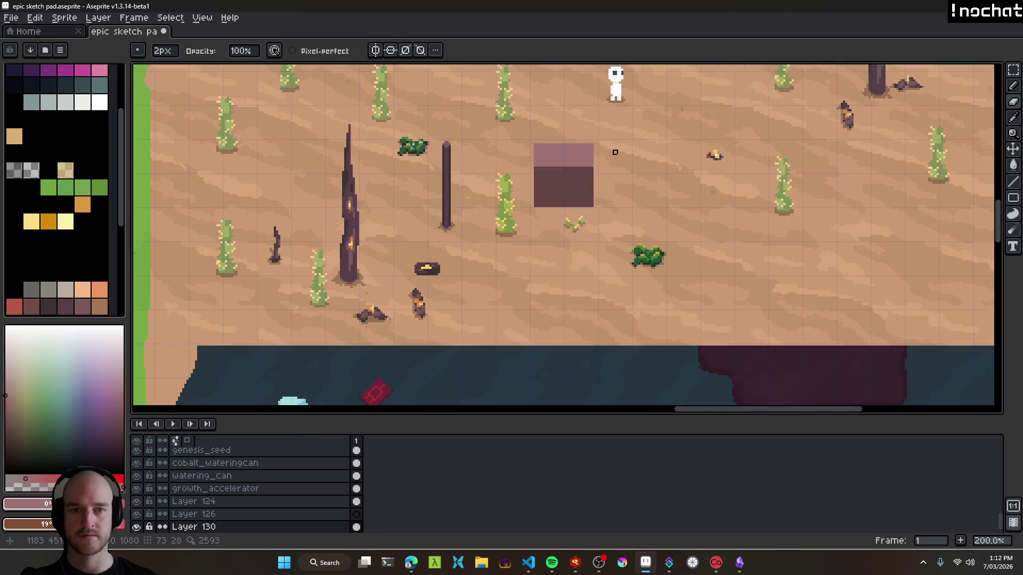
Nudge the mauve substation block a few pixels higher beside the dark power pole.
scroll(615, 152, down, 2)
scroll(569, 160, up, 4)
key(v)
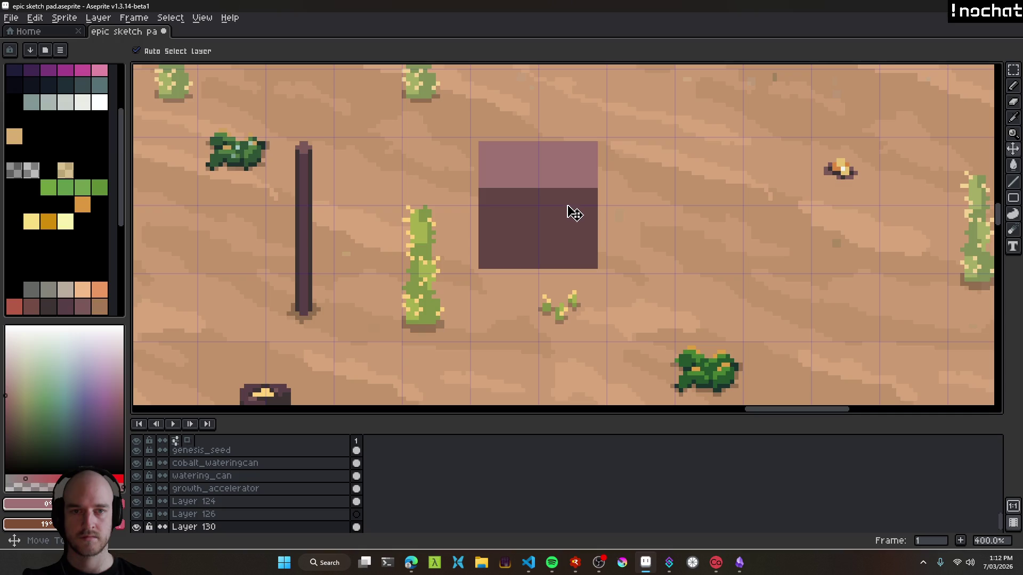
scroll(586, 221, down, 3)
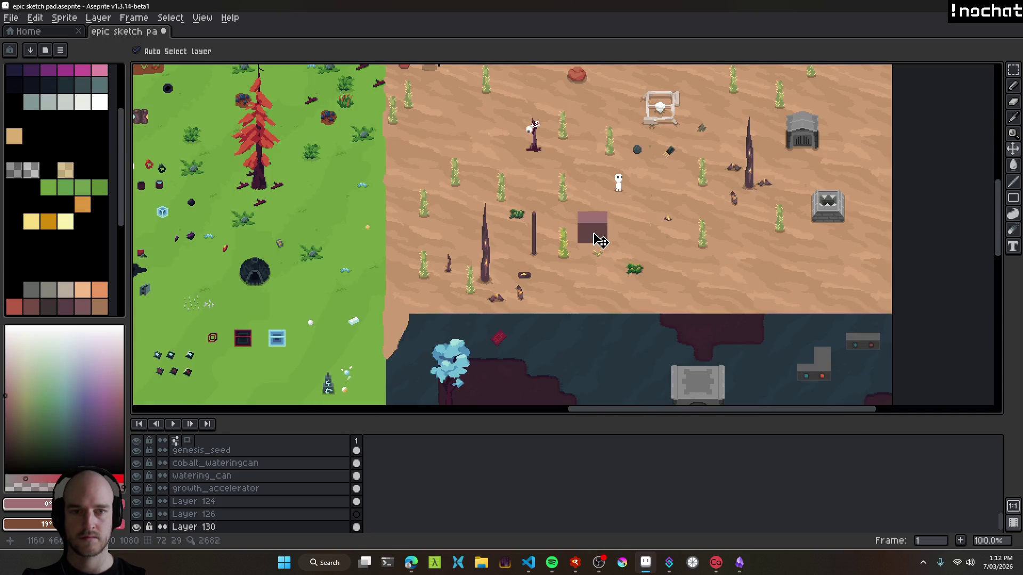
scroll(601, 241, up, 3)
scroll(582, 222, down, 2)
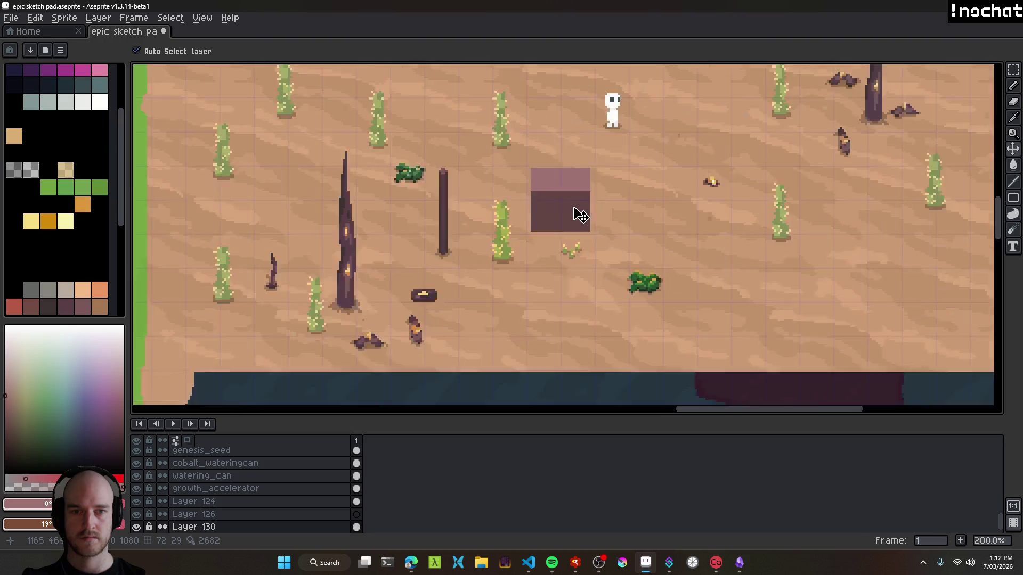
scroll(586, 221, down, 2)
scroll(578, 218, up, 1)
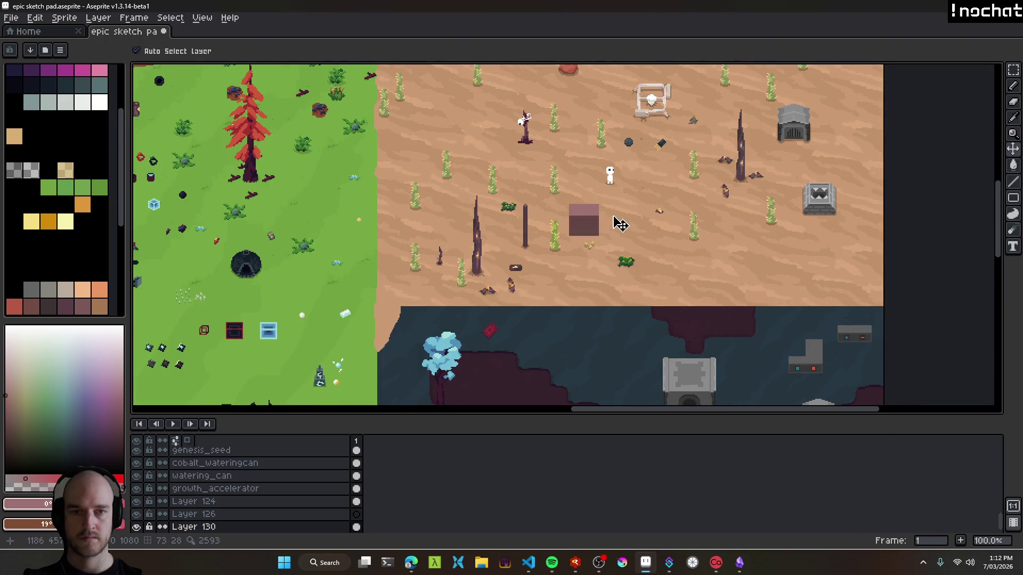
scroll(601, 228, up, 4)
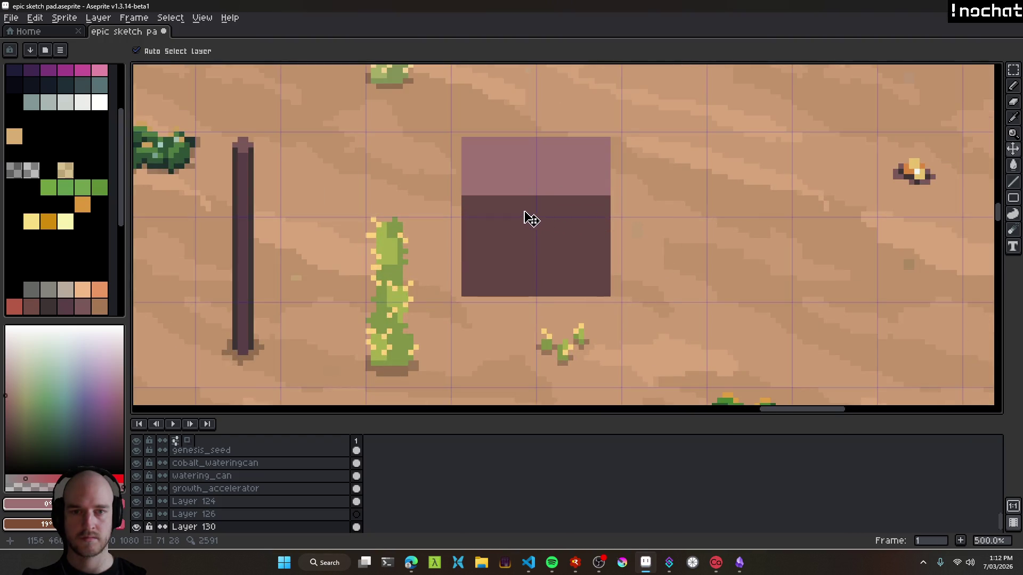
scroll(517, 235, down, 4)
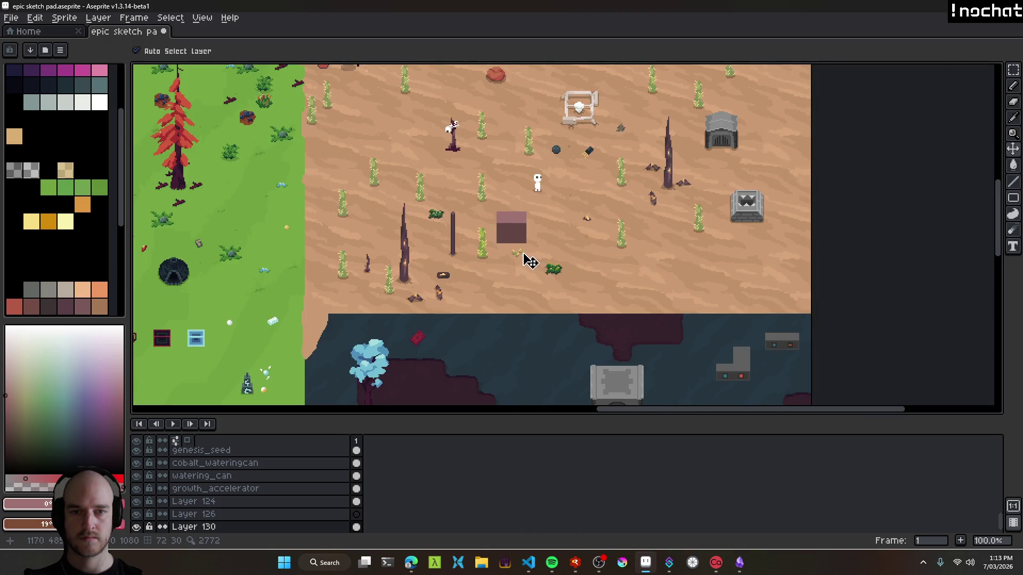
scroll(524, 261, up, 4)
drag(514, 226, 515, 216)
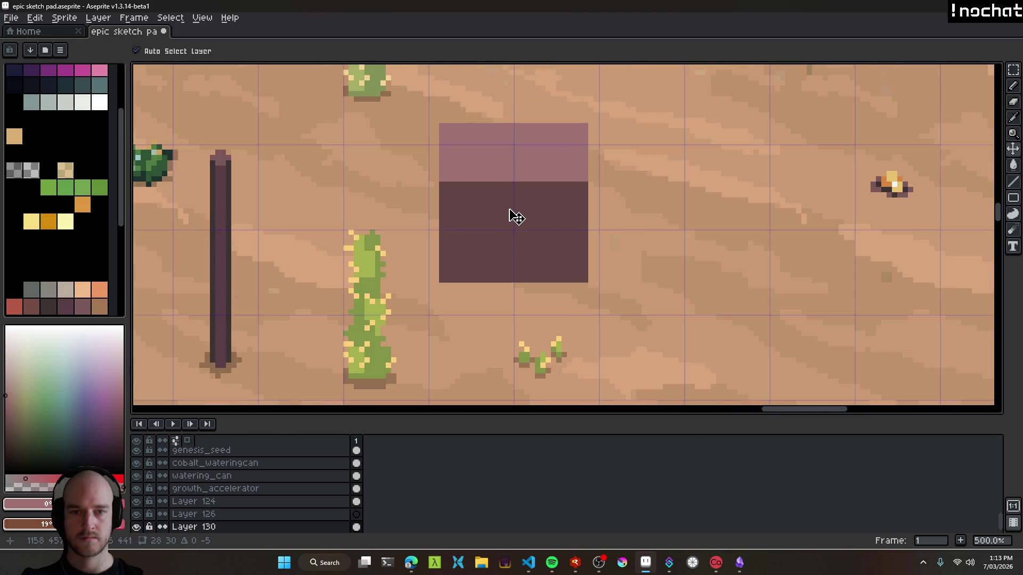
scroll(539, 229, down, 4)
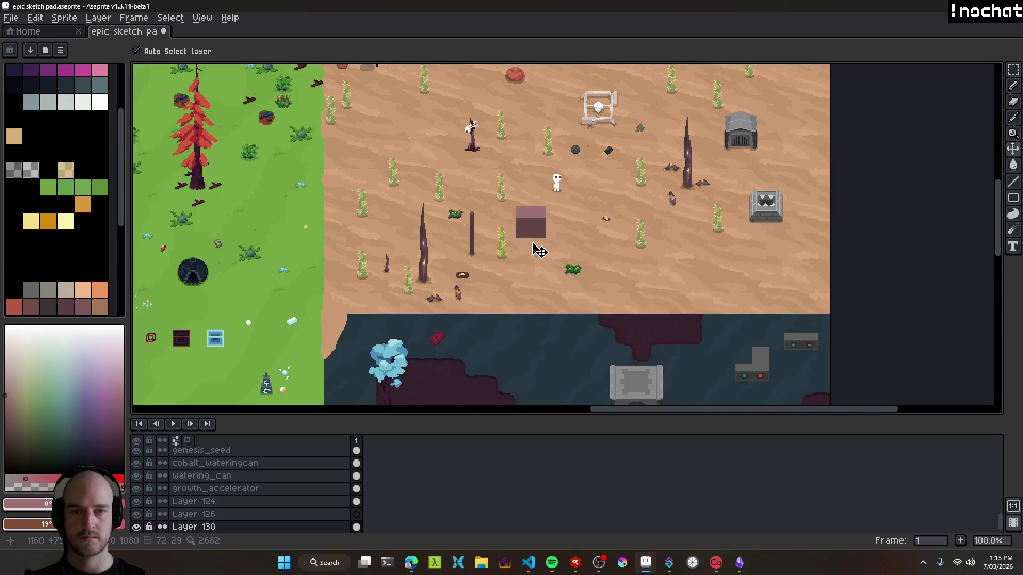
scroll(535, 233, up, 1)
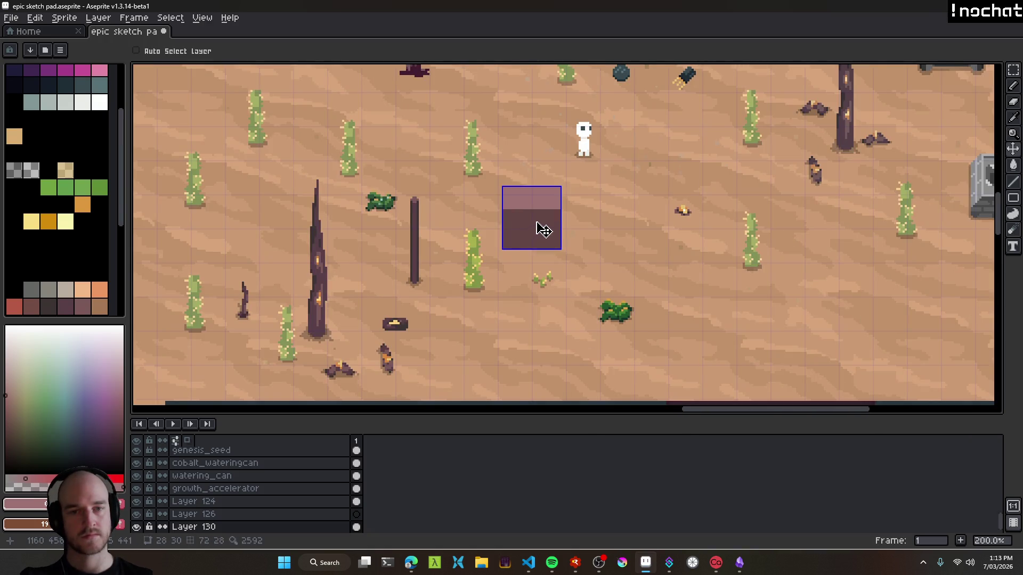
scroll(534, 232, up, 1)
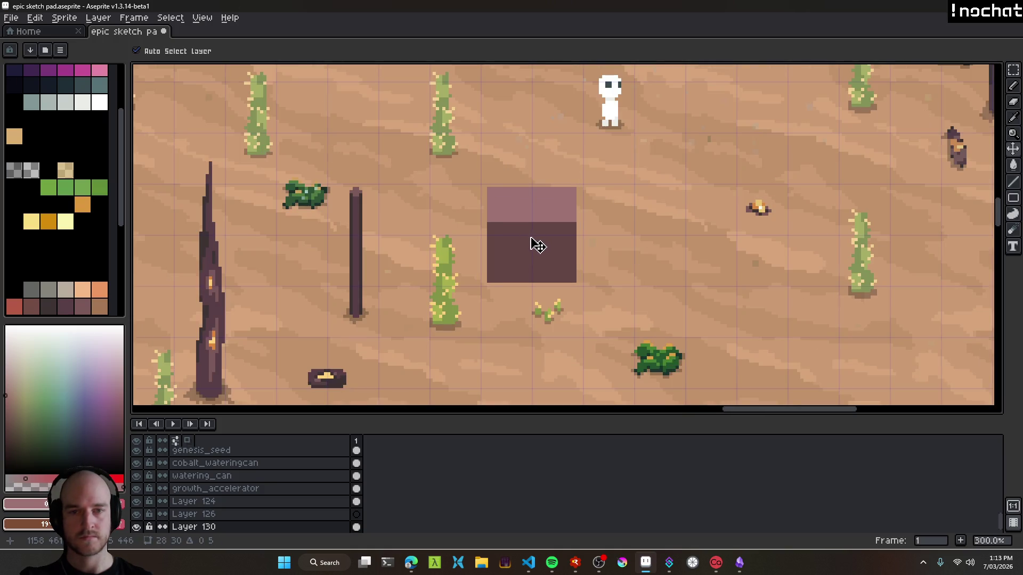
scroll(601, 272, down, 2)
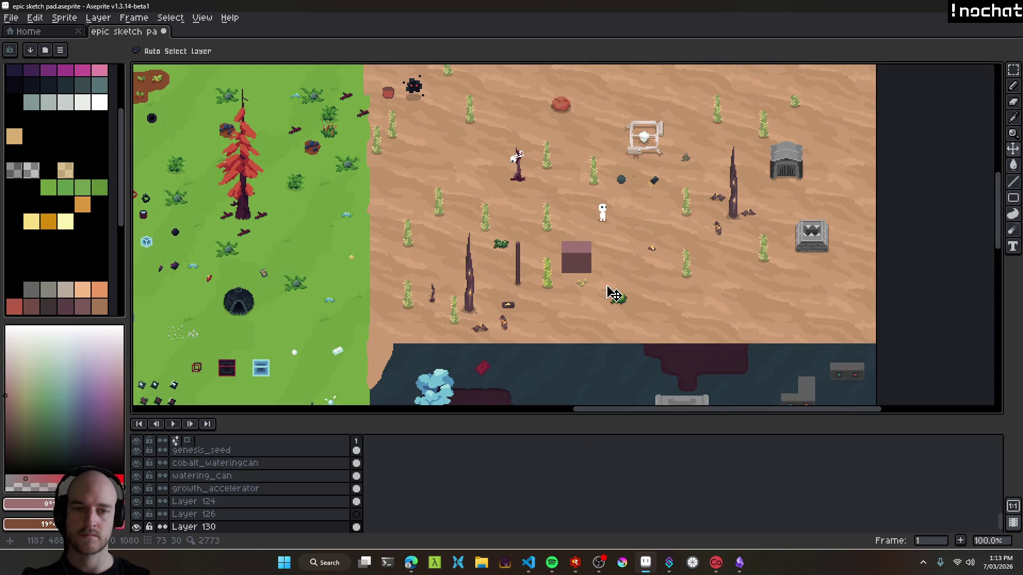
scroll(581, 266, up, 4)
Draw a light pink line across the dark block and fill the band above it pink.
key(b)
drag(491, 254, 626, 258)
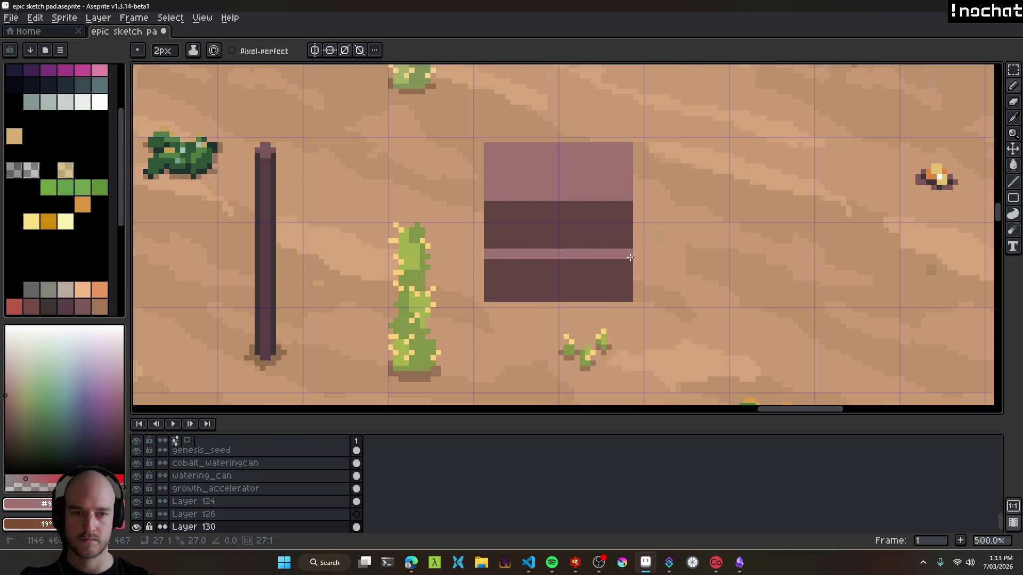
drag(629, 203, 498, 201)
key(ctrl+z)
key(g)
click(509, 224)
scroll(571, 257, down, 2)
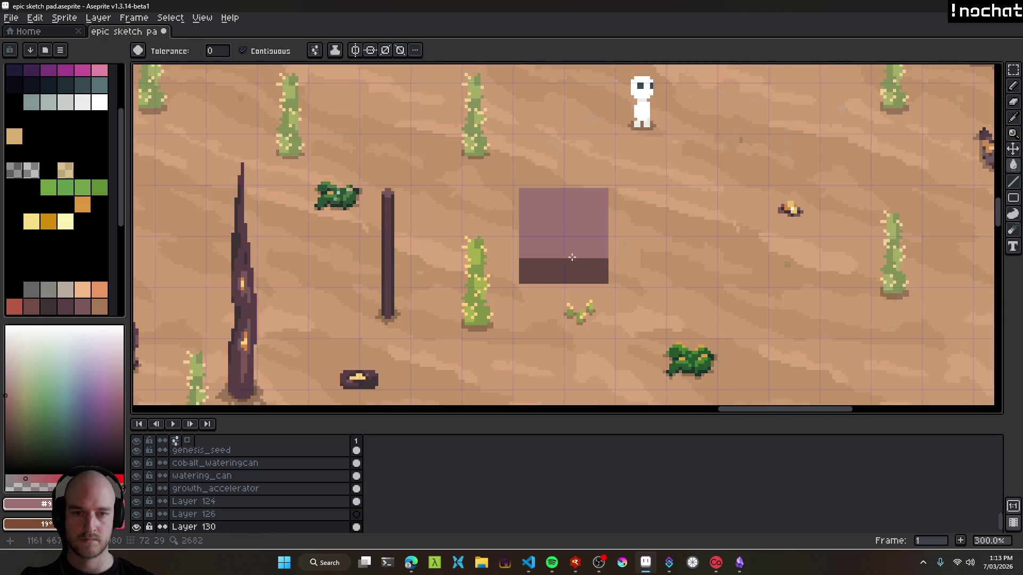
scroll(572, 257, down, 1)
scroll(581, 260, down, 1)
scroll(590, 262, up, 1)
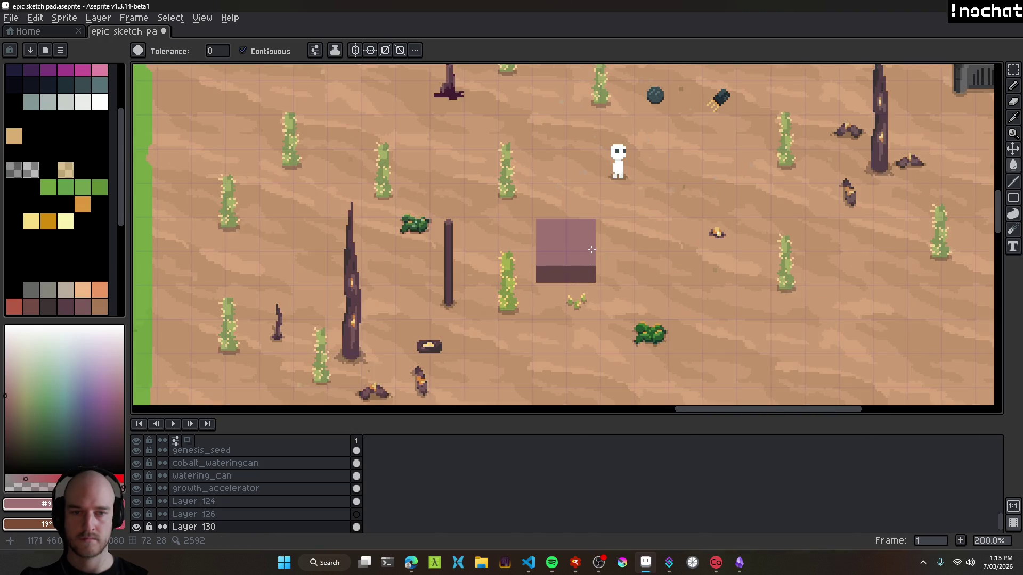
scroll(581, 256, up, 2)
scroll(581, 256, up, 1)
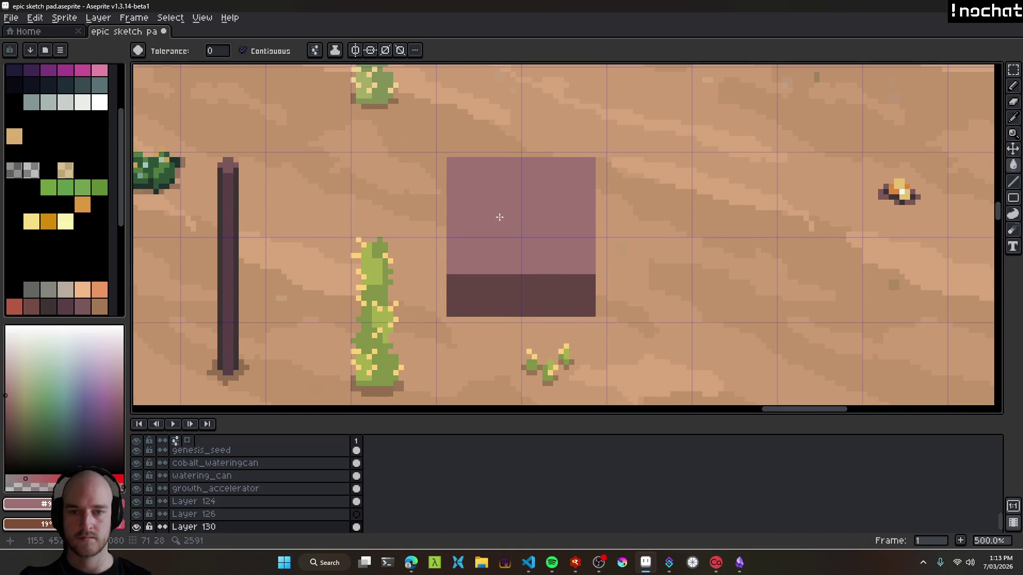
Repaint the block's bottom pixel row and trim its top row to sand colour.
key(b)
drag(443, 315, 630, 317)
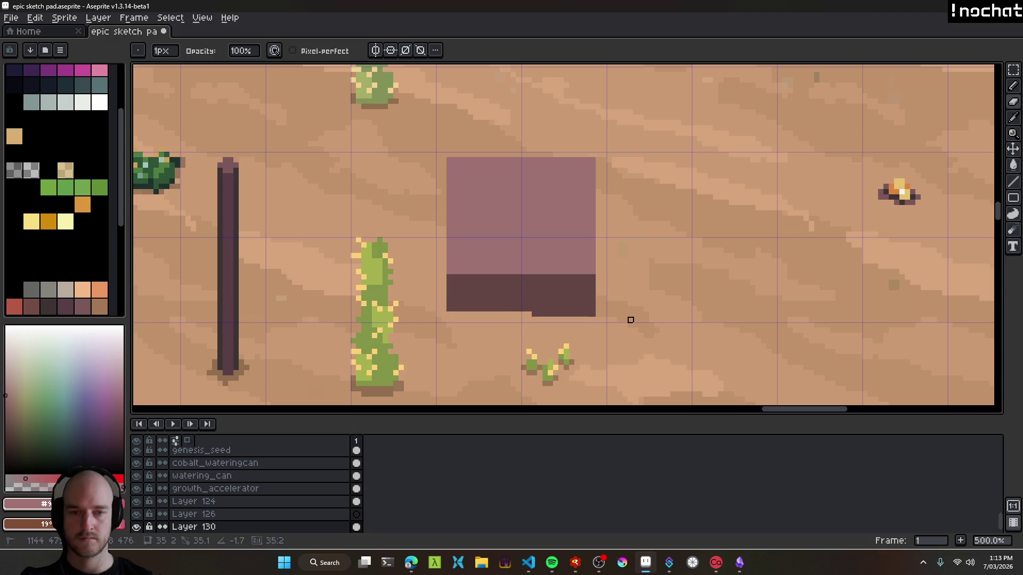
drag(595, 160, 423, 159)
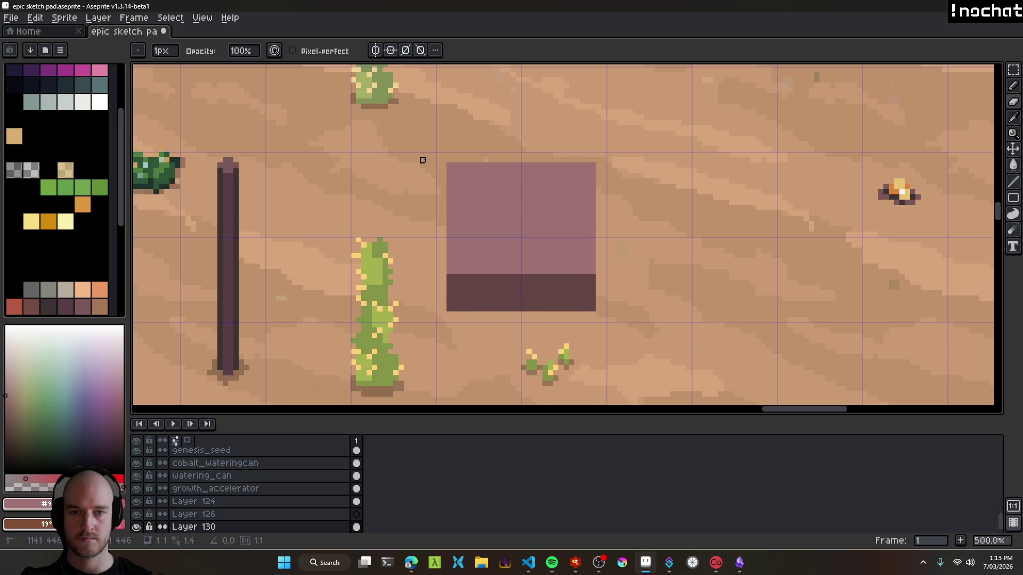
scroll(552, 262, down, 4)
scroll(552, 262, up, 1)
scroll(552, 262, up, 4)
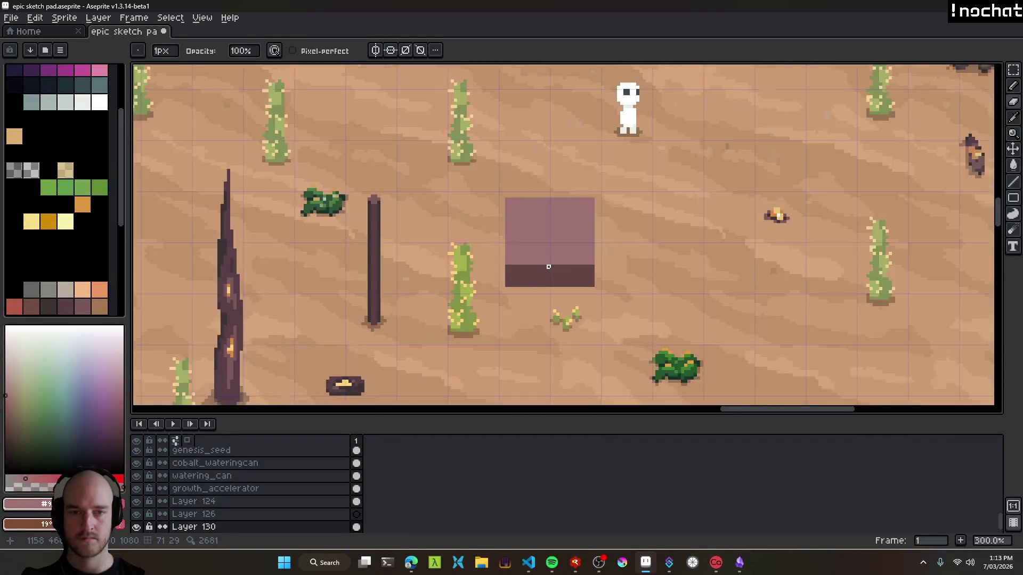
scroll(587, 276, up, 3)
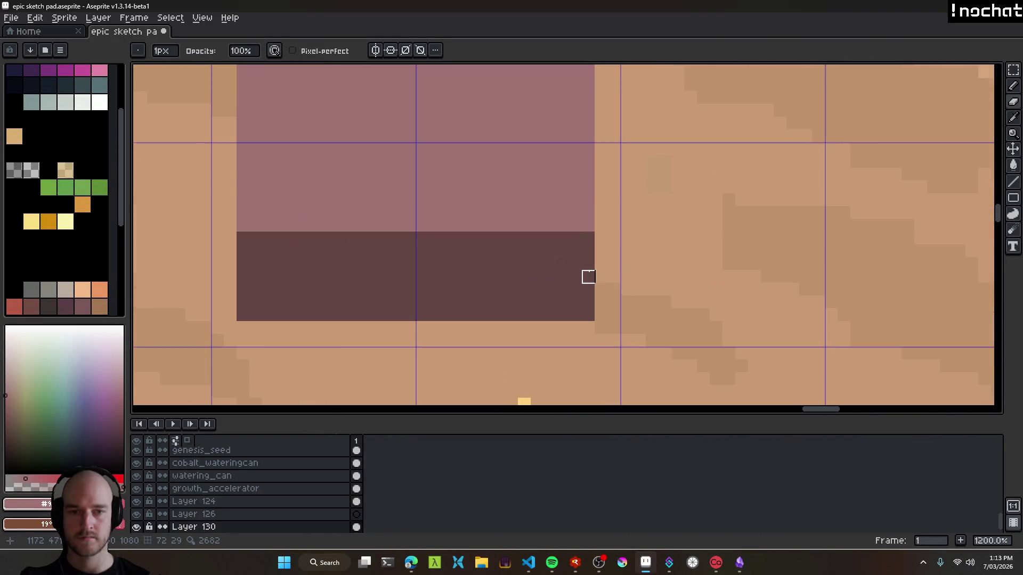
Draw a one-pixel pink line down the block's right edge using the sampled pink.
key(i)
click(573, 254)
click(571, 215)
key(b)
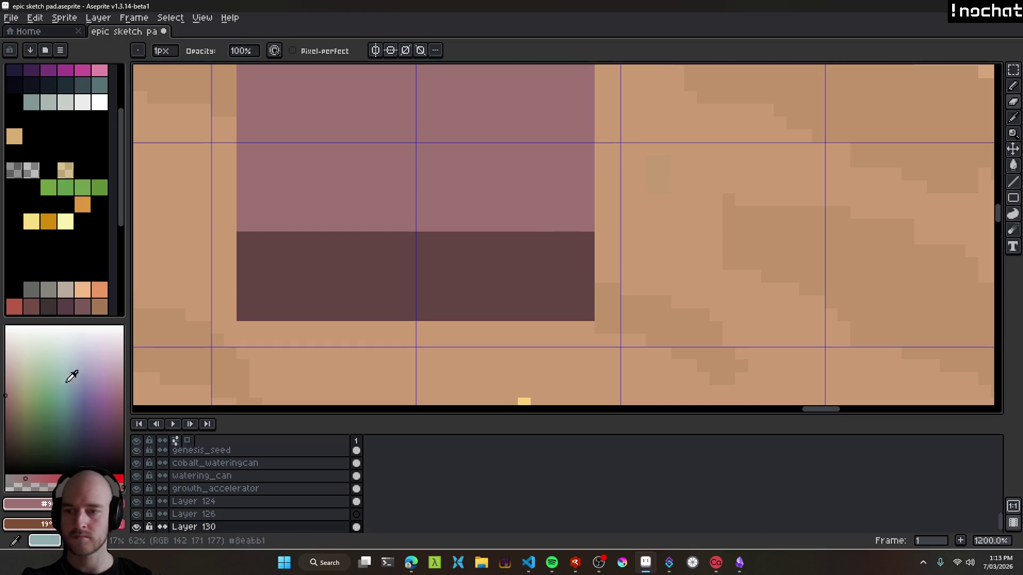
click(567, 255)
key(minus)
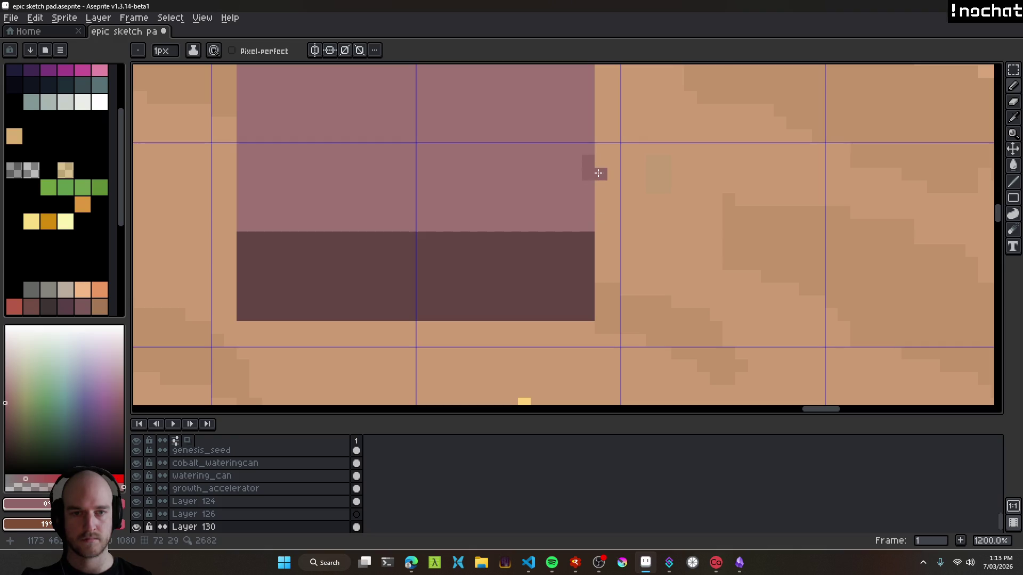
drag(603, 191, 600, 259)
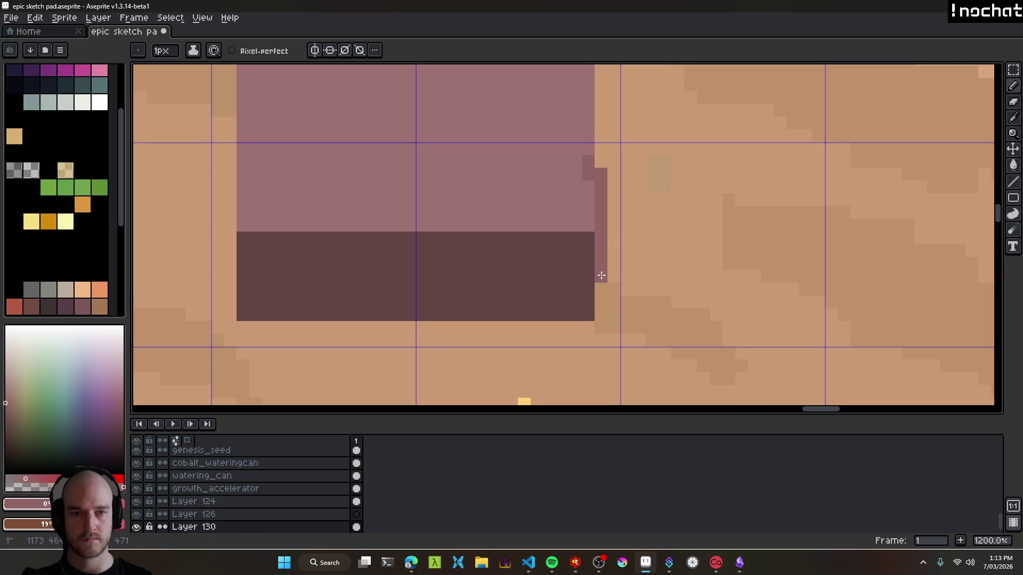
scroll(474, 263, down, 4)
scroll(538, 256, up, 5)
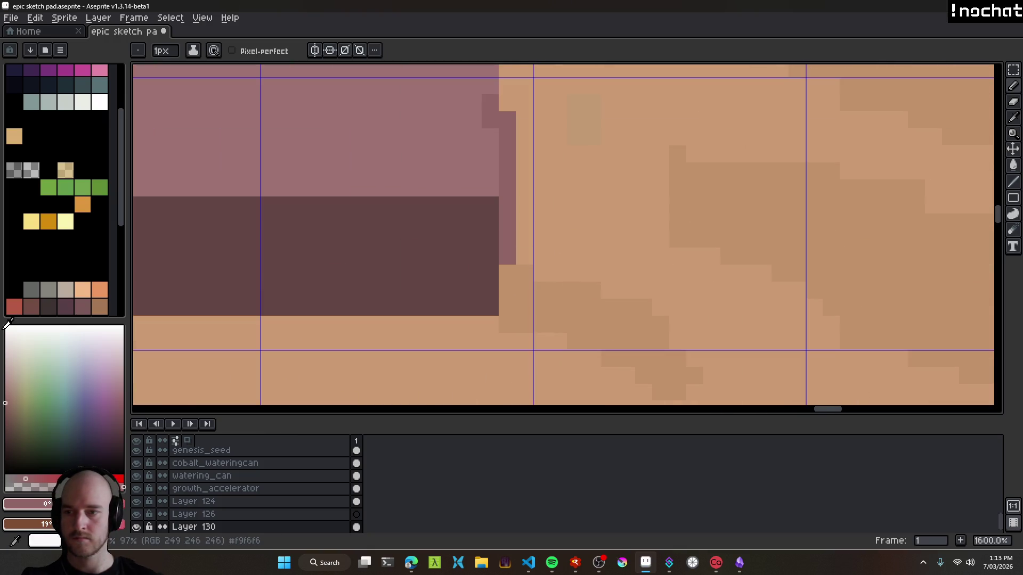
Paint translucent grey shadow pixels beside the block's right edge.
click(20, 174)
drag(525, 256, 525, 243)
click(507, 273)
click(524, 290)
click(524, 222)
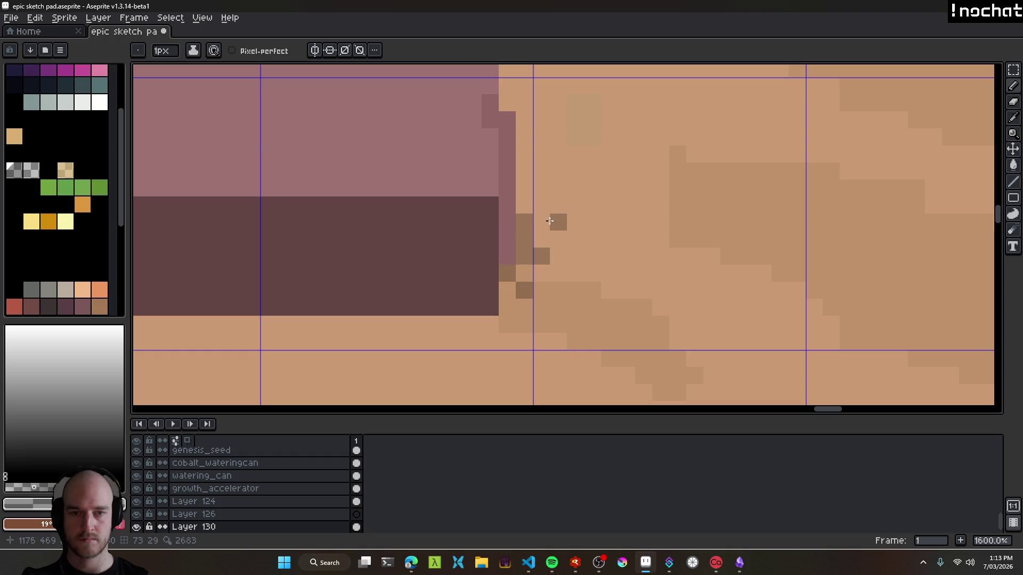
scroll(550, 220, down, 9)
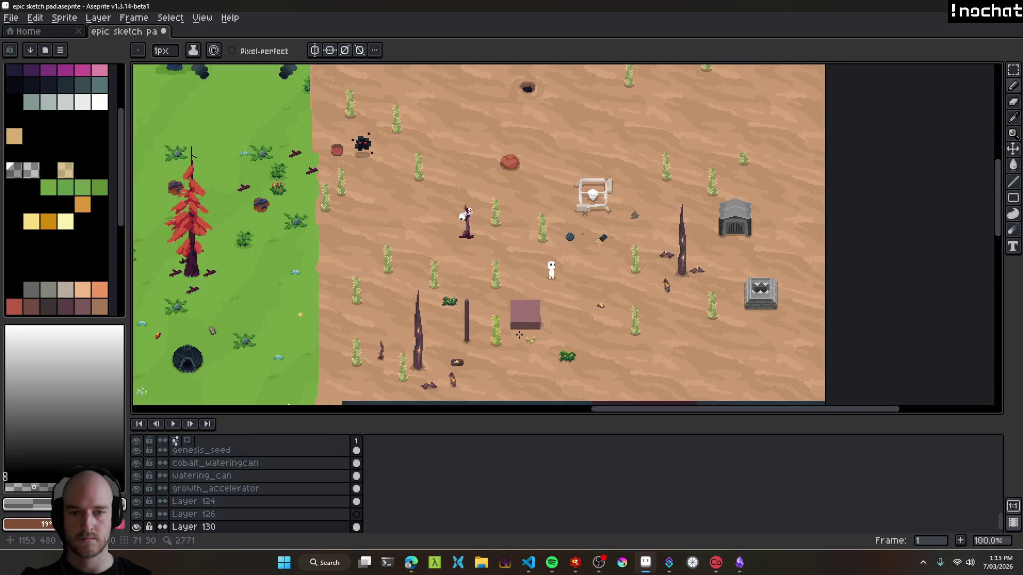
scroll(516, 331, up, 6)
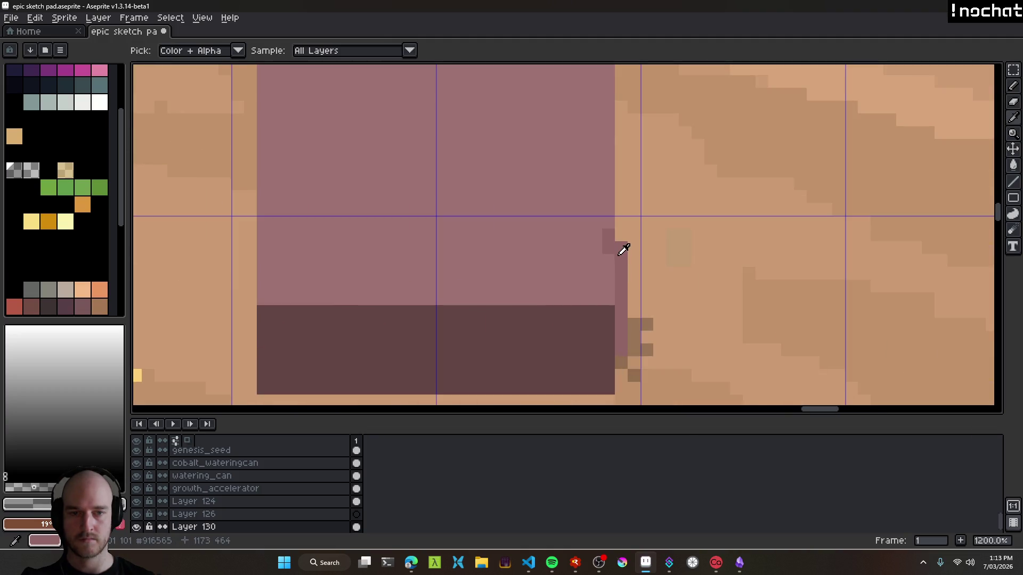
Add a pink pixel by the block's lower-right corner.
alt+click(623, 247)
scroll(539, 289, down, 3)
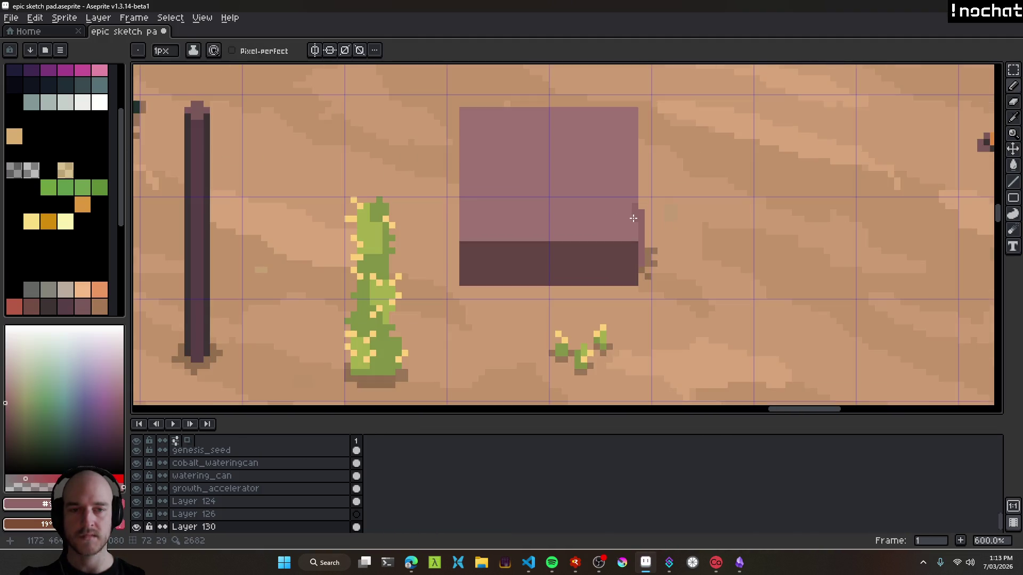
scroll(638, 177, up, 3)
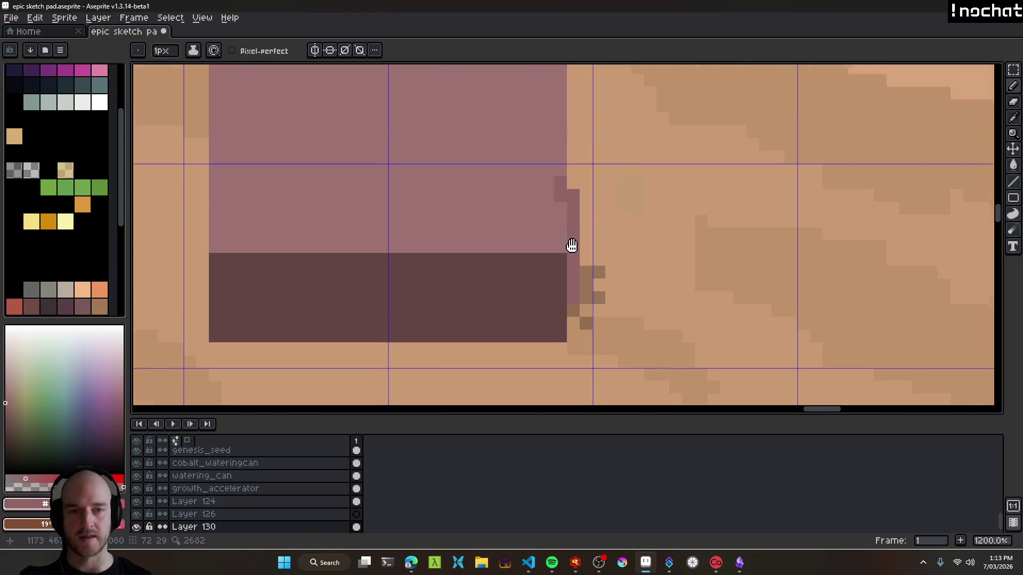
click(603, 351)
scroll(598, 310, down, 2)
Raise the strip of edge pixels beside the block's right side about 13 pixels.
key(m)
mouse_move(603, 342)
mouse_down()
mouse_move(573, 218)
mouse_move(572, 233)
mouse_up()
click(607, 286)
drag(588, 291, 592, 174)
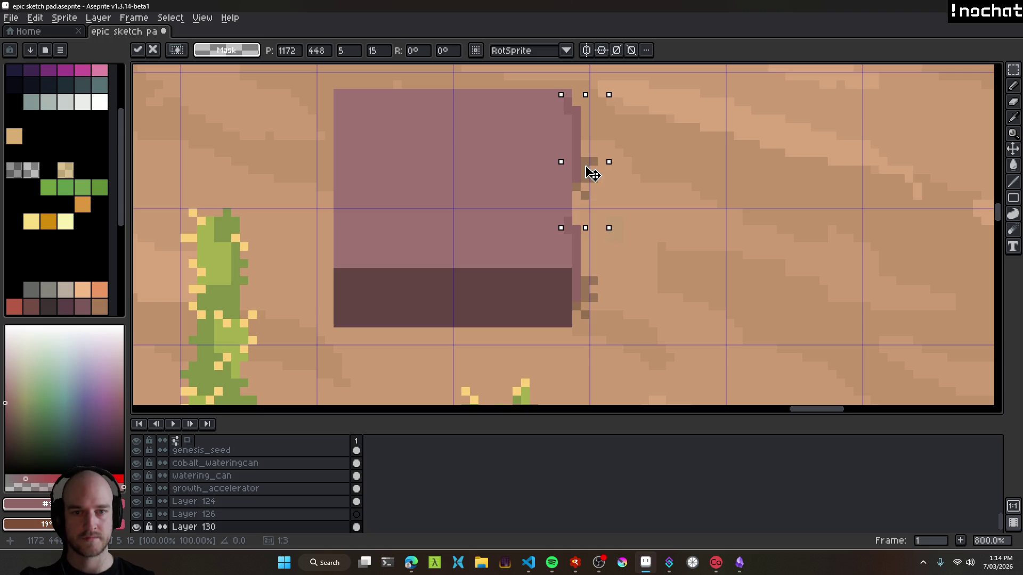
click(662, 160)
scroll(639, 194, down, 5)
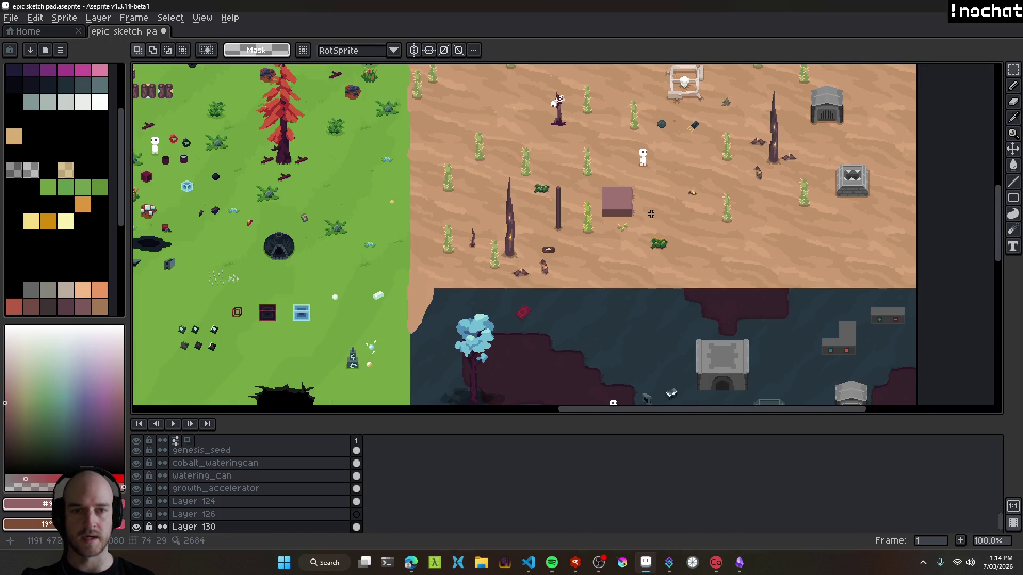
scroll(645, 197, up, 8)
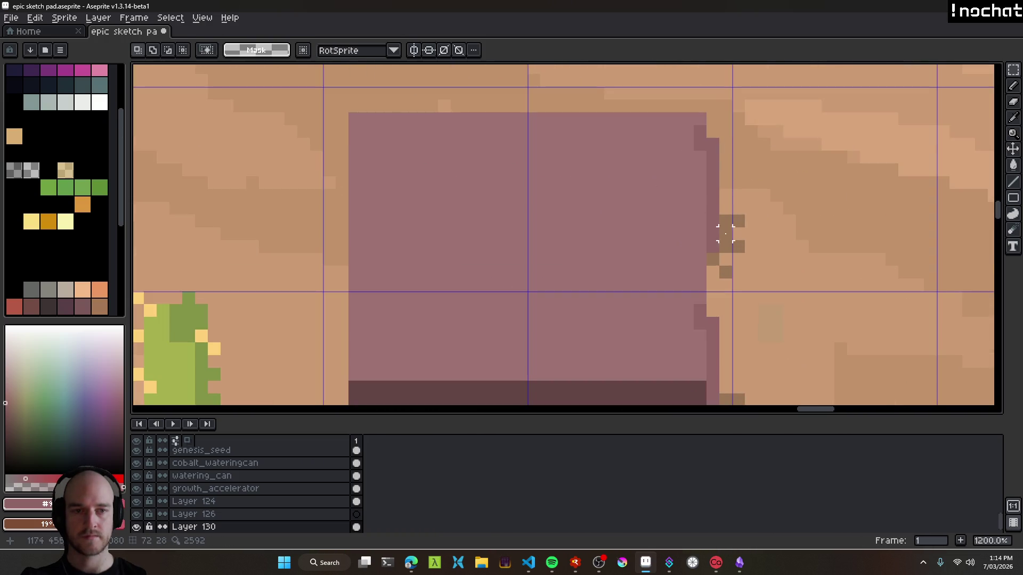
scroll(744, 324, down, 3)
Move the detailed edge strip over to the block's left side and drop it in place.
drag(750, 357, 719, 185)
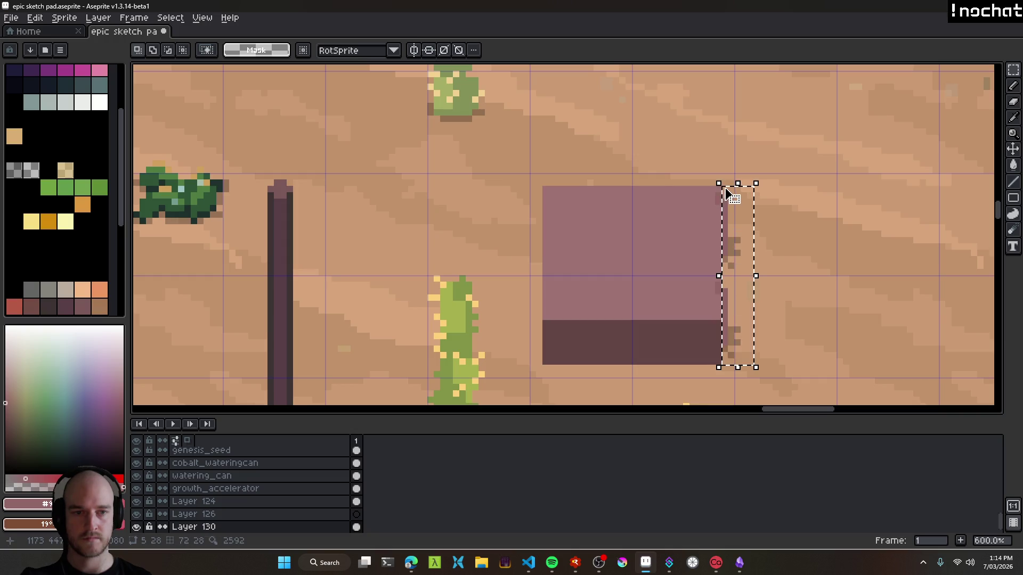
mouse_move(754, 295)
mouse_down()
mouse_move(506, 280)
mouse_move(507, 267)
mouse_move(547, 259)
mouse_up()
scroll(607, 318, up, 3)
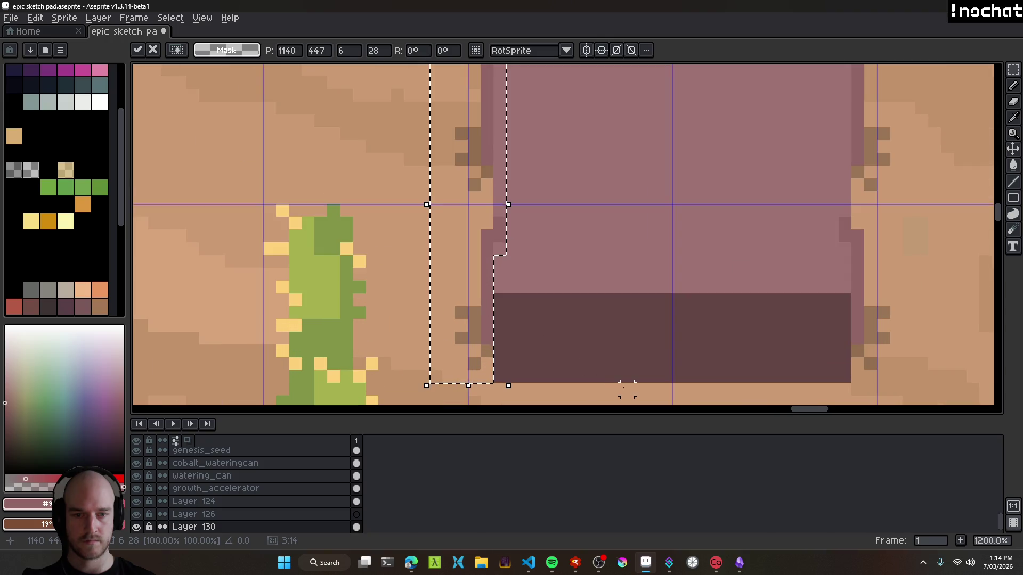
key(Return)
scroll(562, 242, down, 7)
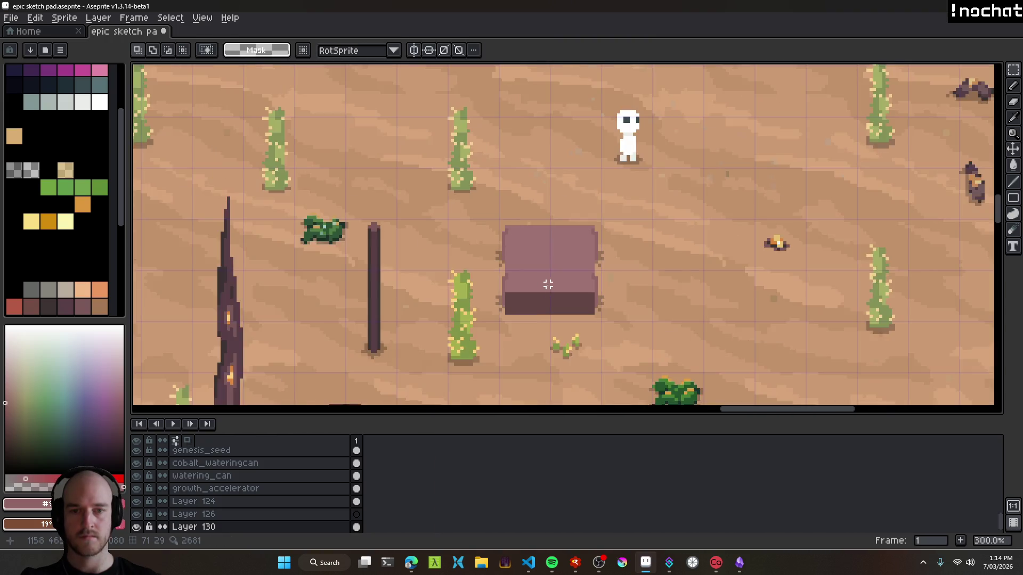
scroll(557, 301, up, 3)
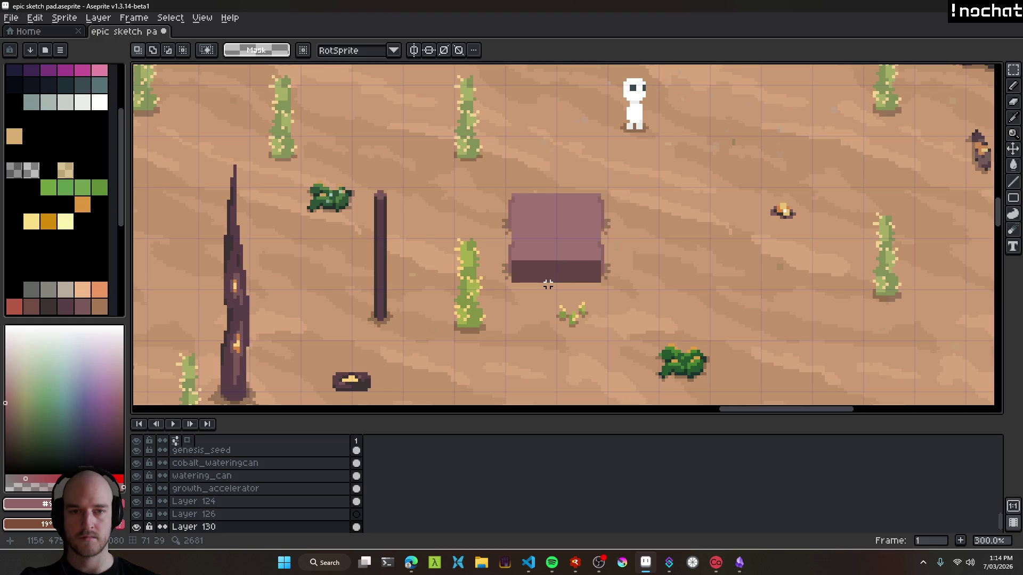
scroll(573, 285, down, 3)
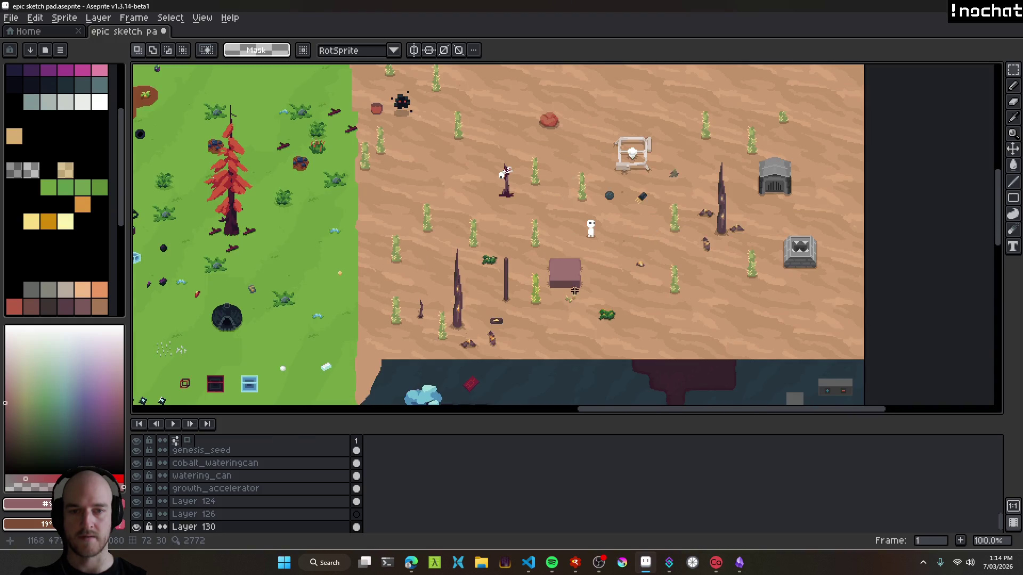
scroll(556, 274, up, 6)
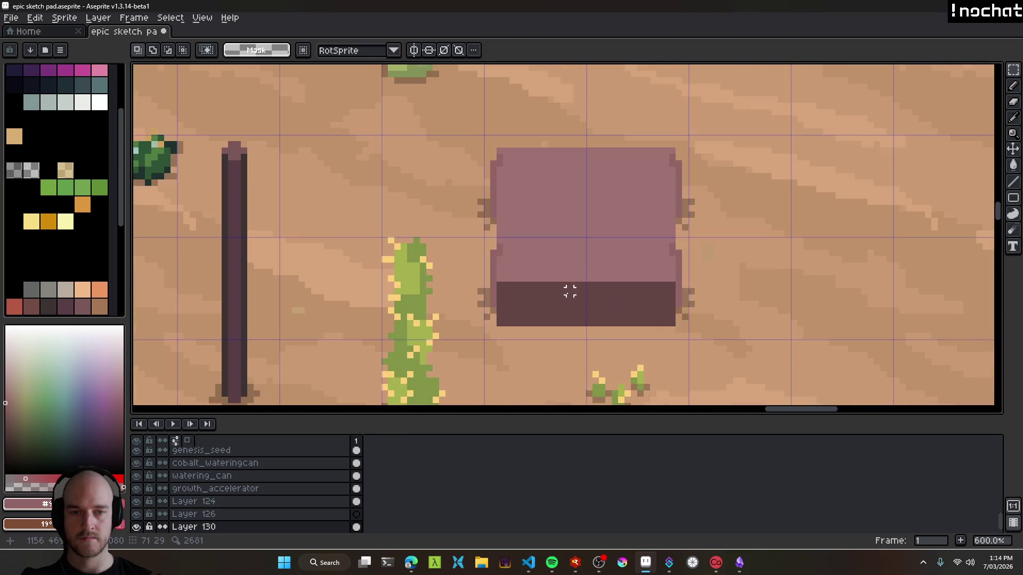
alt+click(532, 204)
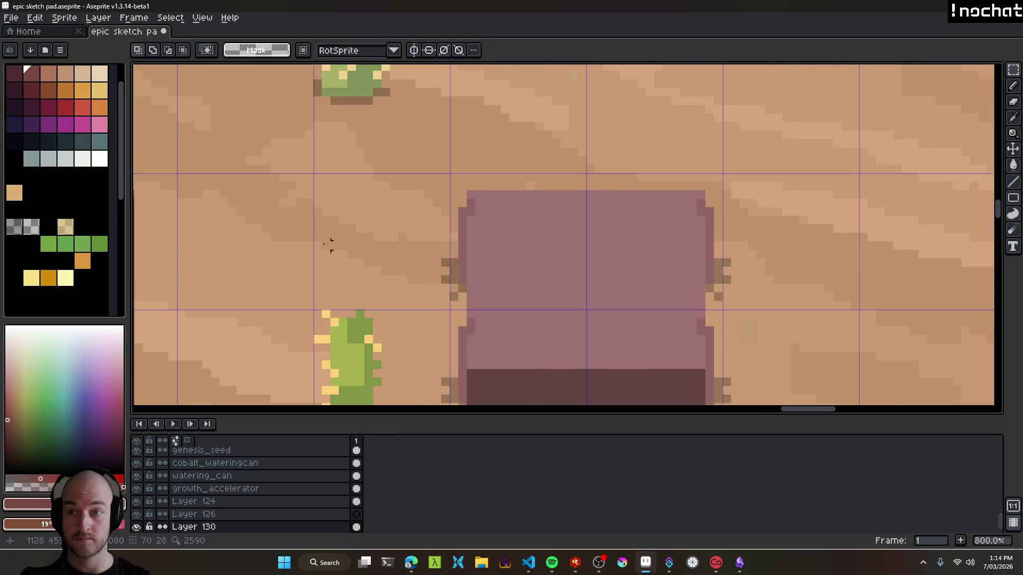
Redraw the right red strap further left on the block's top edge.
key(b)
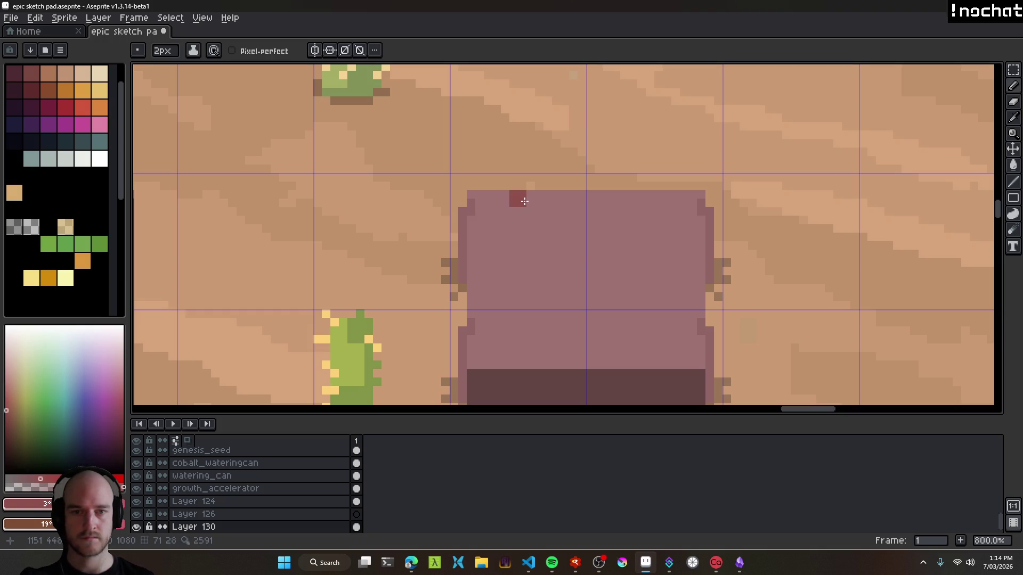
key(ctrl+z)
click(656, 196)
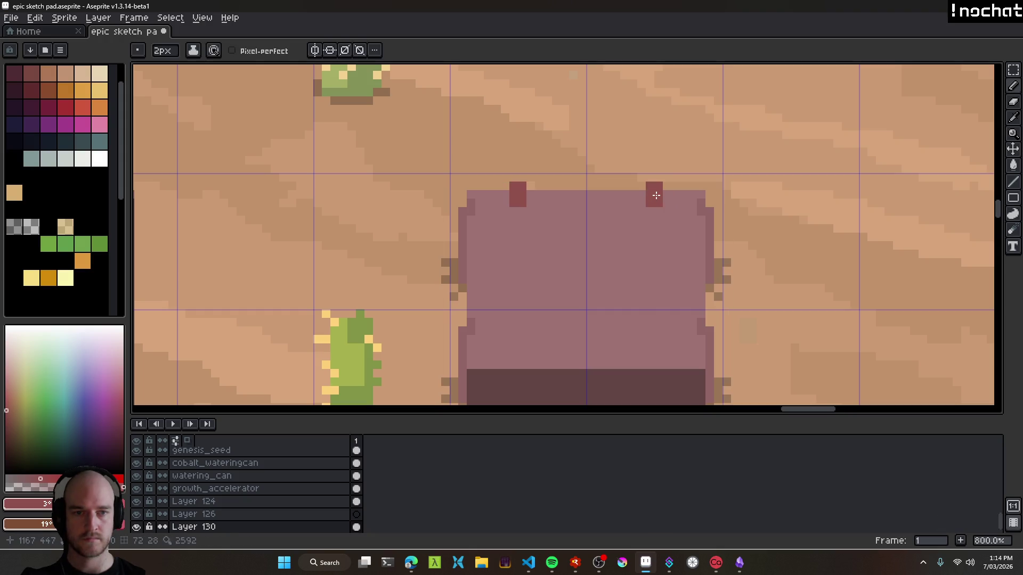
key(ctrl+z)
scroll(554, 239, down, 5)
scroll(489, 190, up, 8)
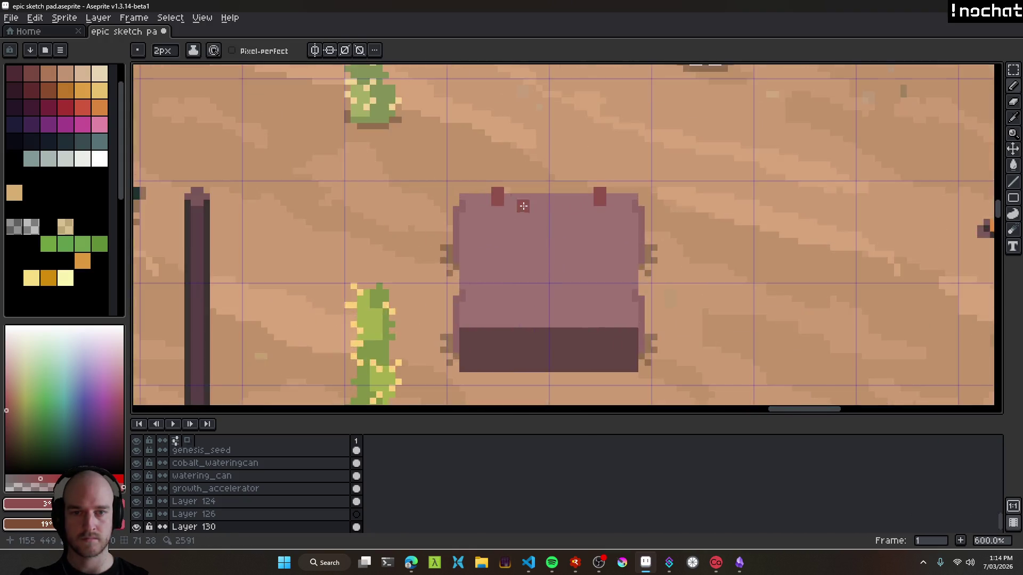
Darken the top pixel row of both straps with the sampled dark red.
key(alt)
alt+click(489, 191)
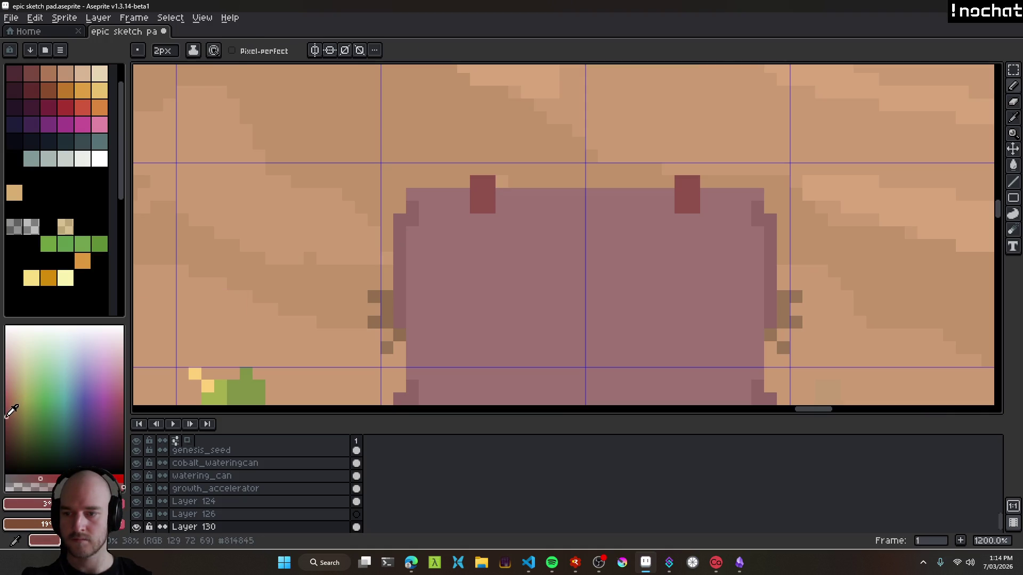
key(minus)
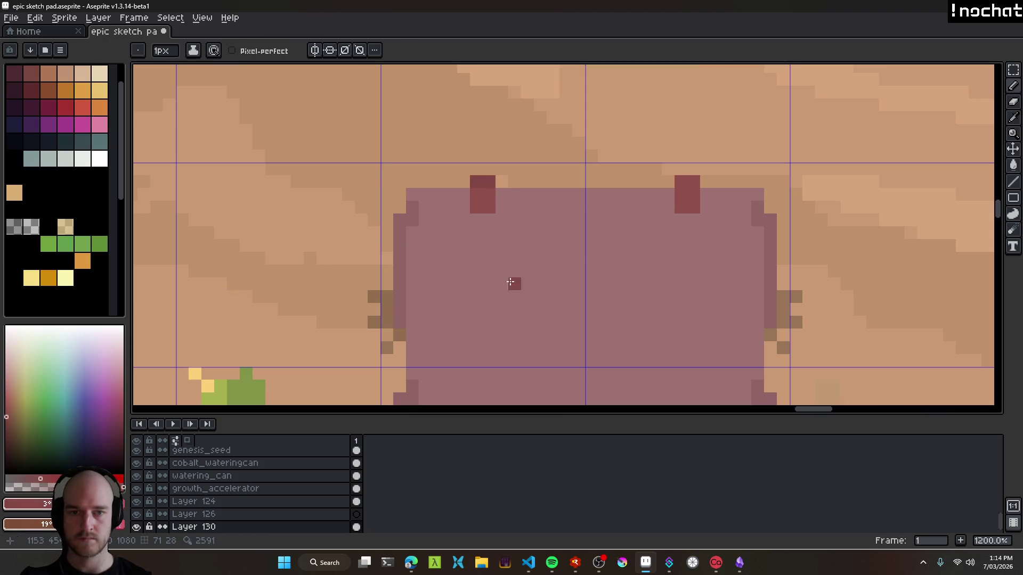
drag(476, 182, 490, 182)
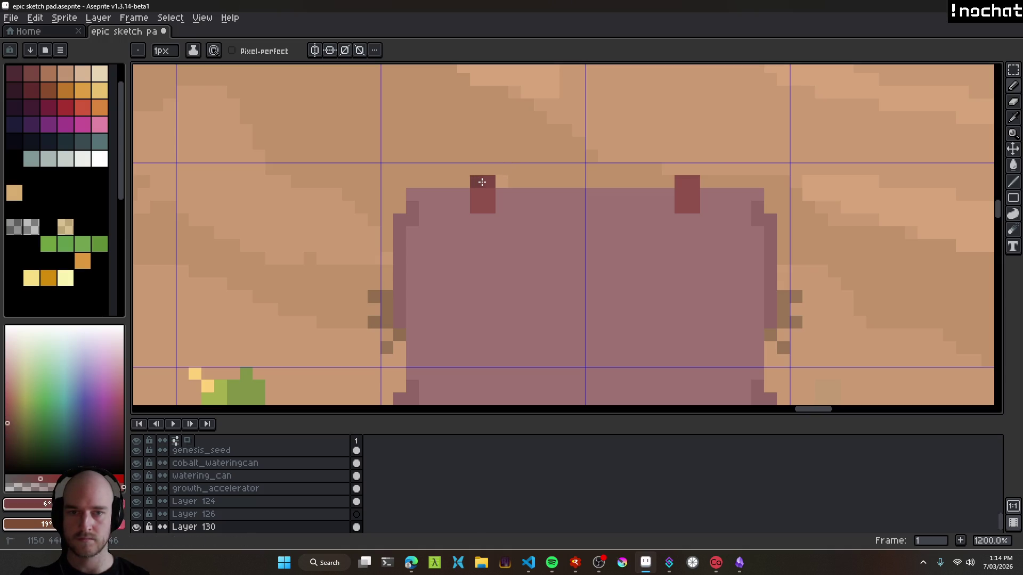
drag(693, 183, 681, 183)
scroll(691, 235, down, 6)
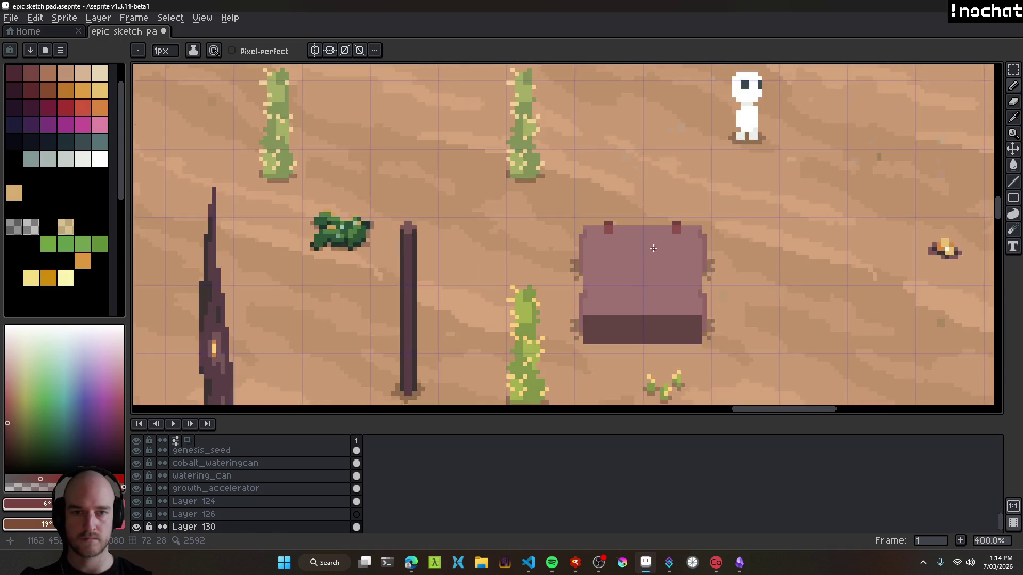
scroll(601, 222, up, 7)
Add darker shading pixels beneath the left and right straps.
key(alt)
alt+click(587, 205)
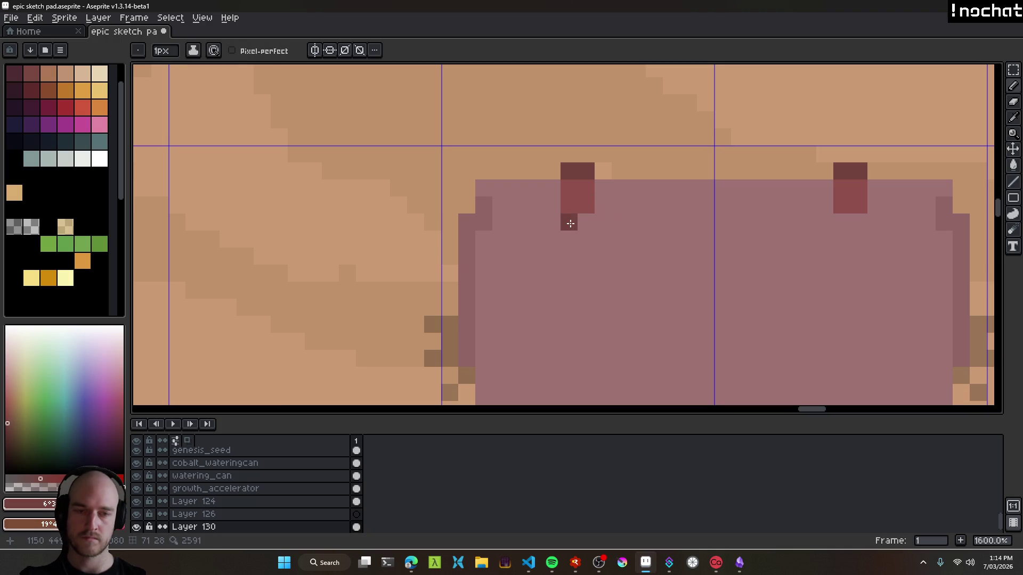
click(586, 223)
click(842, 222)
click(859, 223)
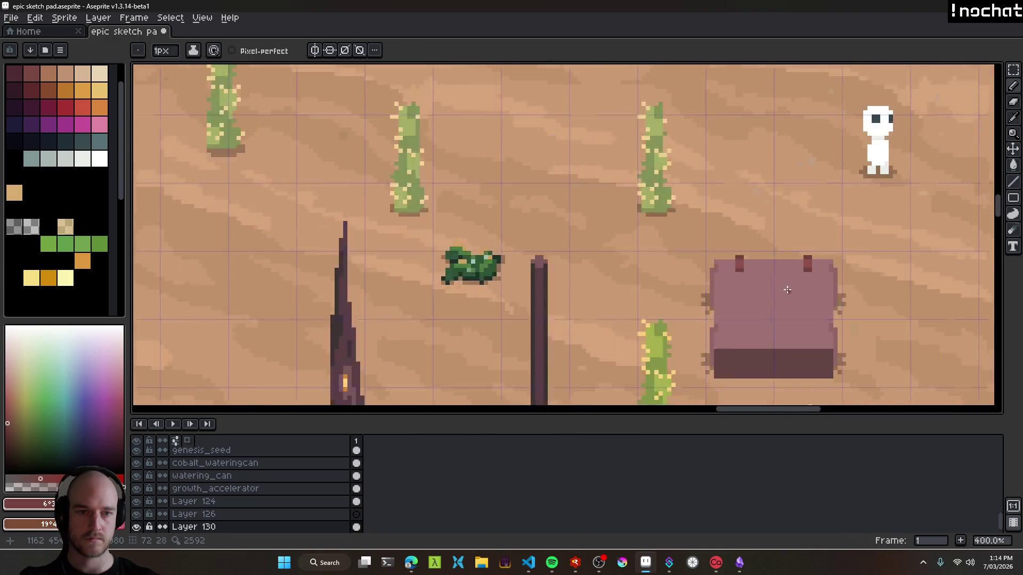
scroll(792, 297, down, 8)
drag(792, 298, 769, 289)
scroll(770, 292, up, 1)
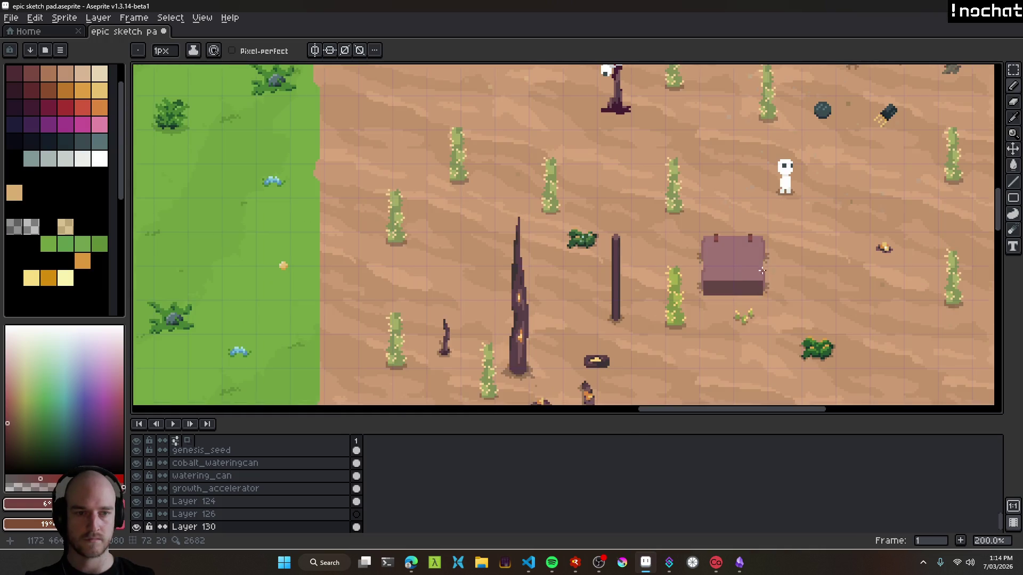
scroll(759, 250, up, 7)
scroll(644, 192, down, 5)
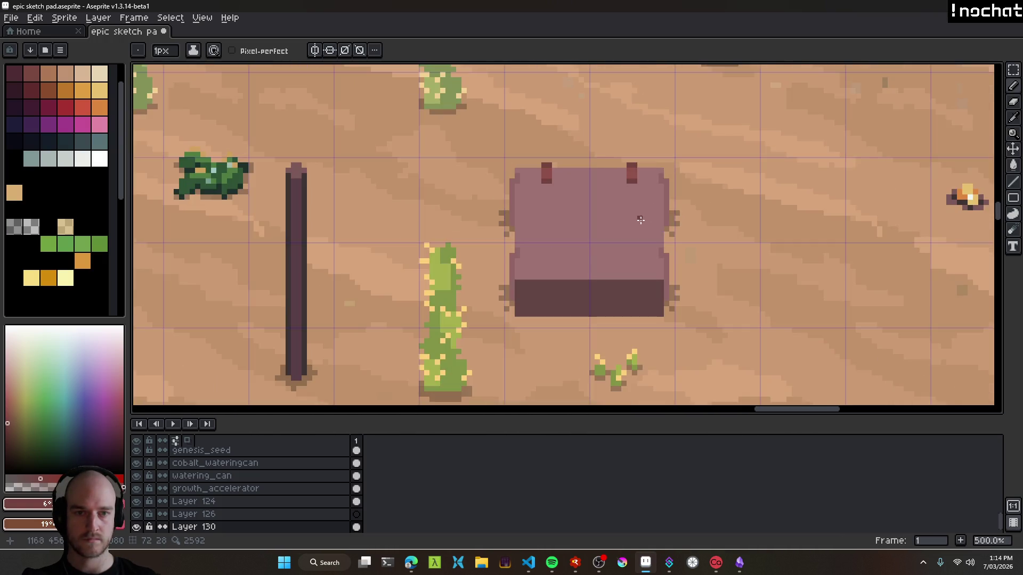
scroll(611, 281, up, 5)
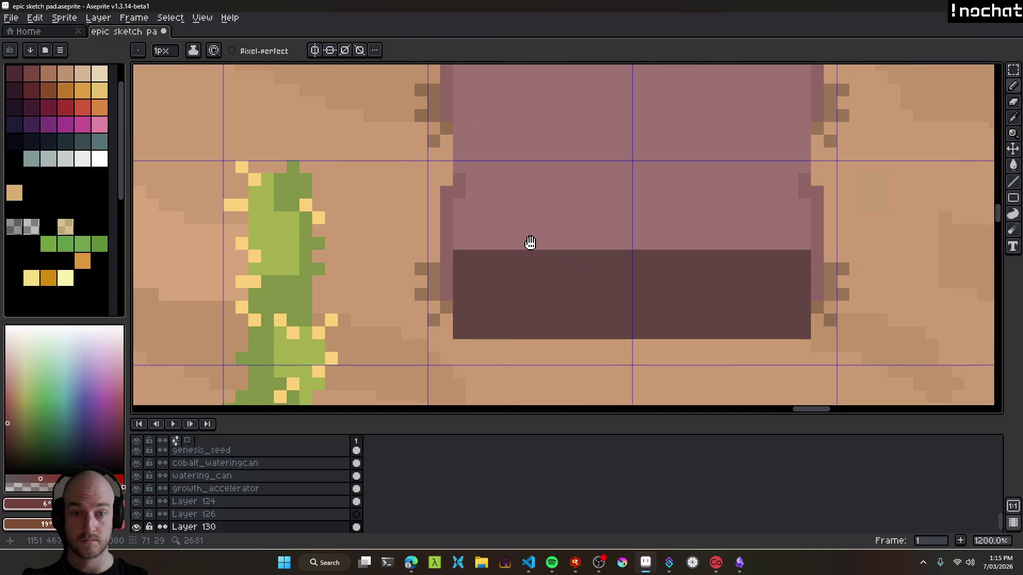
Turn on vertical symmetry for mirrored drawing across the block.
drag(499, 247, 484, 252)
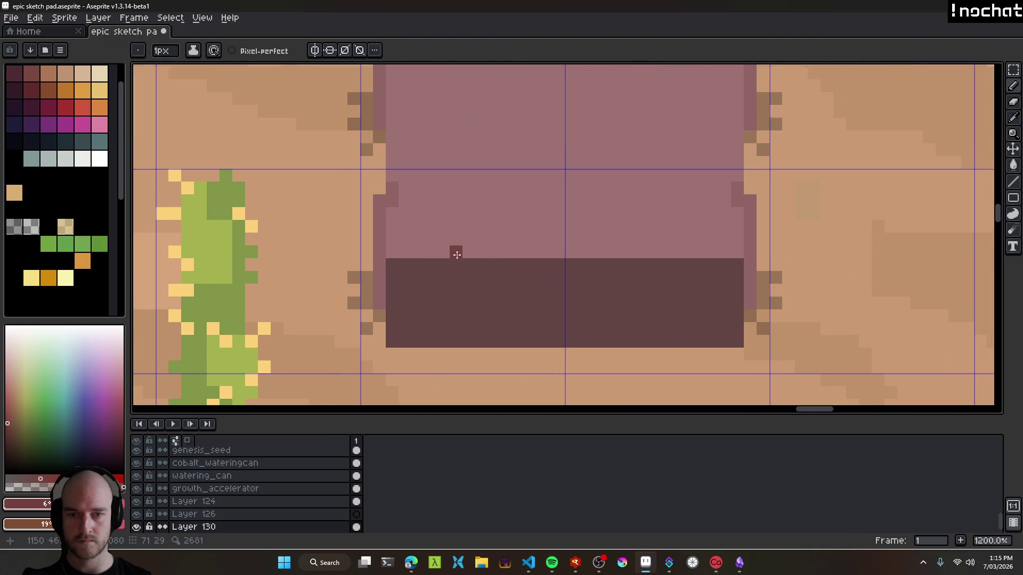
click(315, 50)
scroll(445, 181, down, 6)
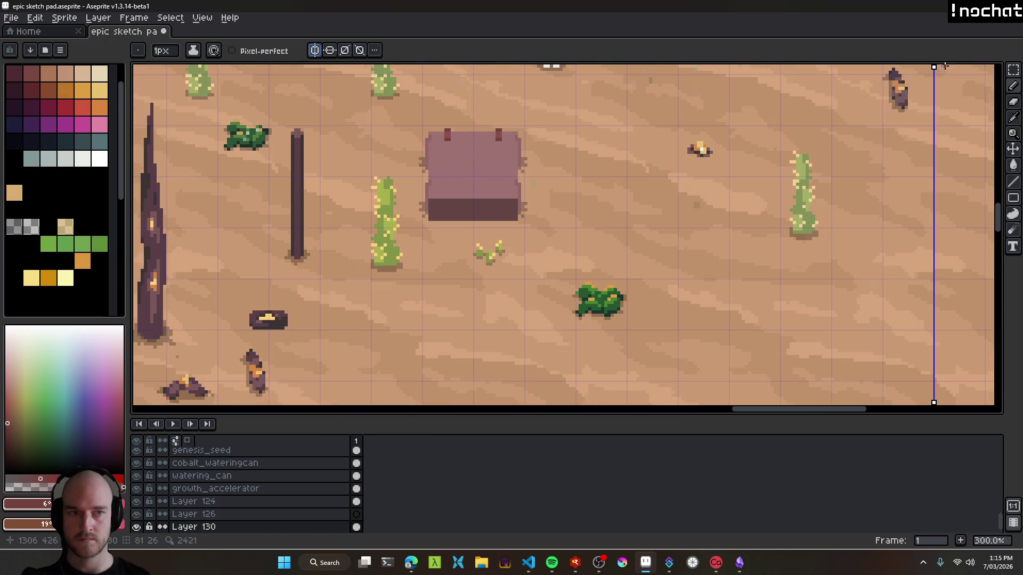
Centre the mirror axis on the block and draw mirrored dark marks on the front face's edge.
mouse_move(934, 67)
mouse_down()
mouse_move(762, 134)
mouse_move(483, 213)
mouse_move(474, 233)
mouse_up()
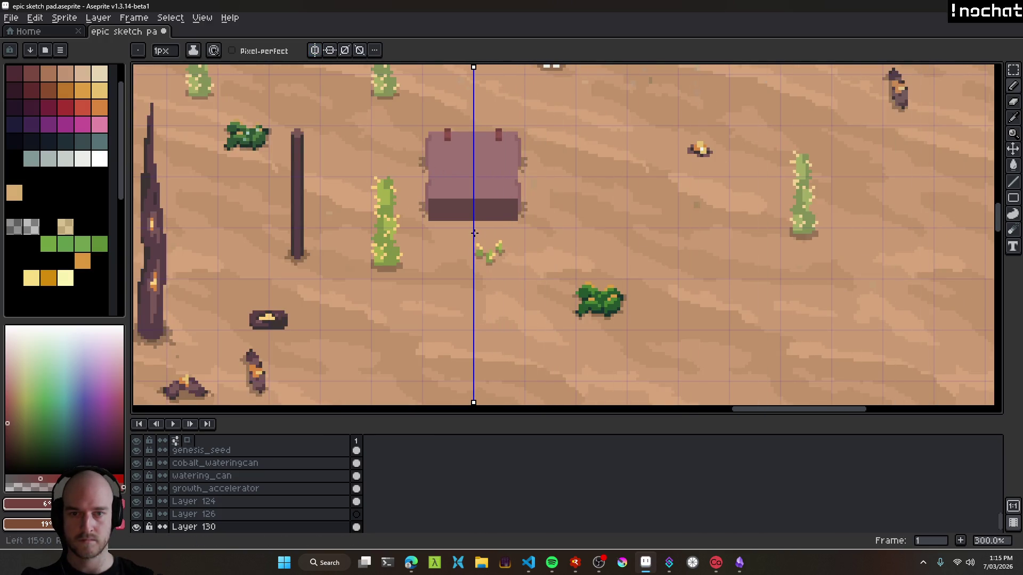
scroll(450, 197, up, 7)
click(436, 198)
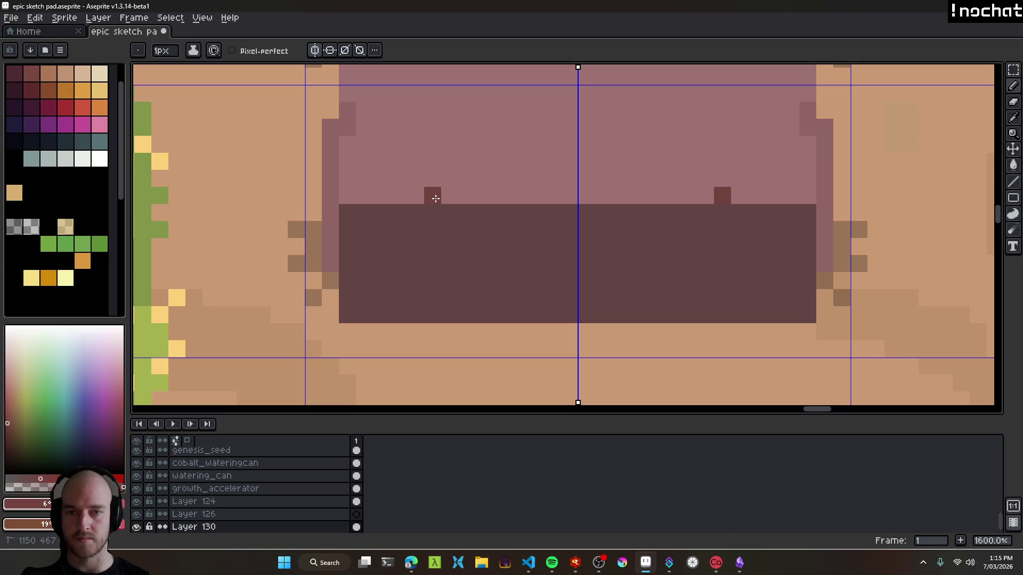
click(450, 196)
key(ctrl+z)
key(ctrl+z)
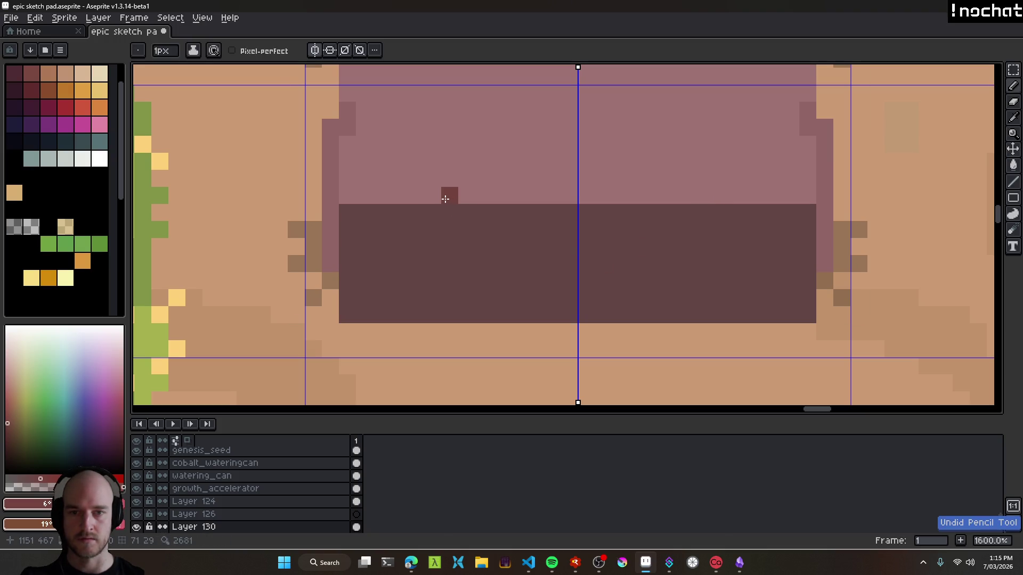
drag(448, 199, 461, 201)
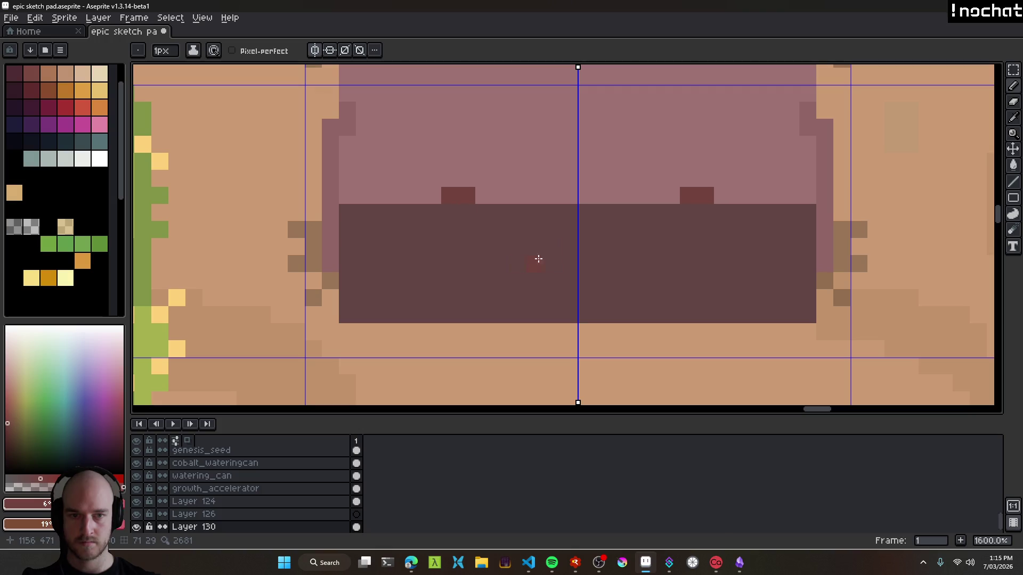
key(plus)
key(plus)
key(plus)
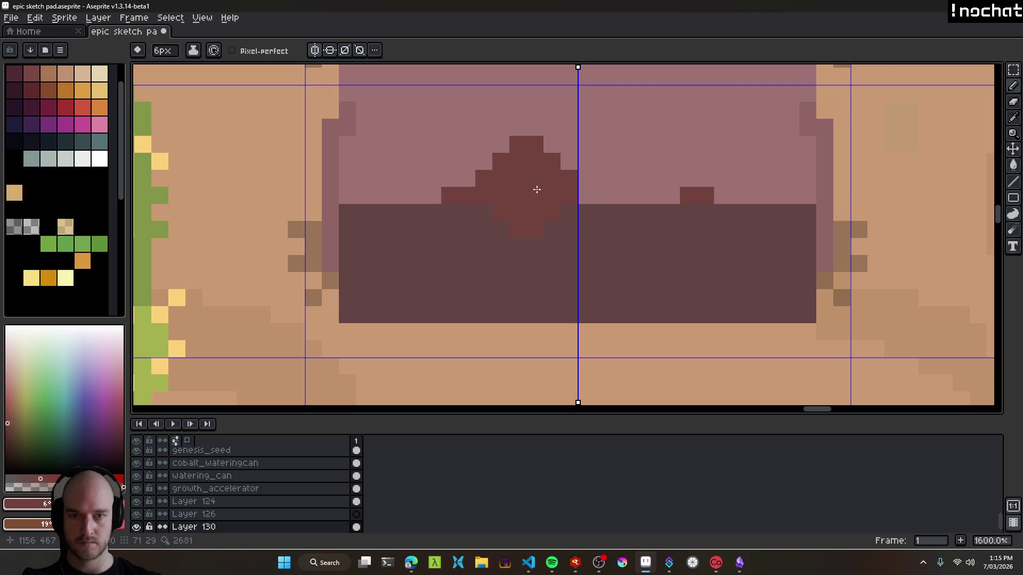
key(minus)
key(minus)
key(minus)
Paint mirrored 2x2 lighter red strap ends on the block's front face.
alt+click(462, 204)
drag(466, 205, 473, 302)
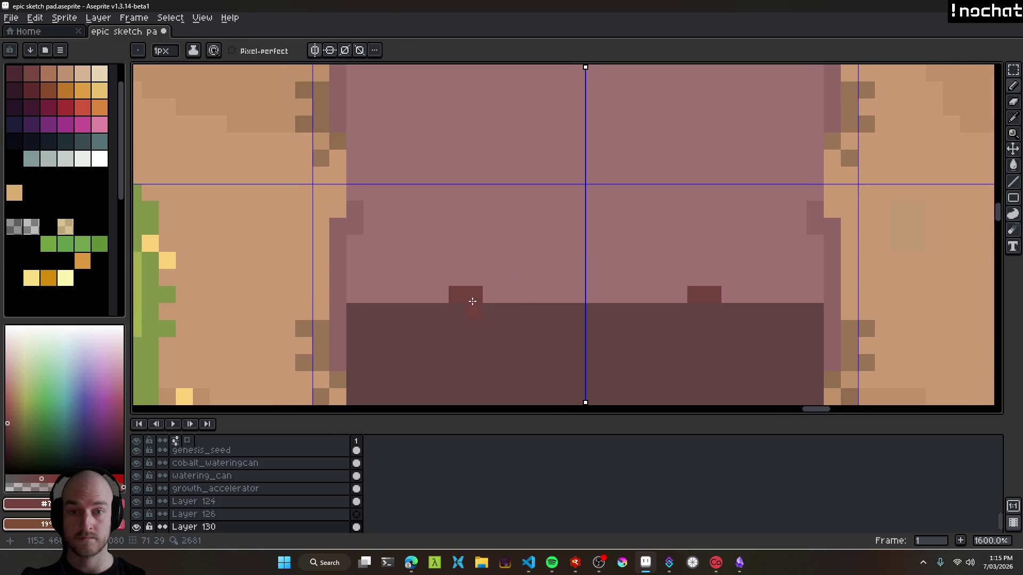
scroll(472, 302, down, 2)
alt+click(480, 171)
scroll(477, 346, up, 2)
click(478, 346)
scroll(515, 225, up, 1)
key(ctrl+z)
click(475, 238)
click(500, 235)
click(475, 261)
click(500, 260)
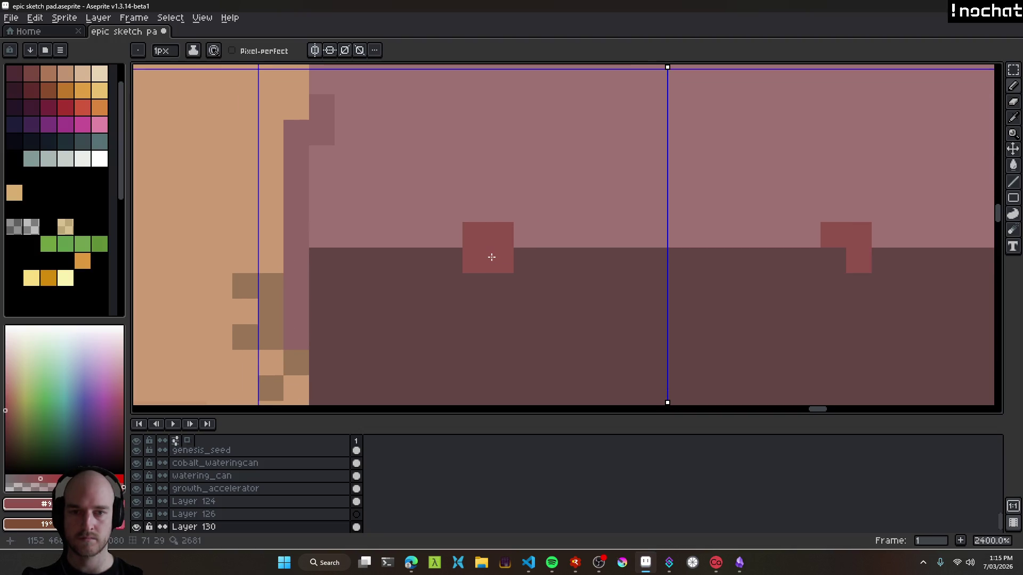
Draw mirrored dark red strap legs down the front face with grey ground shadows below.
scroll(522, 298, down, 3)
scroll(512, 176, down, 1)
alt+click(516, 210)
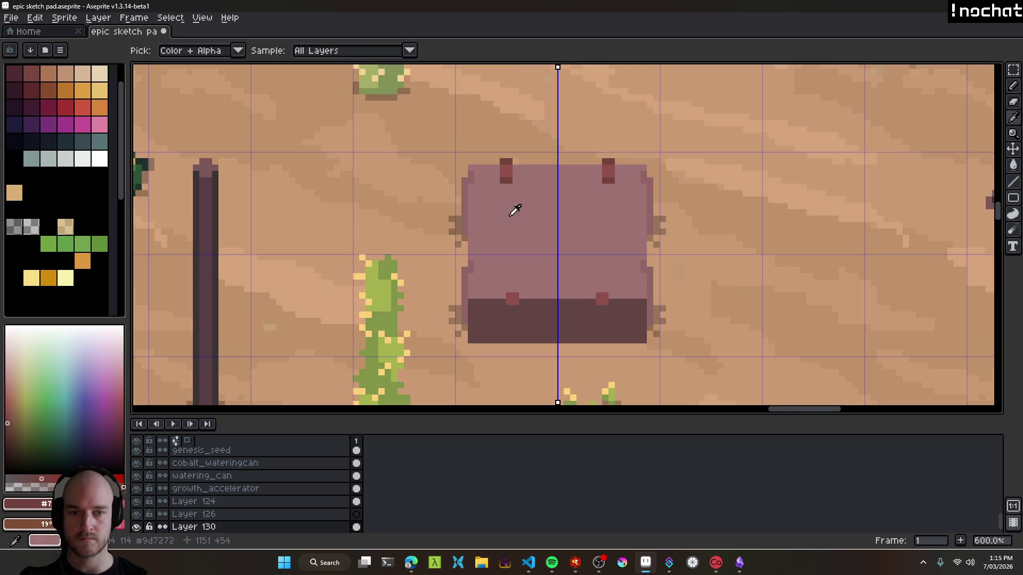
scroll(512, 281, up, 4)
mouse_move(518, 312)
mouse_down()
mouse_move(503, 220)
mouse_move(493, 297)
mouse_move(510, 297)
mouse_move(509, 204)
mouse_up()
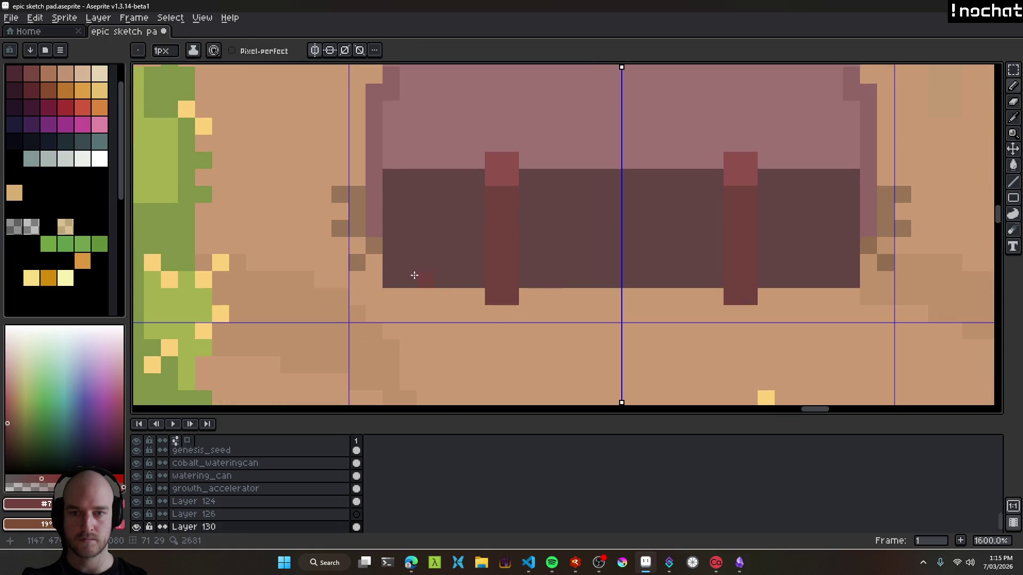
click(14, 227)
mouse_move(477, 296)
mouse_down()
mouse_move(494, 314)
mouse_move(548, 313)
mouse_move(527, 331)
mouse_up()
click(462, 328)
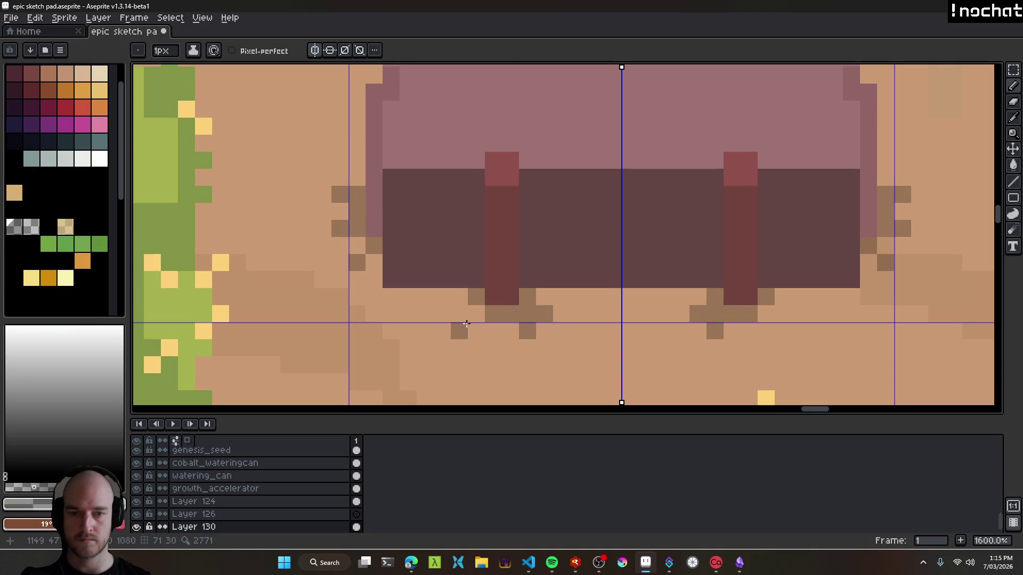
With mirroring off, darken the left strap's bottom and add base pixels beside the straps.
scroll(559, 347, down, 8)
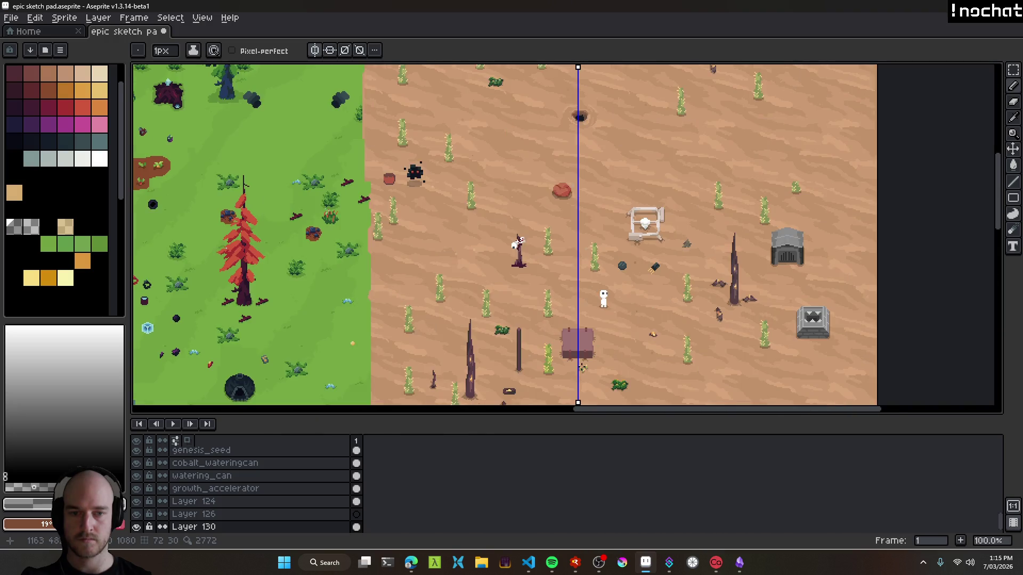
scroll(582, 367, up, 5)
scroll(560, 139, down, 5)
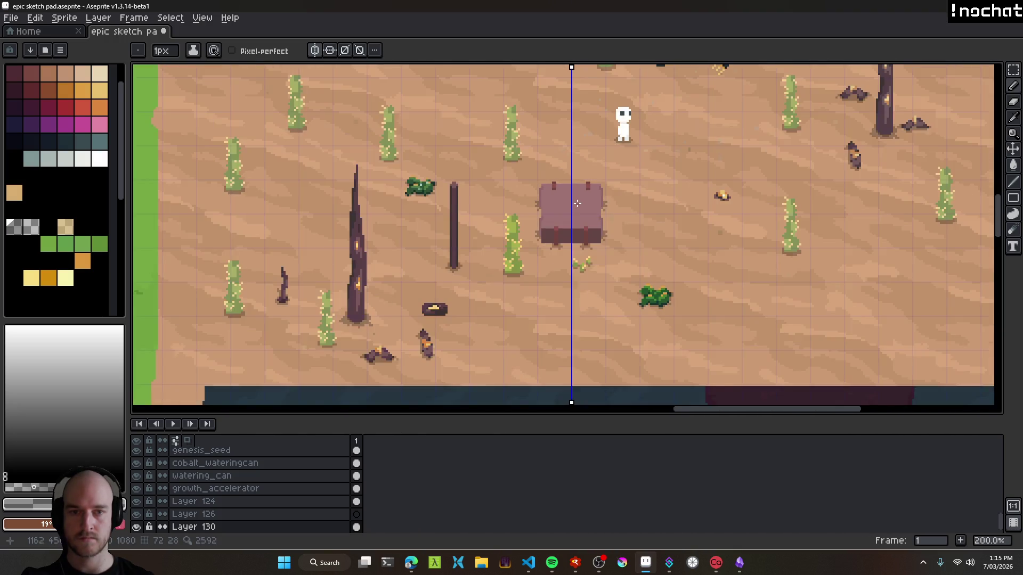
scroll(528, 136, up, 8)
click(315, 50)
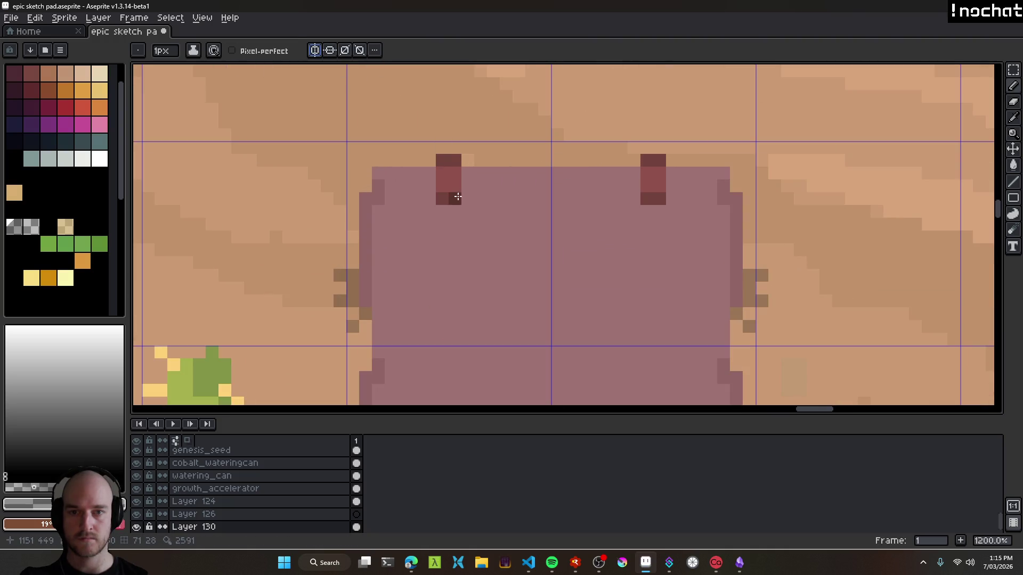
scroll(446, 209, up, 1)
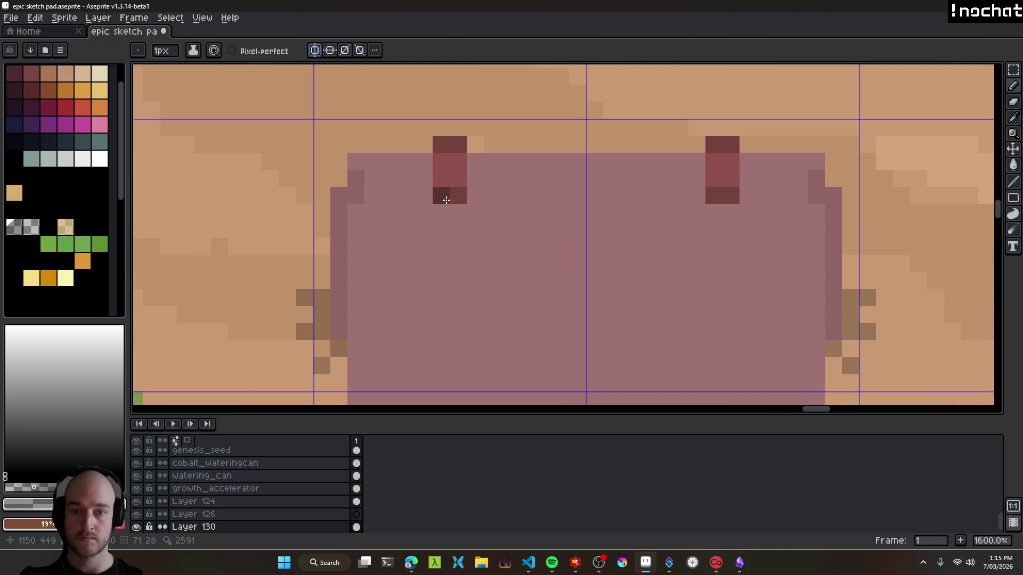
drag(441, 210, 457, 211)
click(475, 196)
click(696, 195)
click(748, 196)
Cover the dark cross marks in mauve and add greyish mauve pixels below both straps.
scroll(734, 249, down, 5)
scroll(733, 249, down, 4)
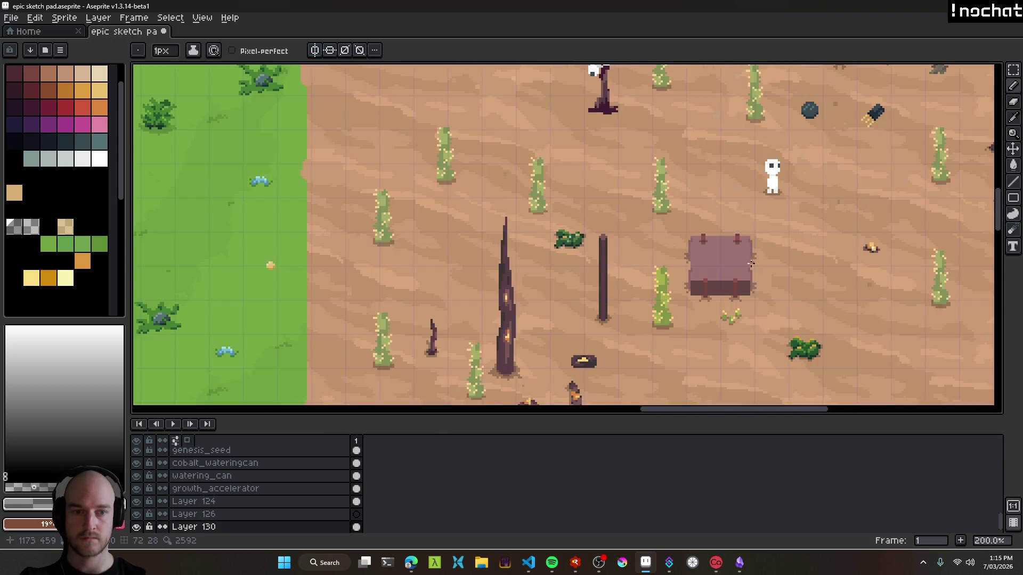
scroll(692, 249, up, 6)
alt+click(662, 251)
mouse_move(623, 238)
mouse_down()
mouse_move(552, 235)
mouse_move(595, 256)
mouse_up()
drag(896, 238, 837, 240)
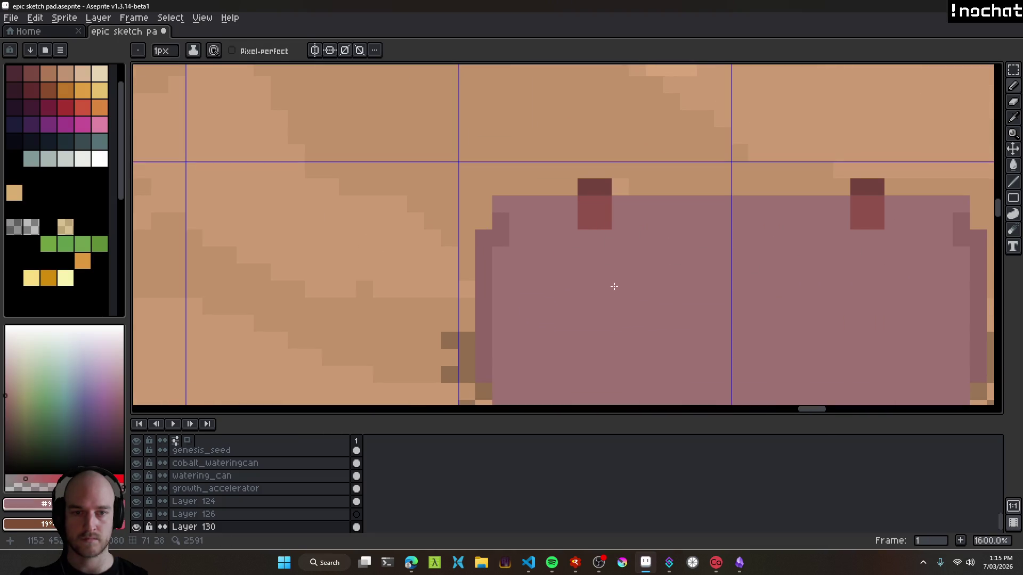
drag(614, 286, 570, 240)
alt+click(628, 208)
click(551, 191)
click(833, 198)
Paint the tops of the left and right straps red.
scroll(826, 271, down, 7)
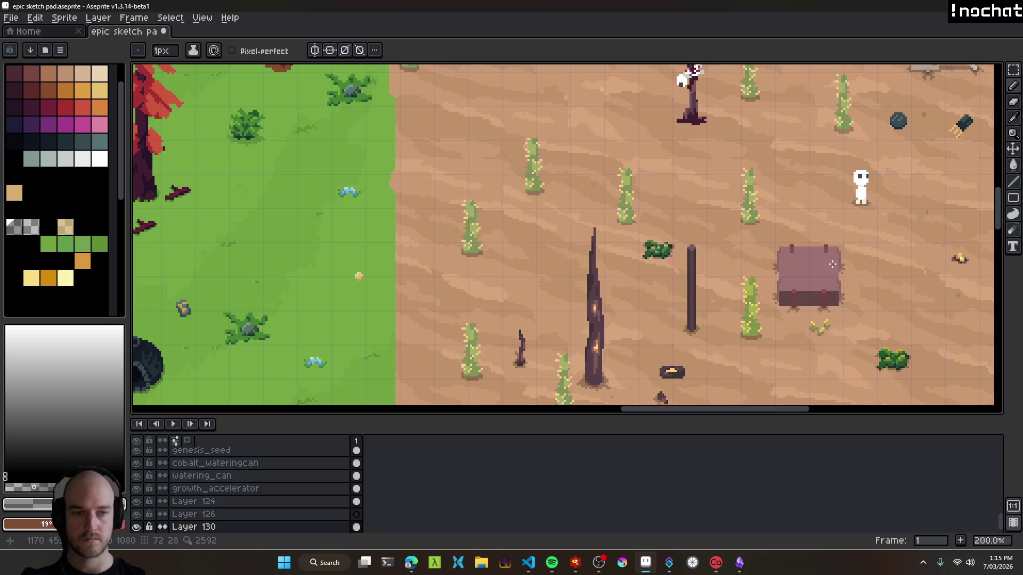
scroll(833, 264, up, 7)
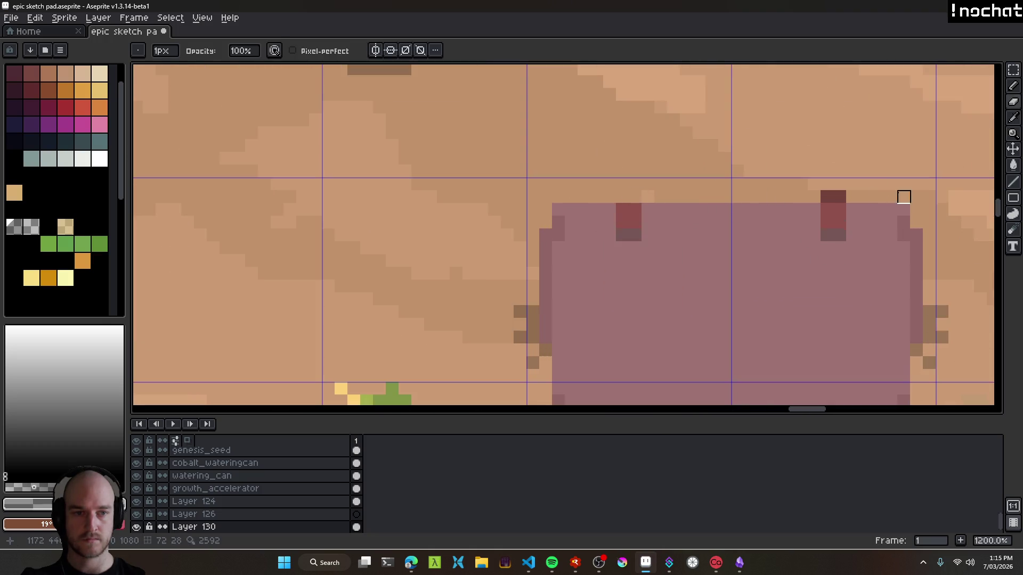
alt+click(842, 207)
click(838, 198)
click(628, 197)
Switch to the transparent colour and save the sketch pad file.
scroll(741, 272, down, 7)
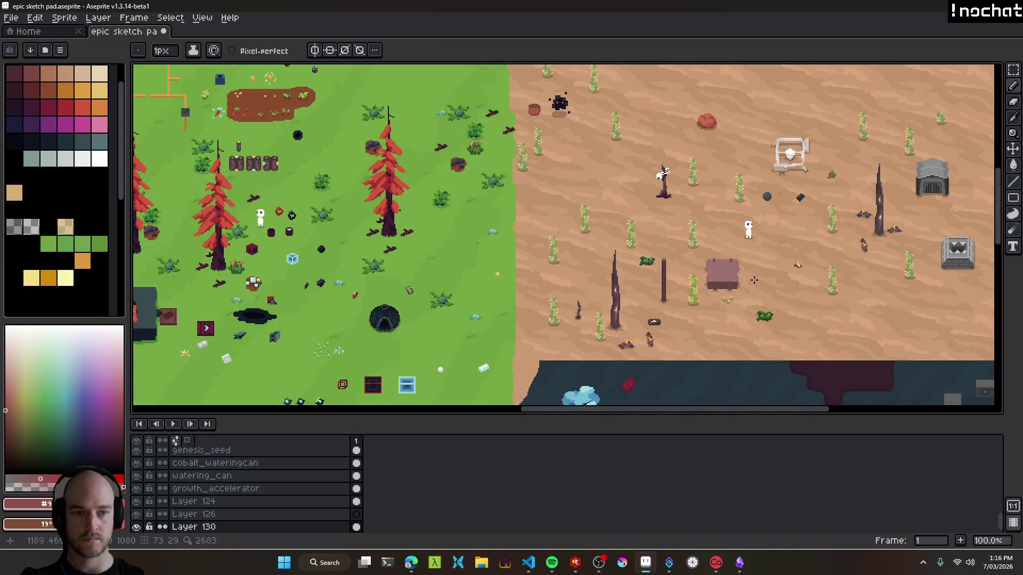
drag(755, 280, 682, 255)
scroll(684, 252, up, 1)
scroll(674, 256, down, 1)
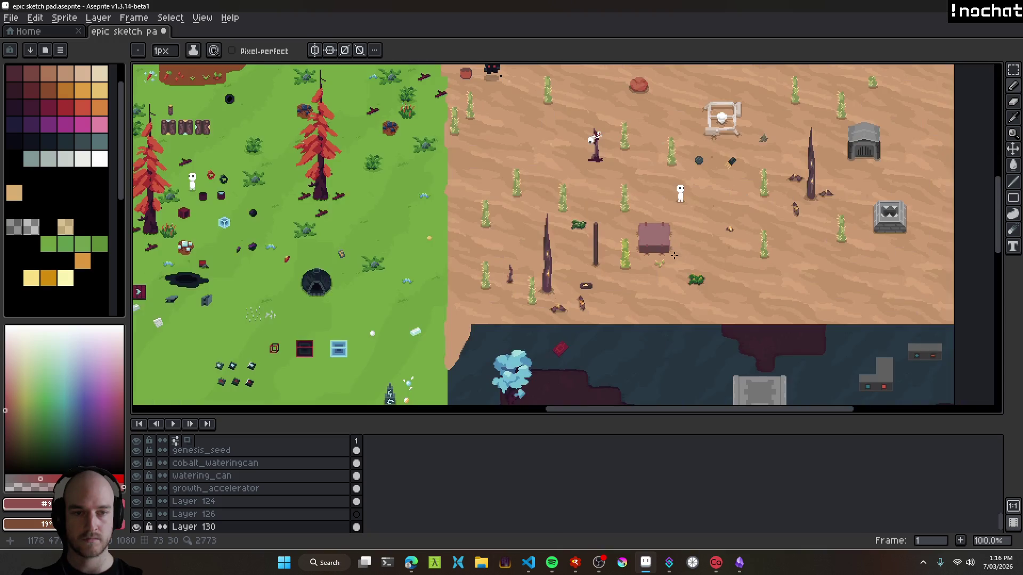
scroll(668, 251, up, 2)
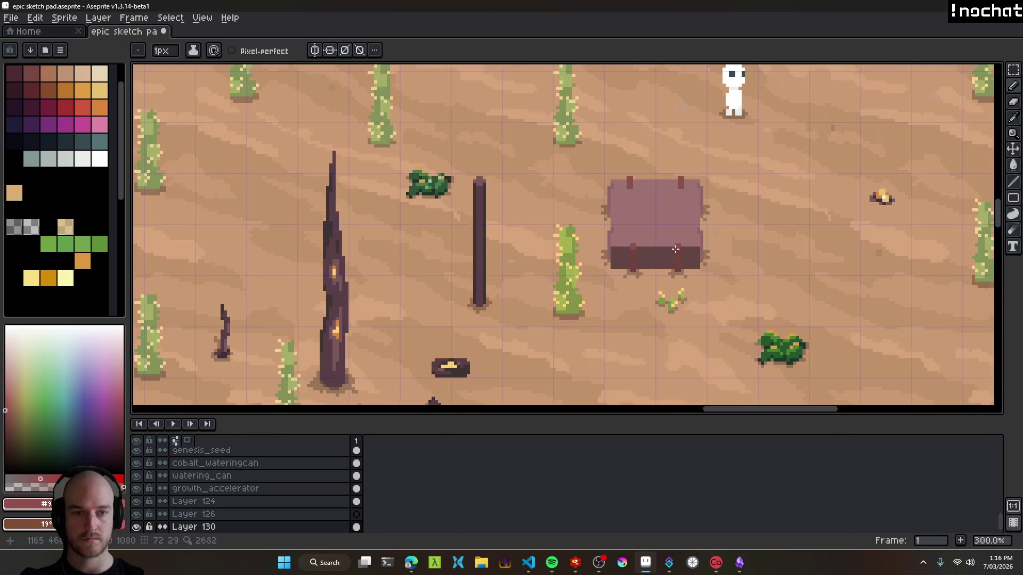
scroll(612, 272, up, 6)
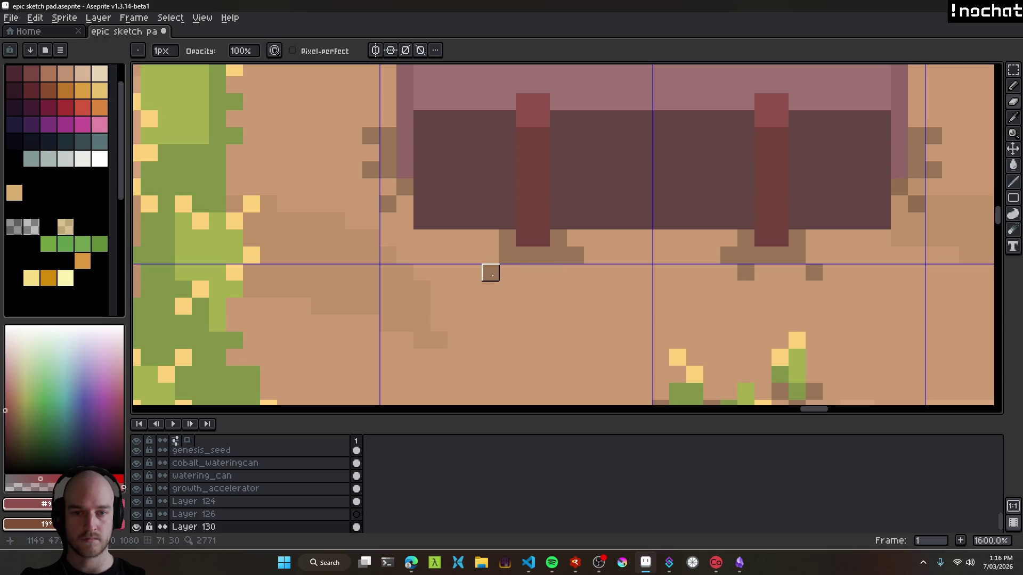
click(15, 226)
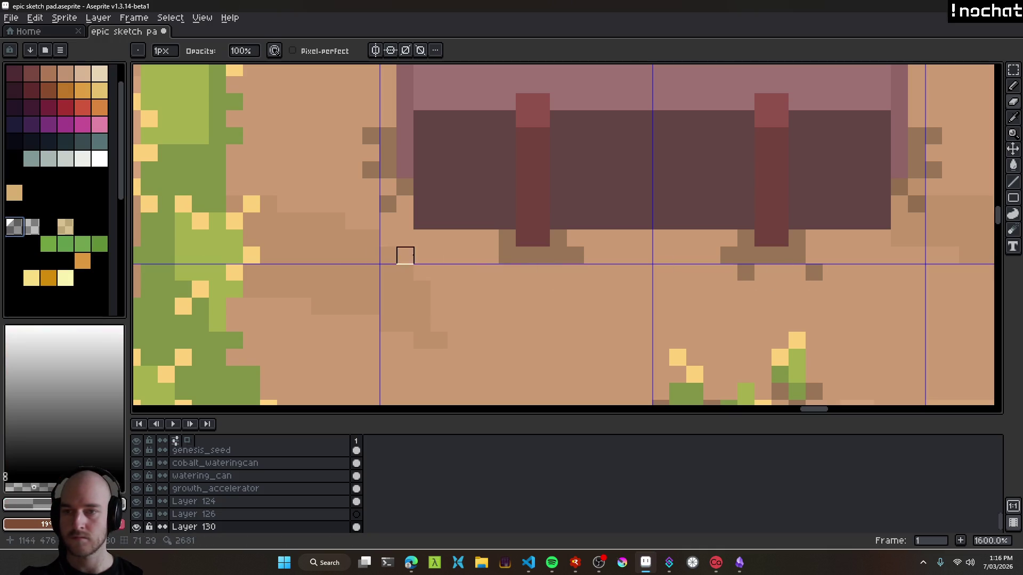
scroll(489, 238, down, 8)
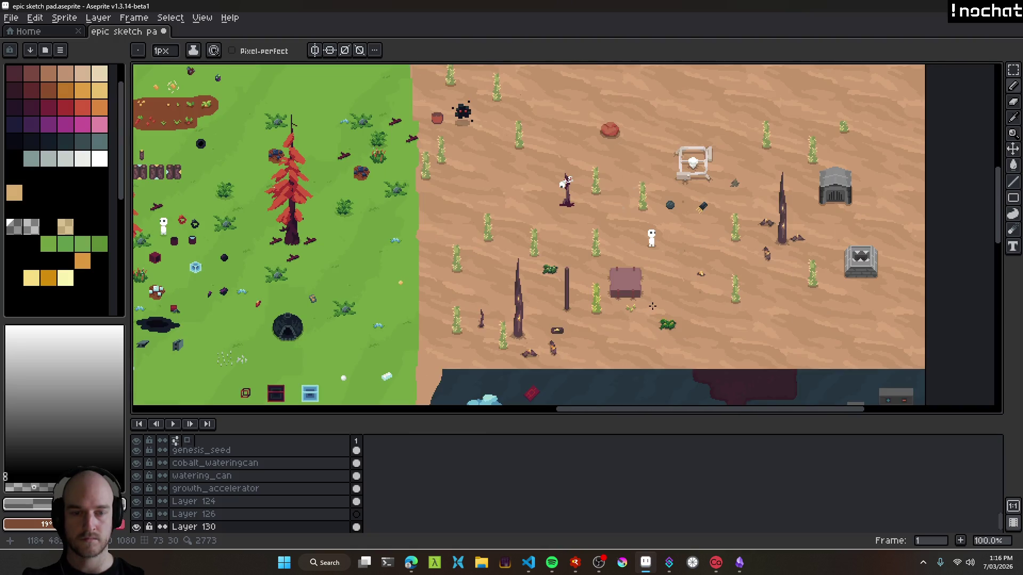
scroll(652, 306, up, 3)
key(ctrl+s)
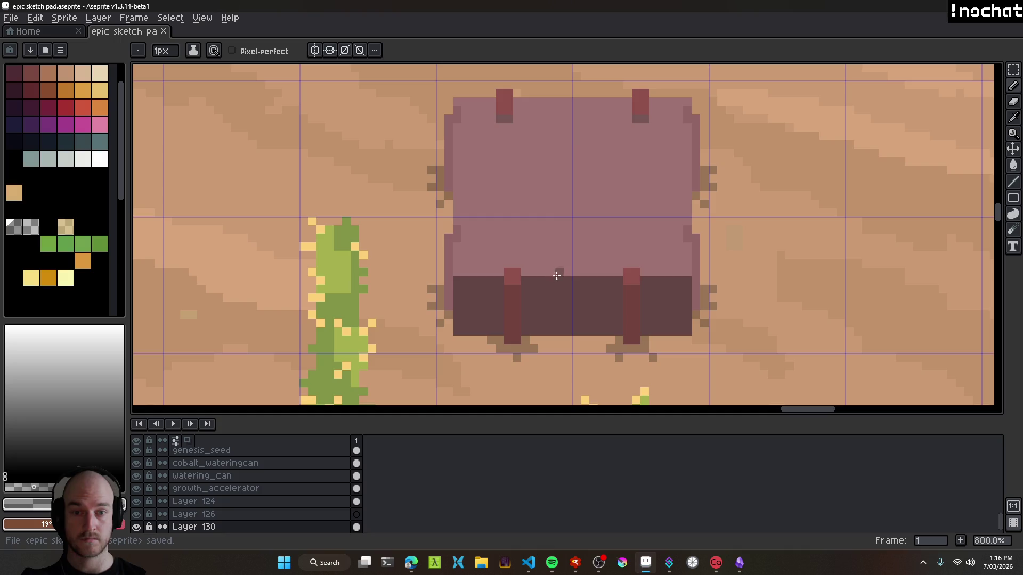
Sample the block's mauve colour and switch to the paint bucket.
scroll(575, 273, down, 5)
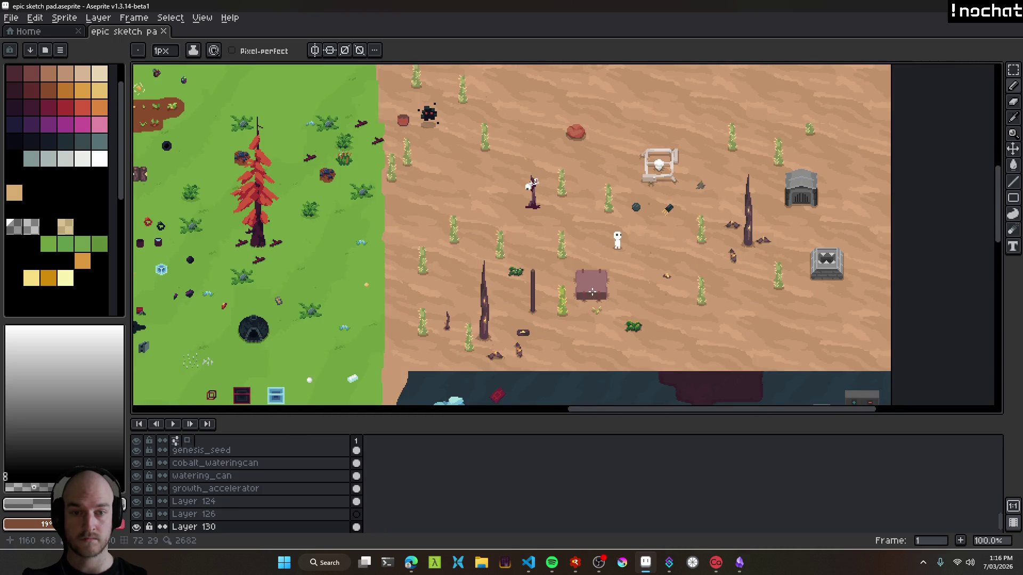
scroll(592, 292, up, 1)
scroll(595, 292, up, 3)
alt+click(595, 292)
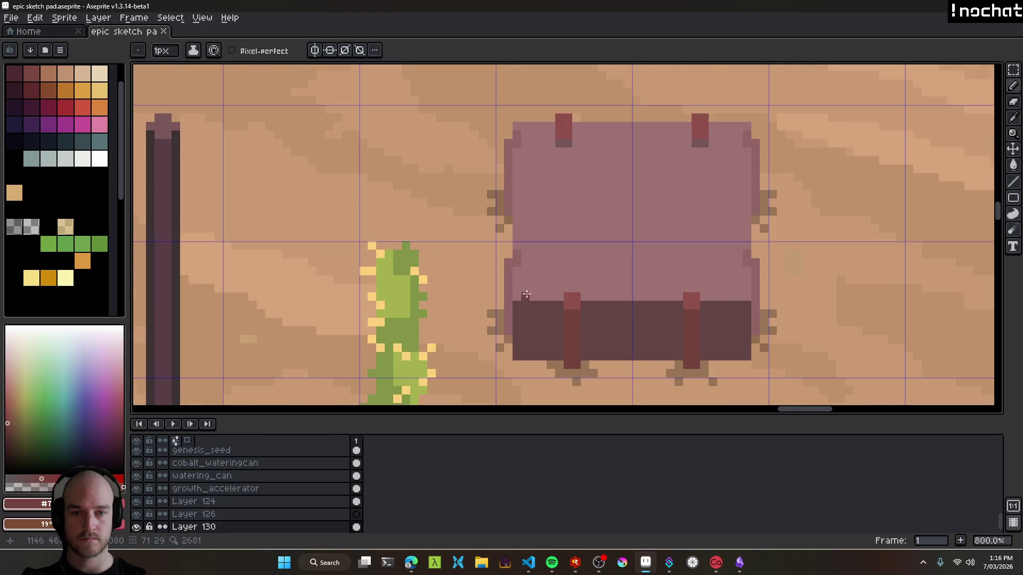
scroll(595, 292, up, 2)
key(g)
drag(489, 283, 536, 301)
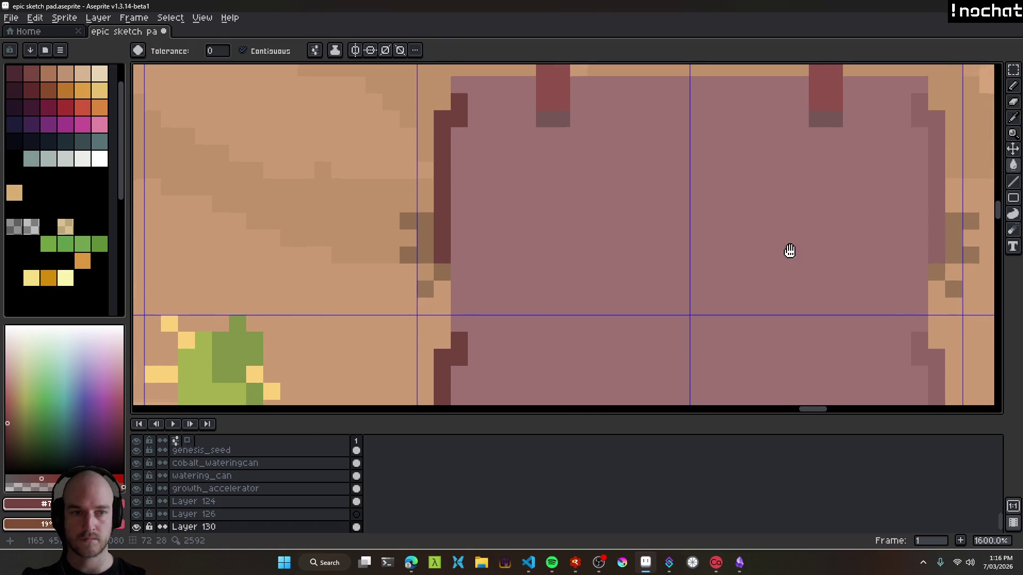
scroll(788, 251, right, 5)
scroll(773, 319, down, 6)
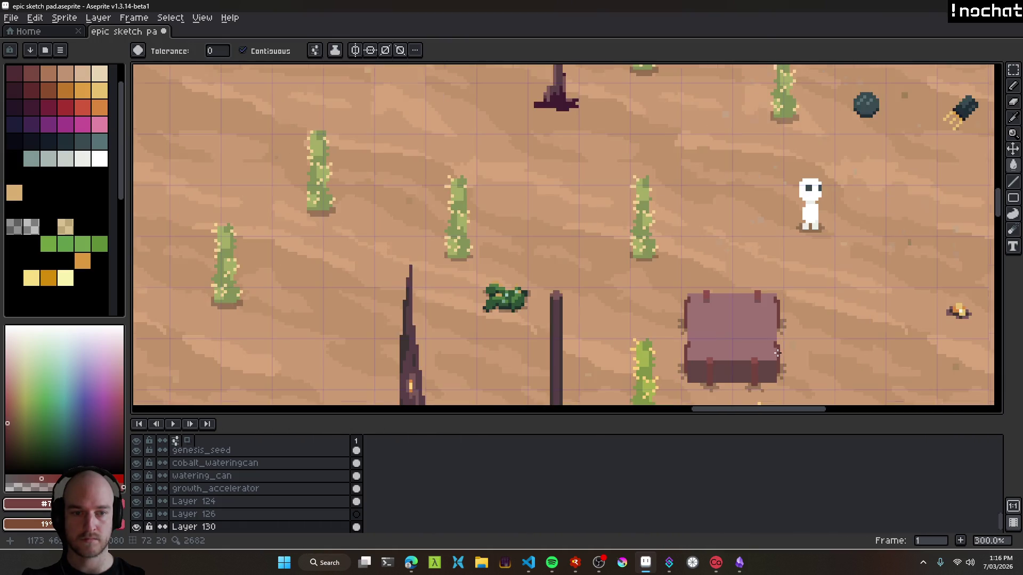
scroll(566, 283, up, 5)
Pick the strap's light red and pencil highlights on both strap tops, undoing a stray fill.
alt+click(566, 283)
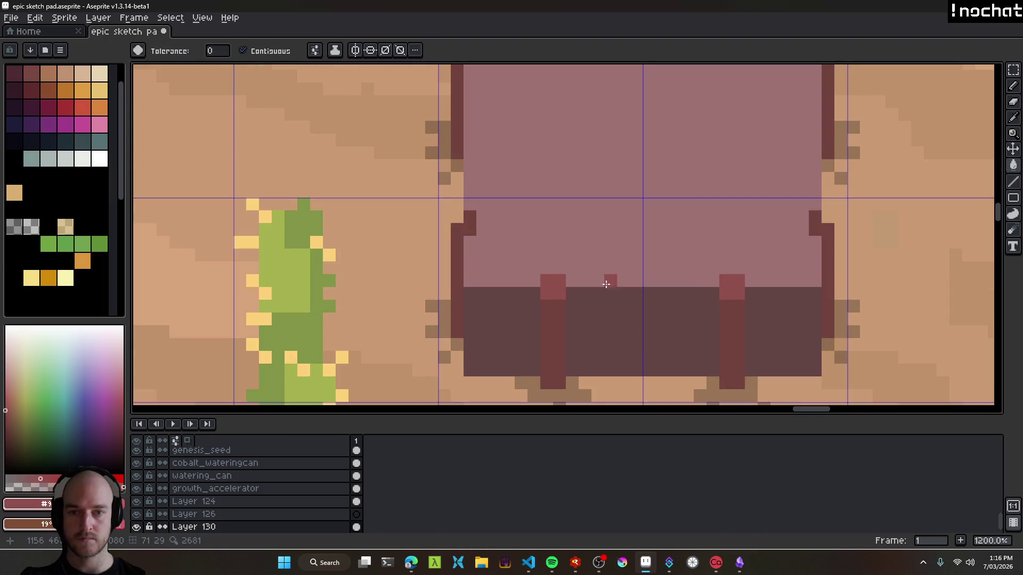
click(472, 219)
key(ctrl+z)
key(b)
click(470, 229)
click(815, 230)
Save epic sketch pad.aseprite again and enlarge the brush to 2 pixels.
scroll(815, 230, down, 7)
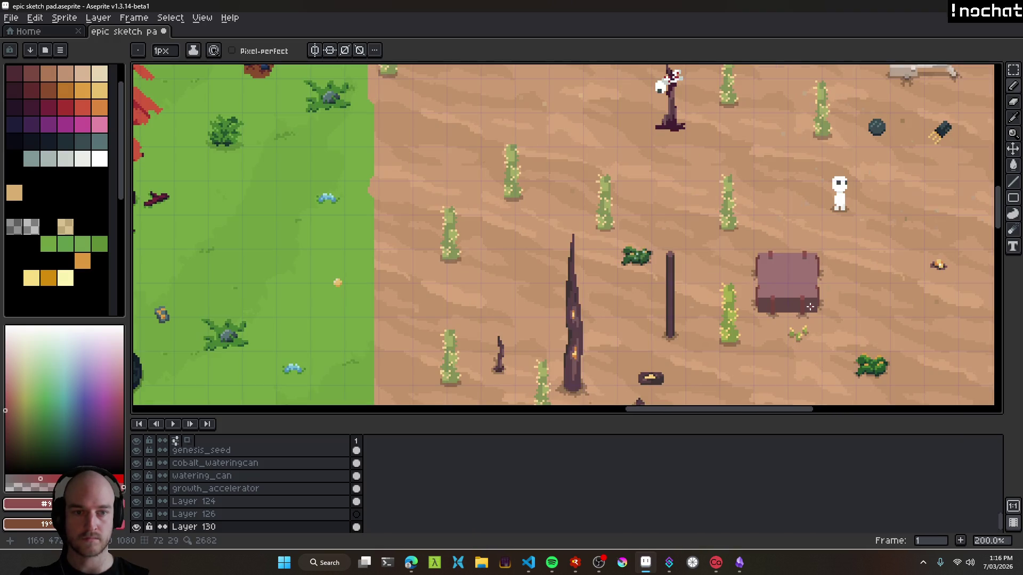
scroll(715, 255, up, 3)
scroll(715, 255, up, 2)
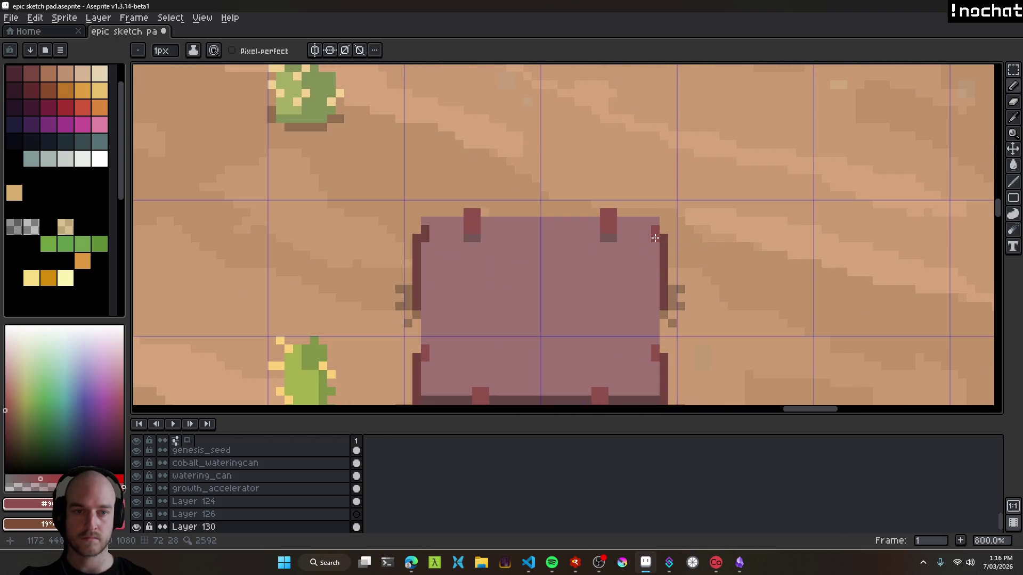
scroll(512, 297, down, 5)
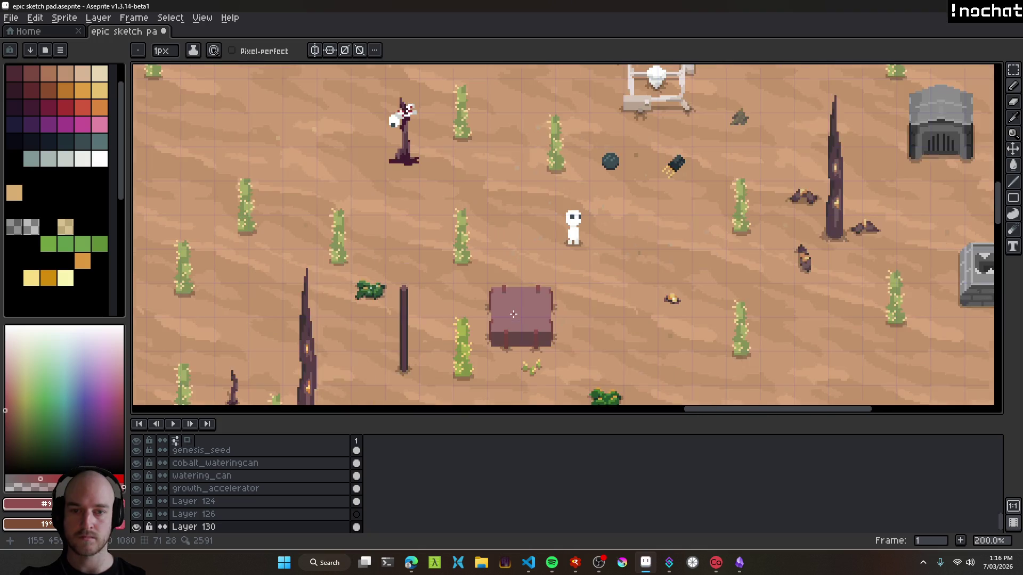
scroll(591, 310, down, 1)
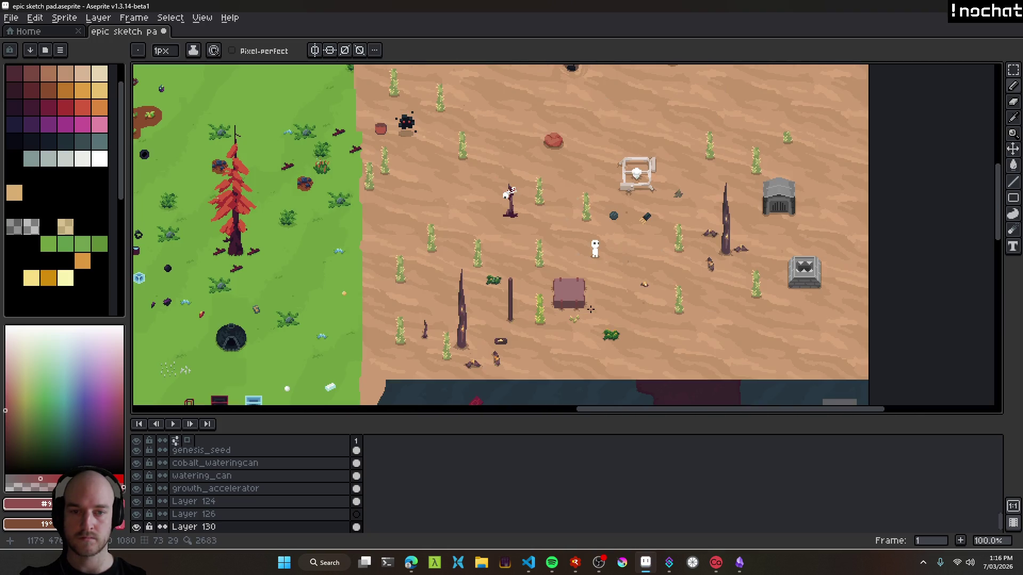
key(ctrl+s)
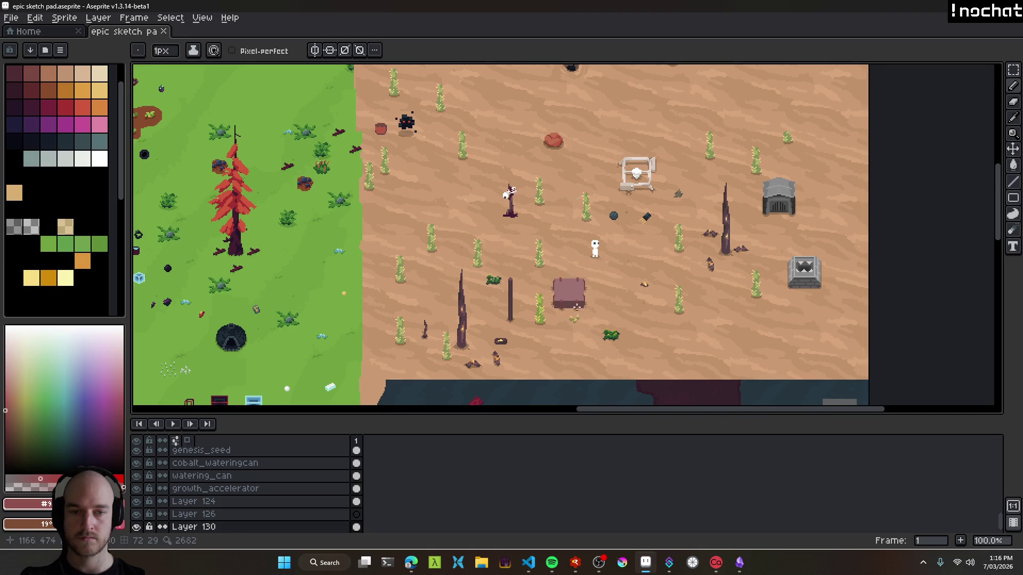
scroll(577, 307, up, 5)
key(plus)
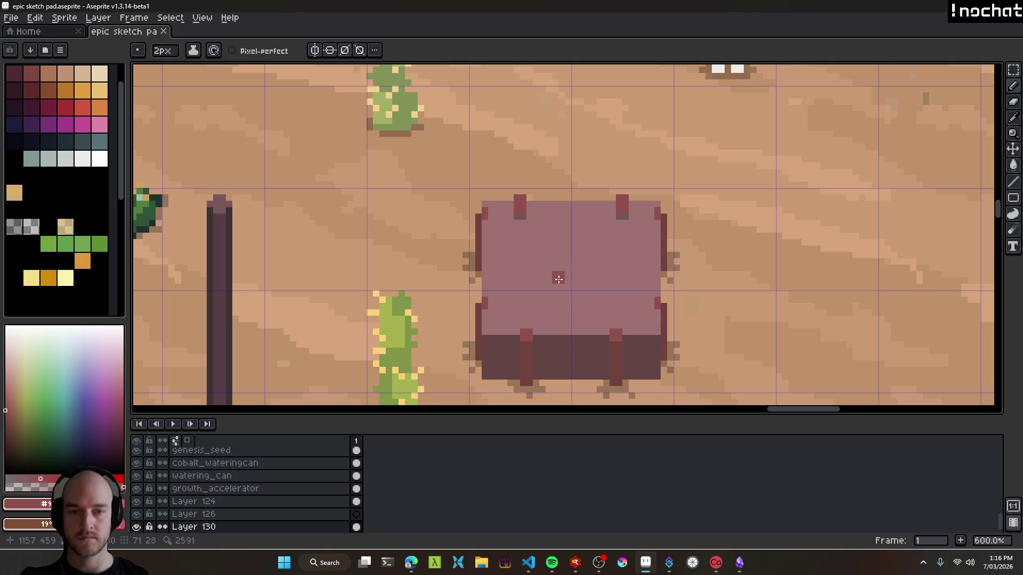
alt+click(557, 292)
scroll(662, 292, up, 2)
ctrl+click(578, 246)
scroll(516, 213, down, 2)
scroll(539, 209, down, 1)
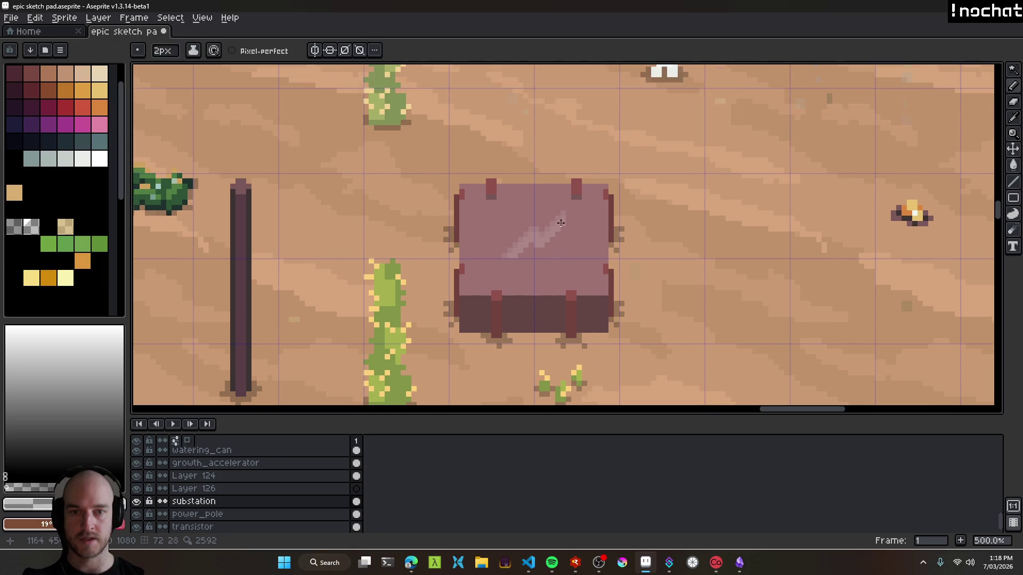
scroll(577, 236, down, 1)
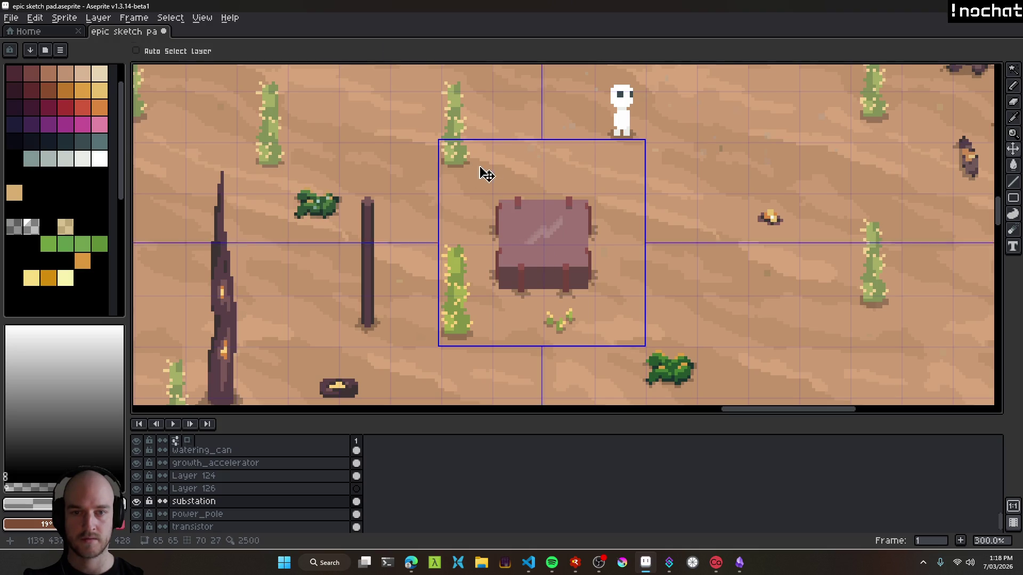
key(e)
scroll(445, 147, up, 3)
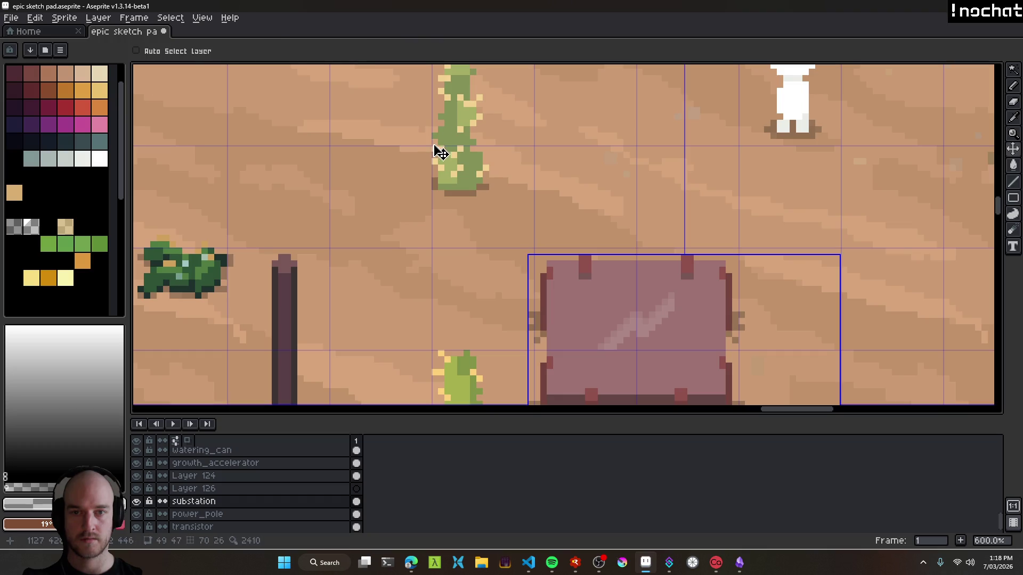
scroll(435, 149, up, 4)
key(b)
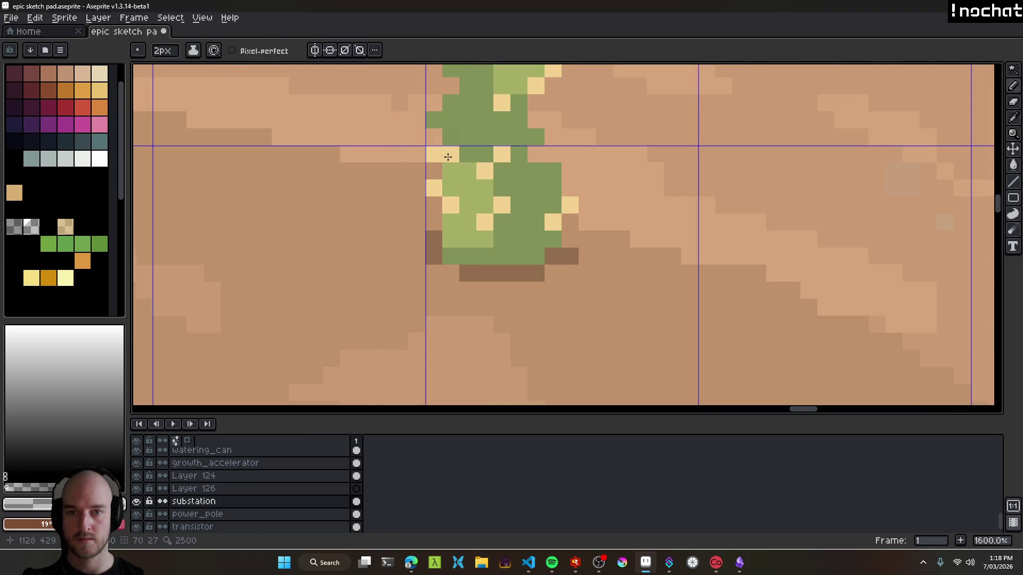
scroll(449, 164, down, 7)
key(minus)
scroll(445, 162, up, 12)
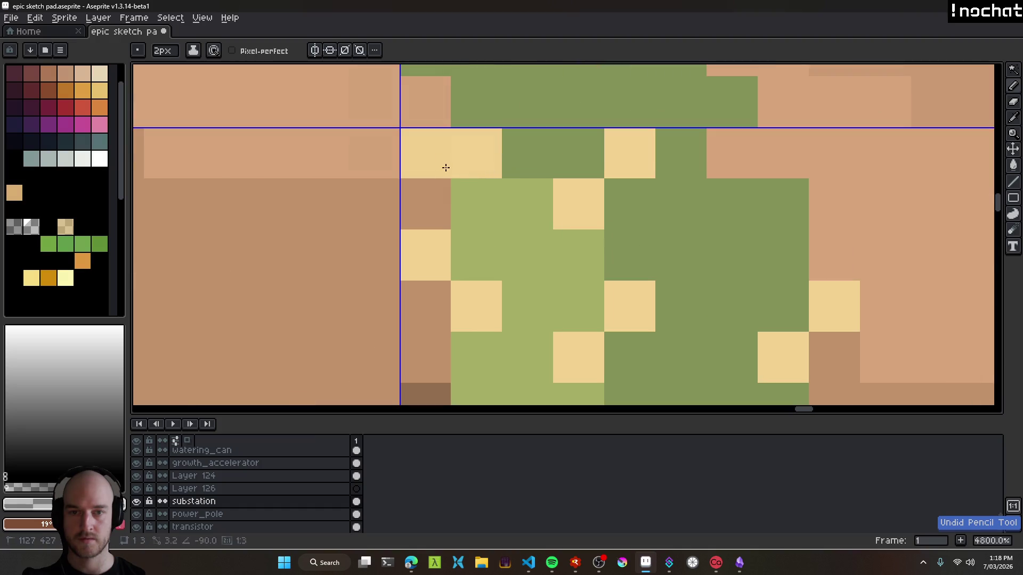
scroll(425, 158, down, 5)
key(v)
scroll(651, 282, down, 2)
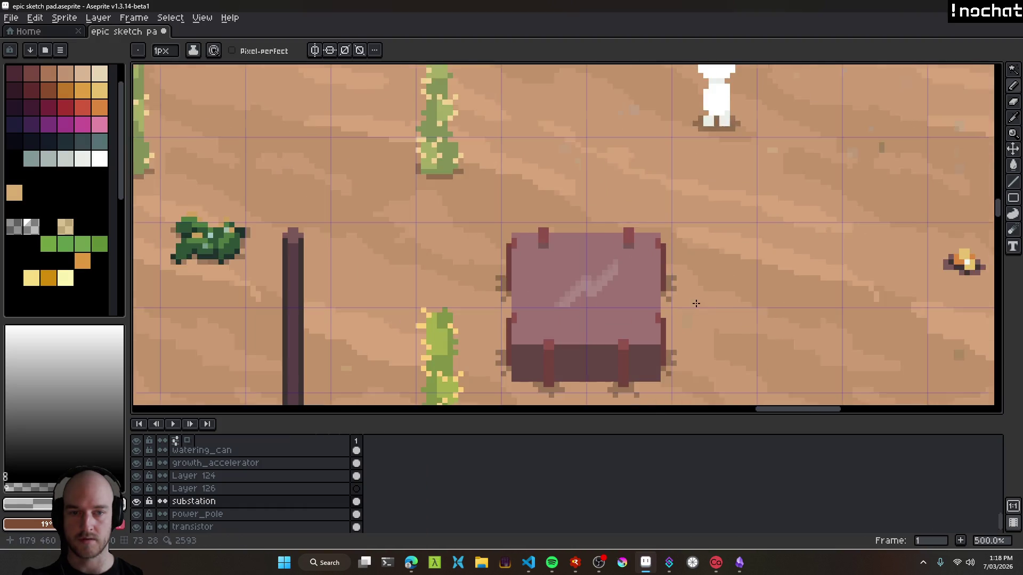
scroll(651, 282, up, 2)
scroll(608, 221, down, 2)
scroll(618, 291, up, 7)
key(b)
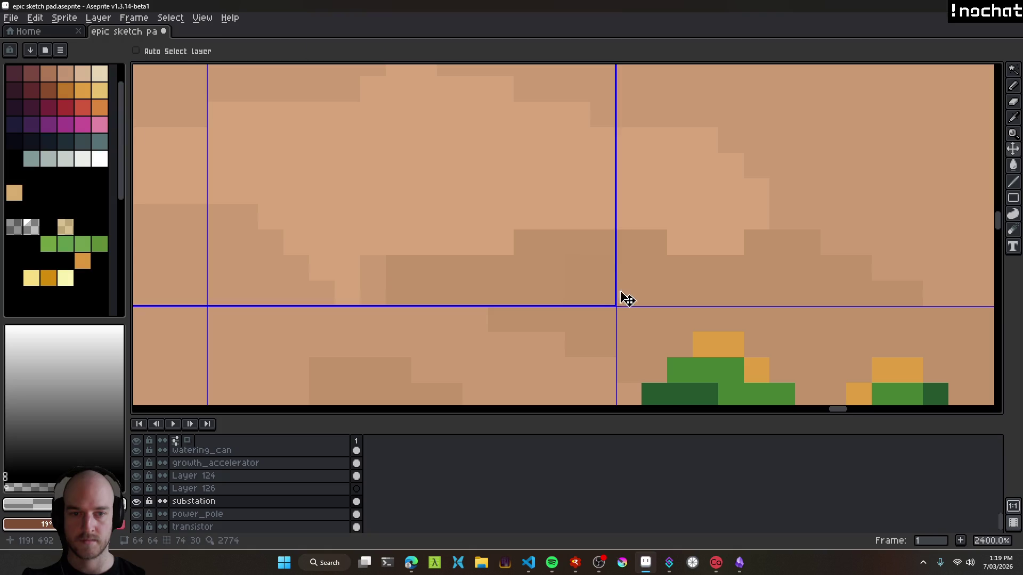
scroll(614, 299, down, 7)
scroll(614, 299, down, 3)
key(v)
scroll(520, 226, up, 1)
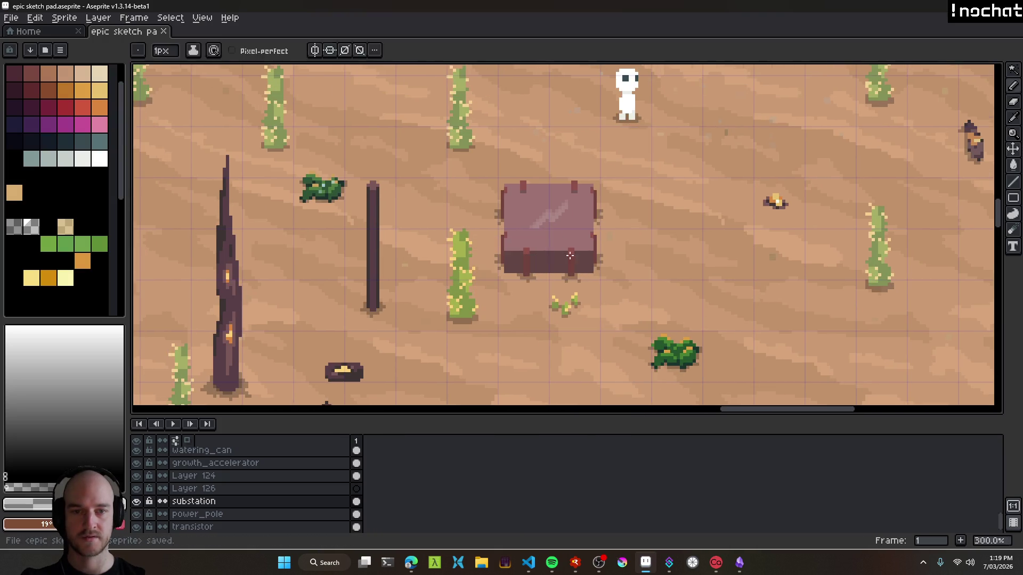
key(ctrl)
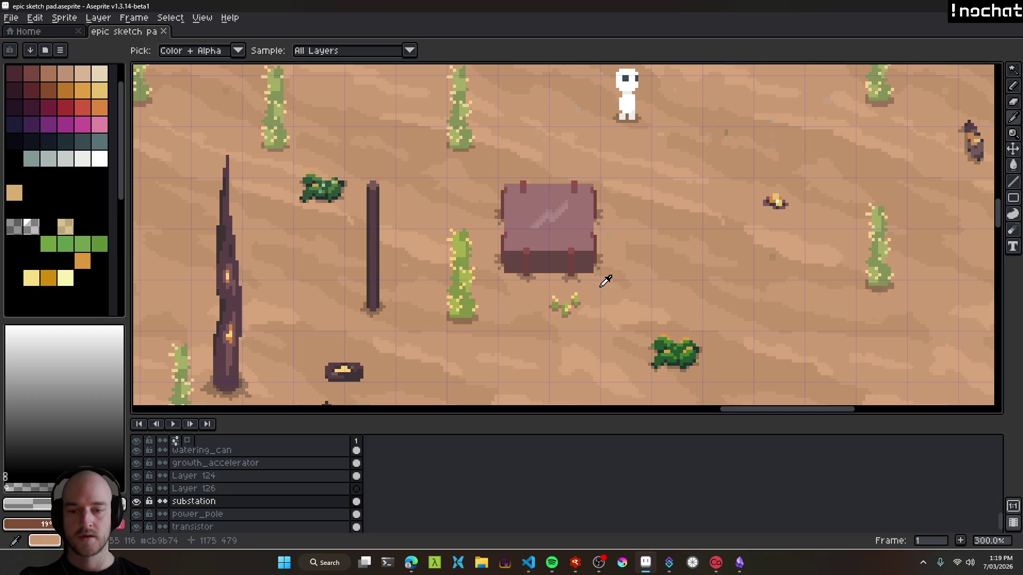
scroll(521, 242, down, 2)
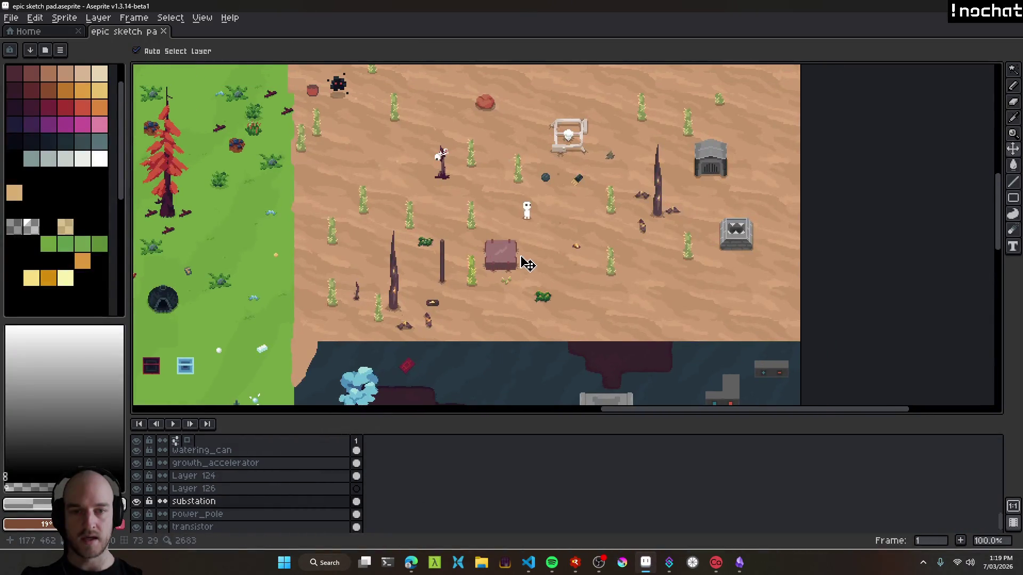
scroll(521, 242, up, 2)
key(b)
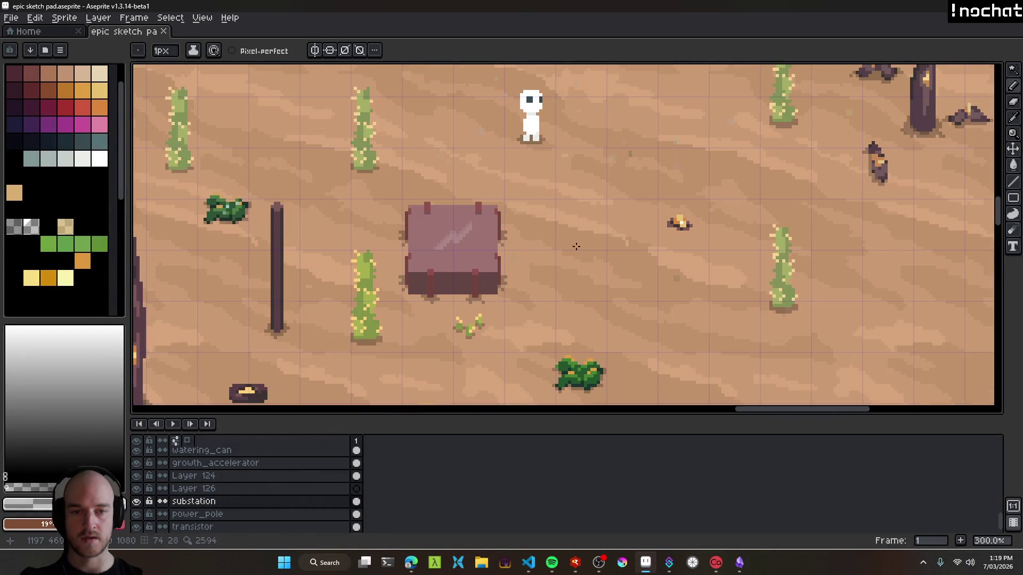
drag(582, 278, 486, 272)
scroll(624, 258, down, 2)
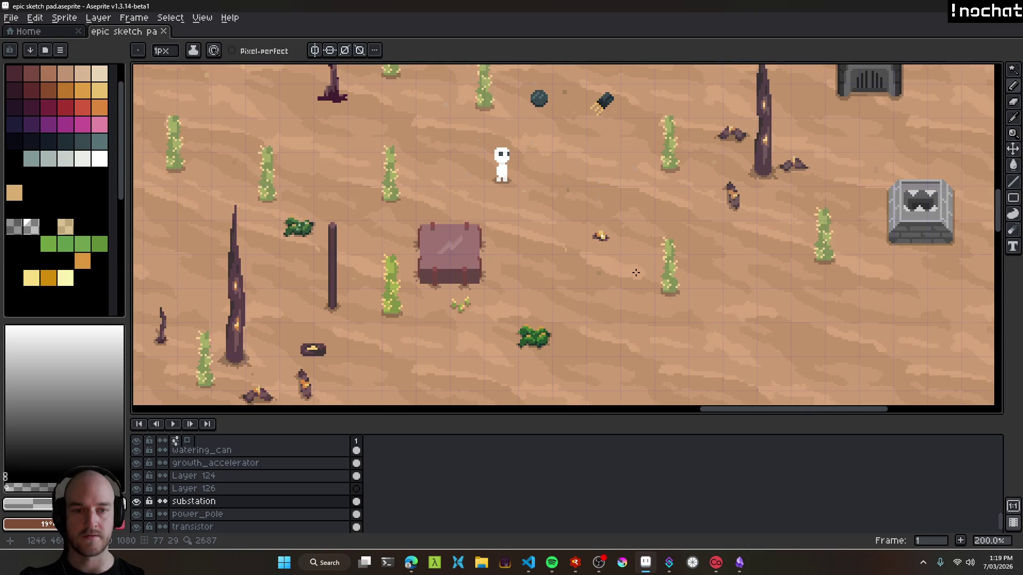
scroll(660, 239, up, 1)
drag(661, 239, 578, 240)
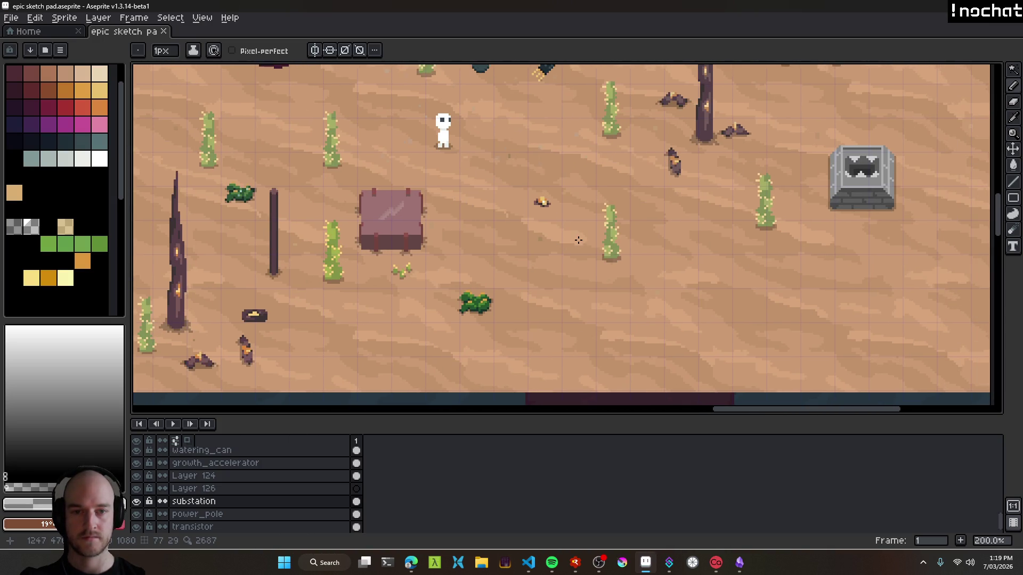
drag(644, 241, 666, 273)
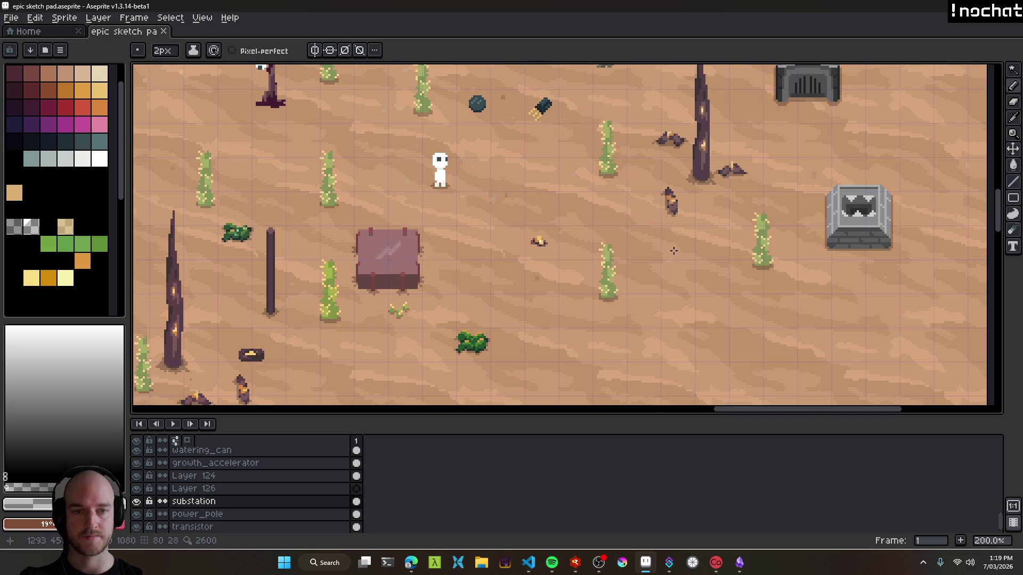
scroll(674, 250, down, 1)
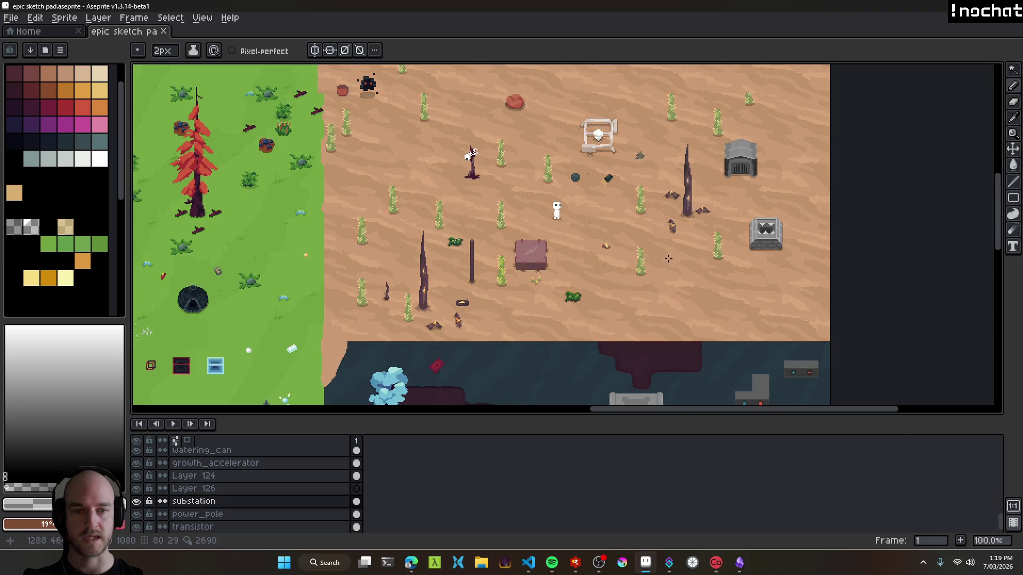
key(alt+Tab)
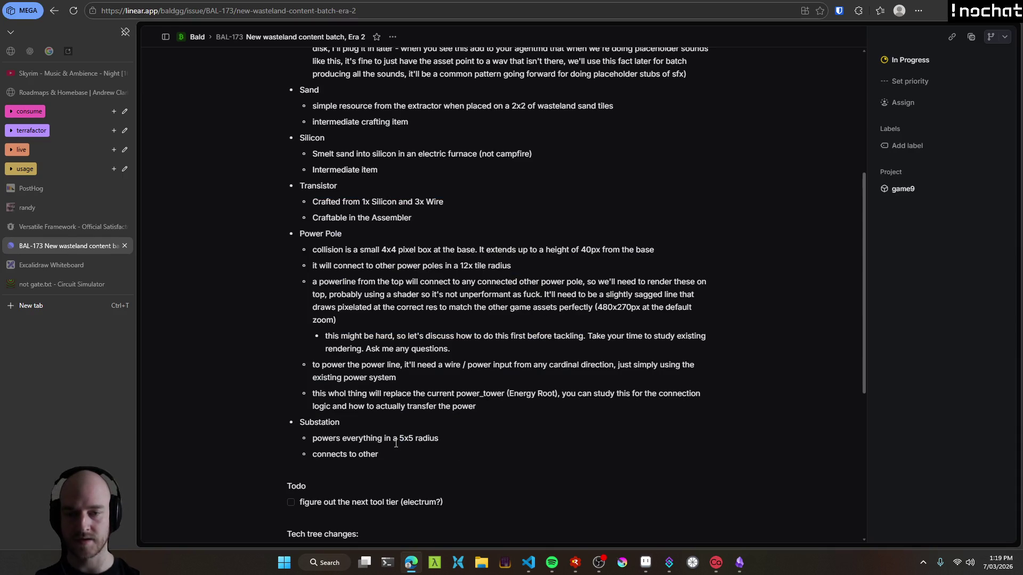
Change the 'powers everything' radius from 5x5 to 8x8, outside its own 2x2.
text(8x8)
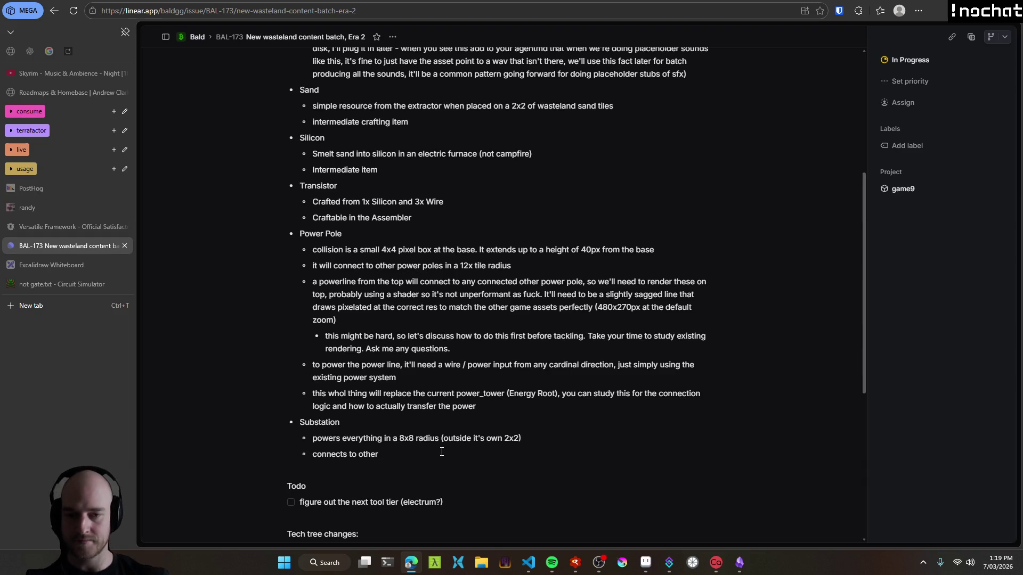
drag(421, 457, 300, 422)
click(430, 439)
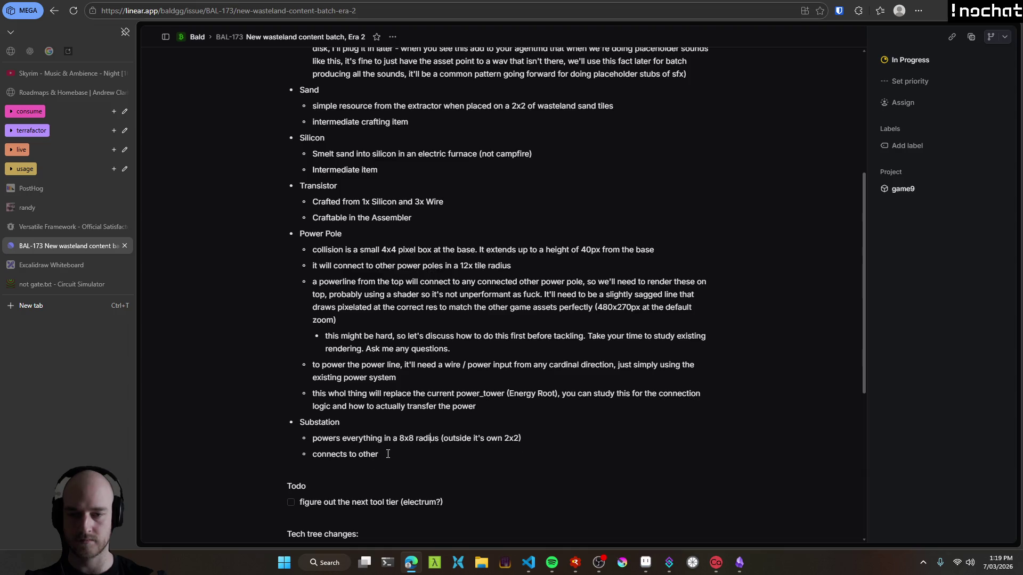
drag(312, 439, 521, 439)
click(525, 442)
drag(328, 438, 521, 439)
click(525, 441)
drag(331, 439, 521, 439)
click(562, 440)
Delete the unfinished extra bullet under the radius line and select the 'connects to other' line.
key(Return)
text(behaves exactly like how the fact)
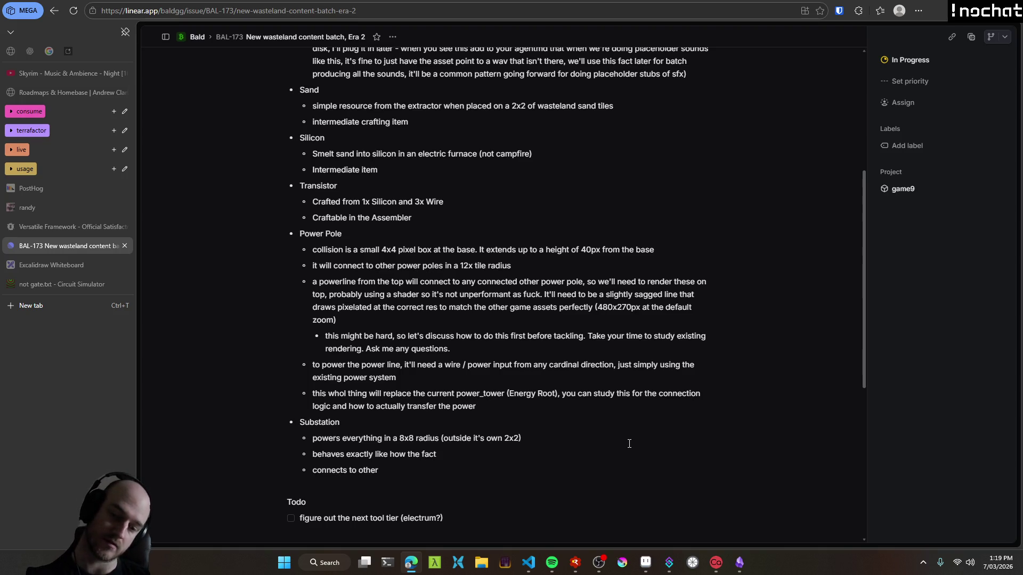
key(shift+Home)
key(BackSpace)
key(BackSpace)
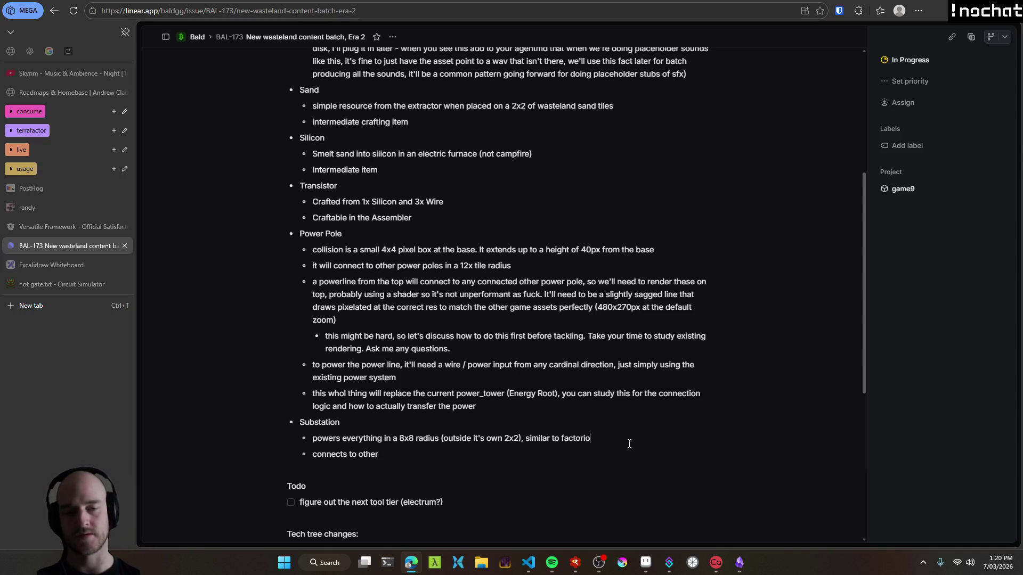
scroll(347, 401, down, 1)
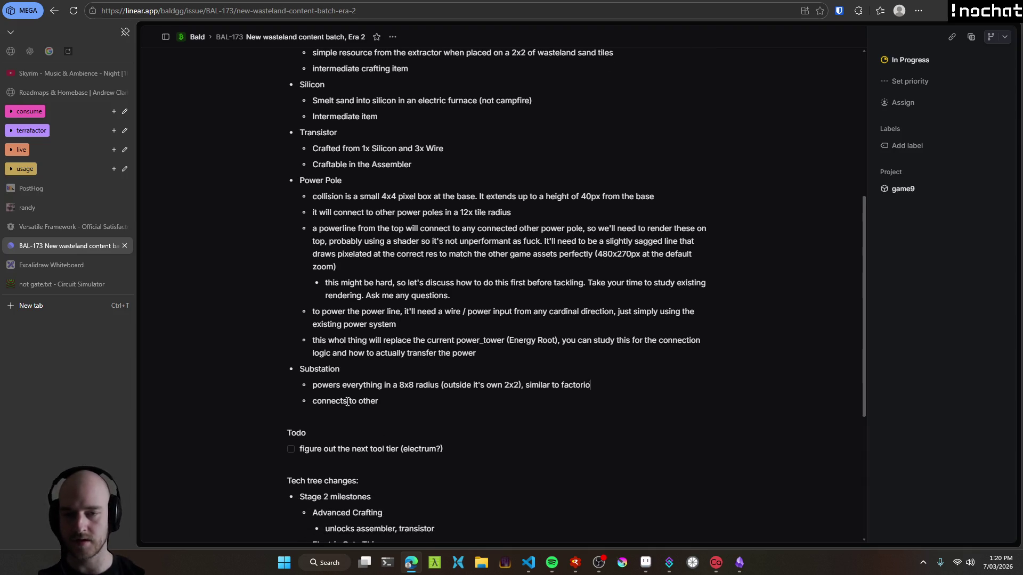
drag(313, 401, 379, 400)
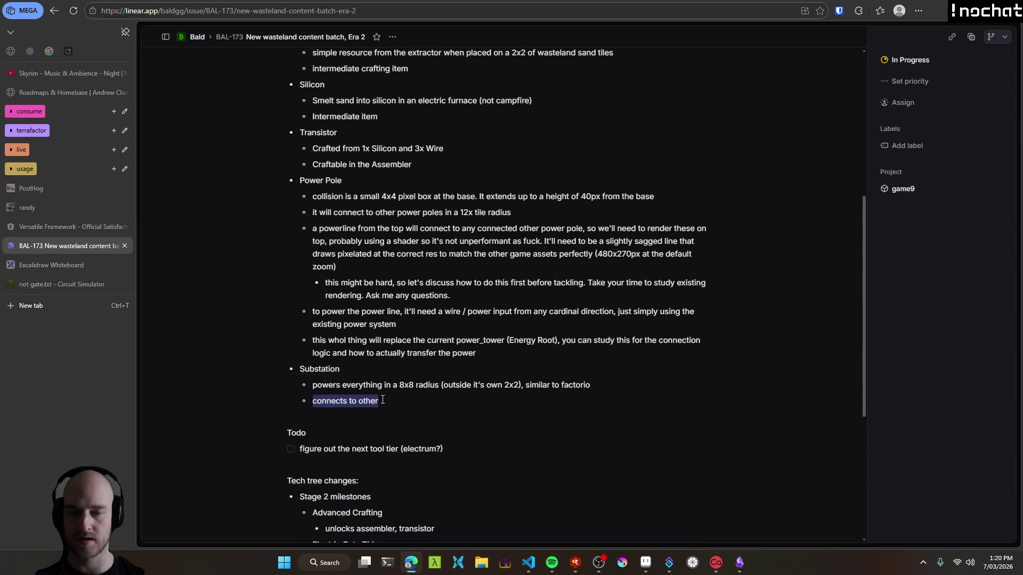
key(alt+Tab)
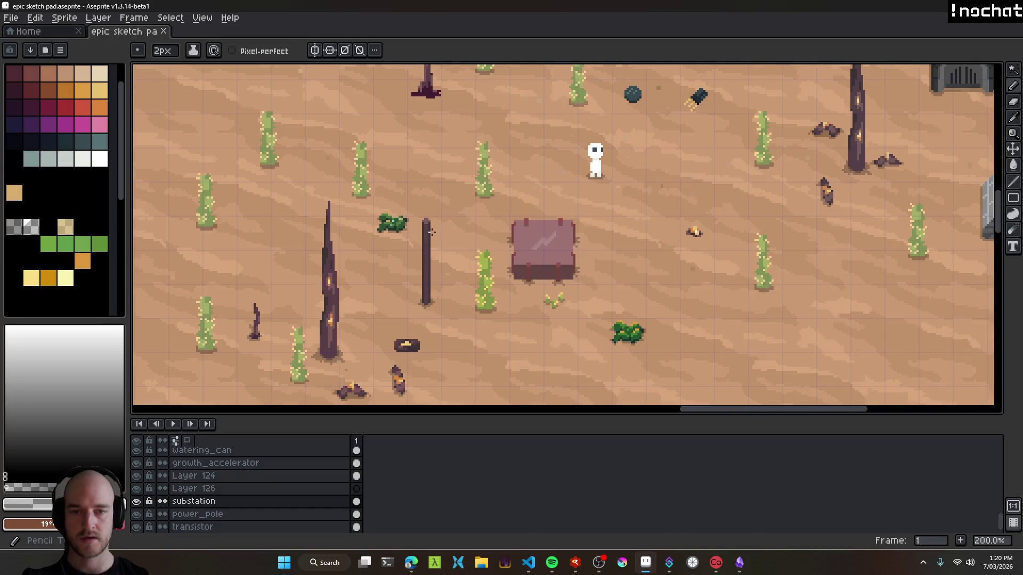
With the pole's dark colour at 1px, draw a sagging wire from pole top to substation.
scroll(571, 274, up, 4)
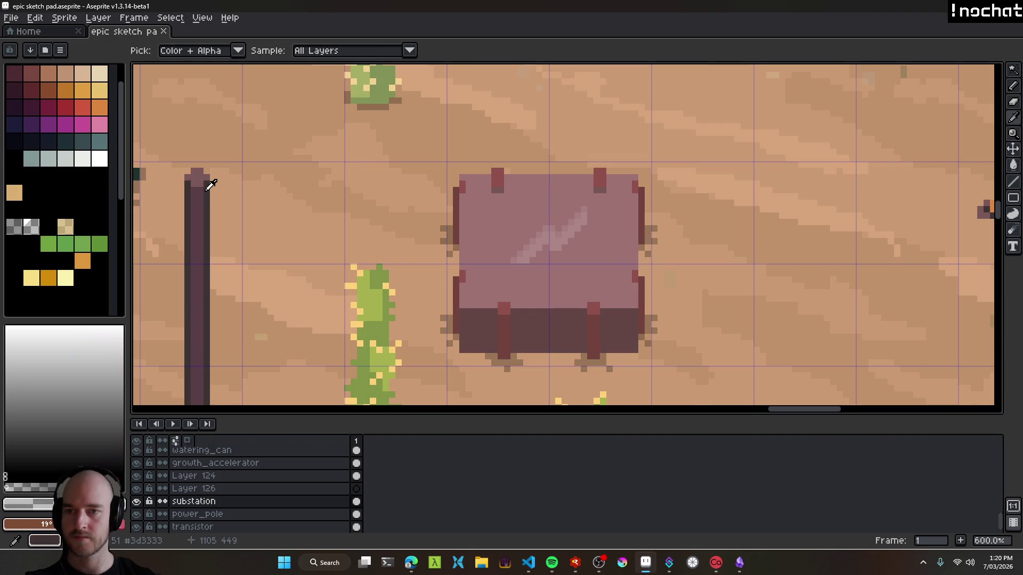
alt+click(200, 177)
key(minus)
drag(200, 177, 548, 230)
scroll(586, 262, down, 3)
scroll(600, 281, down, 2)
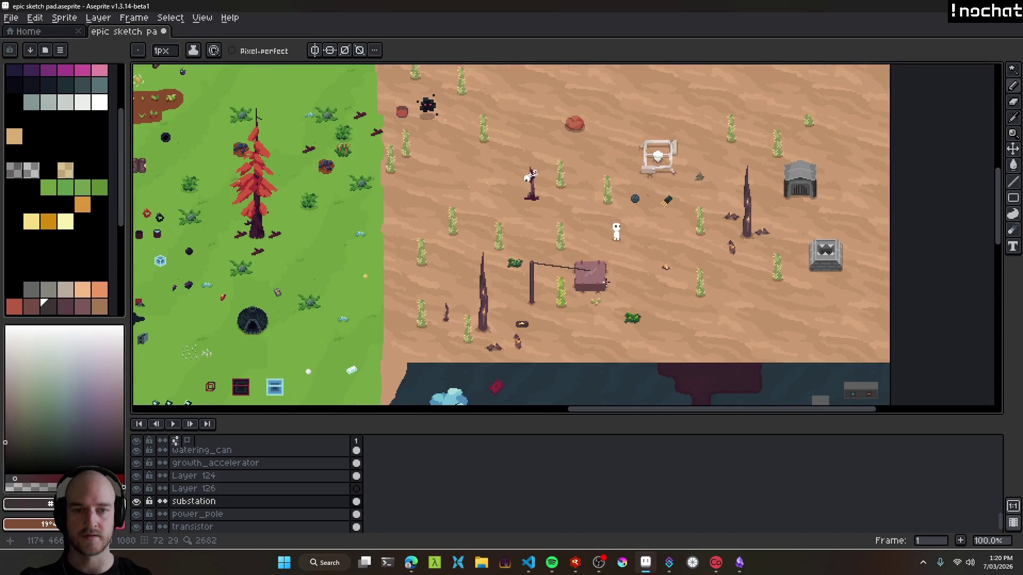
scroll(597, 286, up, 2)
key(ctrl+z)
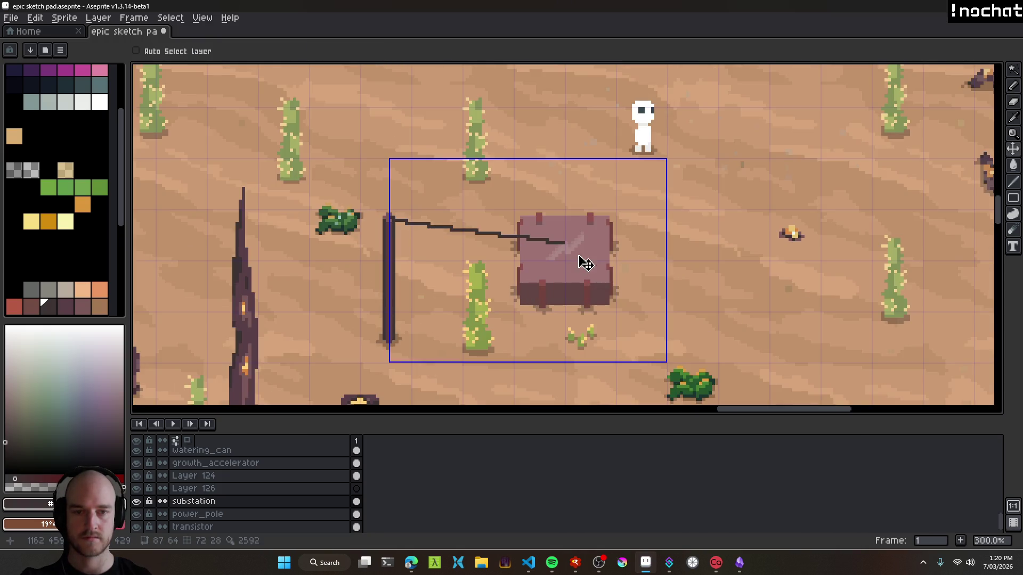
drag(395, 220, 542, 284)
key(ctrl)
key(ctrl+z)
mouse_move(395, 219)
mouse_down()
mouse_move(470, 276)
mouse_move(549, 288)
mouse_up()
key(ctrl+z)
drag(394, 218, 546, 284)
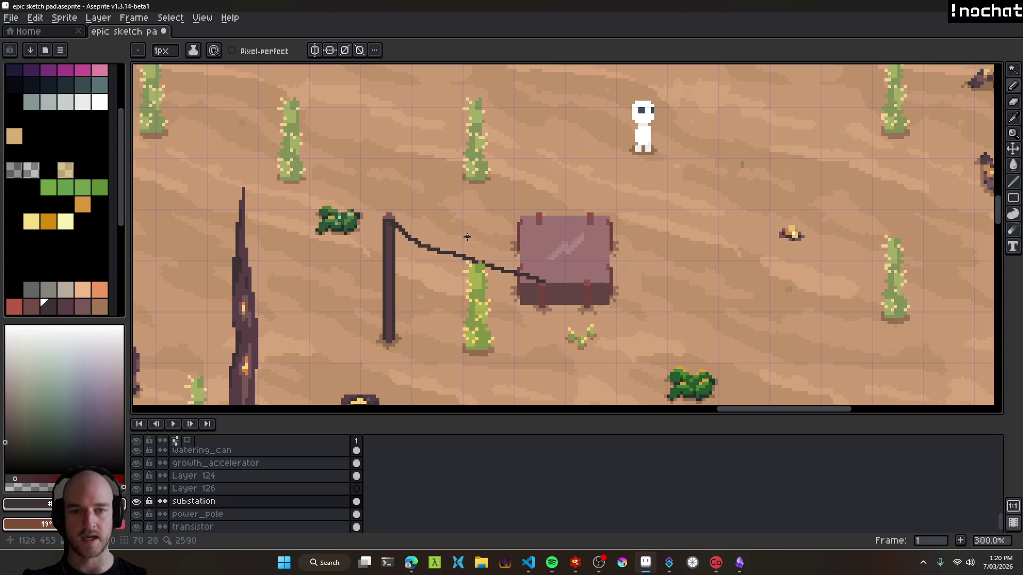
Add wires to the substation's top-left post, right post and lower-left corner.
mouse_move(393, 217)
mouse_down()
mouse_move(519, 231)
mouse_move(543, 214)
mouse_up()
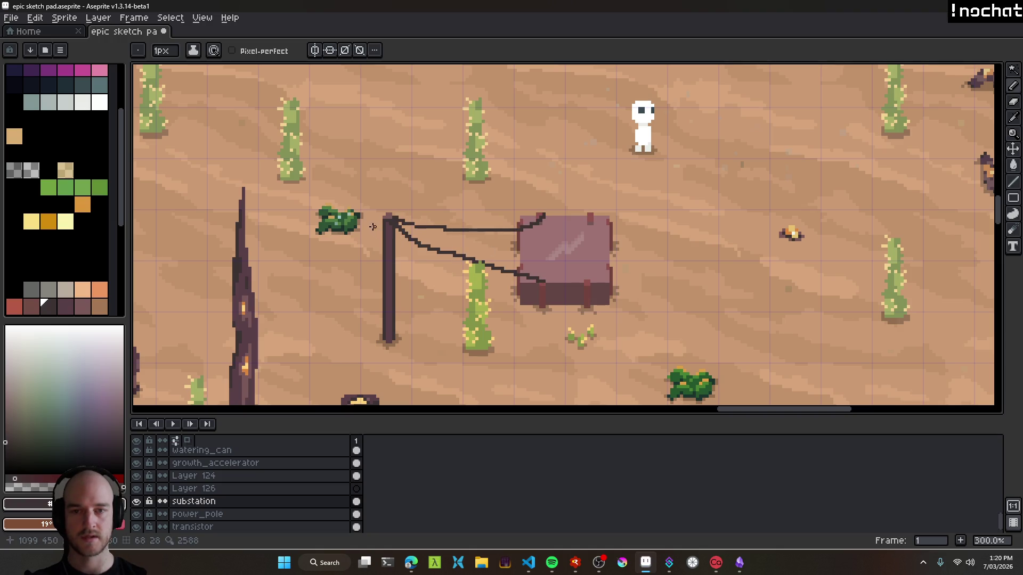
drag(455, 232, 596, 215)
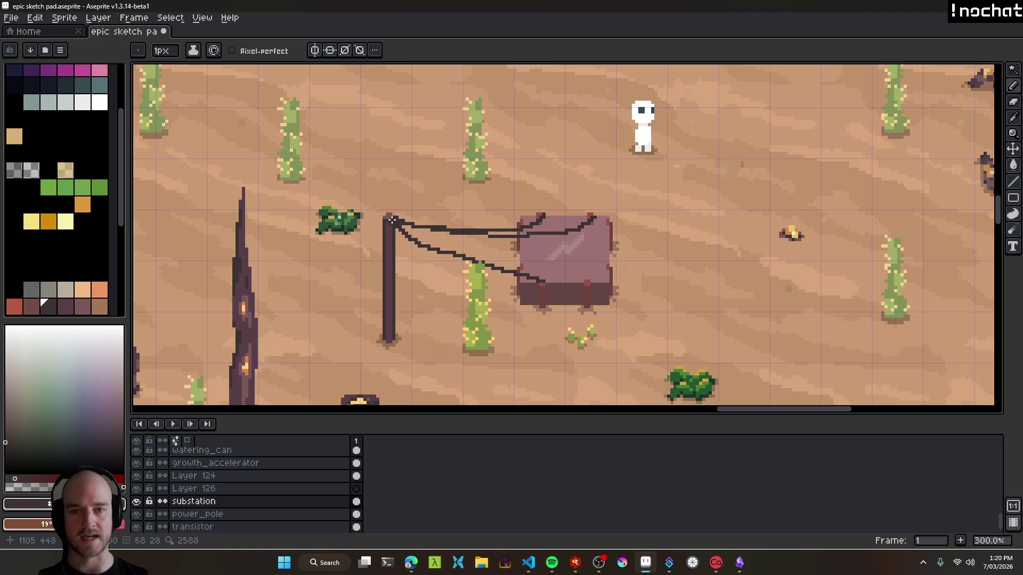
drag(403, 224, 543, 270)
scroll(613, 290, down, 2)
scroll(645, 302, down, 1)
scroll(652, 303, up, 1)
scroll(652, 304, up, 1)
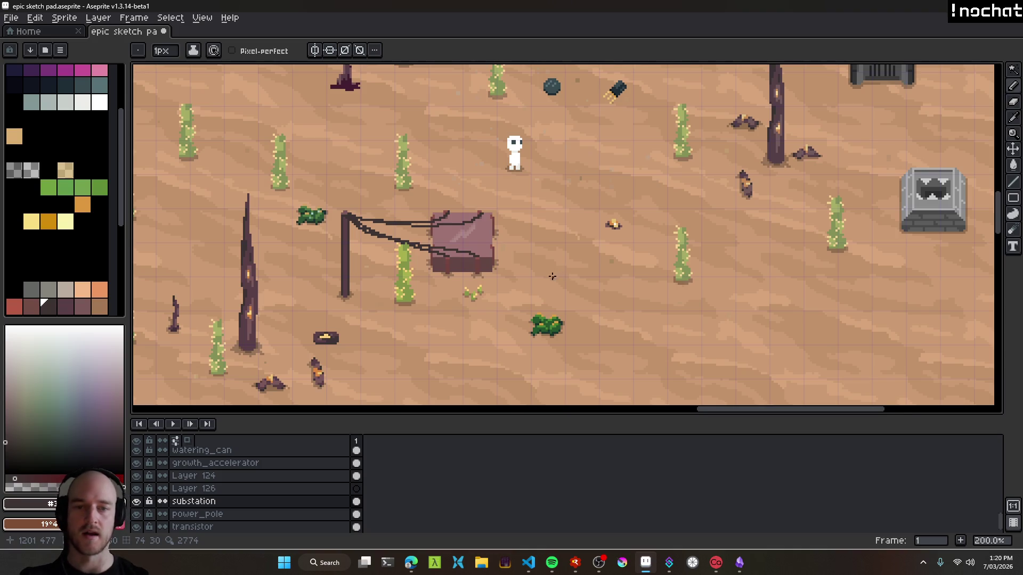
Centre the substation in view and undo the wires drawn over it.
scroll(549, 281, down, 1)
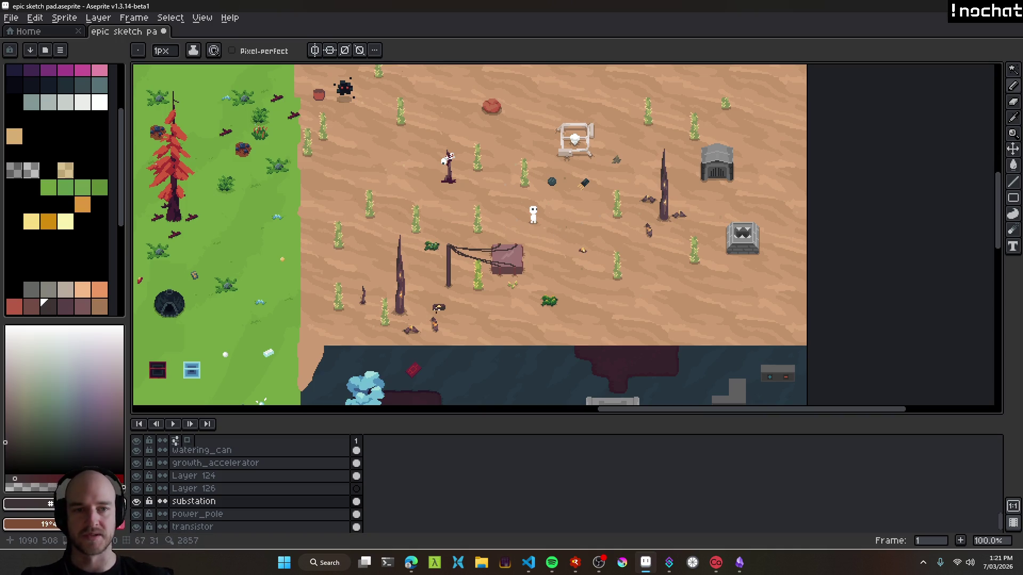
scroll(480, 256, up, 3)
scroll(476, 235, down, 1)
scroll(475, 234, down, 2)
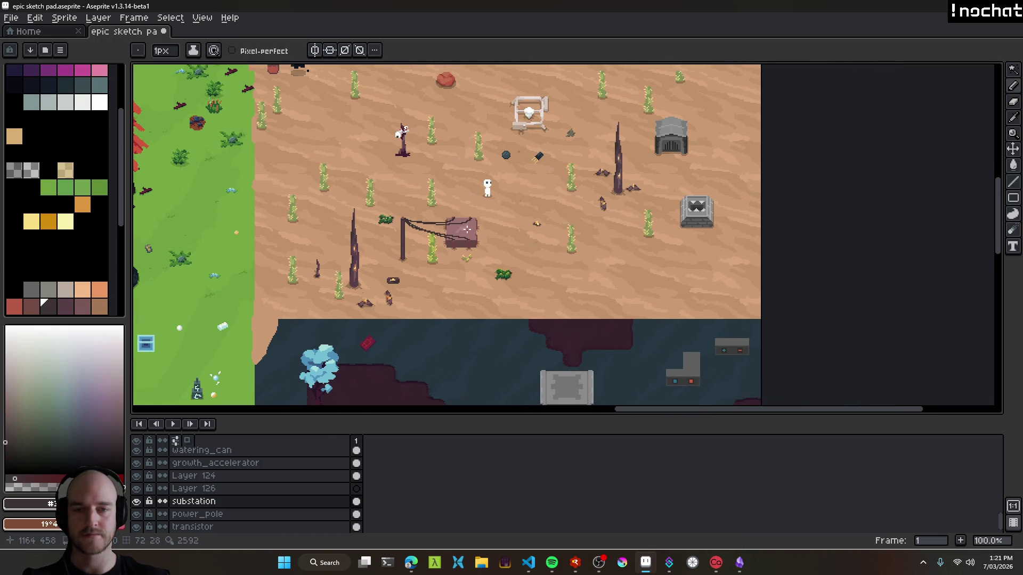
scroll(467, 229, up, 2)
drag(453, 223, 586, 208)
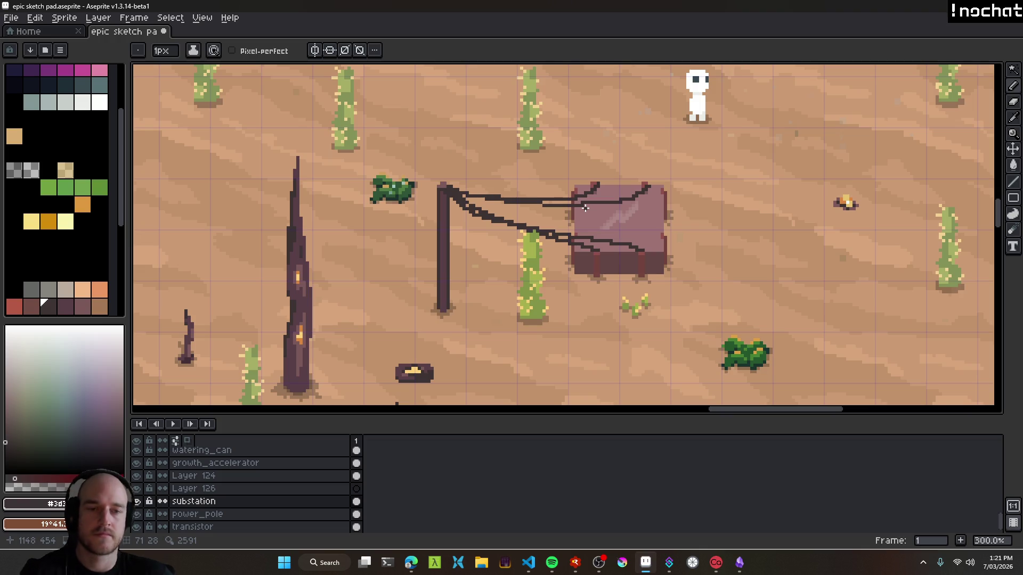
key(ctrl+z)
key(ctrl+z)
key(ctrl+z)
Draw and undo another trial pole-to-substation wire, then return to the Linear issue in Edge.
drag(649, 228, 617, 229)
mouse_move(411, 186)
mouse_down()
mouse_move(507, 243)
mouse_move(565, 253)
mouse_up()
scroll(504, 184, down, 3)
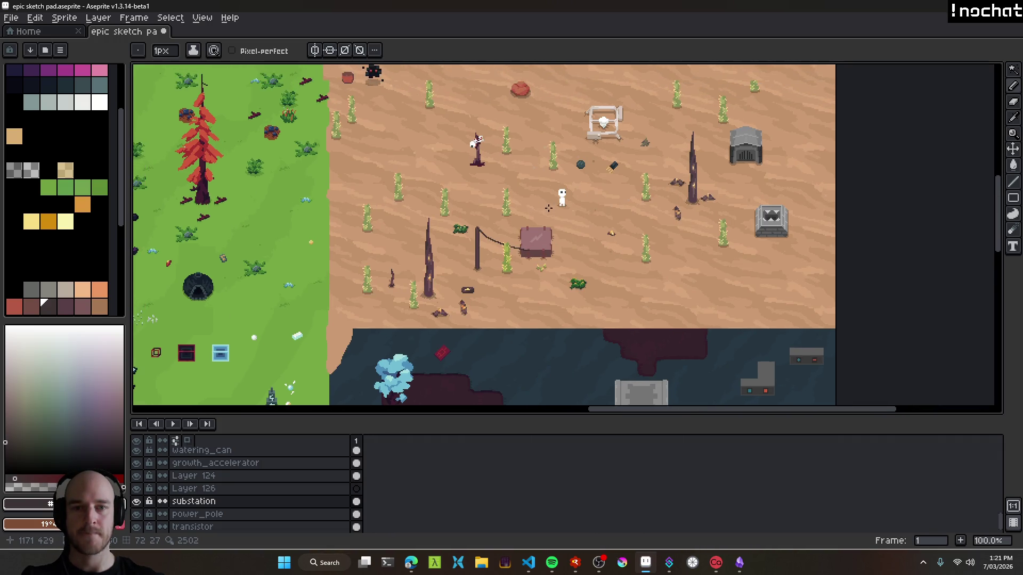
scroll(514, 170, up, 3)
key(ctrl+z)
drag(551, 298, 543, 266)
key(v)
scroll(533, 255, up, 2)
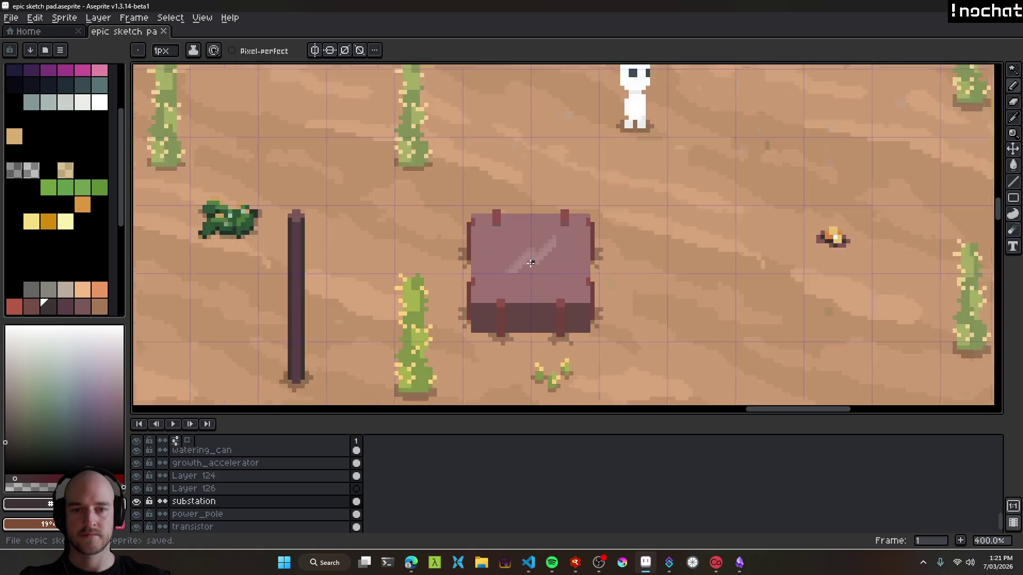
click(411, 562)
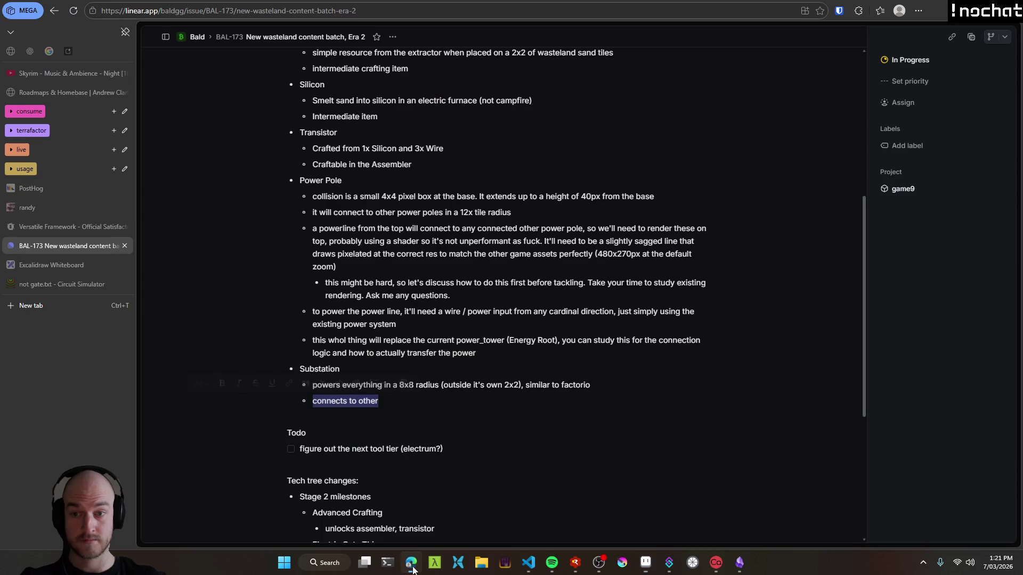
Delete the 'connects to other' text from the Substation bullet in Linear.
click(330, 403)
click(400, 404)
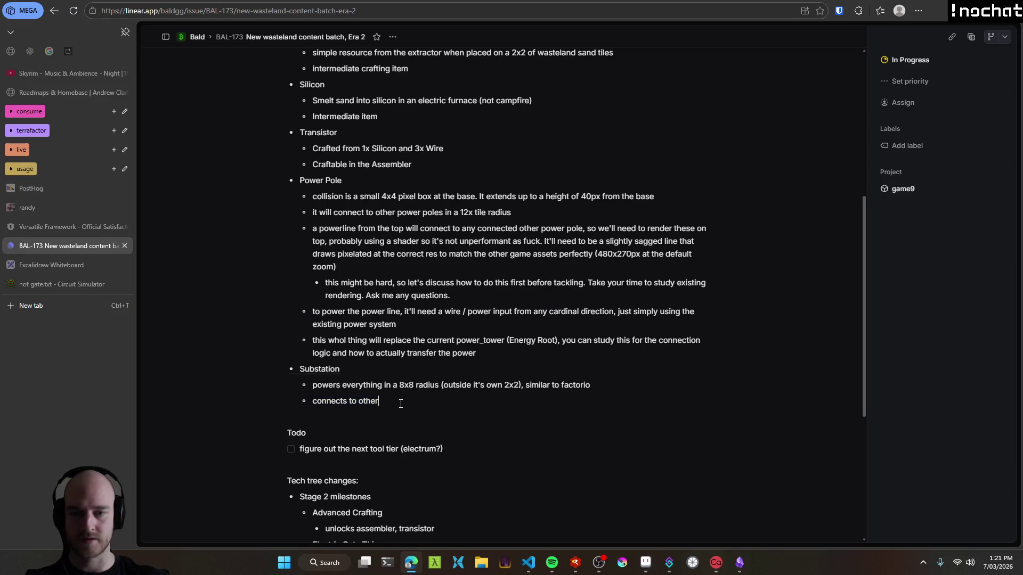
key(shift+Home)
key(BackSpace)
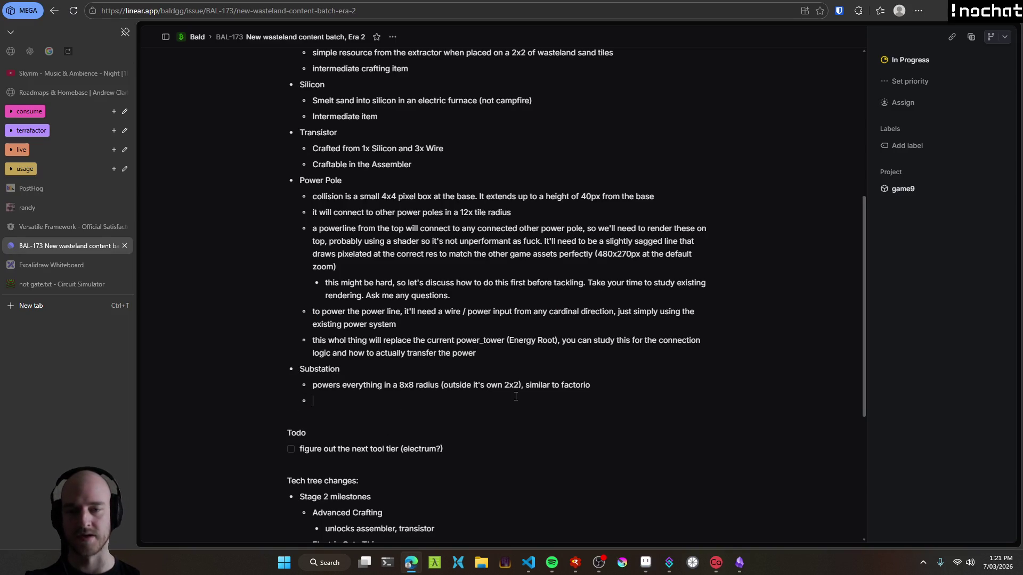
In Aseprite, sketch two wires from the pole top to the substation, then pan the view.
key(alt+Tab)
key(b)
mouse_move(234, 190)
mouse_down()
mouse_move(447, 292)
mouse_move(487, 299)
mouse_up()
drag(235, 190, 482, 186)
scroll(493, 221, down, 5)
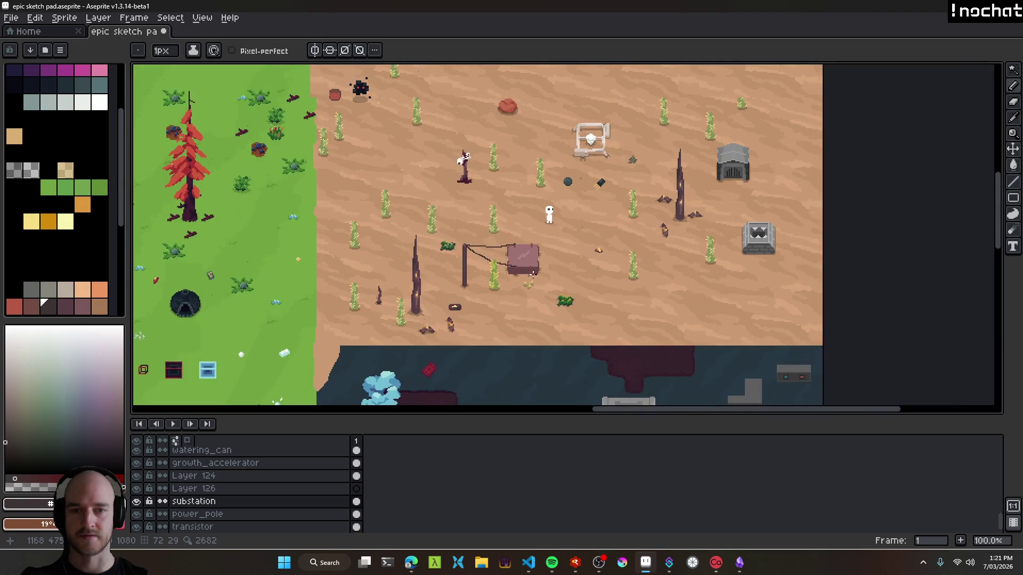
scroll(534, 268, up, 4)
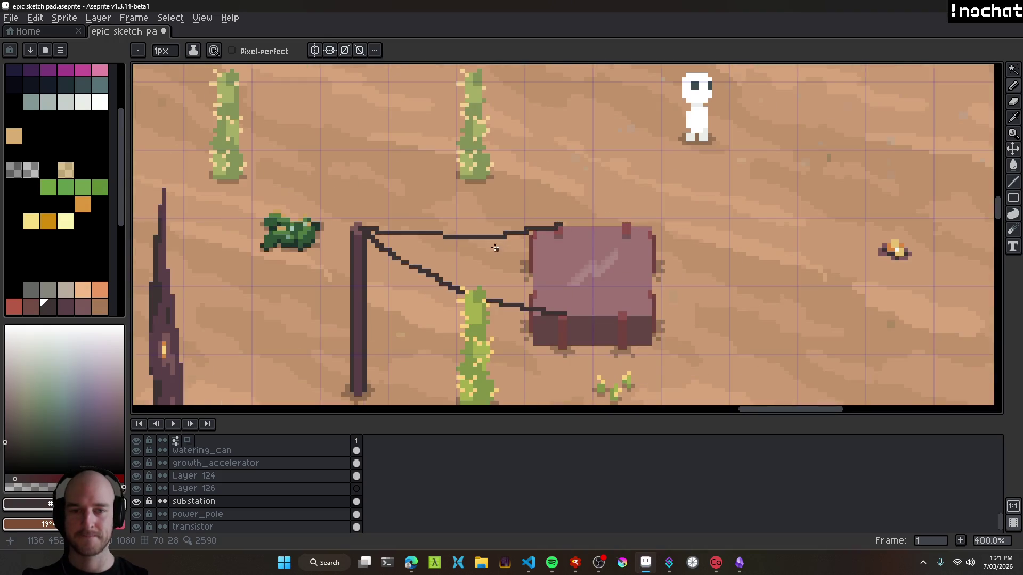
key(v)
drag(559, 258, 592, 235)
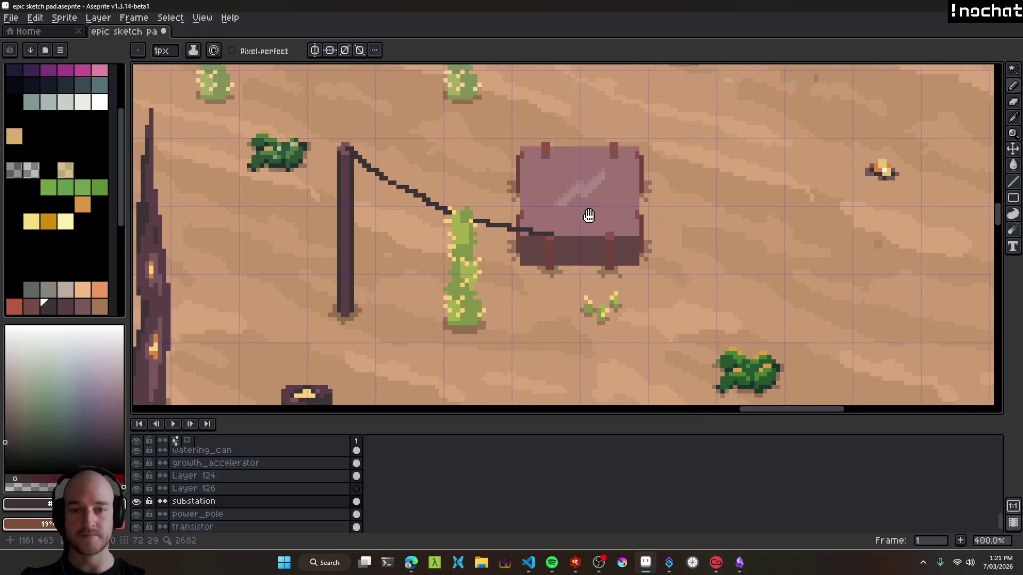
key(alt+Tab)
Rewrite the Substation bullet: it connects to power poles and can also take ground wires.
text(there is 4 connections for the substation)
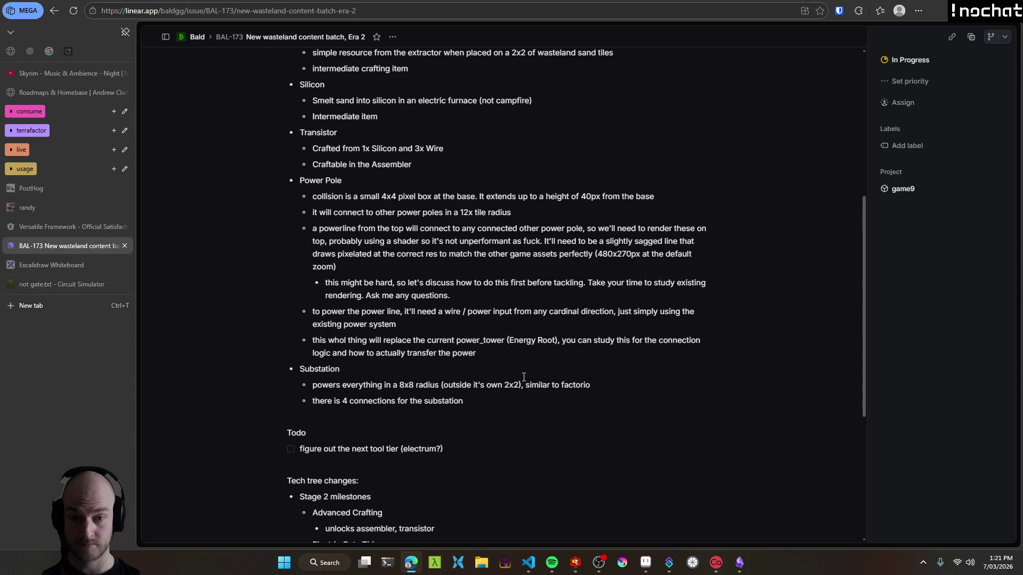
key(shift+Home)
text(it'll connect to the power poles, )
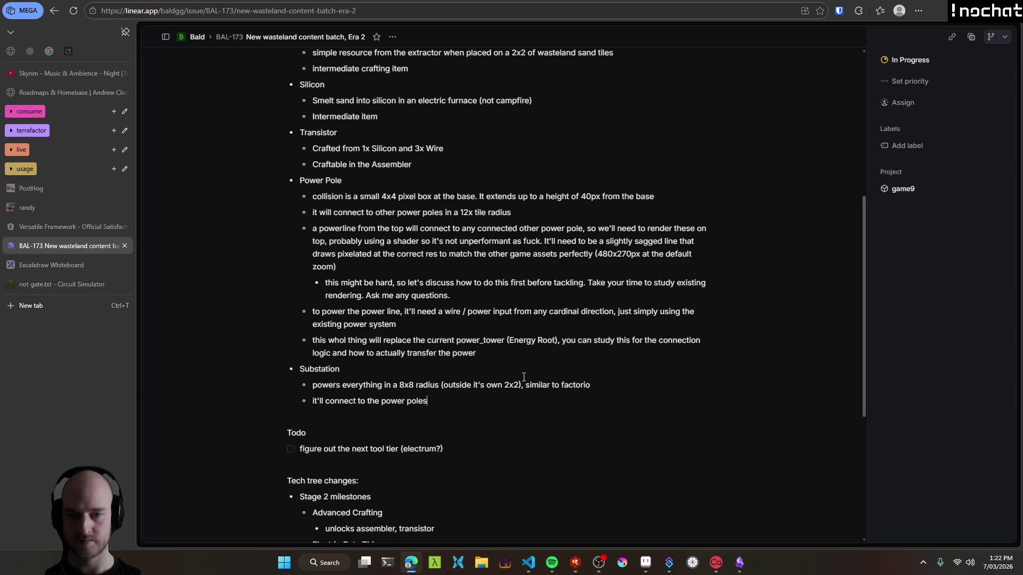
text(and can alo)
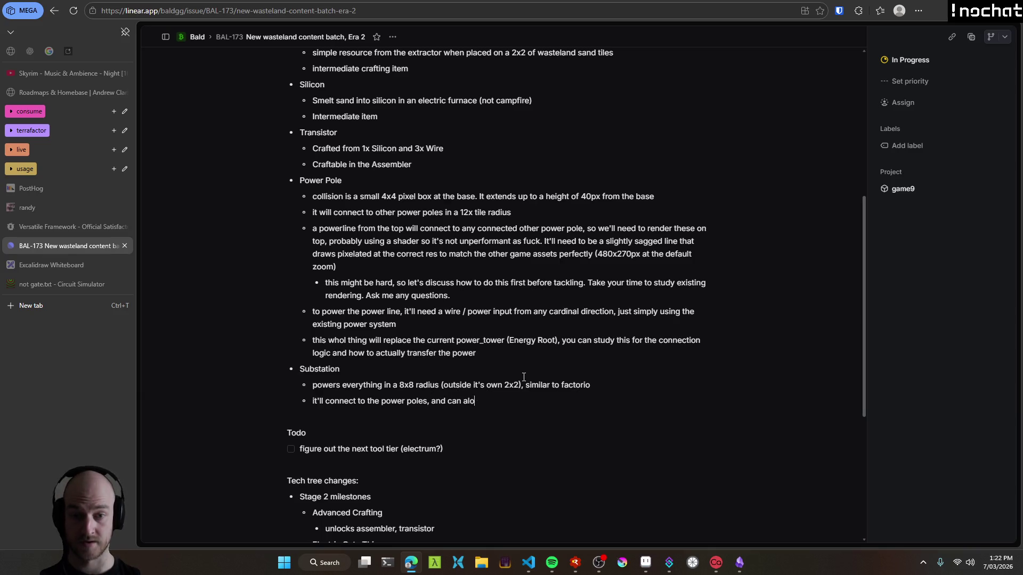
key(BackSpace)
text(so be )
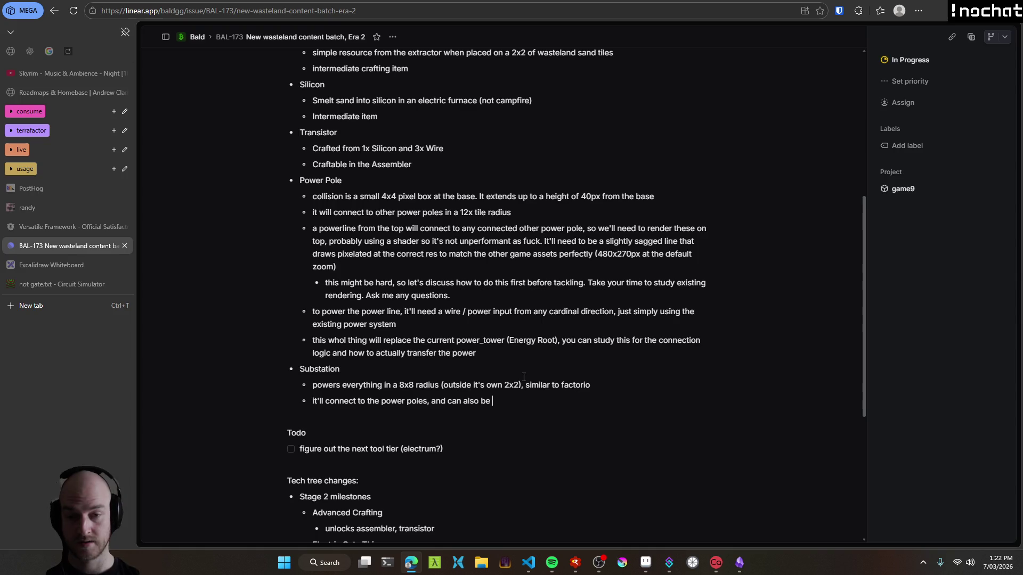
text(connecte)
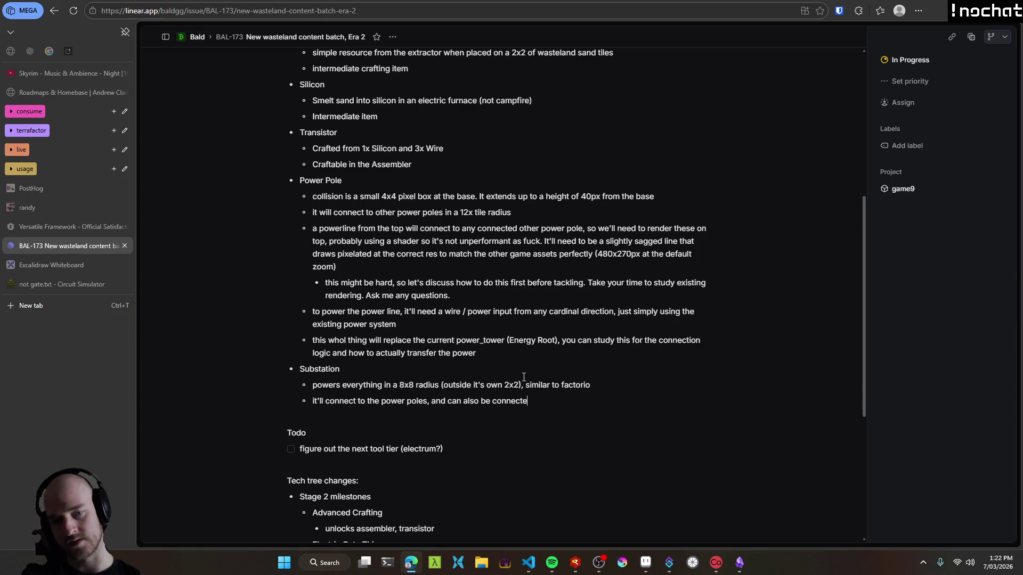
text(d to ground wires )
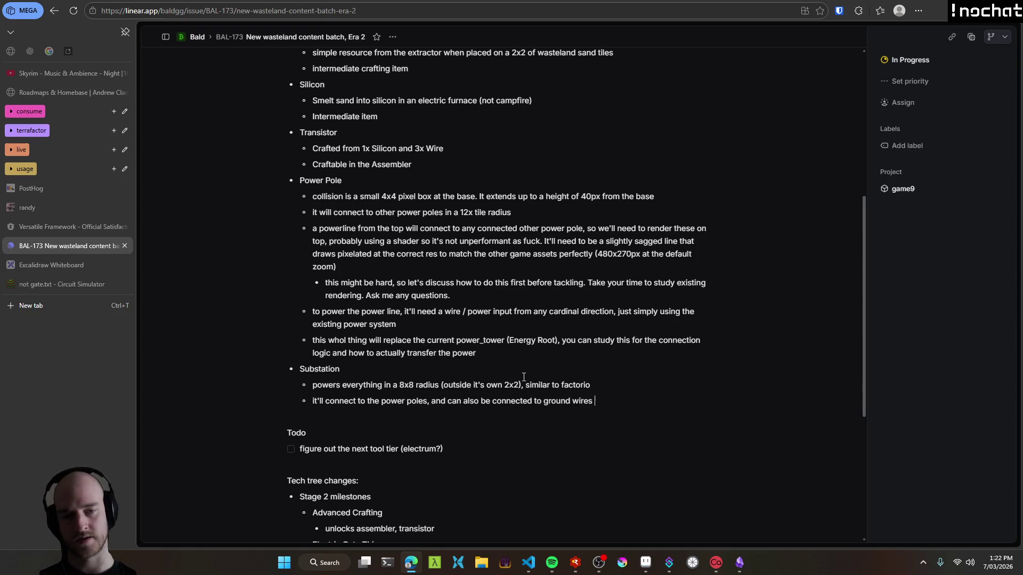
text(of course, like verything else)
key(ctrl+Left)
text(e)
key(End)
Add a nested sub-bullet beginning 'for the power pole connection, there a 4 spots'.
key(Return)
key(Tab)
text(for the power pole connection, there a 4 )
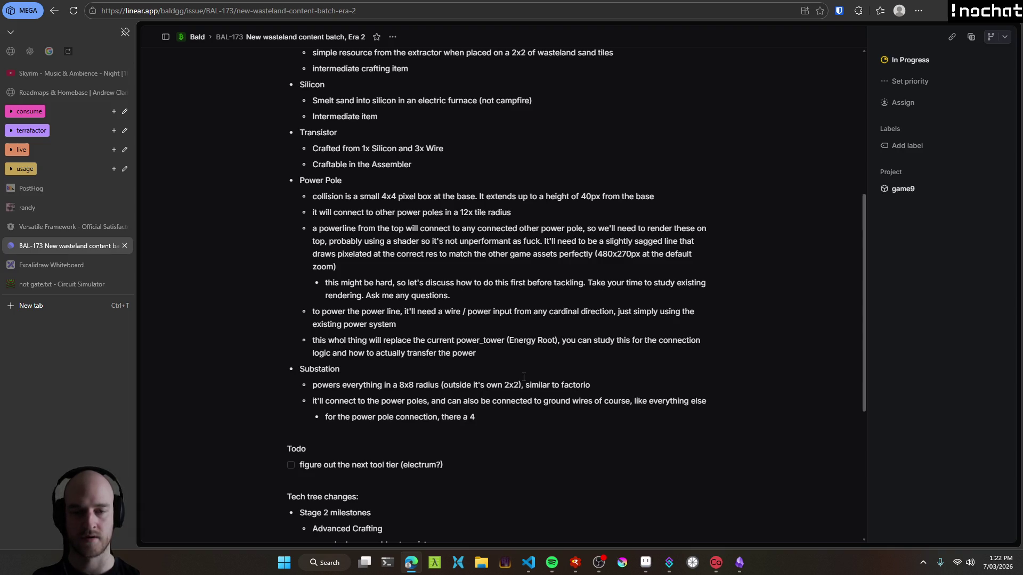
text(spots in a)
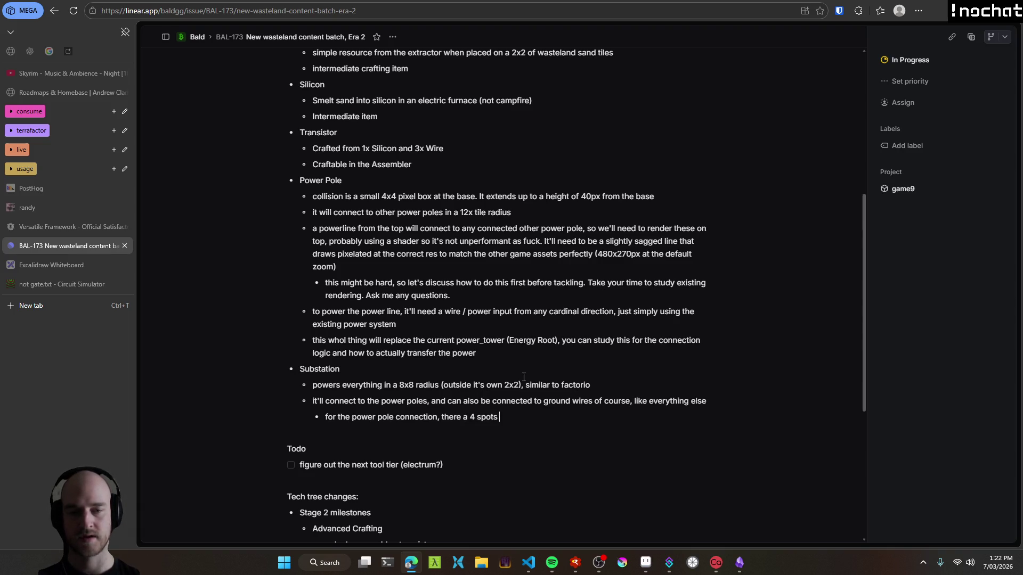
Finish the note: the pole goes to the nearest spot, more or less just a visual thing.
key(BackSpace)
text(can connect )
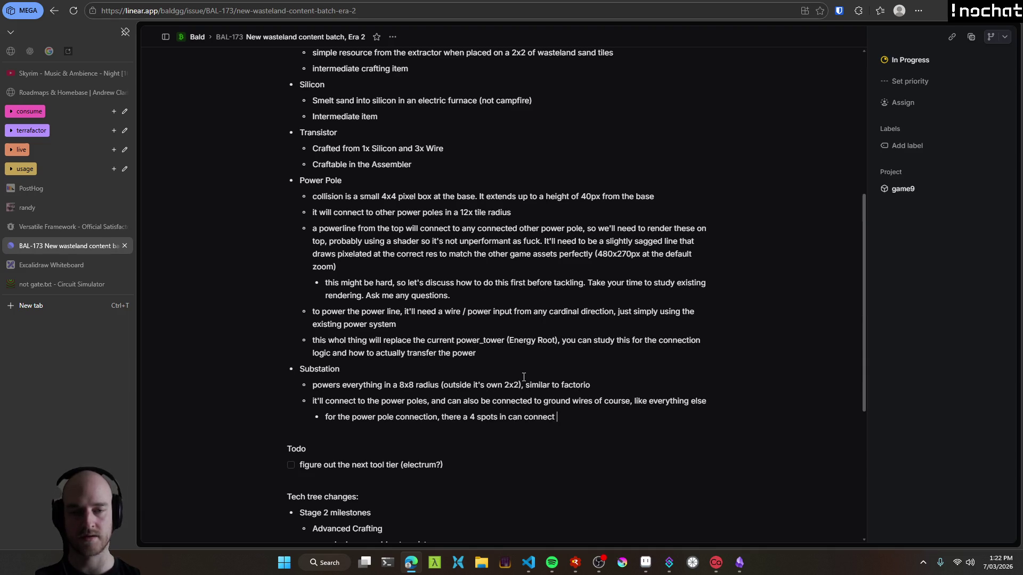
text(to, the power p)
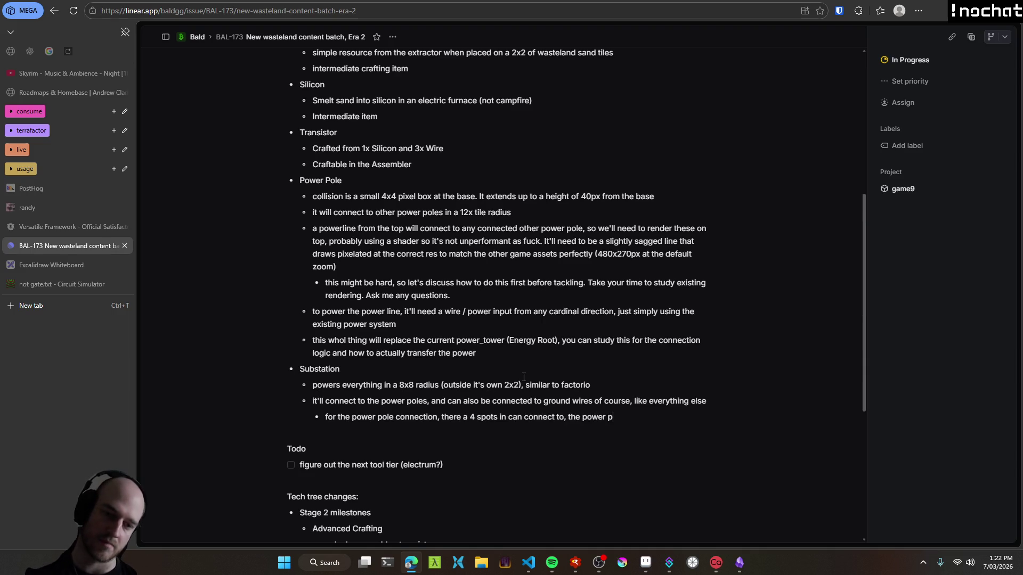
text(ole will just go to the nearest)
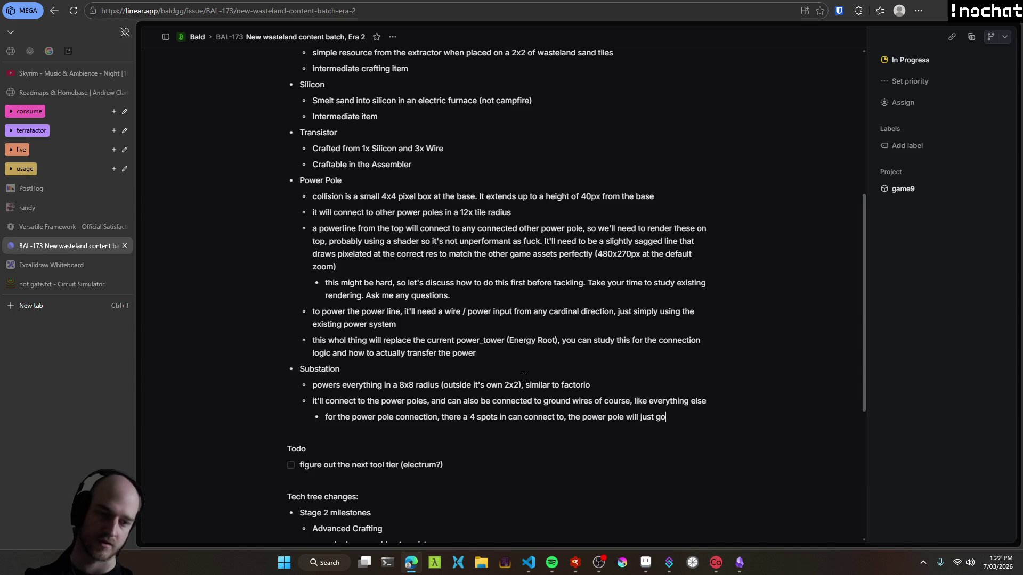
text( spot)
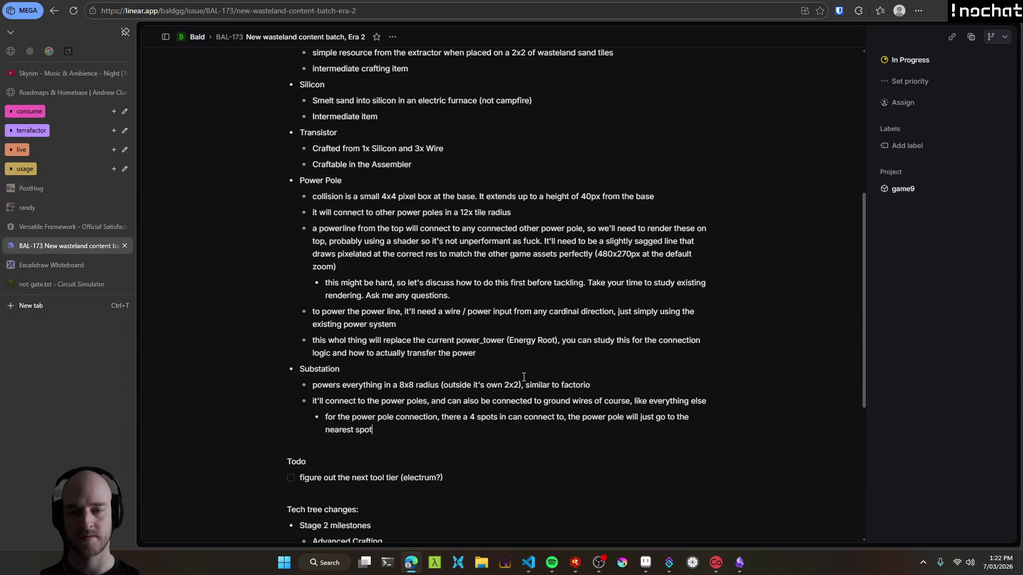
key(Return)
text(this is purl)
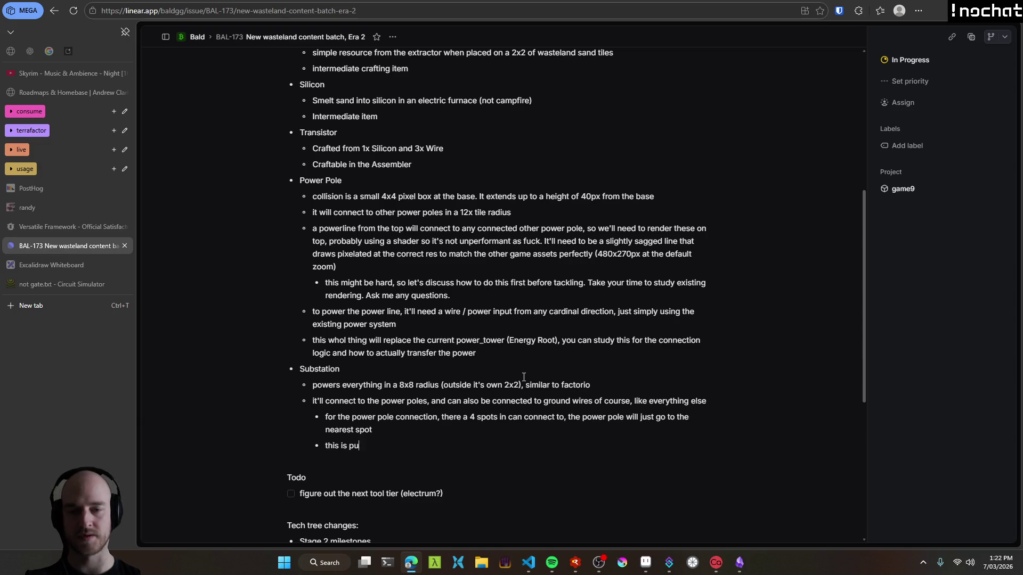
key(ctrl+BackSpace)
key(ctrl+BackSpace)
key(ctrl+BackSpace)
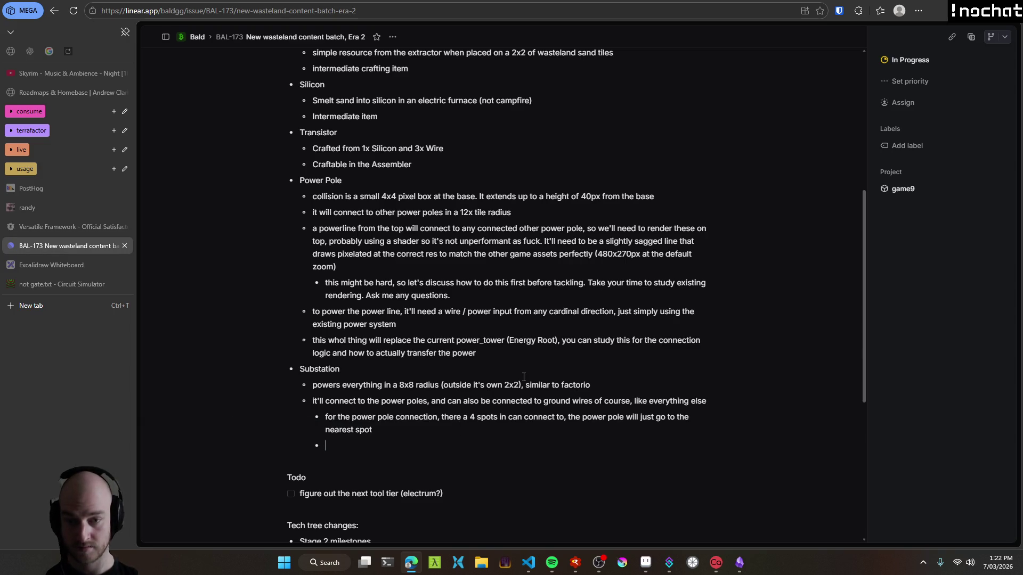
key(BackSpace)
text(This)
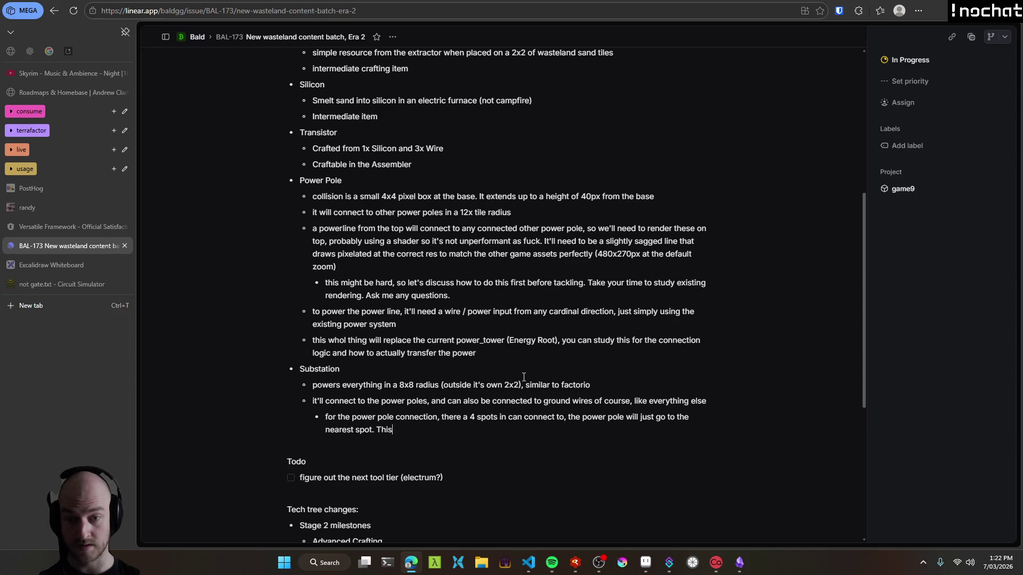
text( is purely visual)
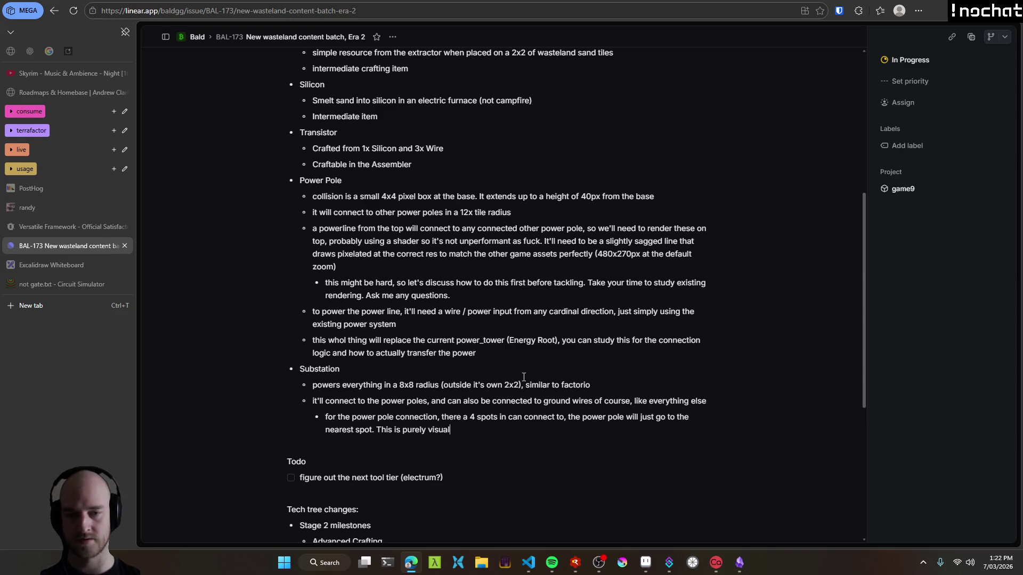
key(ctrl+shift+Left)
key(ctrl+shift+Left)
text(more ore less)
text( just a visual)
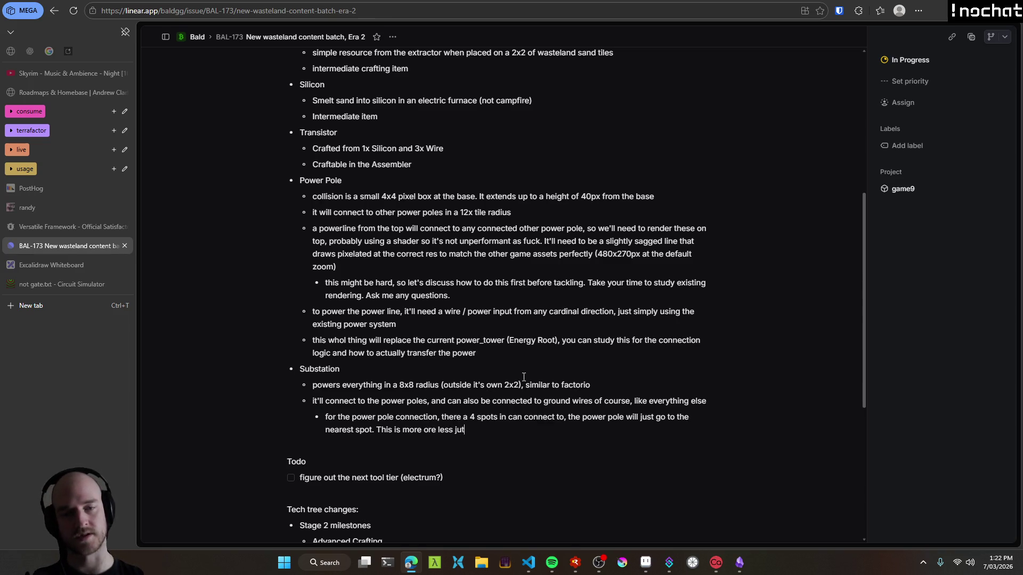
text( thing)
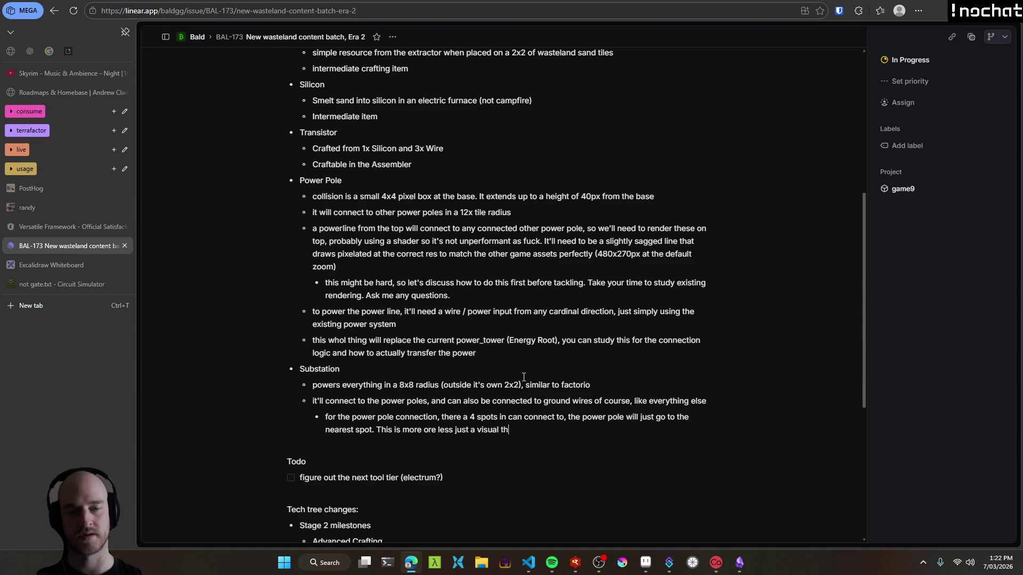
key(ctrl+shift+Left)
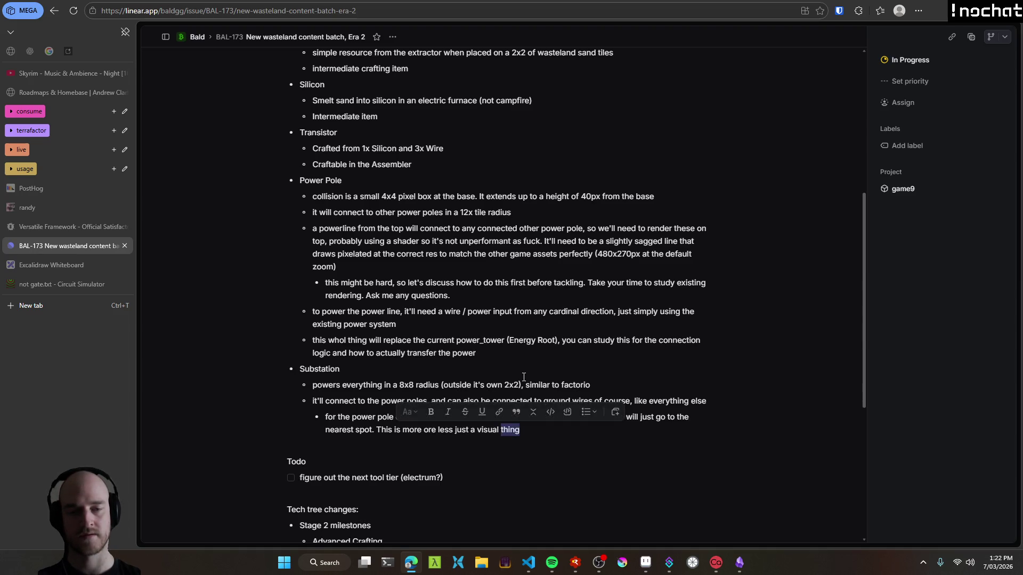
key(Right)
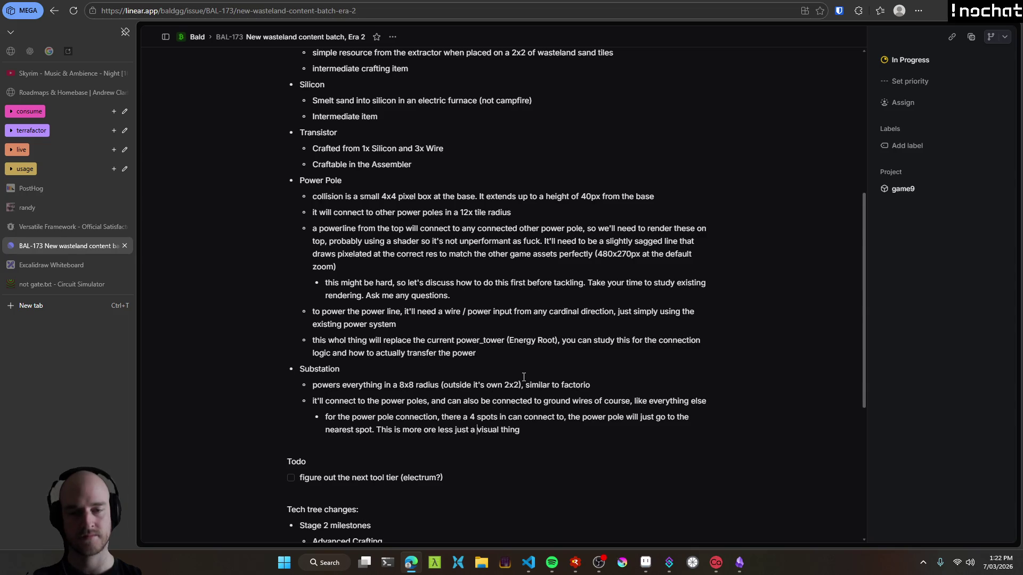
key(BackSpace)
text(.)
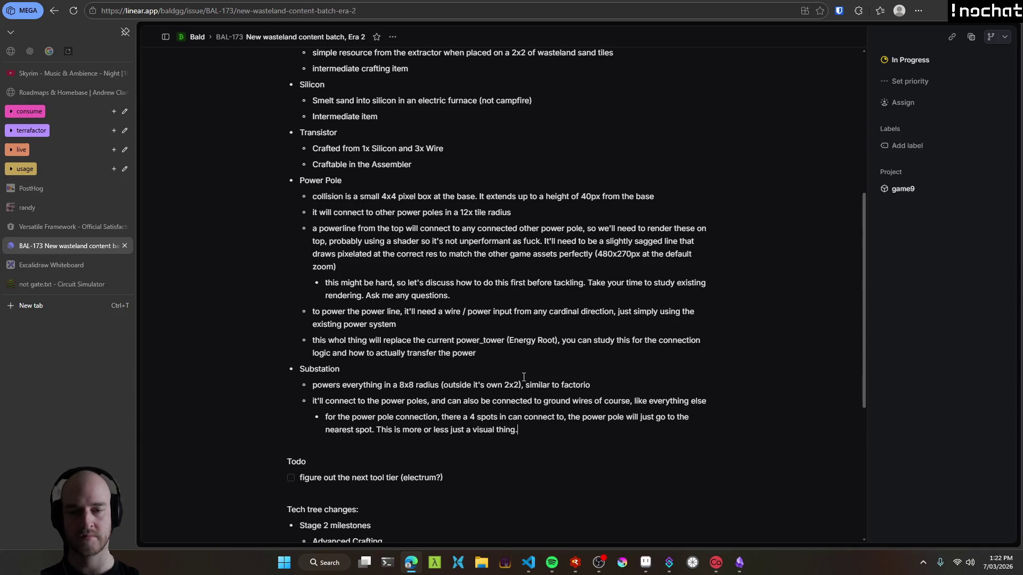
Add a bullet saying the bottom two tile connections sit around the middle of the tile.
key(Return)
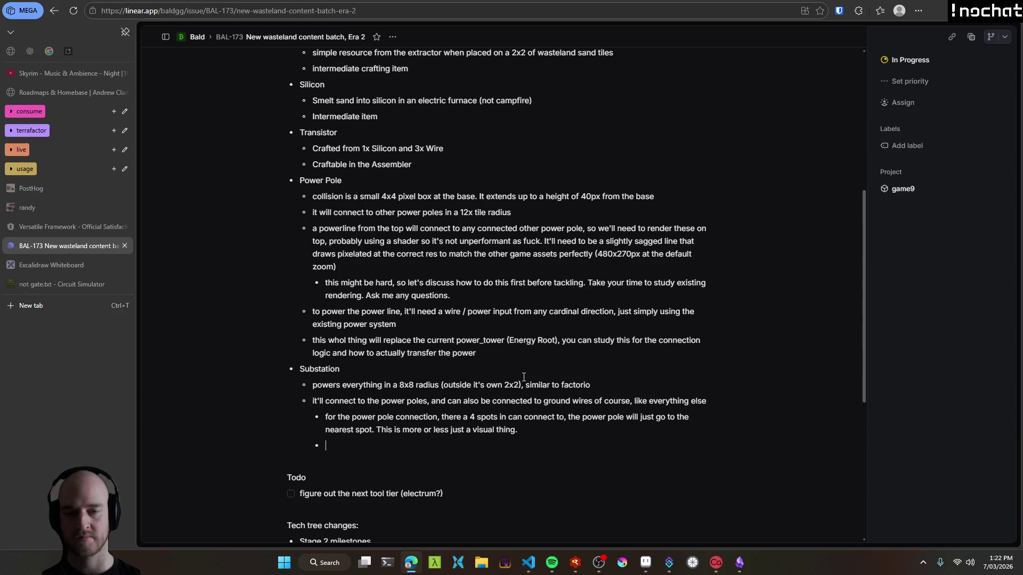
text(Each connection)
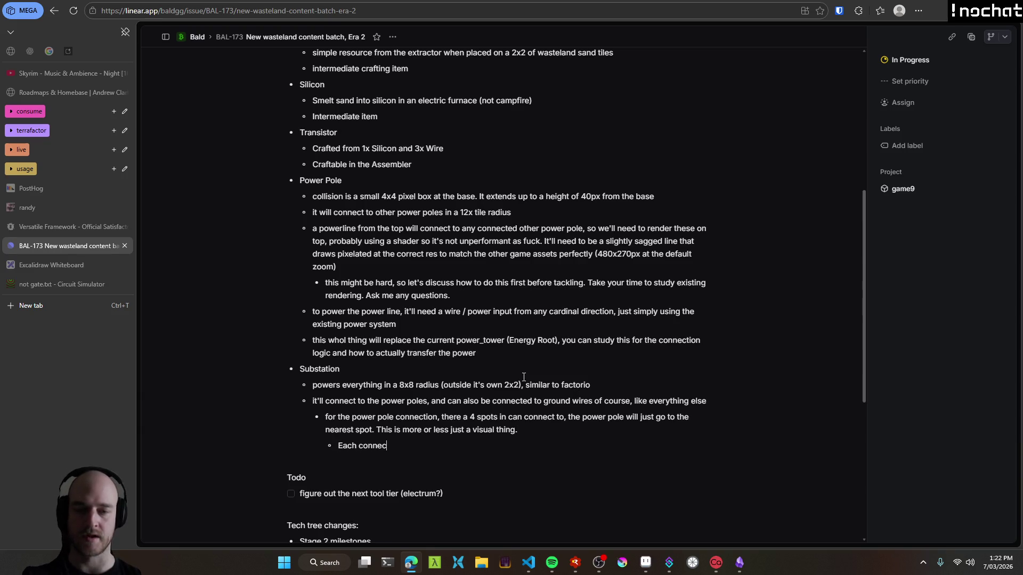
key(alt+Tab)
scroll(563, 238, up, 3)
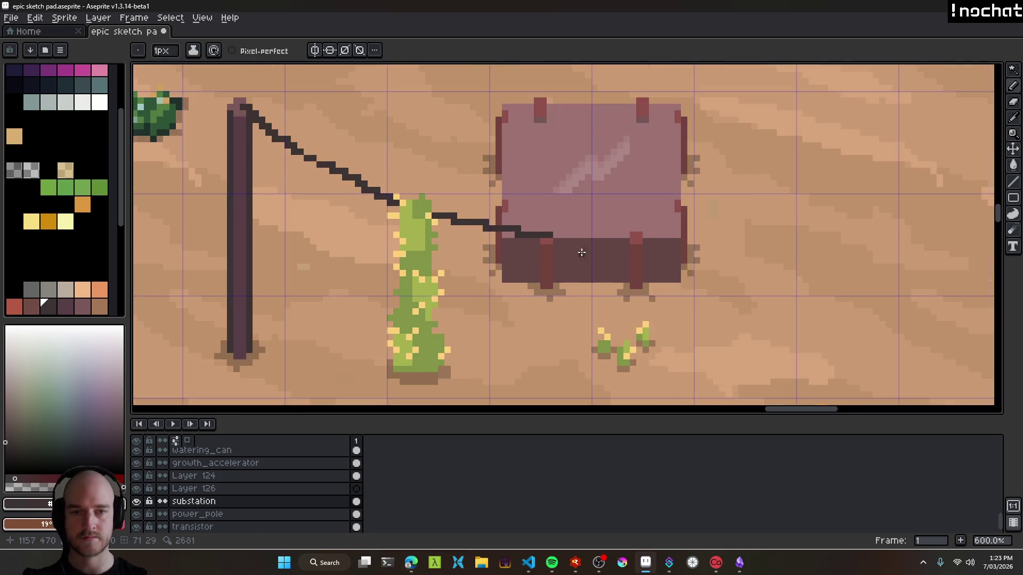
drag(562, 238, 526, 270)
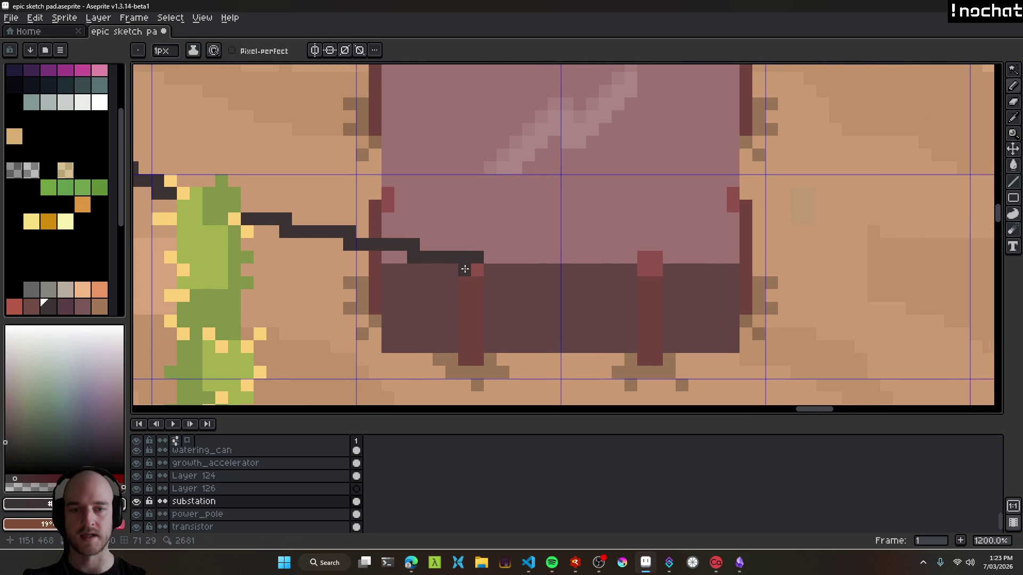
scroll(473, 267, down, 2)
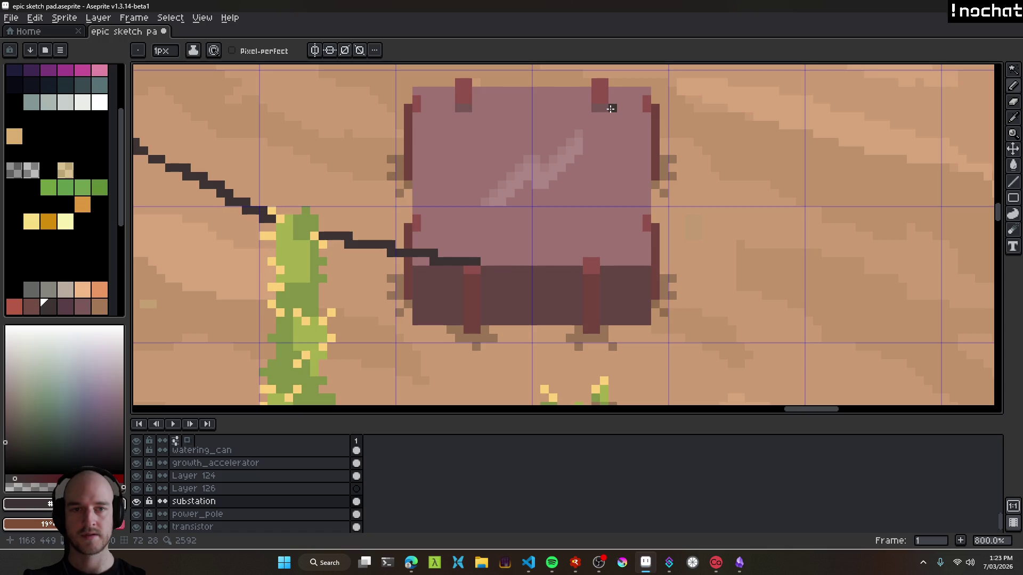
drag(610, 109, 608, 164)
drag(548, 260, 571, 190)
key(alt+Tab)
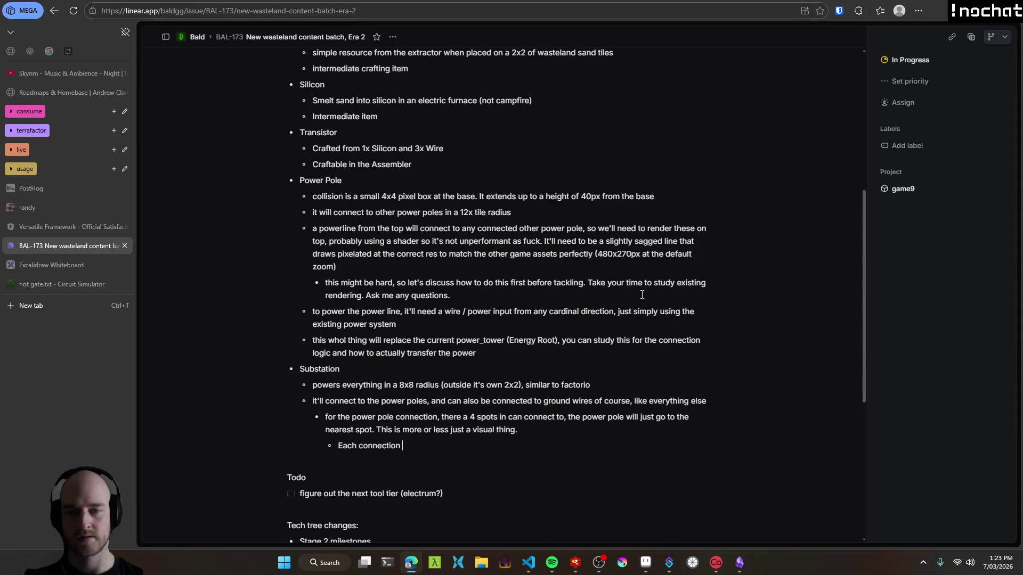
key(shift+Home)
text(bottomtwo connectionstile)
key(End)
text(a)
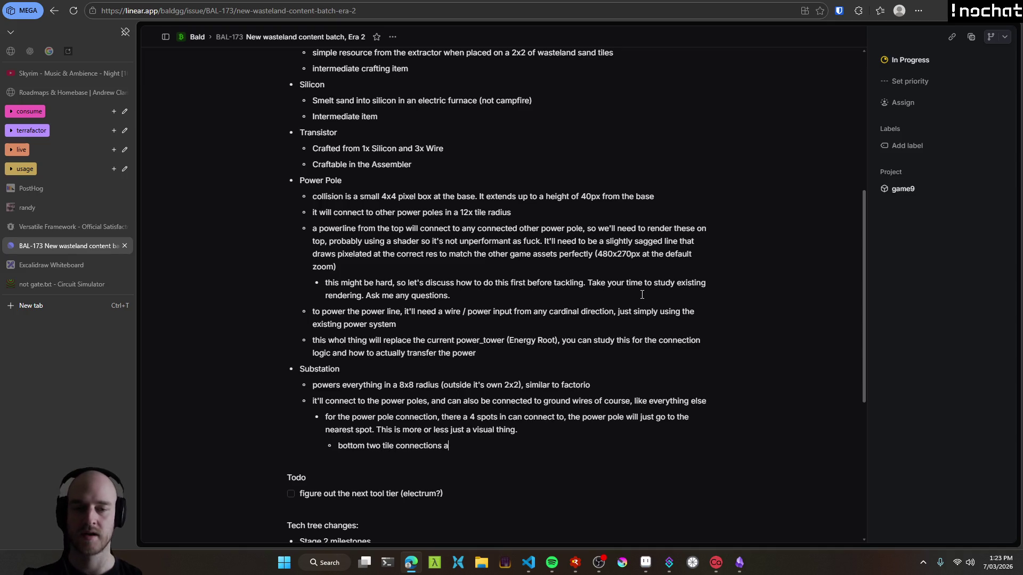
text(re centered a)
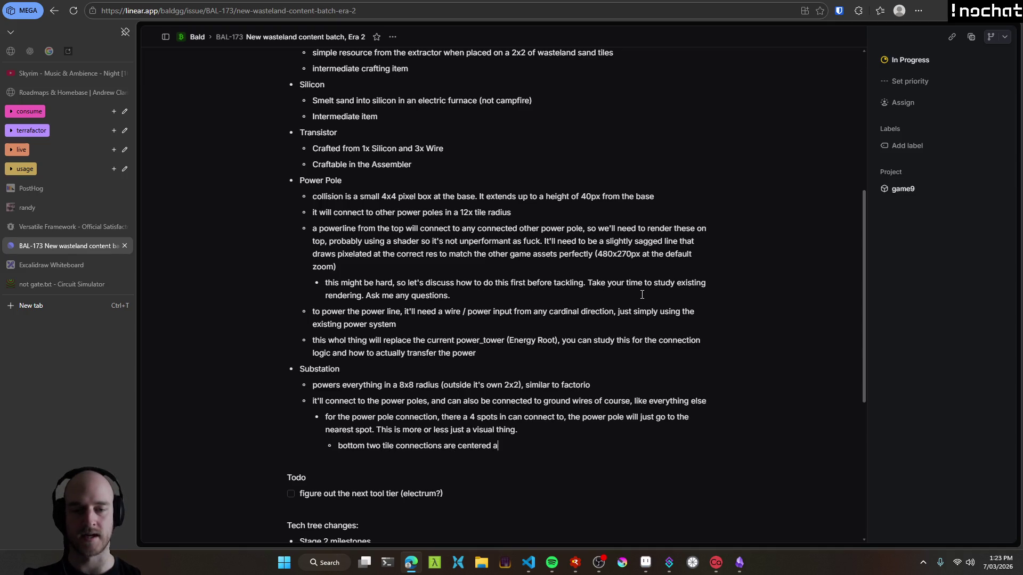
text(t around the middle of the tile)
Add a bullet 'top two, are connected at the middle plus'.
key(Return)
text(top two, are)
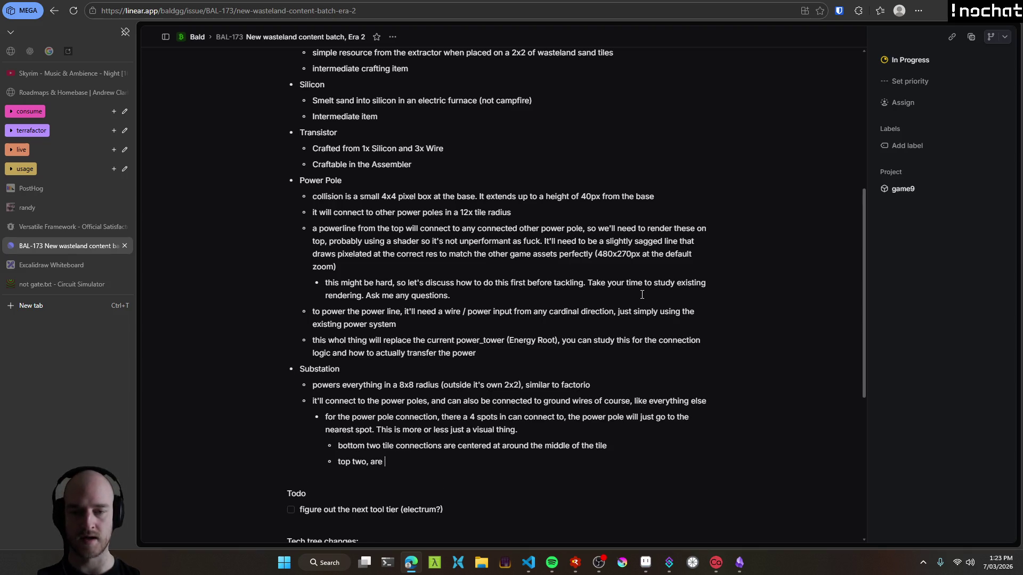
key(alt+Tab)
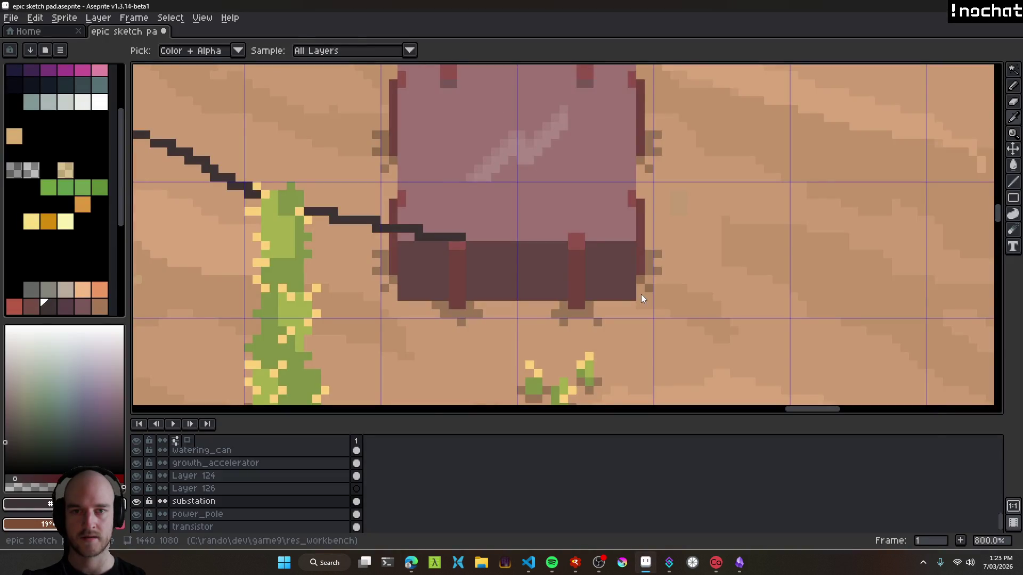
key(alt+Tab)
text(a)
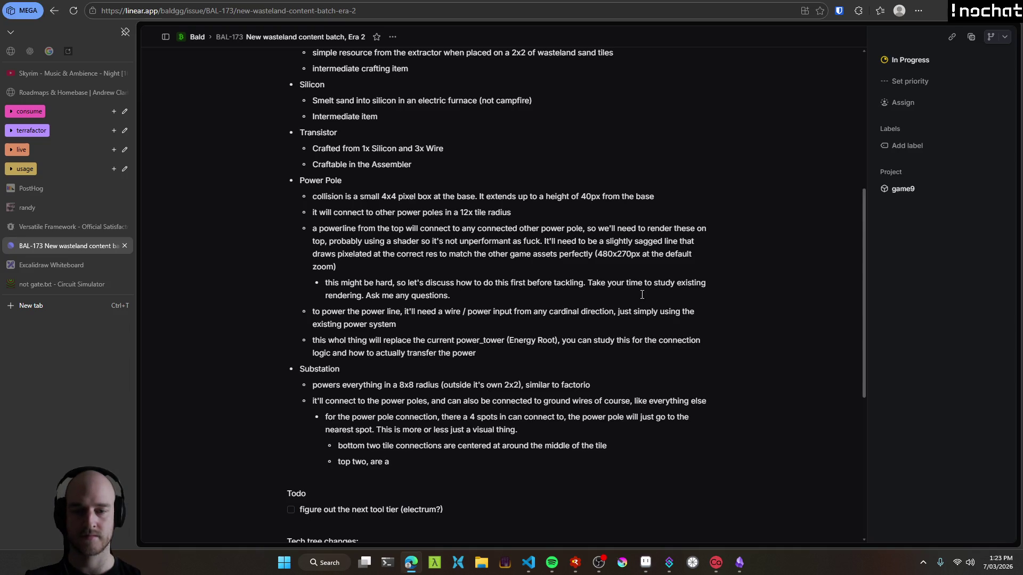
key(BackSpace)
text(connecte)
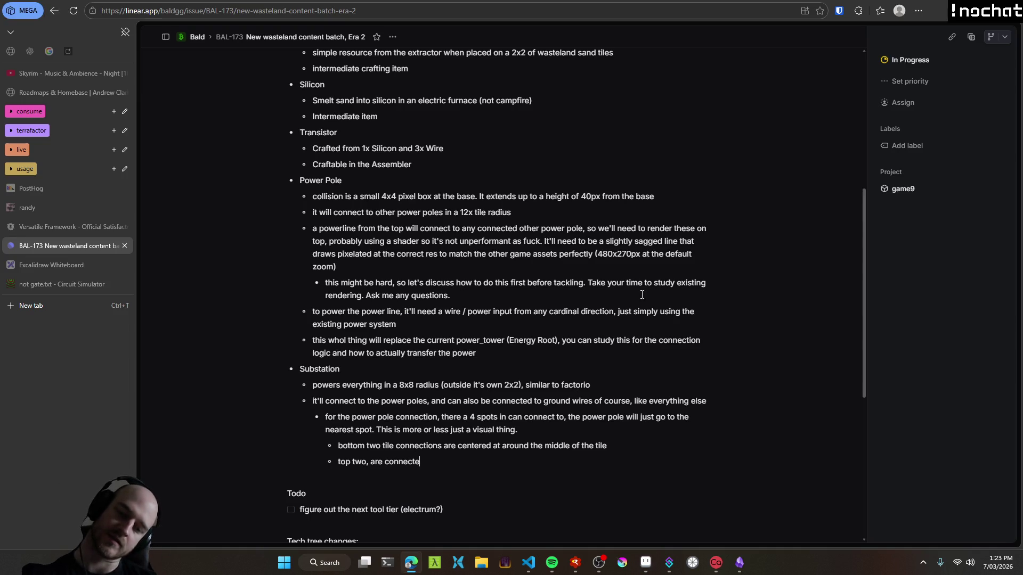
text(d at the middle plus)
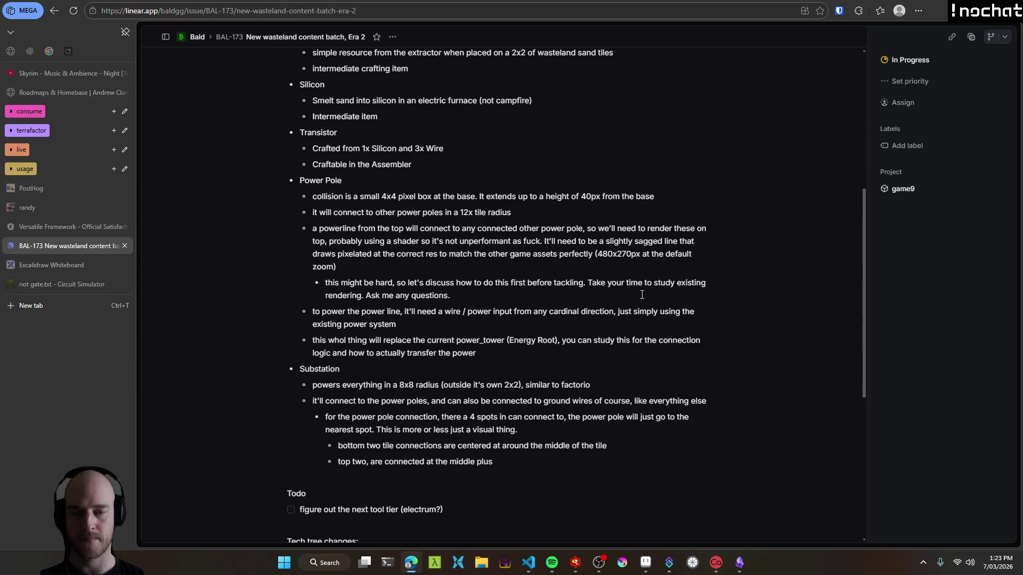
Insert a 'visually:' bullet above the bottom and top connection notes.
key(Return)
text(visually)
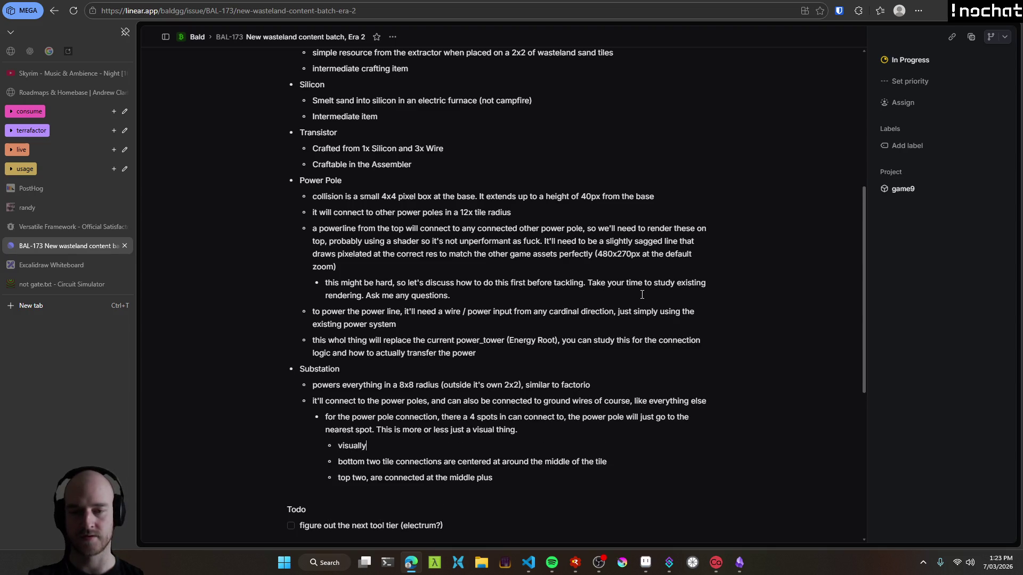
text(y:)
key(shift+Down)
key(shift+Down)
Indent the bottom-two and top-two bullets one level under 'visually:'.
key(Tab)
key(Right)
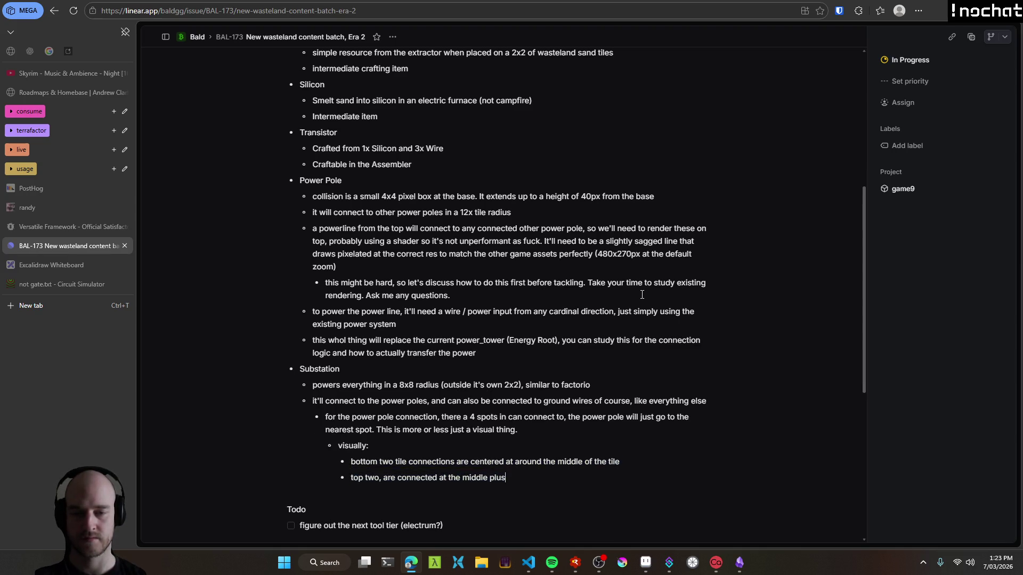
key(alt+Tab)
scroll(590, 221, up, 4)
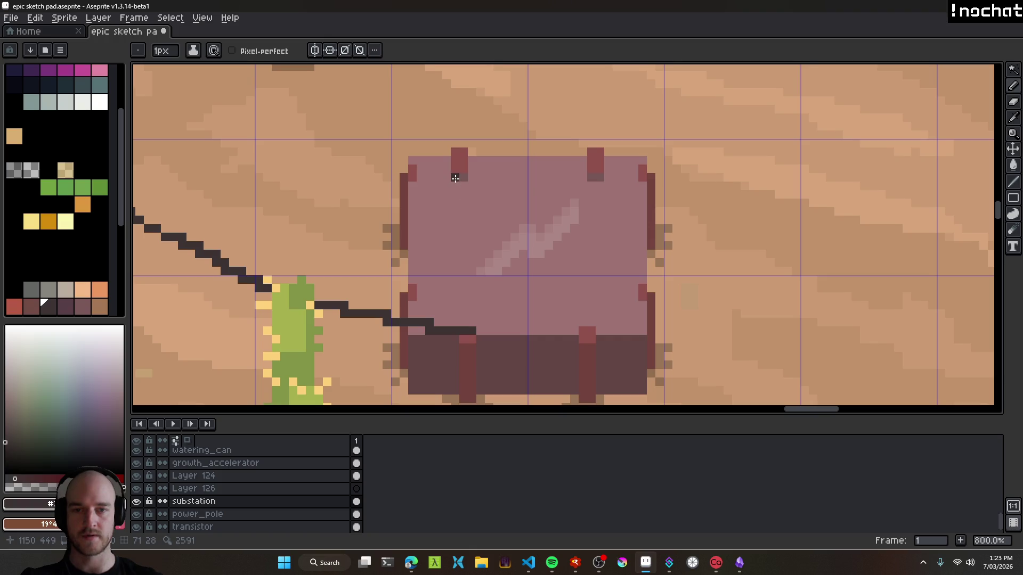
key(alt+Tab)
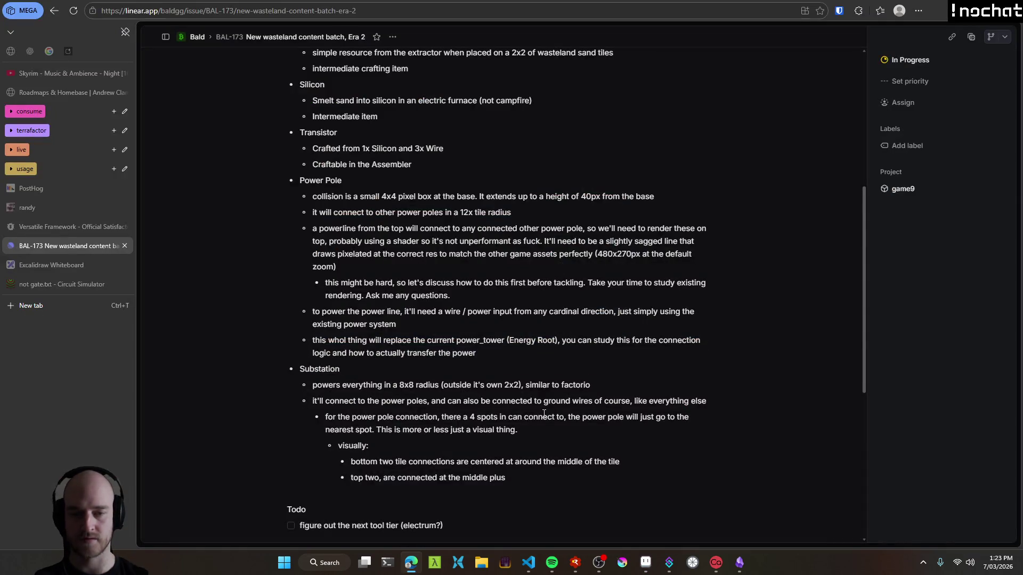
End the top-two note with 'y: +6 pixels' and start a new bullet below.
text(~6 pixels )
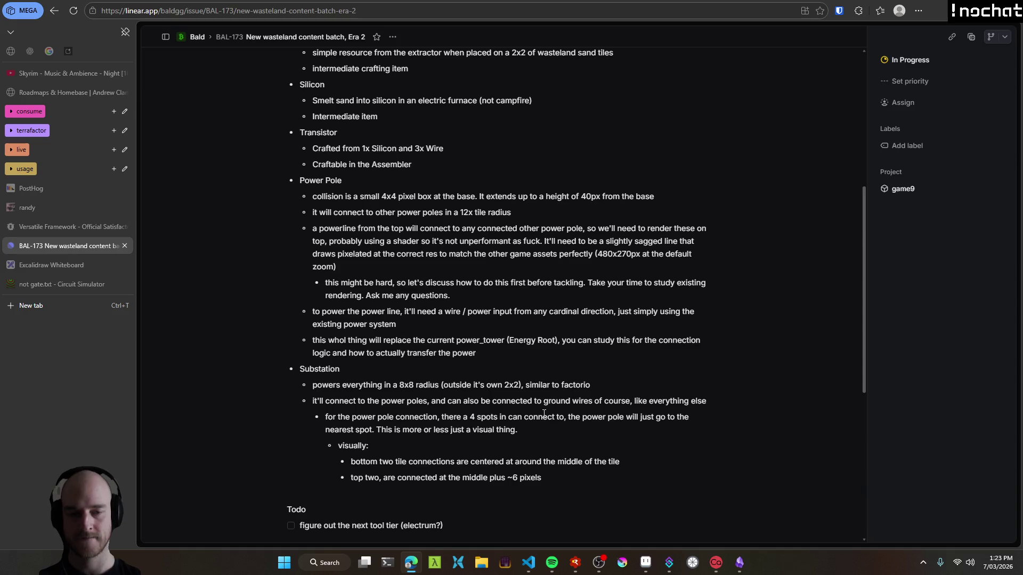
text(+y)
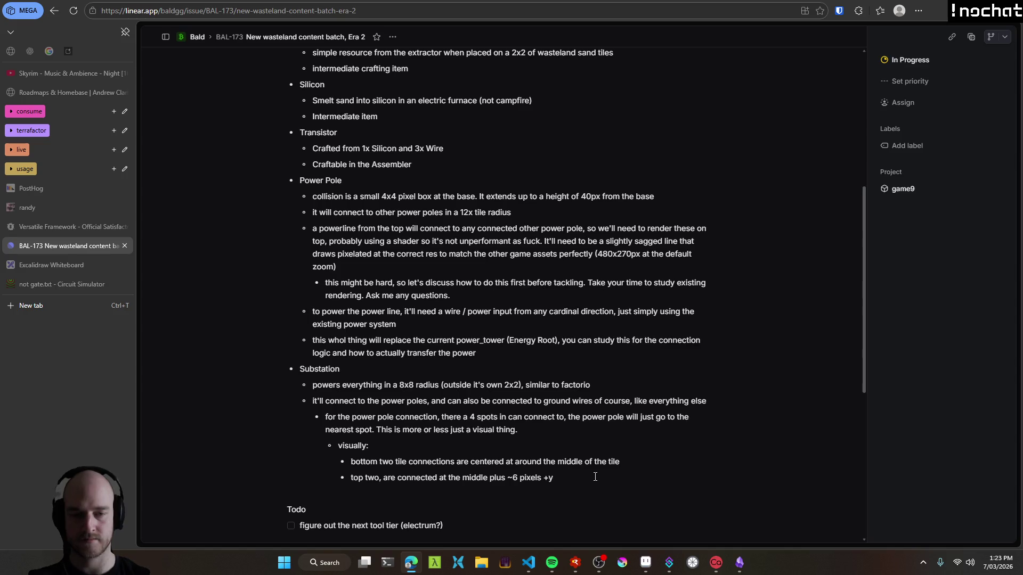
key(BackSpace)
key(BackSpace)
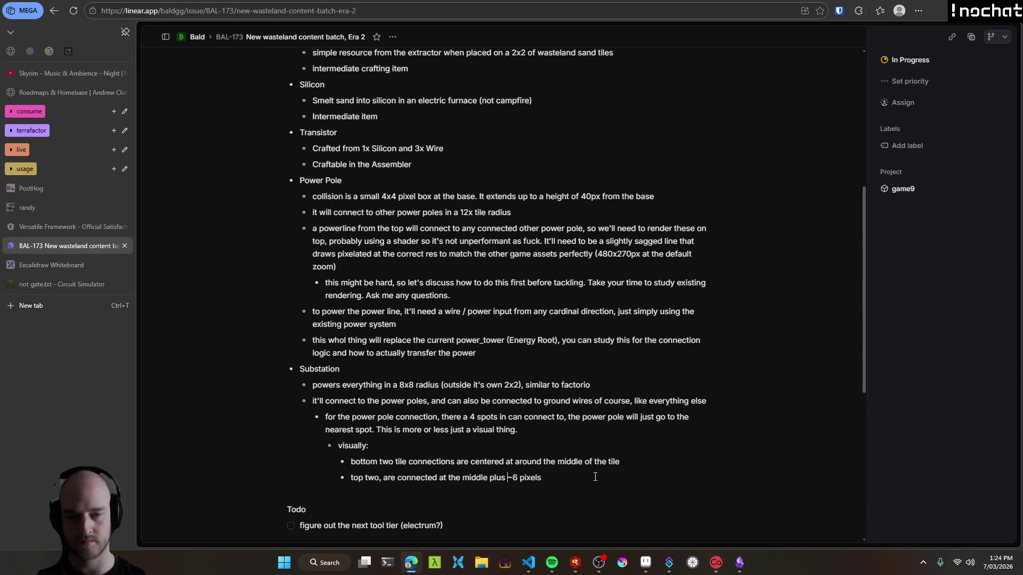
text(y:)
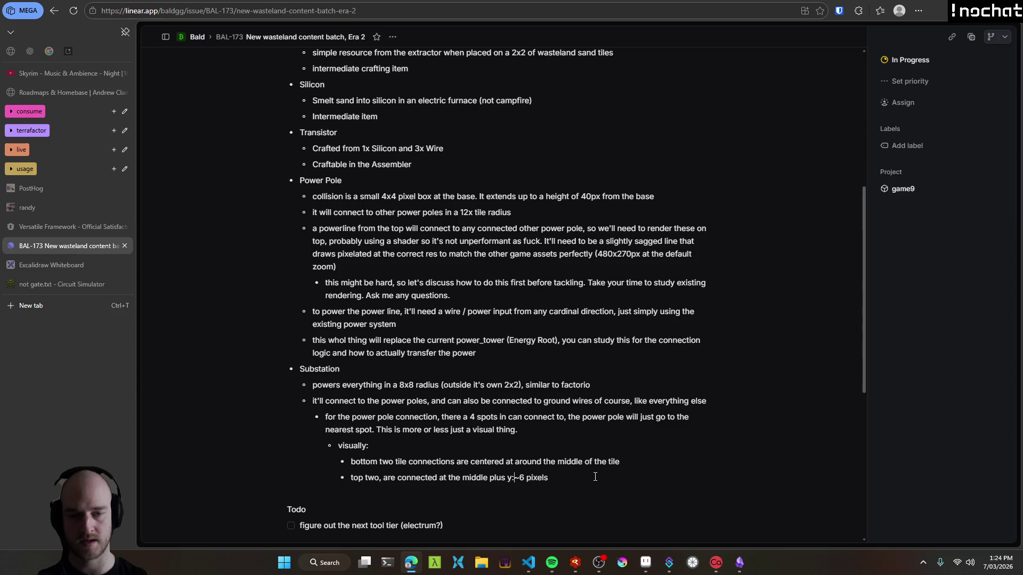
key(BackSpace)
text(+)
mouse_move(576, 486)
mouse_down()
mouse_move(341, 445)
mouse_move(330, 430)
mouse_up()
click(597, 485)
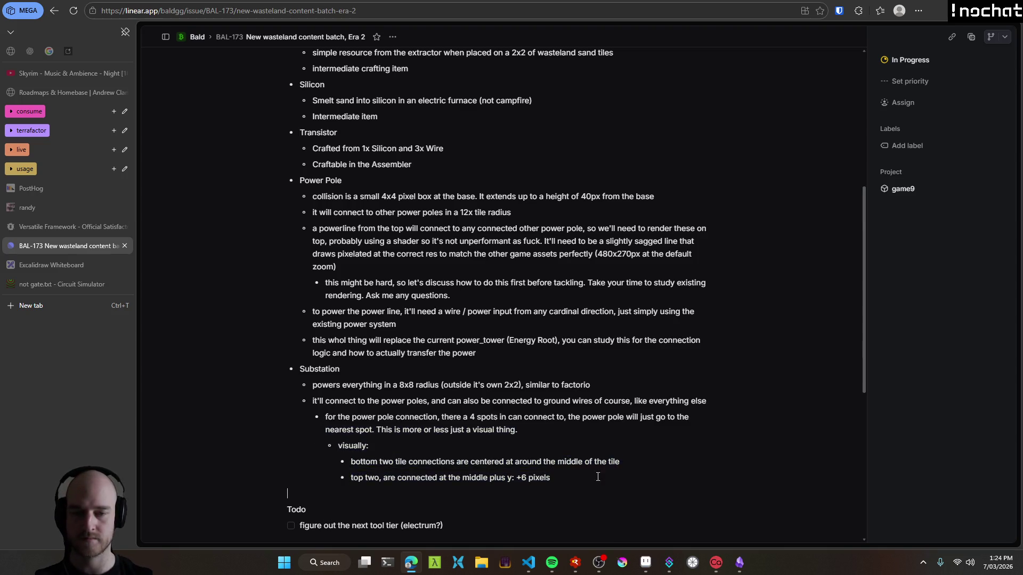
key(Return)
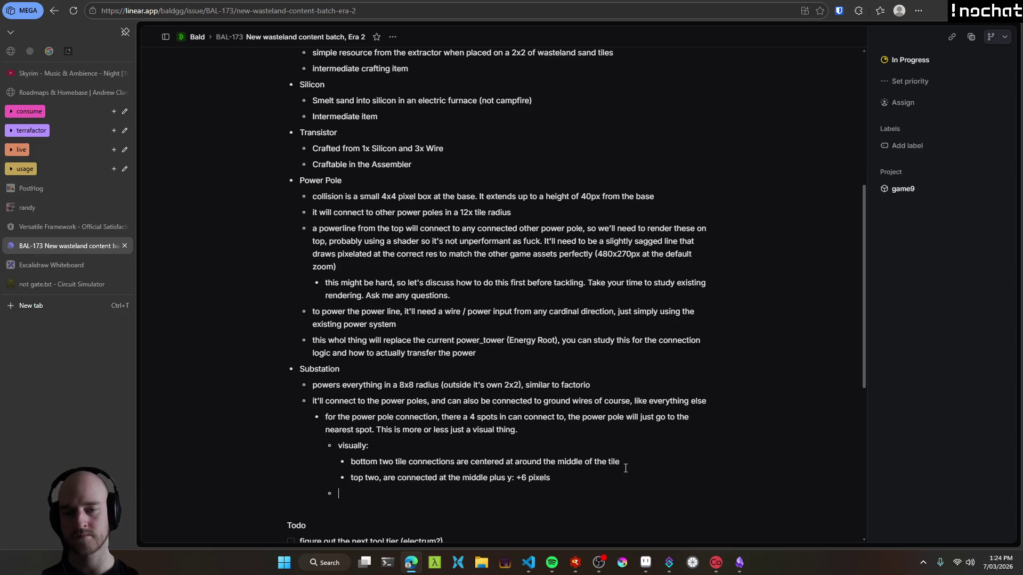
Add a bullet: 4 different "connection points", the power pole just chooses the nearest one.
text(so there's 4 different )
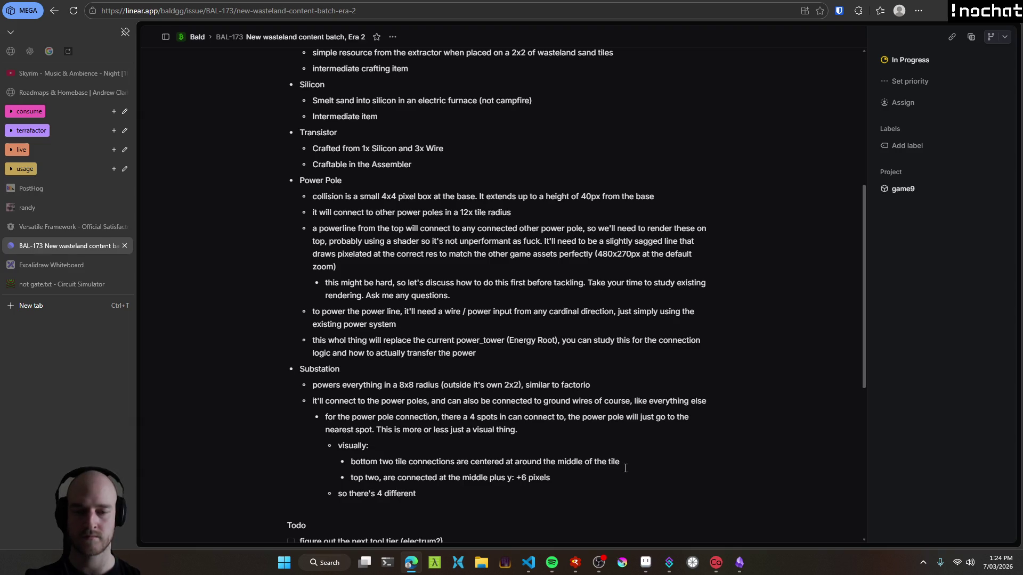
text("connection poitns)
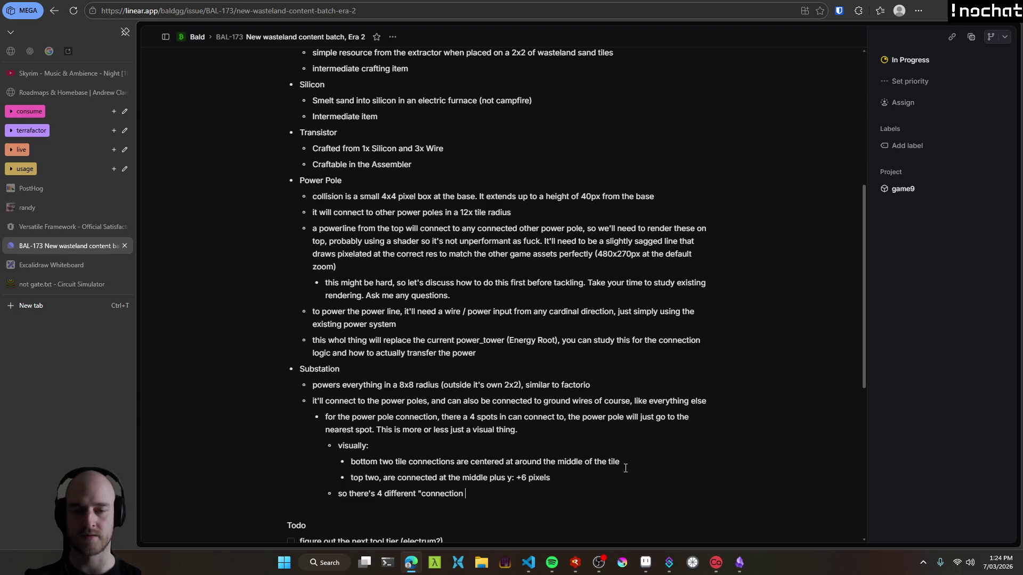
key(BackSpace)
key(BackSpace)
key(BackSpace)
text(nts")
text( the power t)
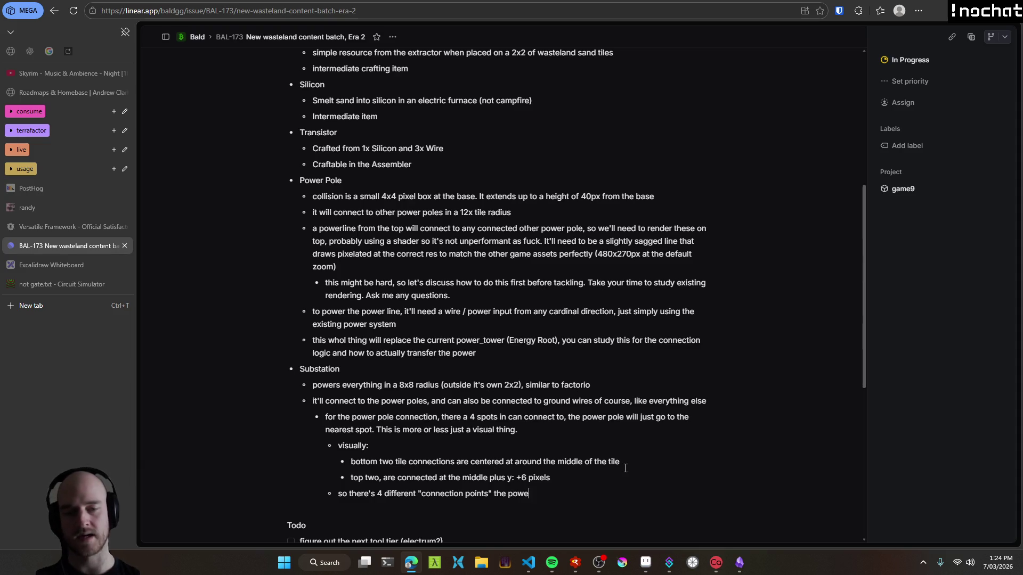
text( p)
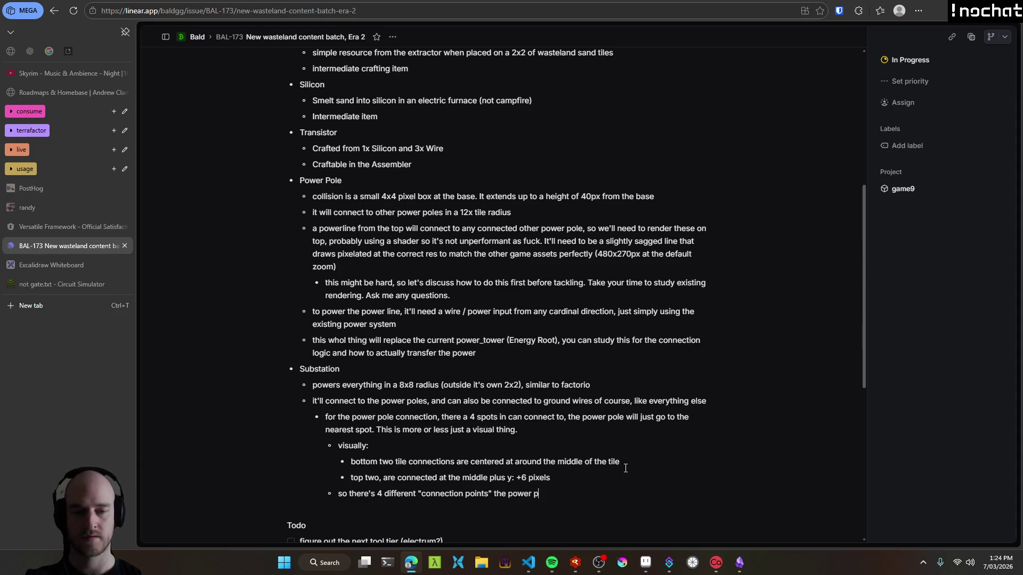
text(ole could connect)
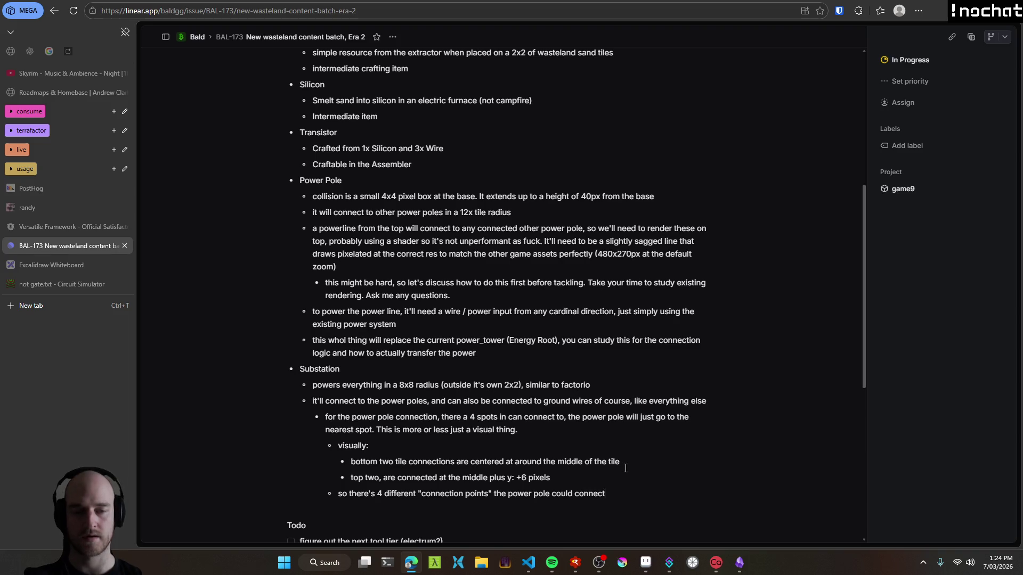
text( to just )
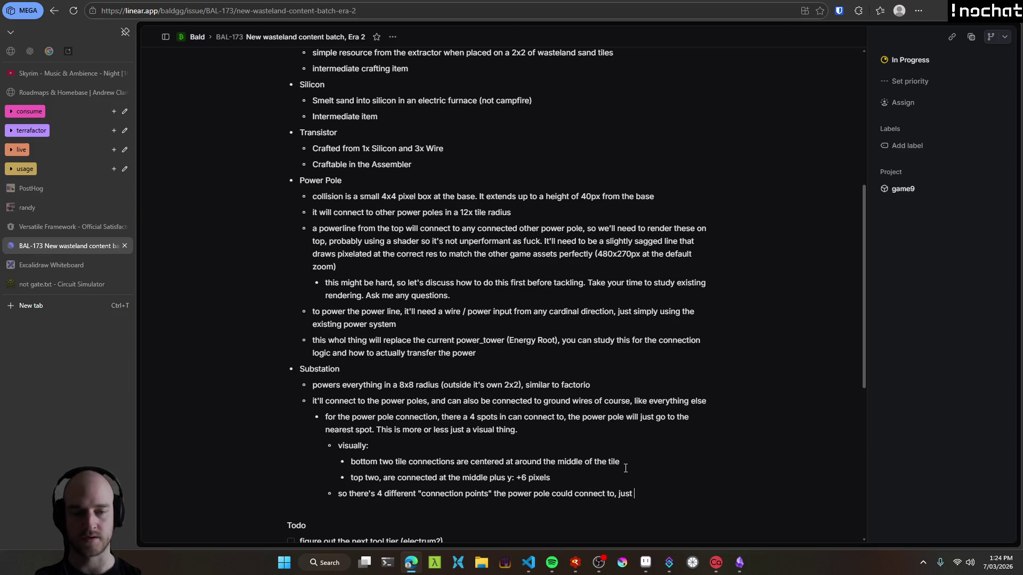
text(choose the nearest one)
key(Return)
Draft an indented sub-bullet placing the connection radius within the substation range.
key(Tab)
text(radius of th)
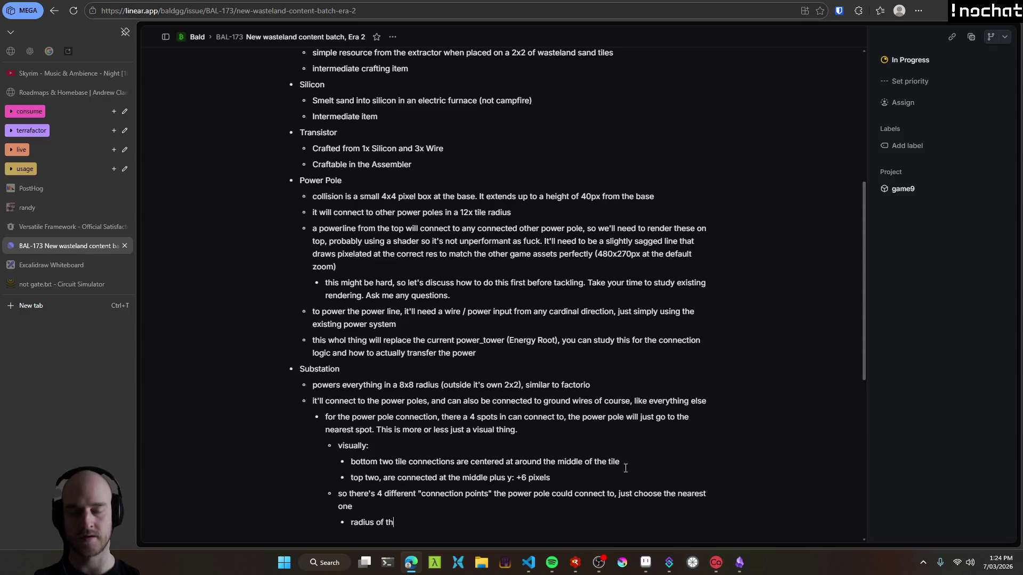
text(e power pole connect)
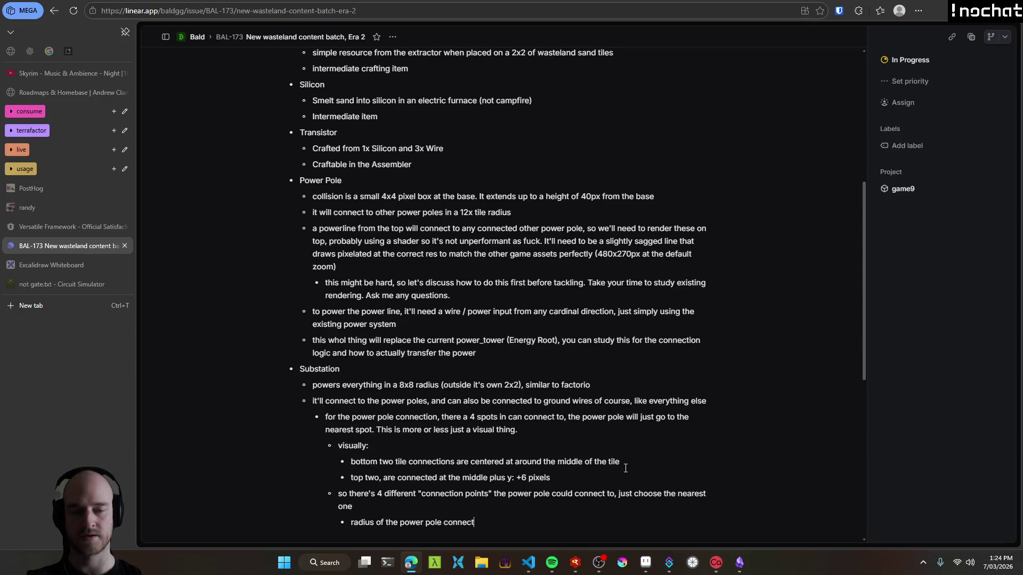
text(ion should be an)
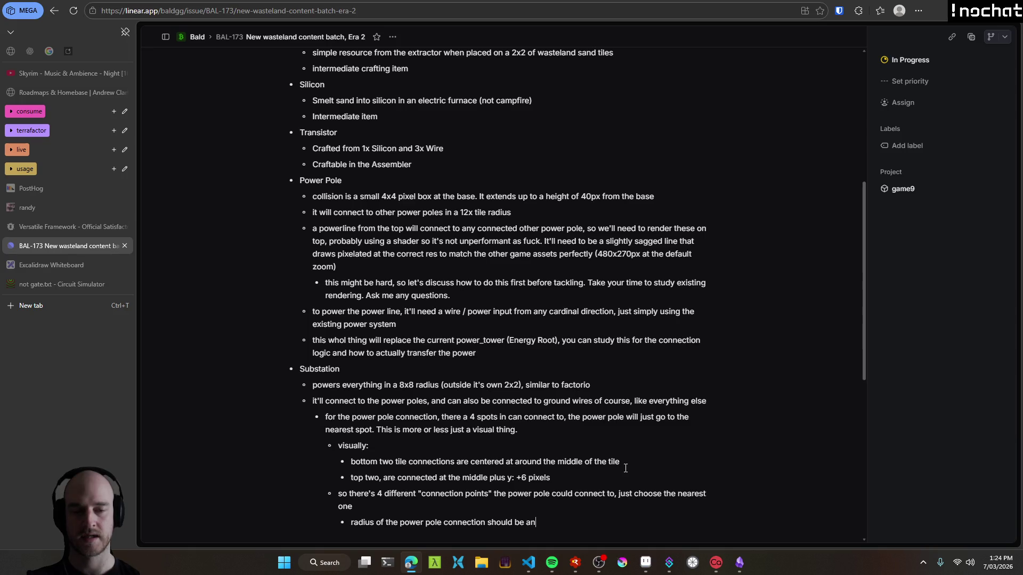
text(ywhere within the )
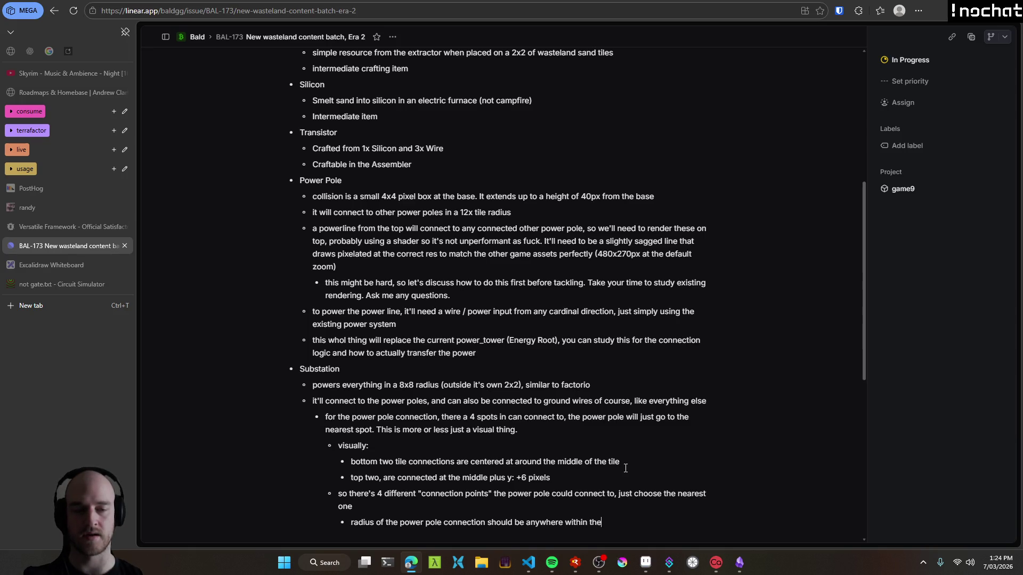
text(substation range itself)
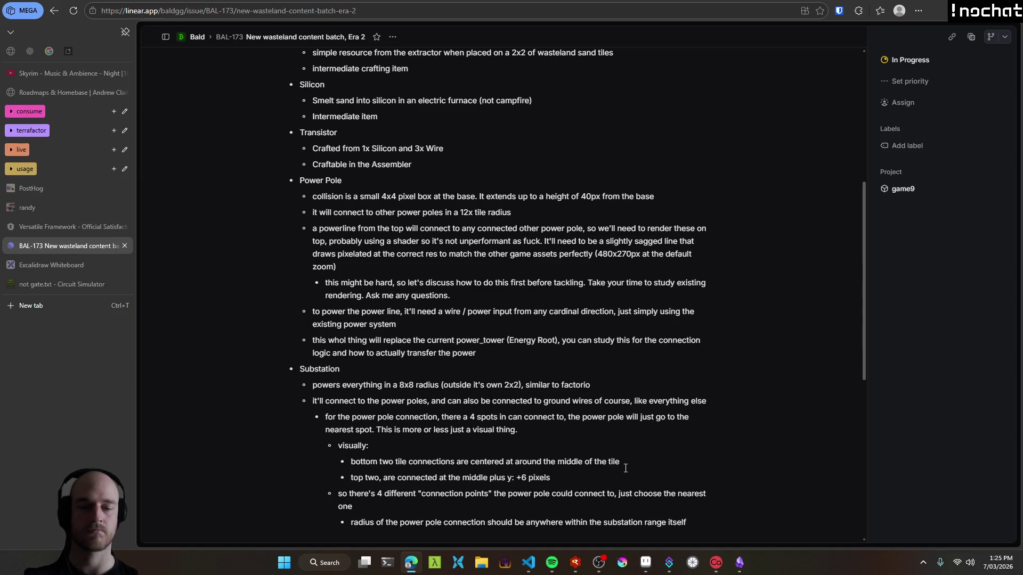
key(shift+Home)
key(BackSpace)
key(alt+Tab)
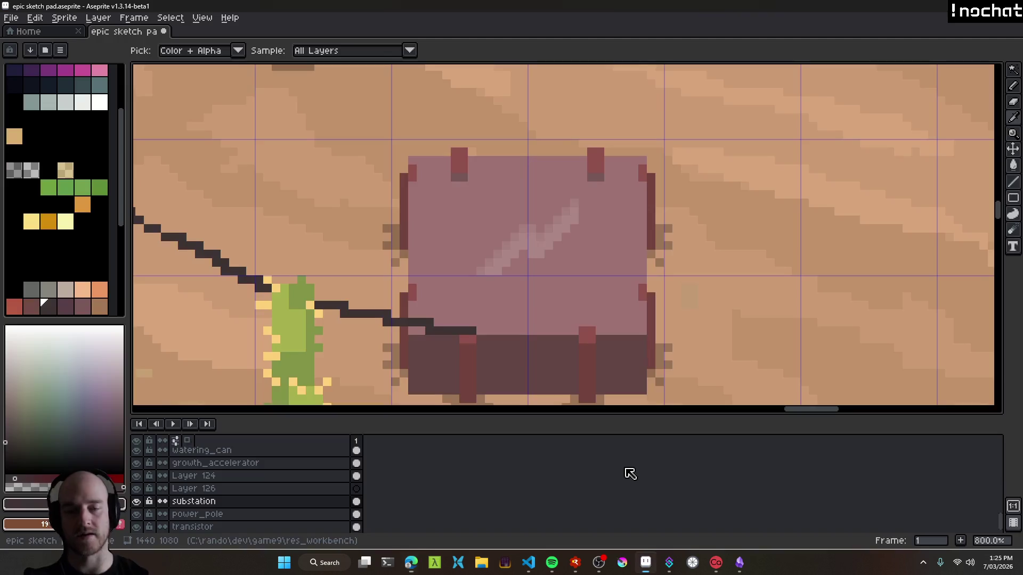
Save the sketch pad with Ctrl+S and pick the power_pole layer on the canvas.
scroll(475, 284, down, 3)
scroll(474, 284, down, 1)
key(ctrl+s)
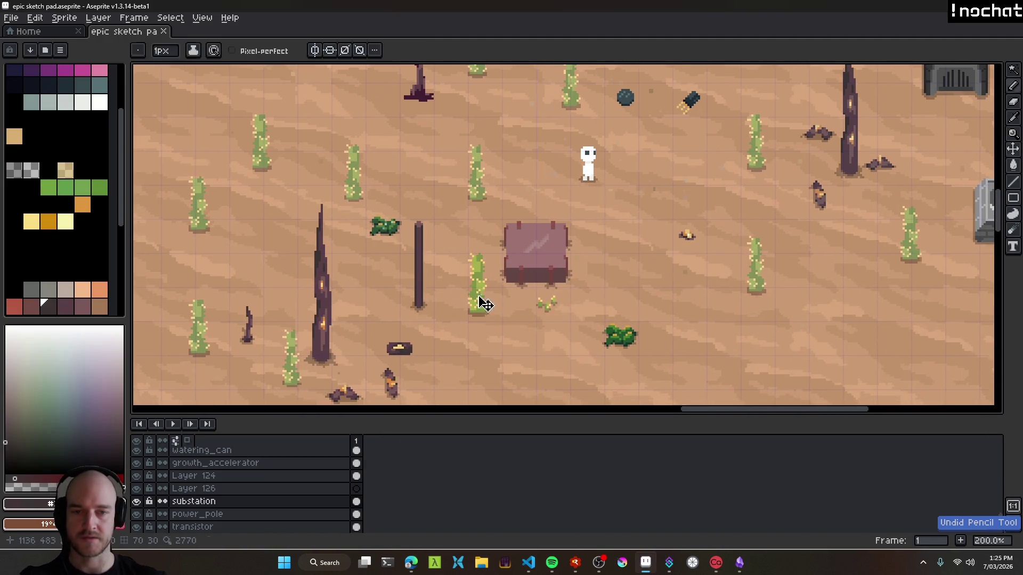
scroll(552, 264, down, 3)
scroll(552, 265, up, 4)
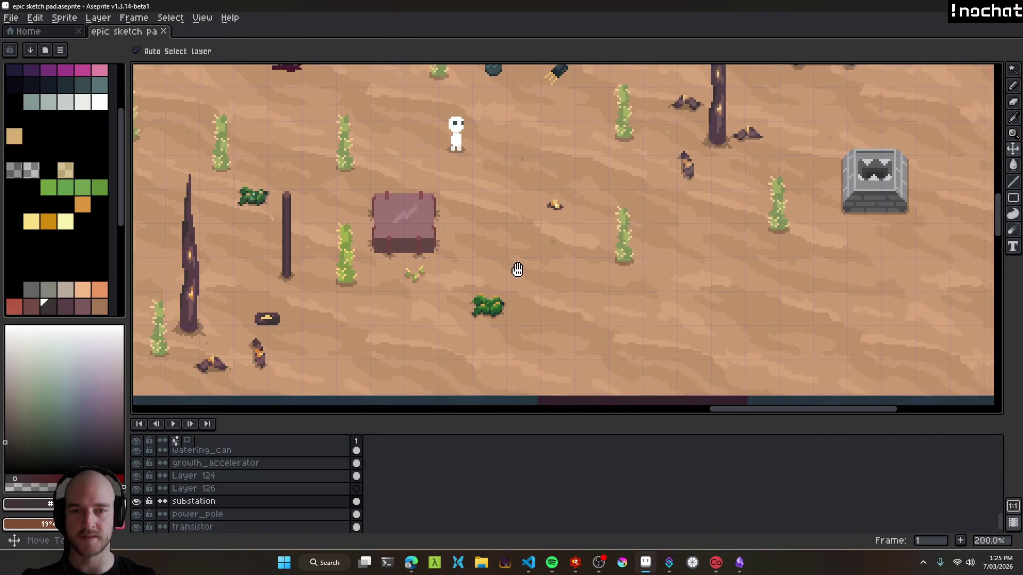
ctrl+click(451, 215)
Zoom and pan across the desert map around the substation and power pole.
scroll(560, 276, down, 2)
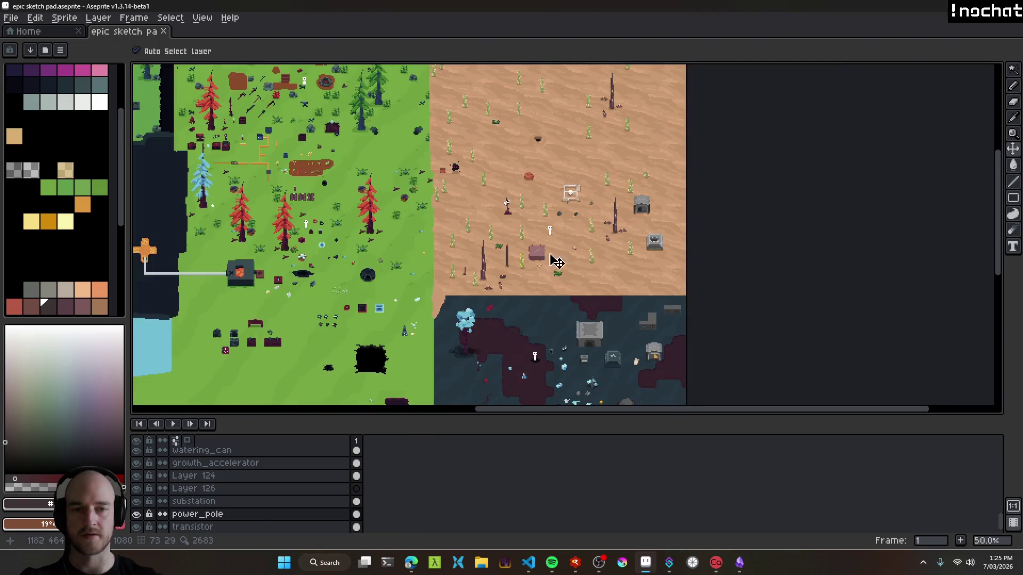
scroll(548, 249, up, 3)
scroll(536, 268, down, 1)
mouse_move(535, 267)
mouse_down()
mouse_move(441, 267)
mouse_move(596, 292)
mouse_move(669, 224)
mouse_move(469, 293)
mouse_up()
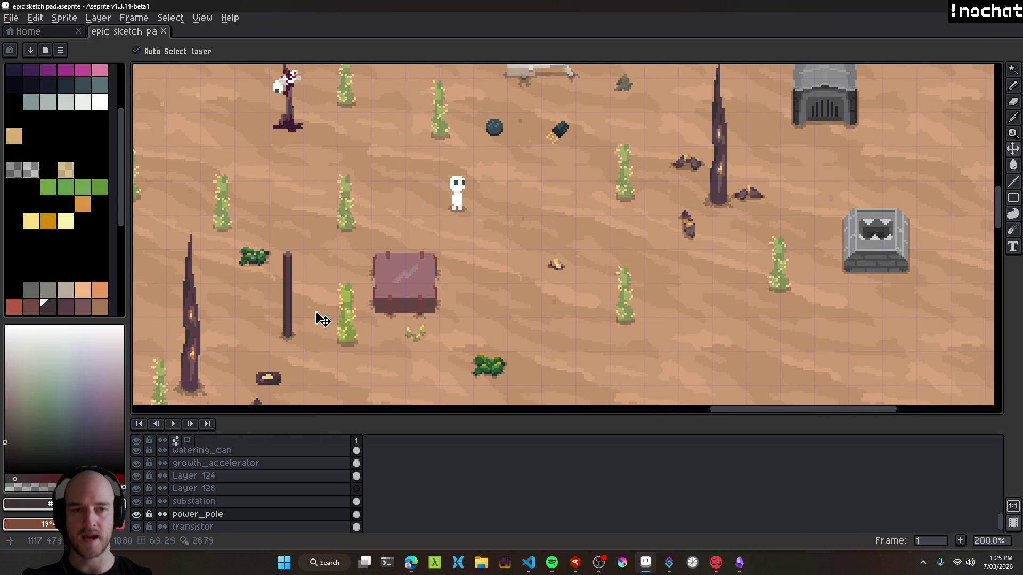
drag(319, 319, 539, 293)
scroll(537, 276, down, 3)
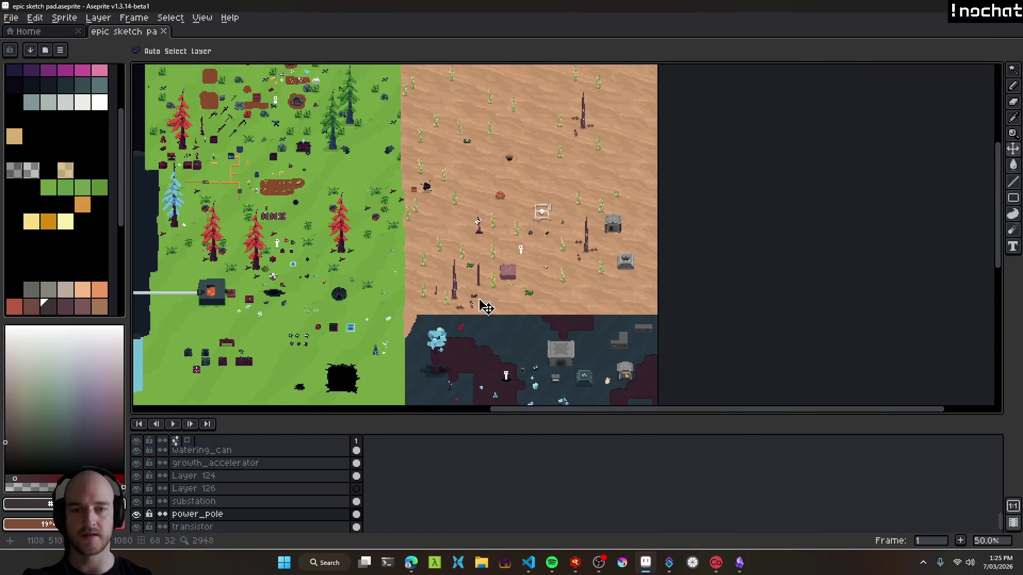
scroll(477, 304, up, 4)
drag(486, 262, 483, 256)
scroll(511, 267, down, 1)
scroll(580, 309, up, 1)
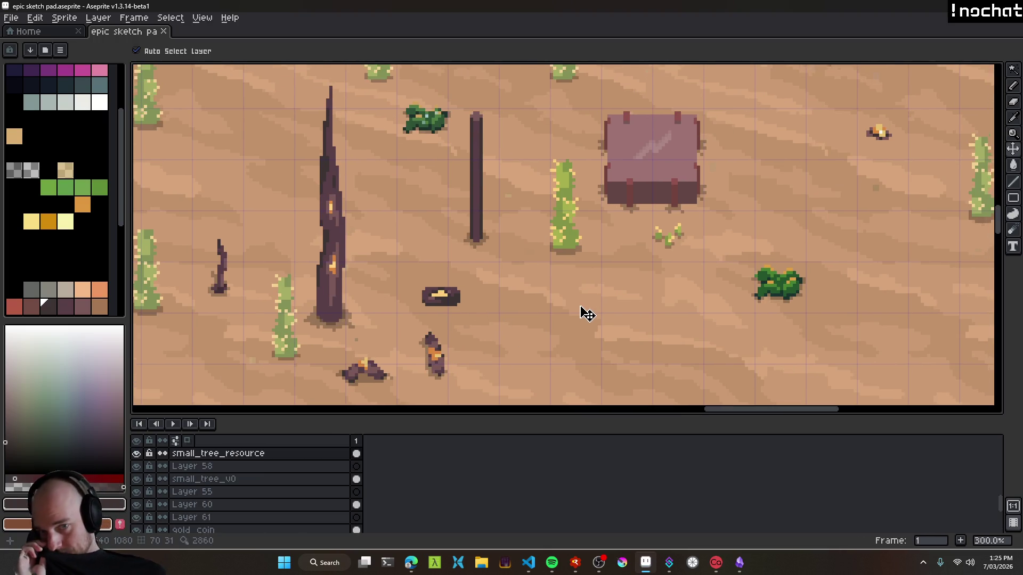
scroll(613, 299, down, 2)
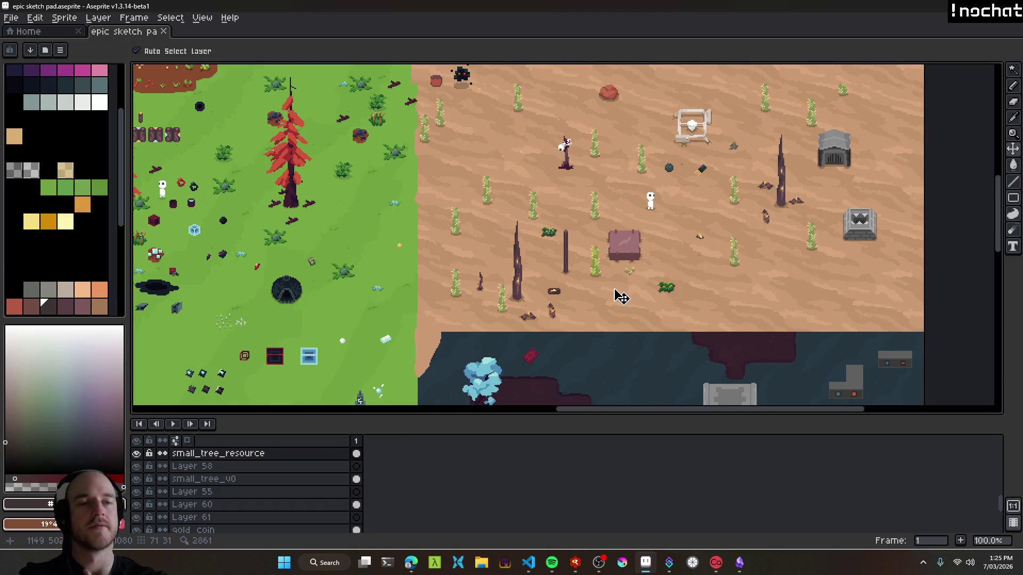
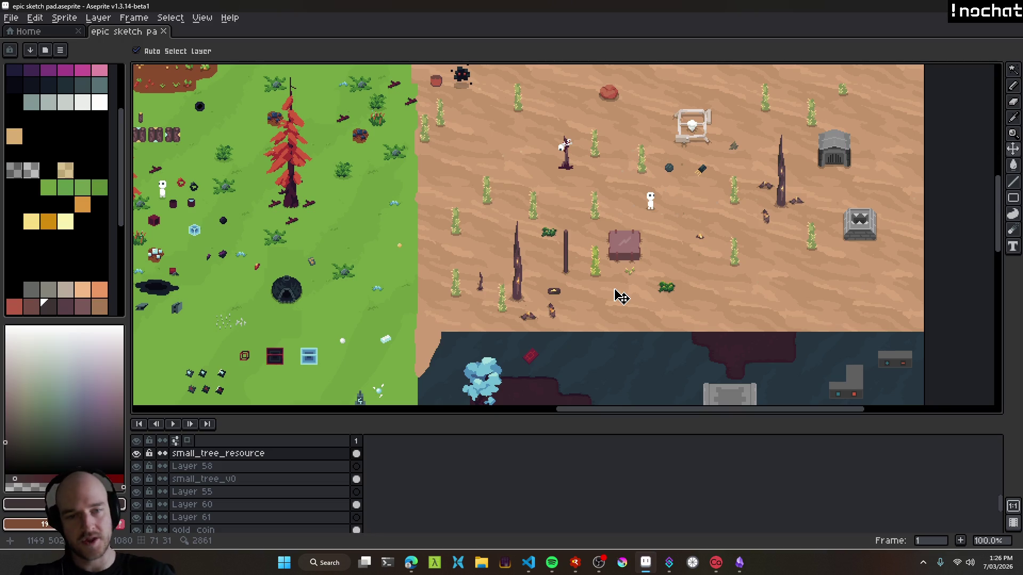
Fill the log's yellow areas with orange sampled from the tree trunk.
scroll(621, 297, up, 4)
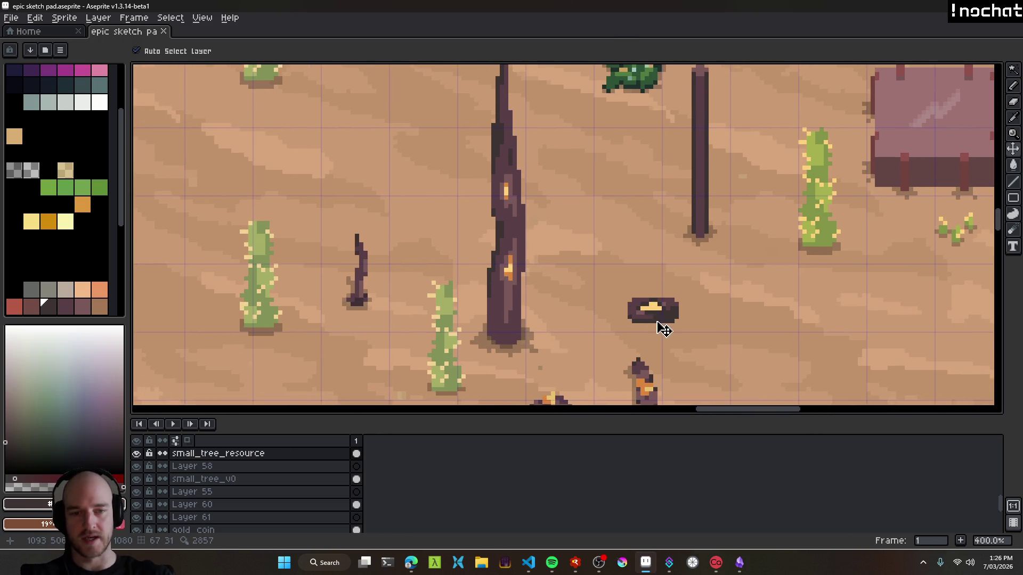
scroll(508, 242, down, 4)
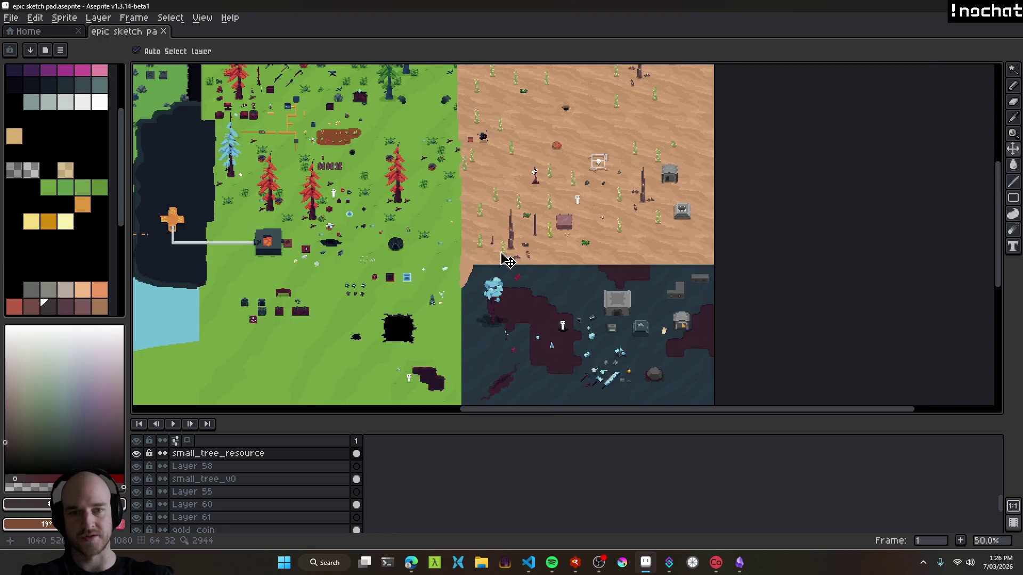
scroll(508, 260, up, 1)
mouse_move(501, 221)
mouse_down()
mouse_move(684, 297)
mouse_move(521, 225)
mouse_up()
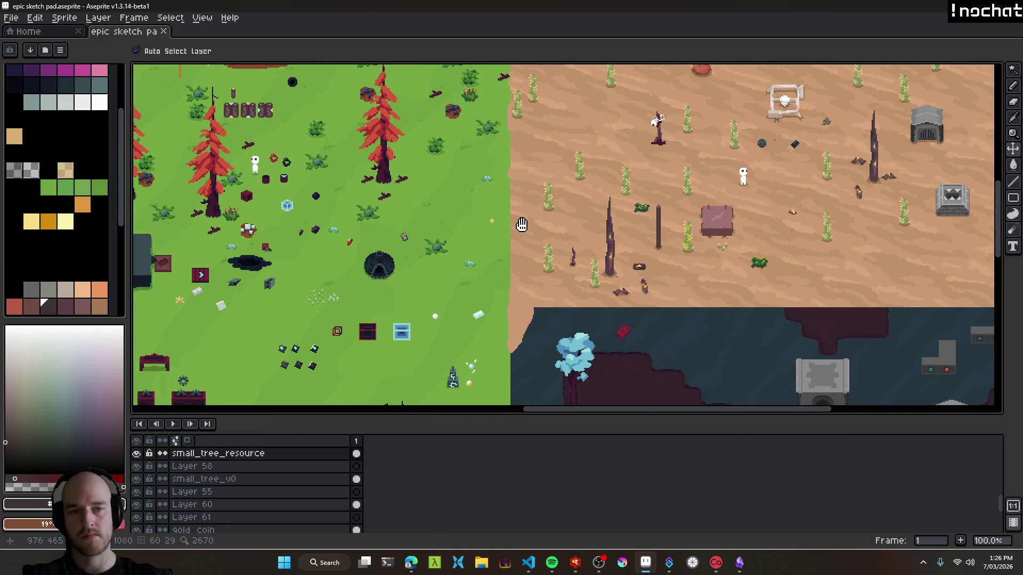
mouse_move(521, 225)
mouse_down()
mouse_move(541, 266)
mouse_move(839, 319)
mouse_move(914, 346)
mouse_up()
scroll(461, 207, up, 3)
scroll(394, 239, down, 2)
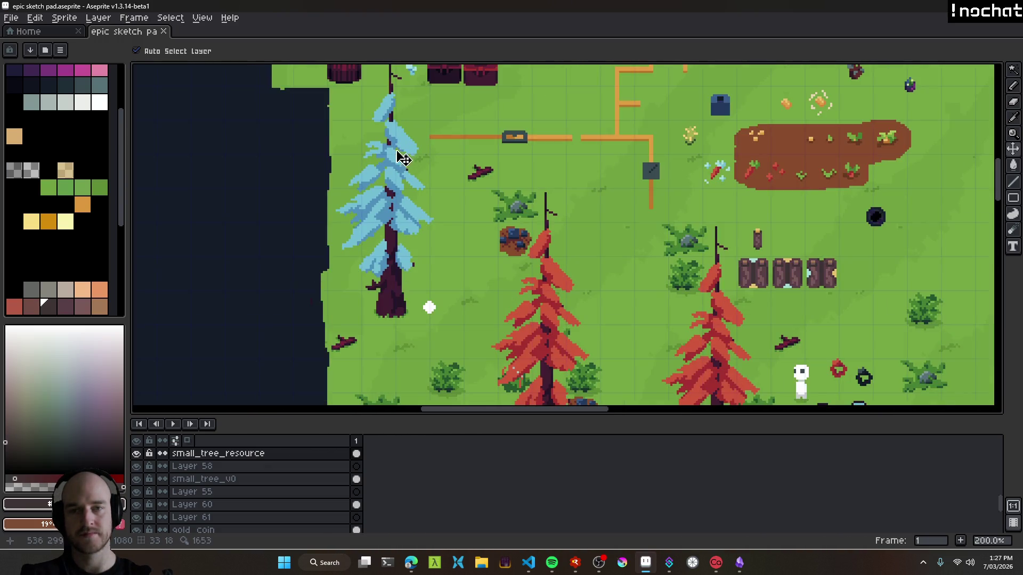
scroll(407, 182, down, 1)
scroll(506, 238, up, 1)
scroll(527, 242, right, 5)
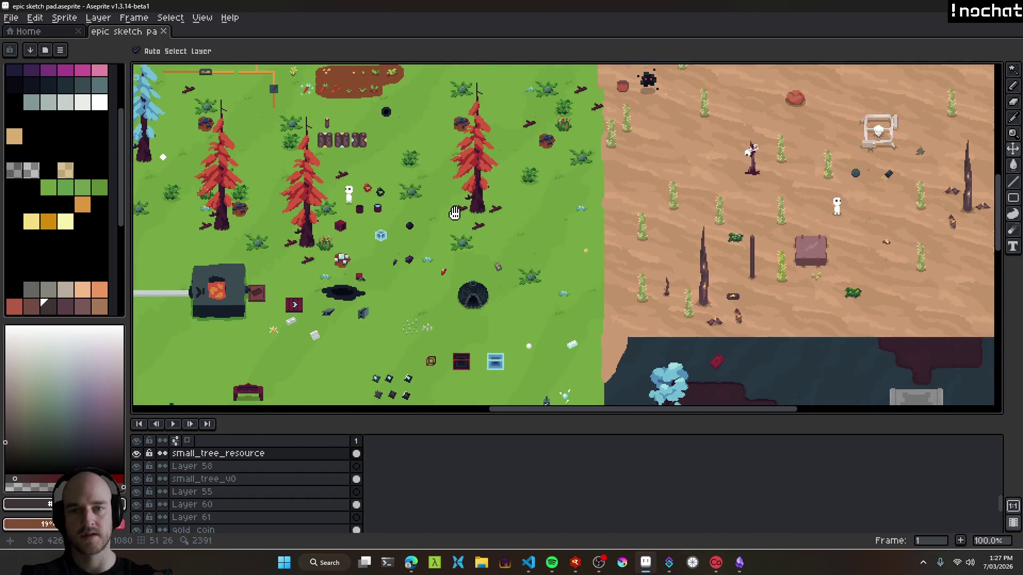
scroll(621, 249, left, 4)
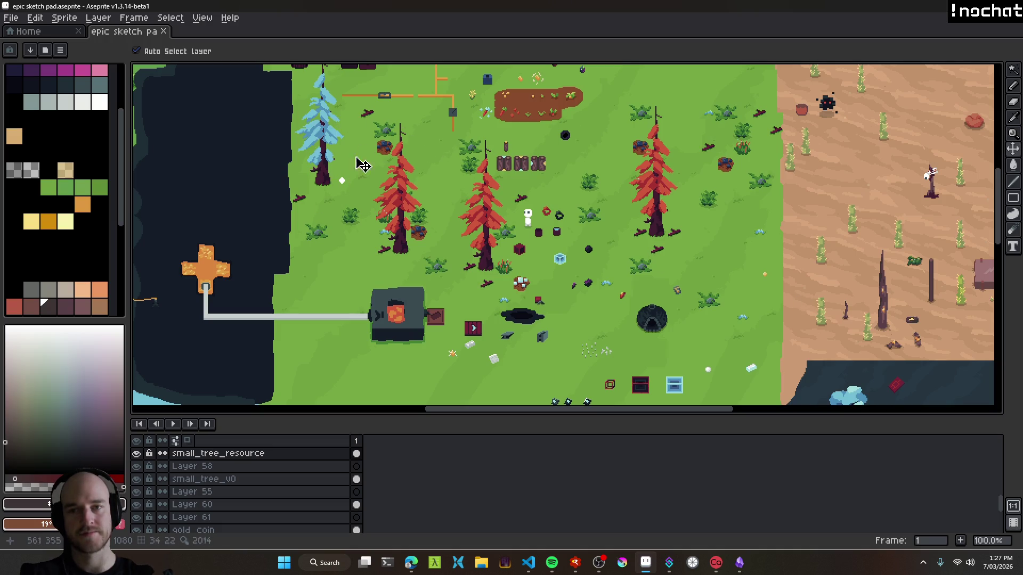
scroll(329, 158, up, 2)
scroll(314, 226, down, 1)
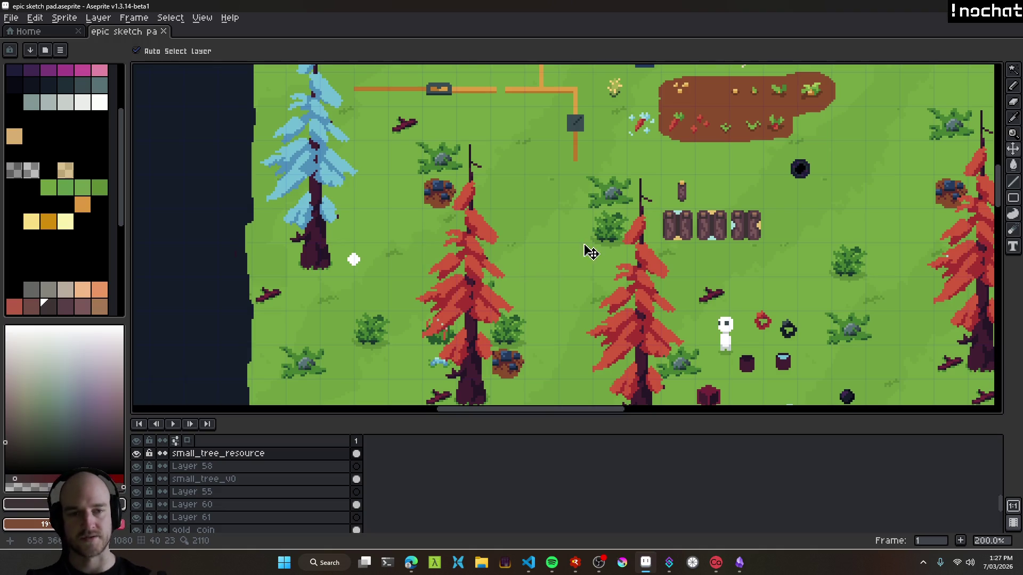
scroll(589, 251, down, 2)
scroll(669, 277, up, 3)
scroll(491, 336, down, 1)
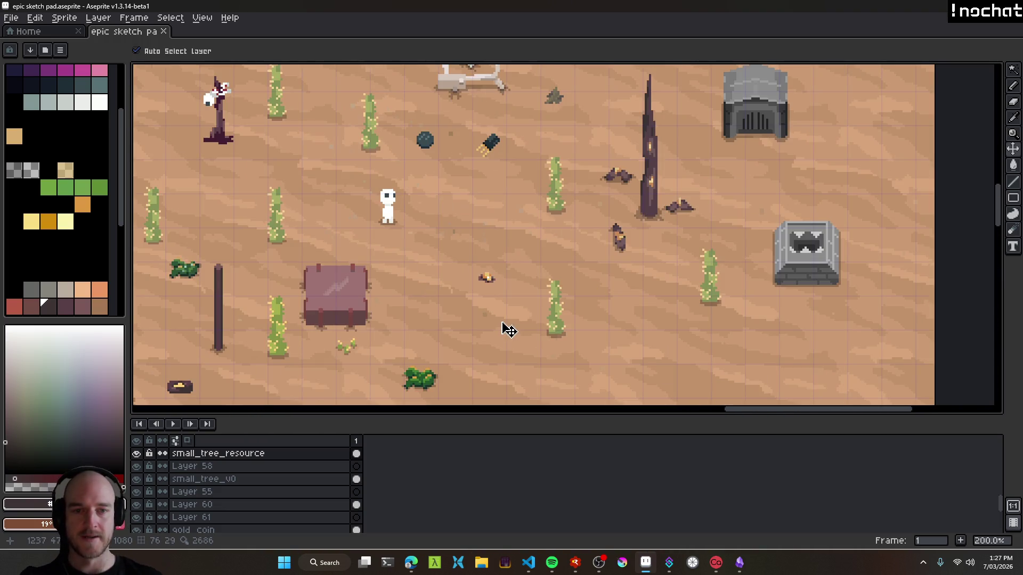
scroll(504, 326, down, 1)
scroll(456, 292, up, 1)
drag(456, 292, 675, 125)
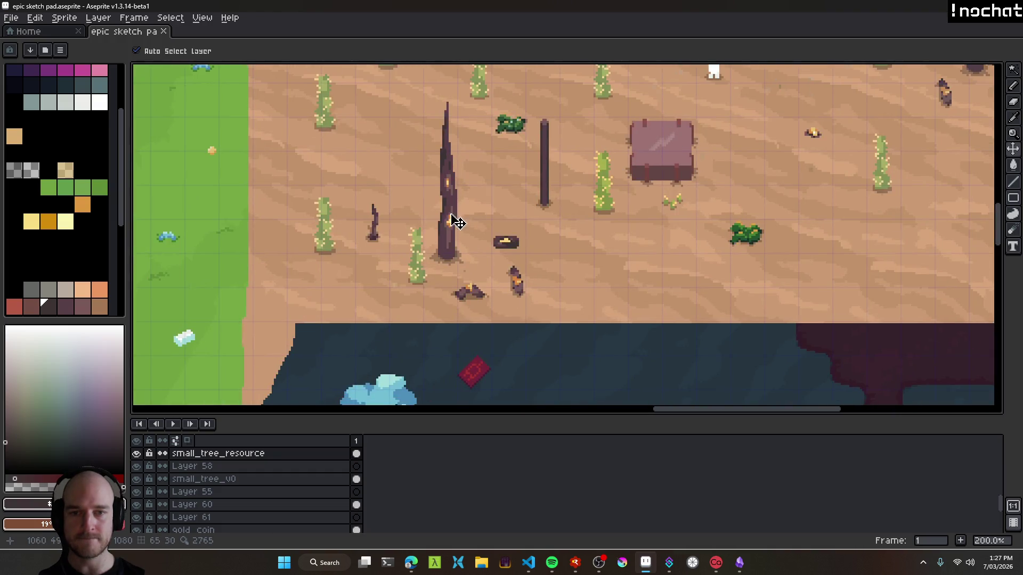
scroll(458, 219, up, 1)
scroll(450, 208, up, 2)
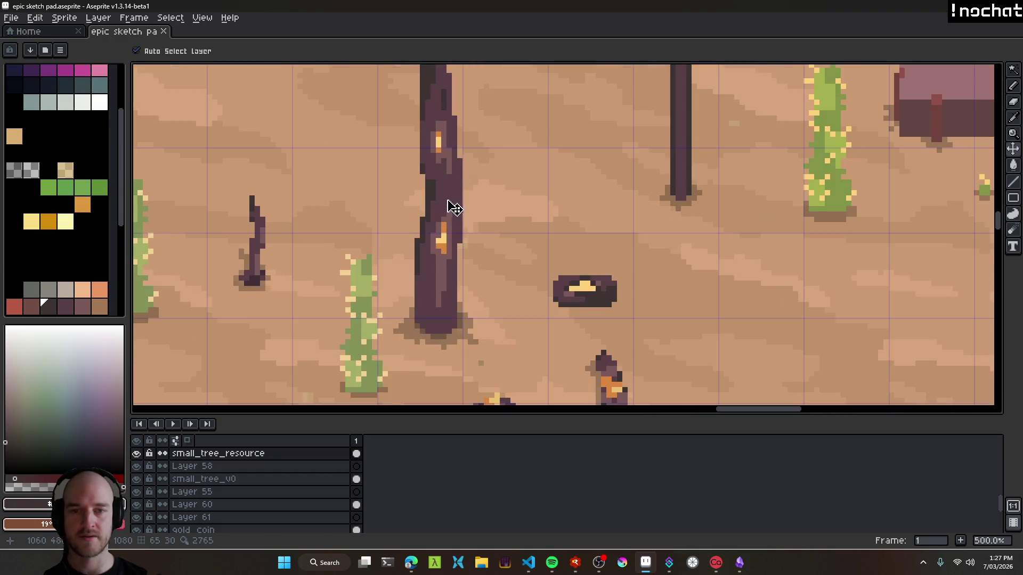
scroll(499, 243, up, 2)
key(i)
click(414, 214)
key(g)
click(574, 273)
scroll(586, 282, down, 5)
scroll(621, 304, up, 8)
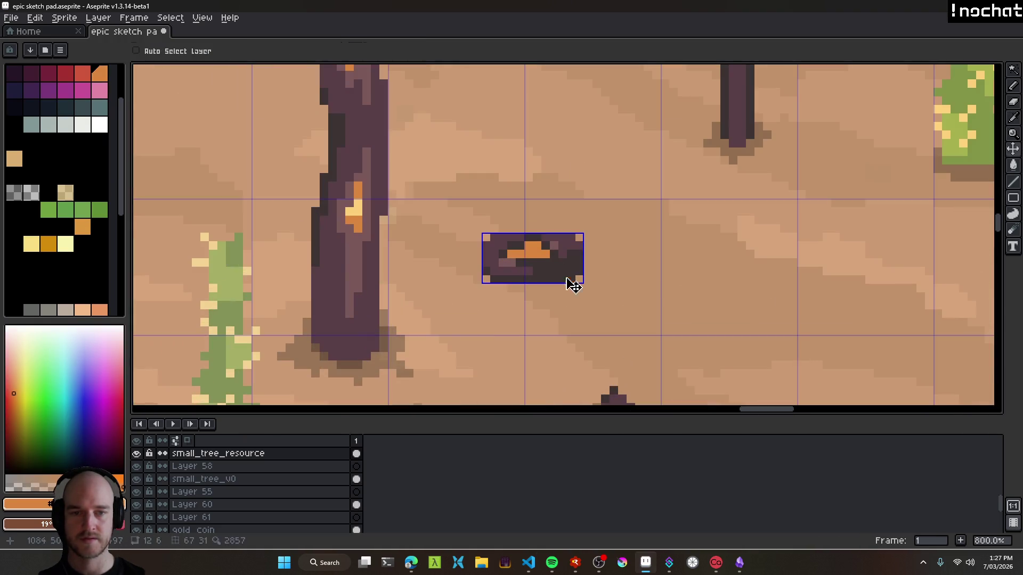
click(505, 260)
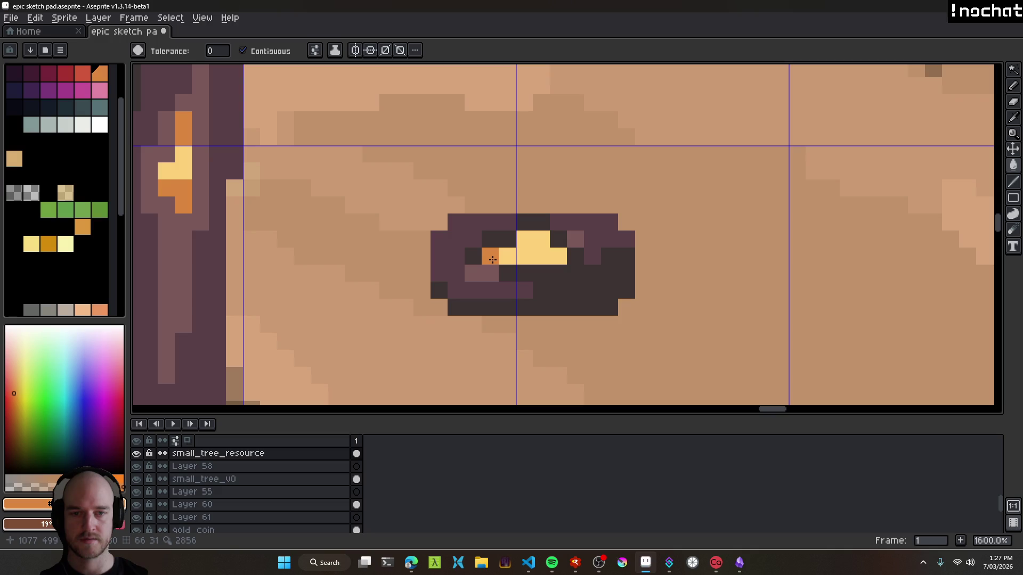
click(538, 257)
key(ctrl+z)
key(ctrl+y)
Undo the orange pixels and erase two dark top-left pixels of the log outline.
key(b)
scroll(583, 285, down, 6)
scroll(583, 285, down, 2)
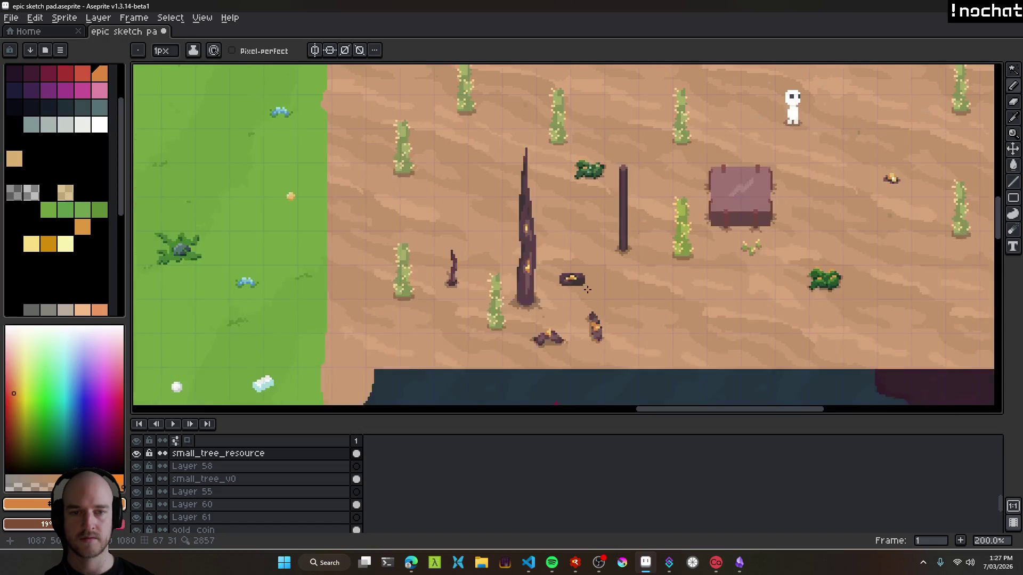
scroll(586, 288, up, 5)
key(ctrl+z)
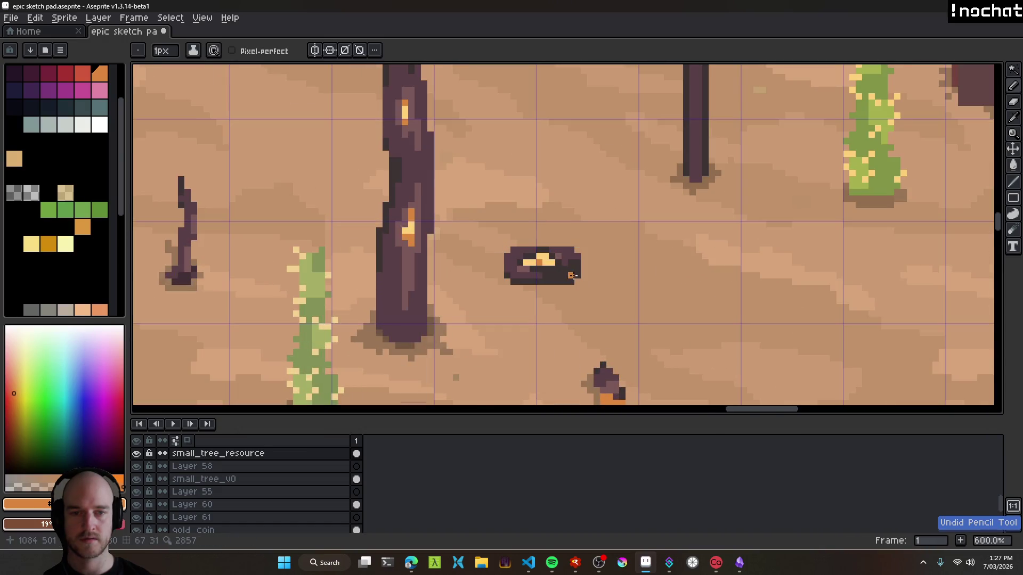
scroll(572, 275, down, 5)
key(ctrl+z)
scroll(563, 277, up, 6)
key(e)
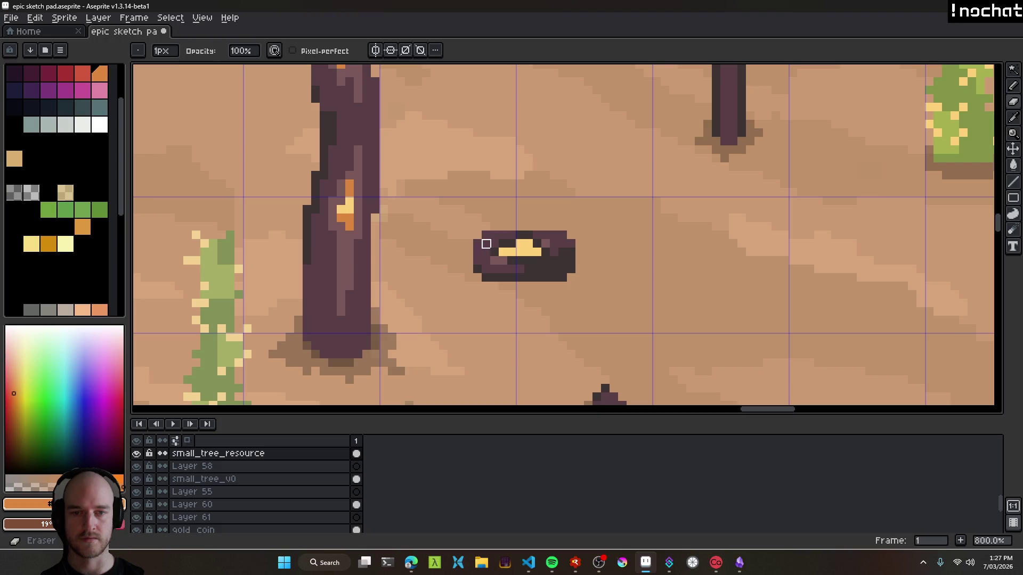
drag(485, 235, 502, 229)
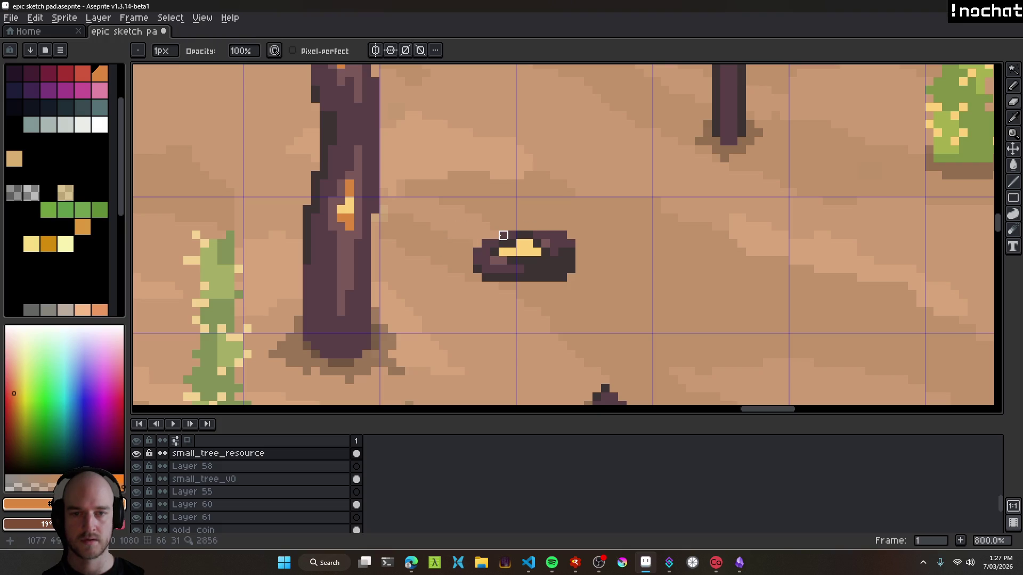
scroll(533, 231, down, 6)
scroll(552, 237, up, 5)
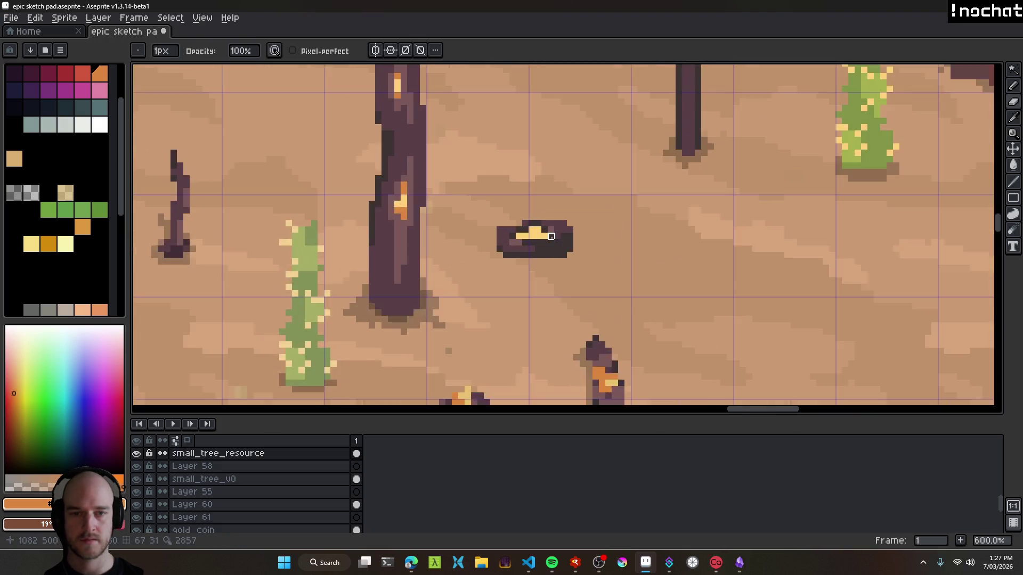
scroll(551, 237, up, 4)
Repaint the log's top row and lower-left pixels in the log's dark purple.
alt+click(570, 212)
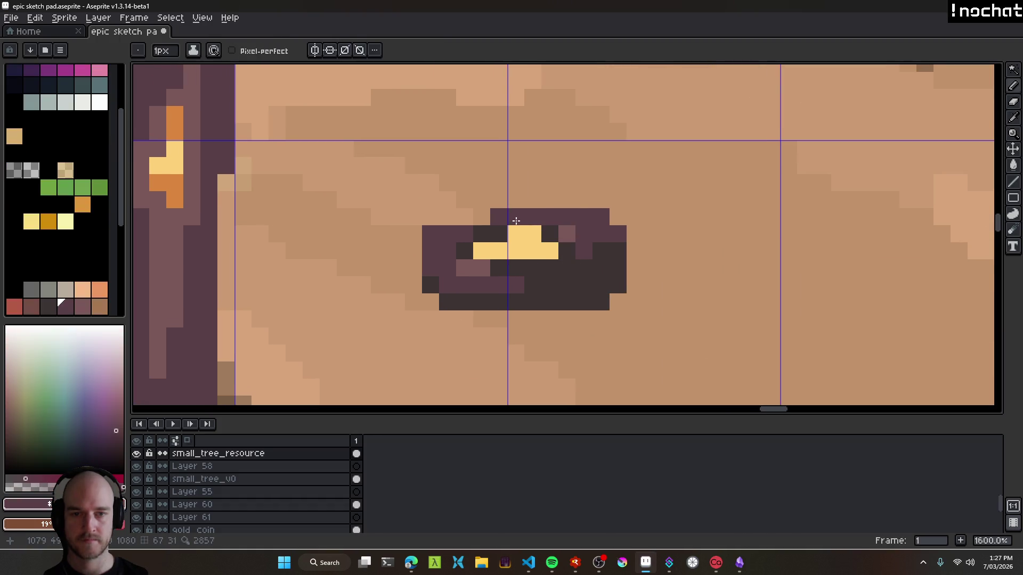
drag(500, 234, 477, 235)
click(556, 233)
click(566, 233)
click(476, 248)
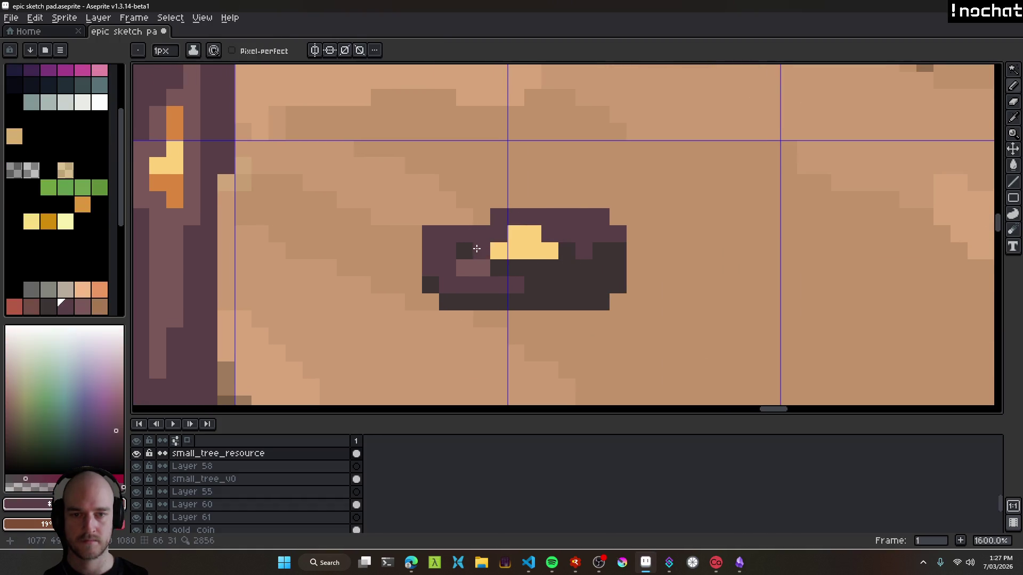
drag(481, 268, 464, 268)
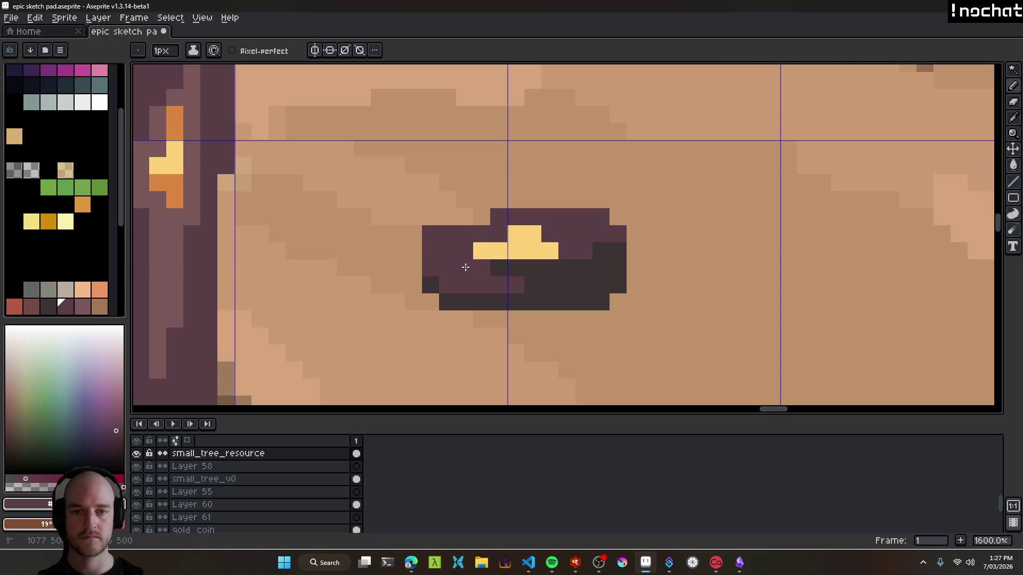
scroll(501, 276, down, 6)
scroll(500, 276, up, 6)
Add lighter purple highlight pixels across the log's top right.
alt+click(482, 261)
click(576, 229)
mouse_move(548, 207)
mouse_down()
mouse_move(560, 221)
mouse_move(591, 218)
mouse_move(563, 241)
mouse_up()
click(521, 207)
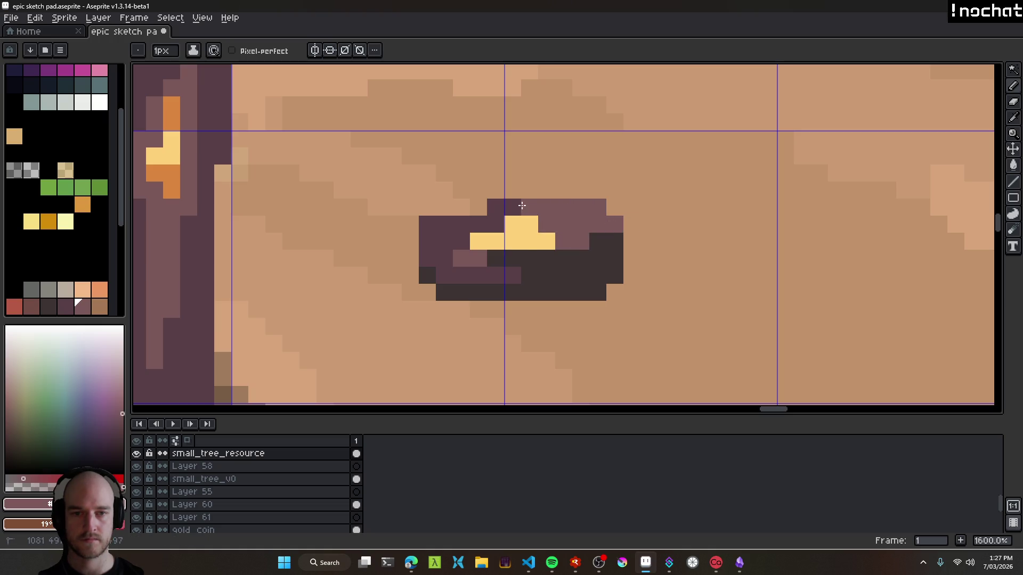
scroll(620, 266, down, 8)
scroll(620, 266, down, 1)
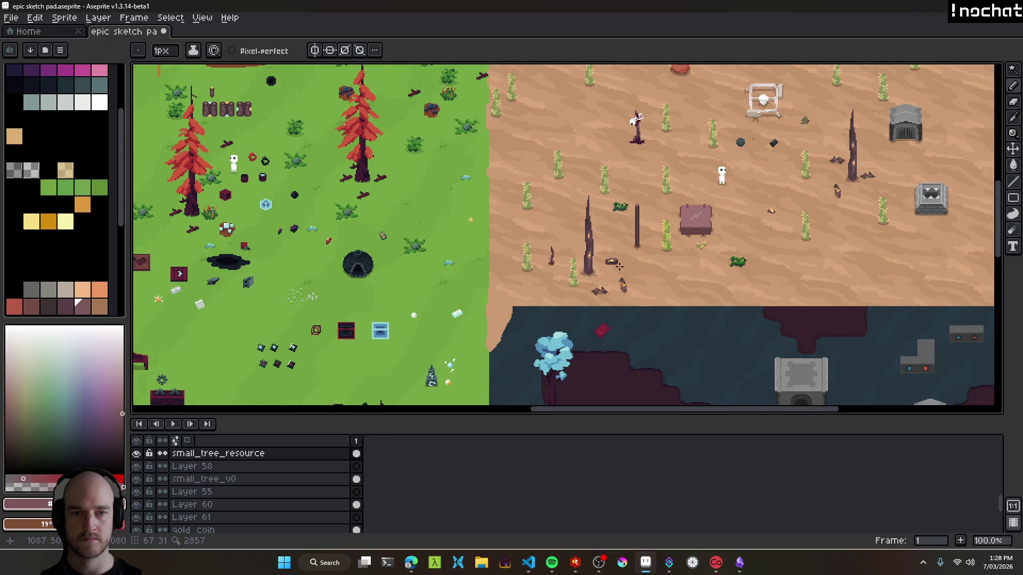
scroll(611, 261, up, 9)
Add orange accent pixels on the log using the tree trunk's orange.
alt+click(338, 213)
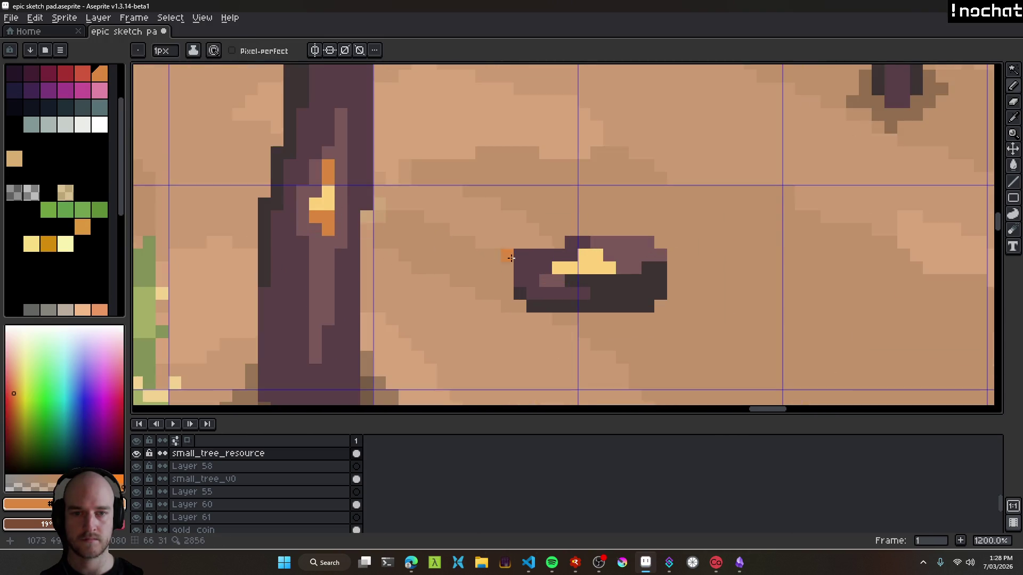
scroll(596, 249, up, 2)
click(596, 248)
click(627, 268)
click(575, 242)
click(678, 294)
scroll(683, 304, down, 11)
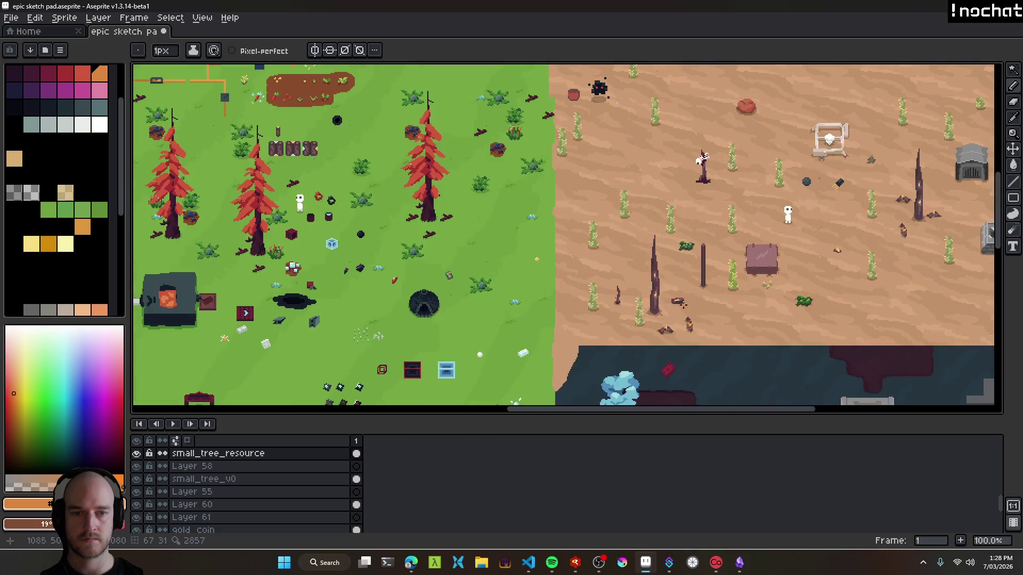
scroll(692, 310, up, 1)
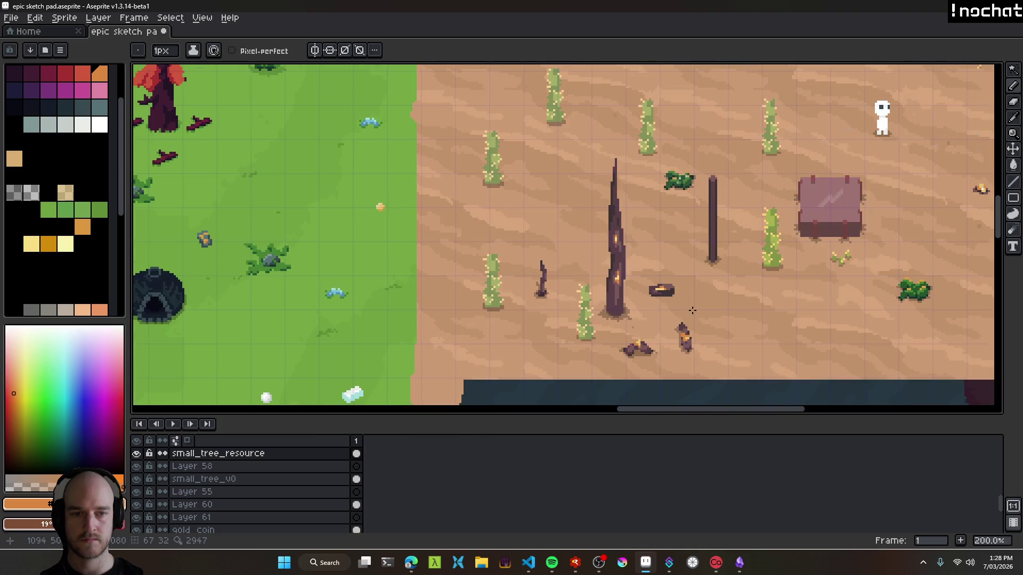
scroll(669, 293, up, 6)
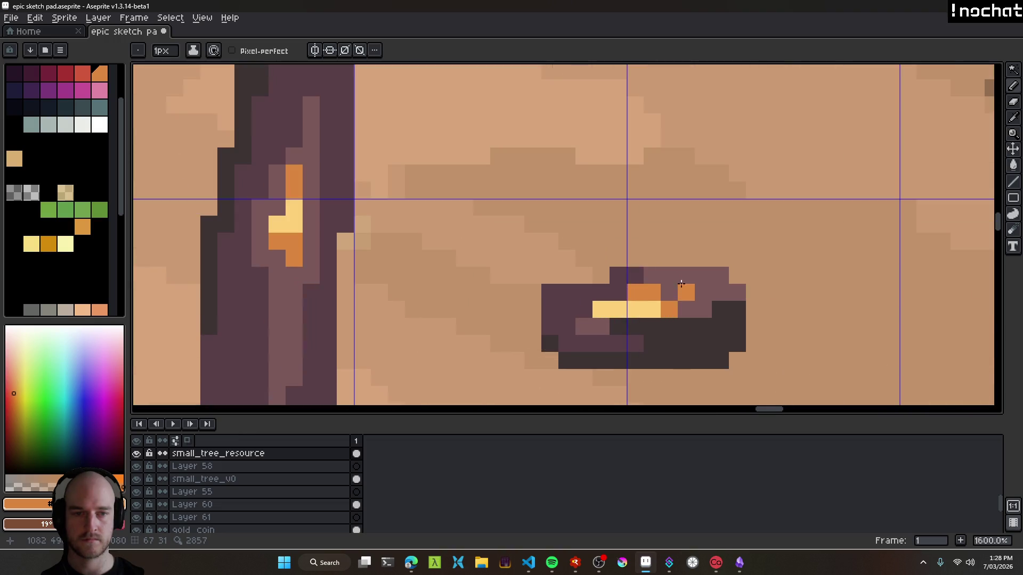
scroll(661, 302, down, 9)
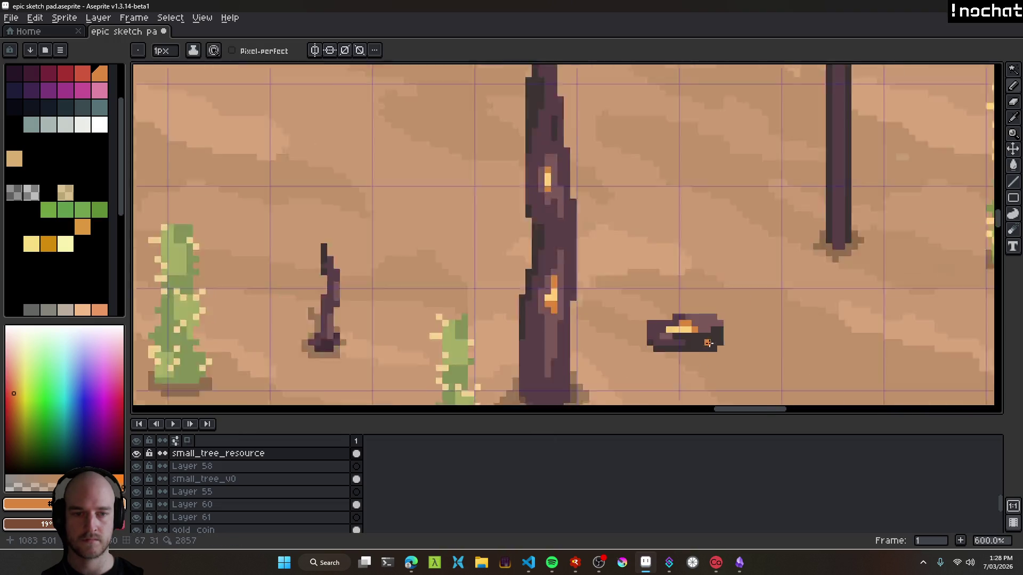
scroll(717, 353, up, 1)
scroll(717, 353, down, 1)
scroll(701, 333, up, 2)
scroll(701, 330, down, 1)
scroll(640, 318, down, 1)
scroll(632, 317, up, 1)
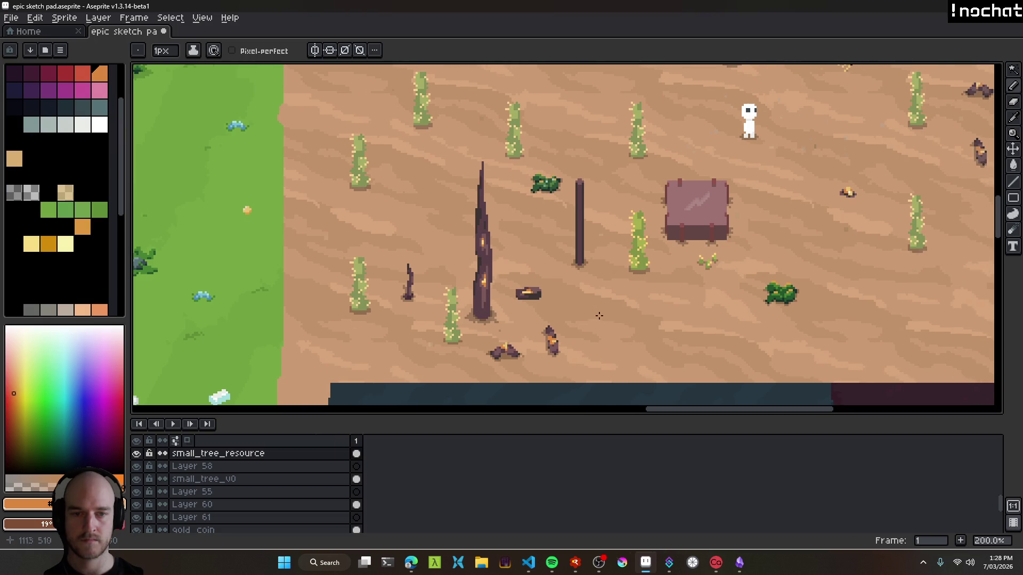
Save the sprite file with Ctrl+S.
key(ctrl+s)
scroll(533, 309, up, 2)
scroll(533, 309, down, 2)
scroll(532, 309, up, 1)
Nudge the log slightly downward with the Move tool.
key(v)
scroll(531, 309, up, 3)
drag(558, 297, 555, 309)
scroll(555, 308, down, 2)
Rename the small_tree_resource layer to copperwood in Layer Properties.
key(shift+p)
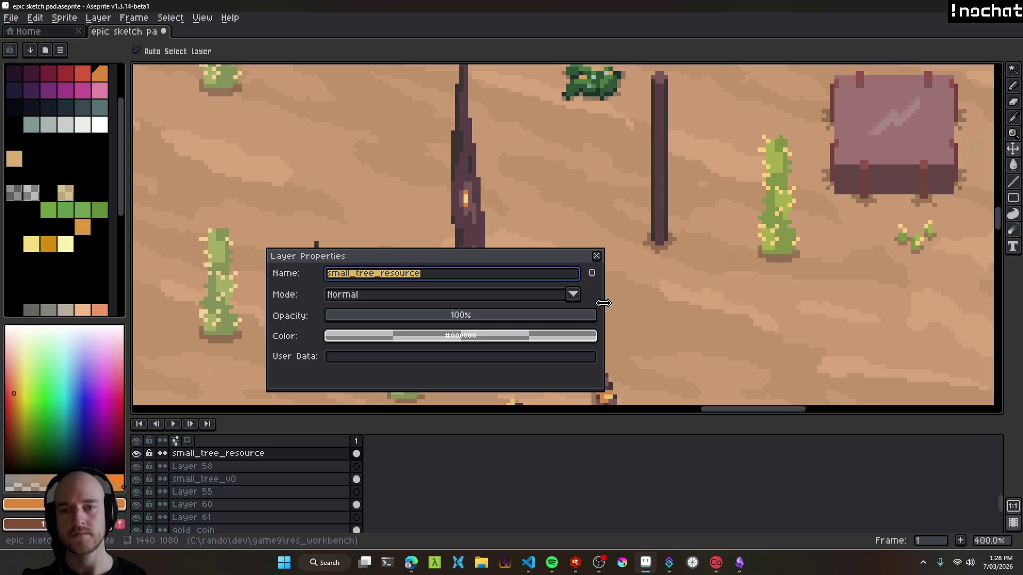
text(copperwood)
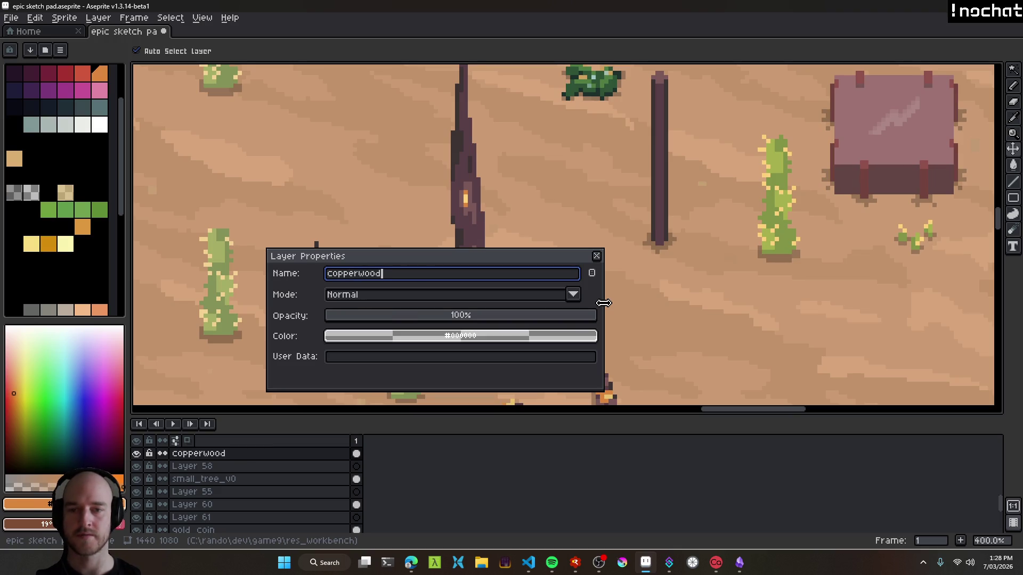
key(Return)
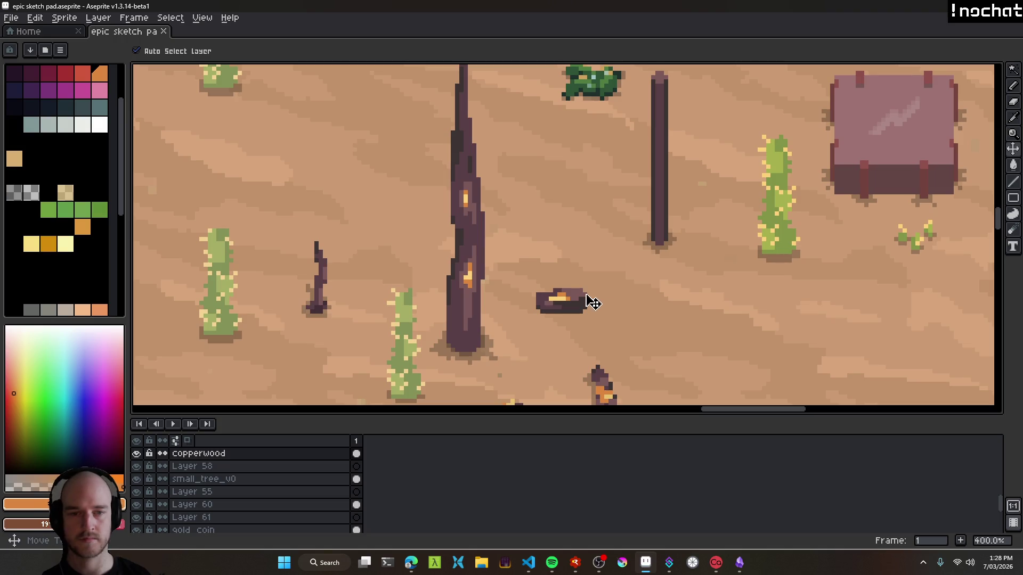
click(412, 572)
Insert a 'Changes:' heading above Todo and start a bullet under it.
scroll(431, 379, up, 6)
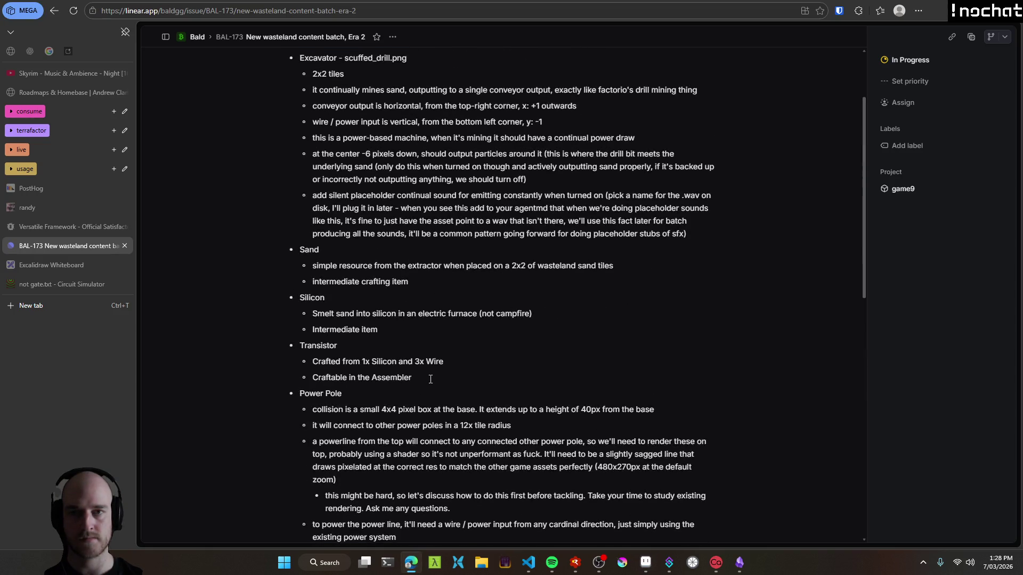
scroll(431, 379, down, 8)
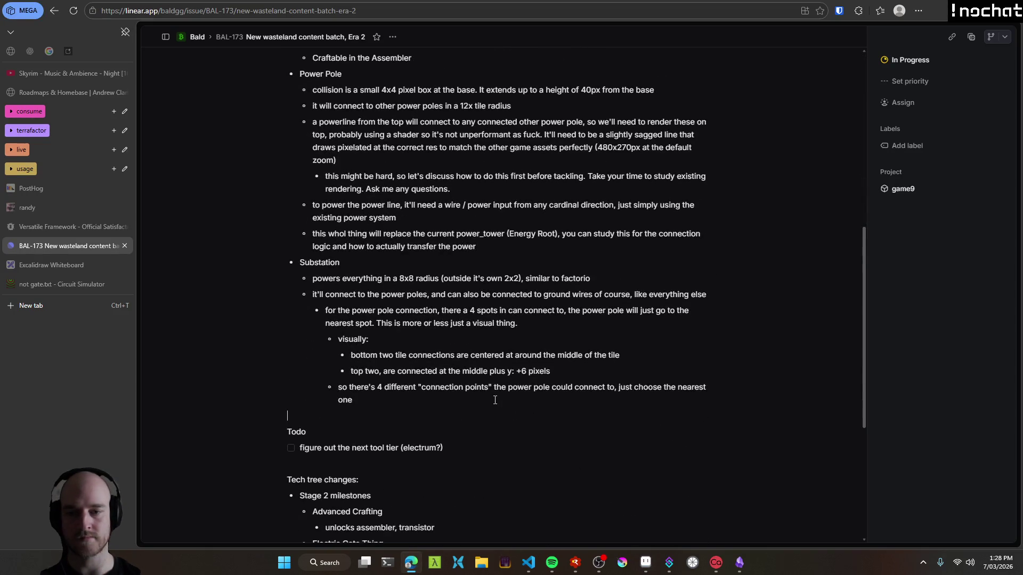
key(Return)
key(Return)
text(Changes)
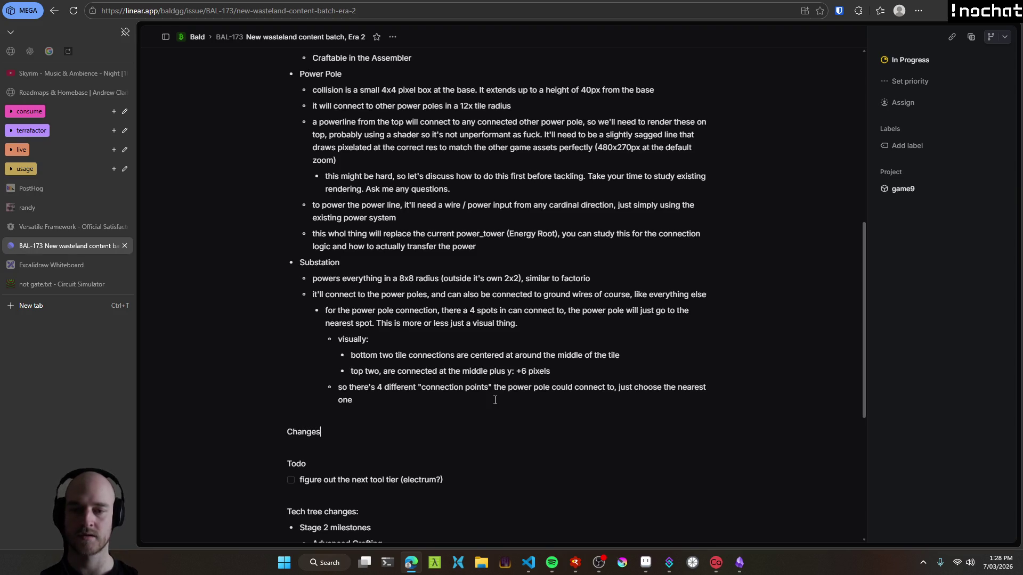
text(:)
key(Return)
text(small_tree_resource sprite → copperwood (delete the old sprite)
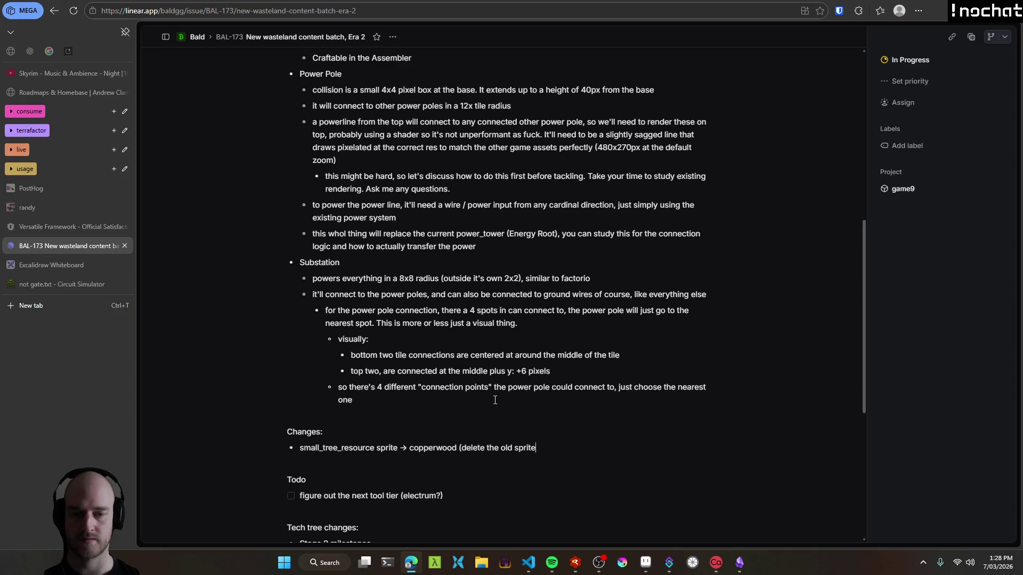
Write the bullet 'small_tree_resource.png → copperwood.png (delete the old one)'.
text(.png)
key(BackSpace)
key(BackSpace)
key(BackSpace)
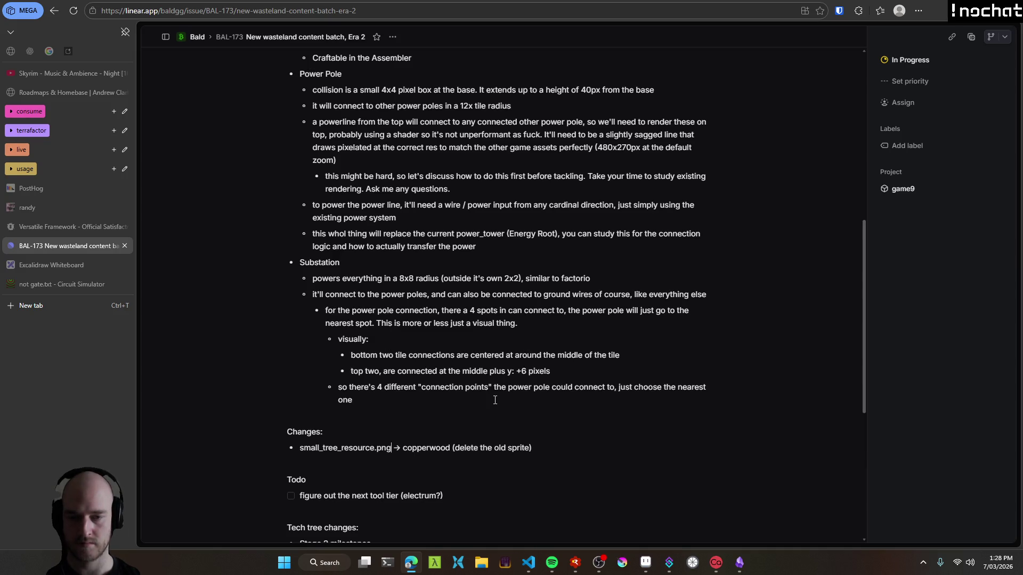
key(Left)
text(.png)
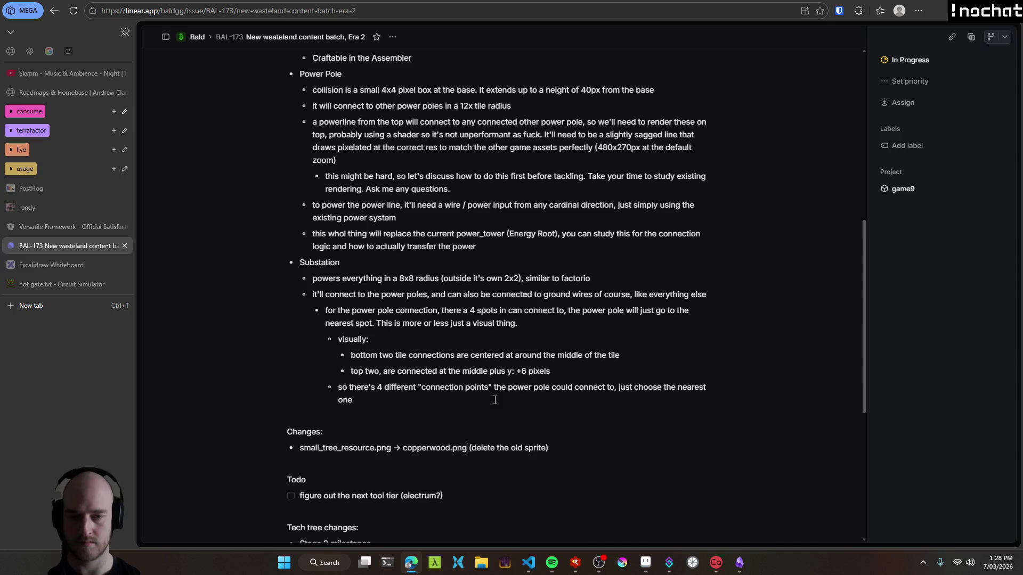
double_click(542, 448)
text(one)
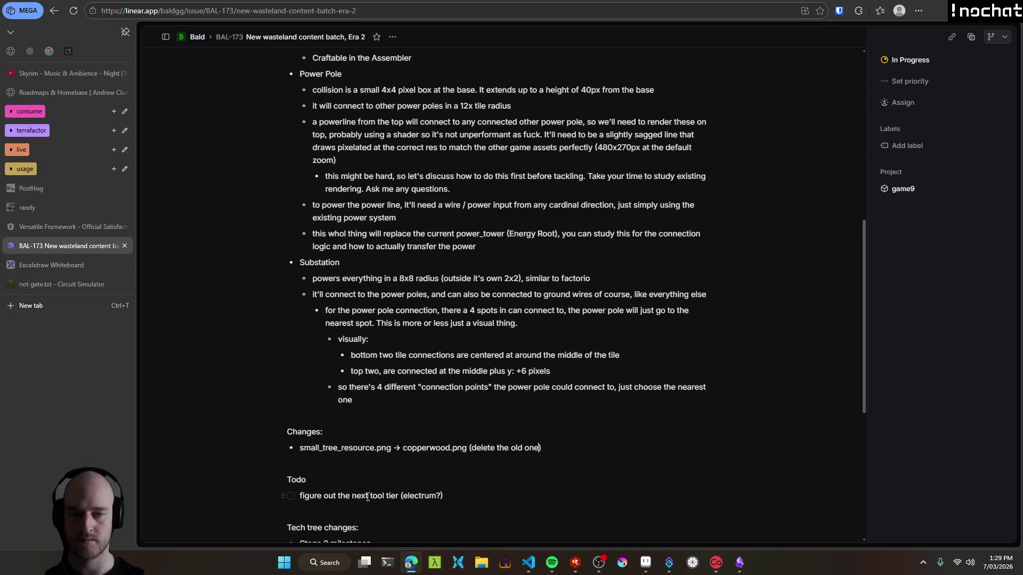
click(529, 562)
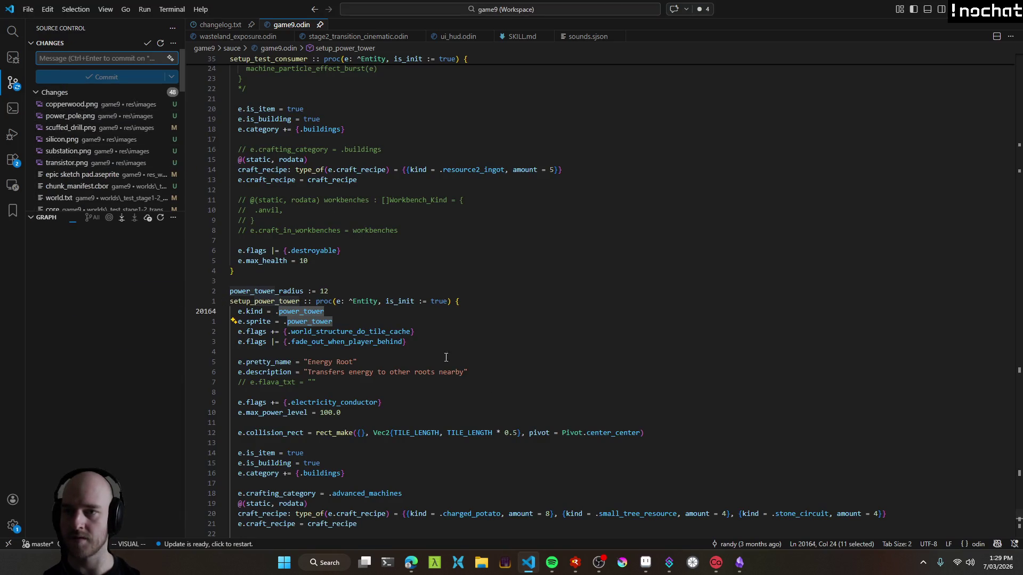
key(alt+Tab)
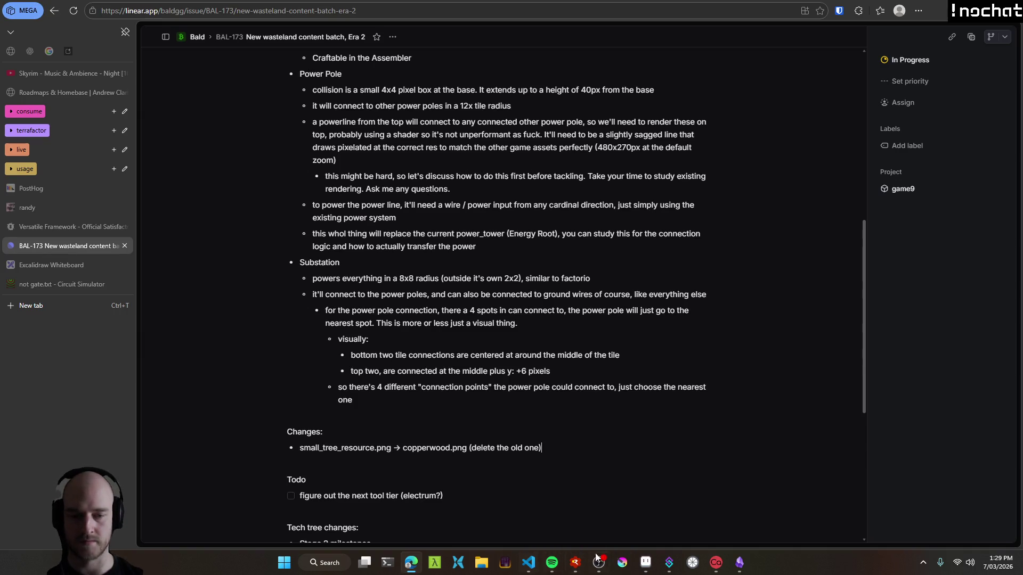
click(646, 564)
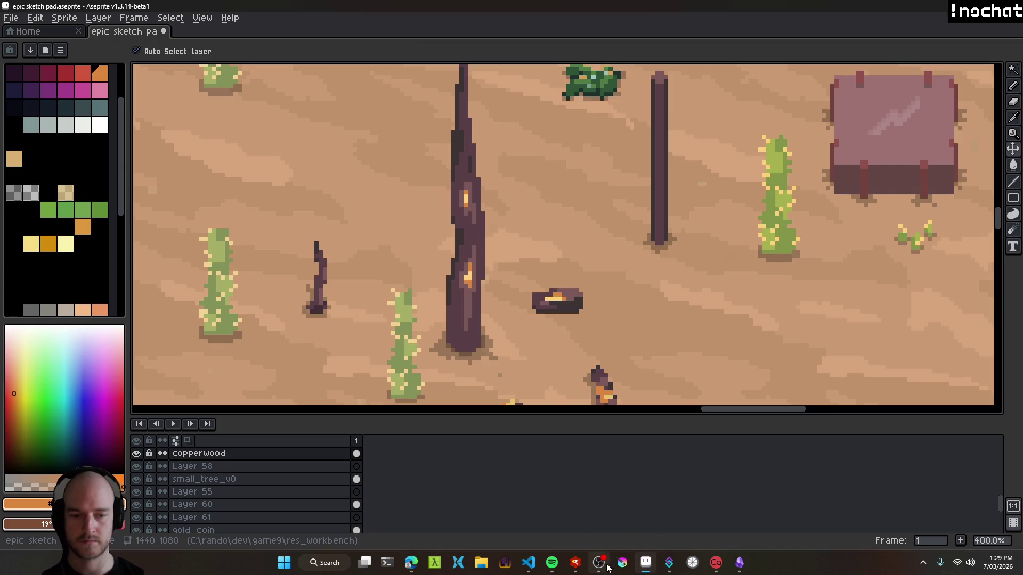
Check the streaming window and stream chat, then return to the desert sketch.
click(598, 563)
click(599, 563)
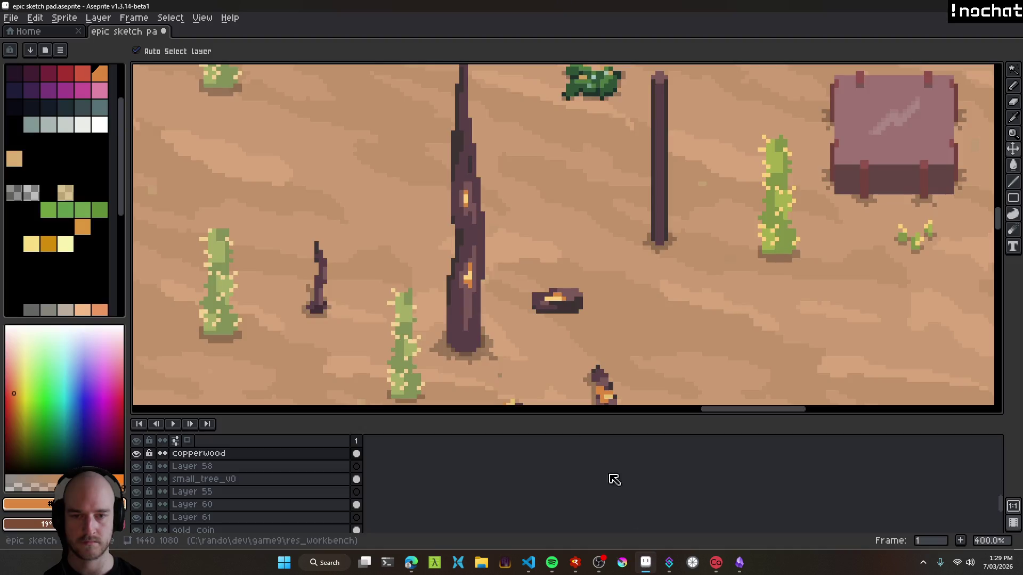
scroll(402, 192, down, 3)
scroll(605, 440, down, 2)
click(599, 563)
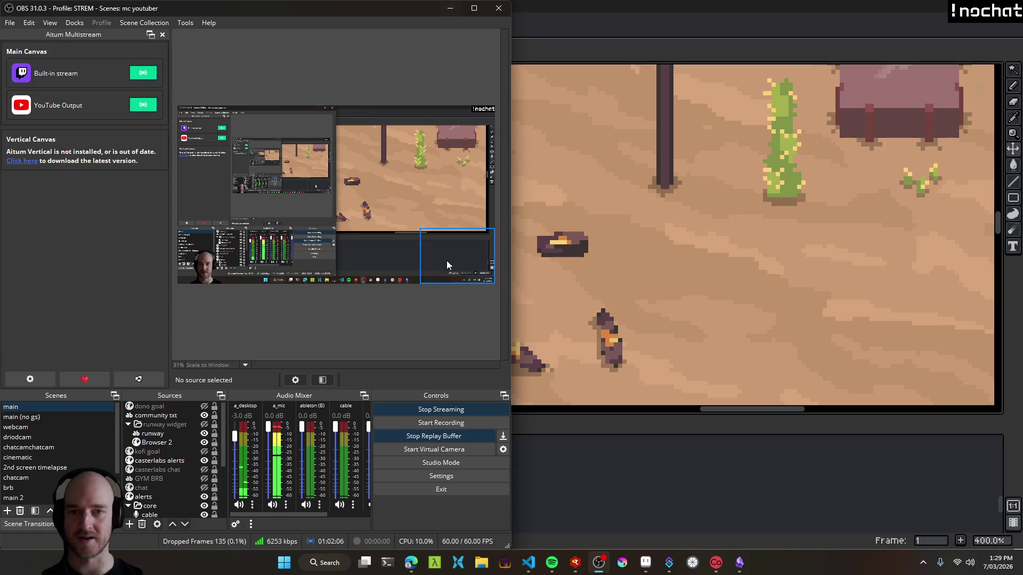
click(447, 10)
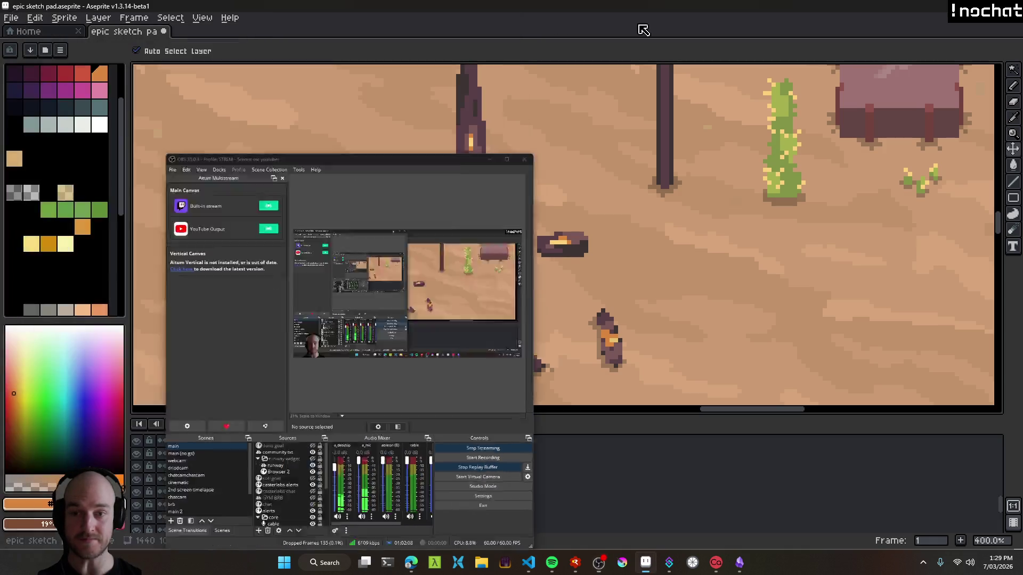
click(669, 566)
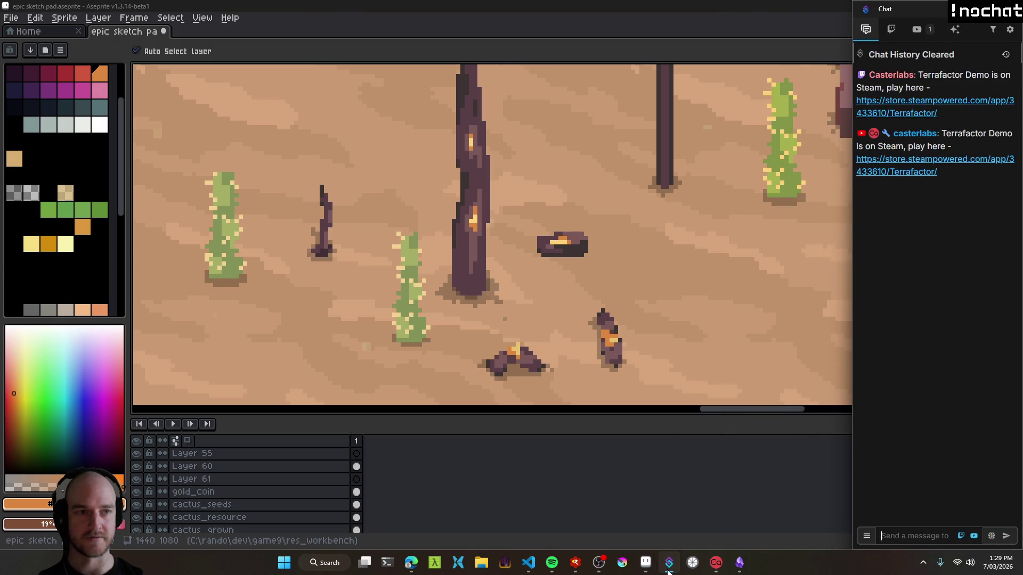
click(669, 566)
drag(596, 300, 625, 319)
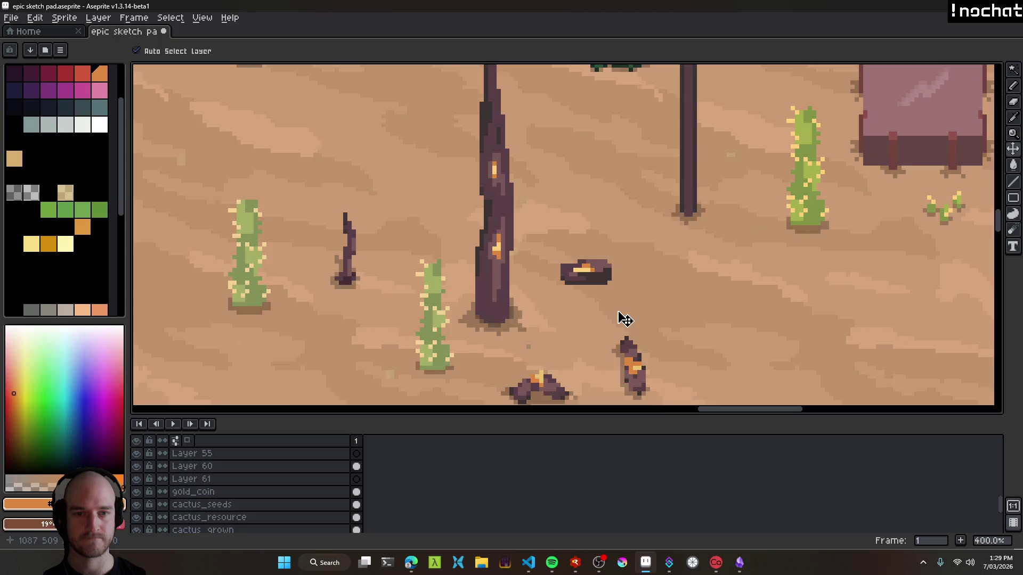
scroll(618, 304, down, 5)
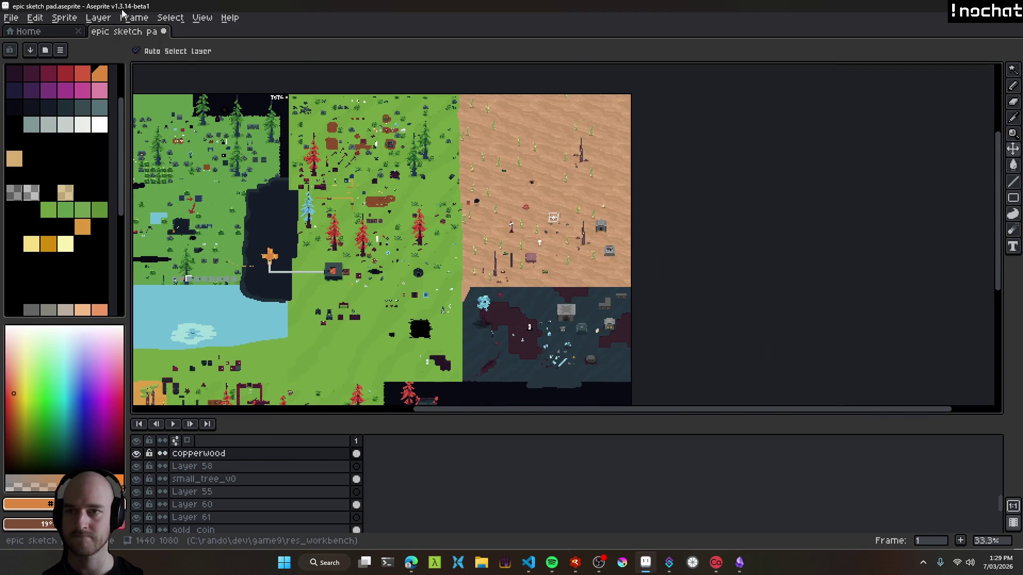
Save epic sketch pad.aseprite with Ctrl+S.
key(ctrl+s)
scroll(480, 290, up, 5)
scroll(543, 284, down, 3)
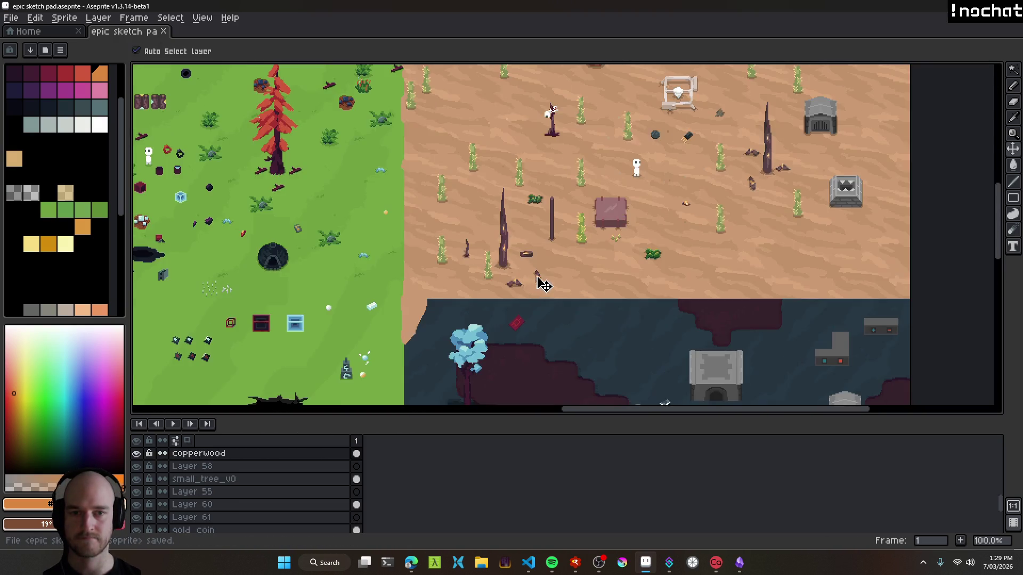
scroll(536, 250, up, 3)
scroll(565, 331, down, 3)
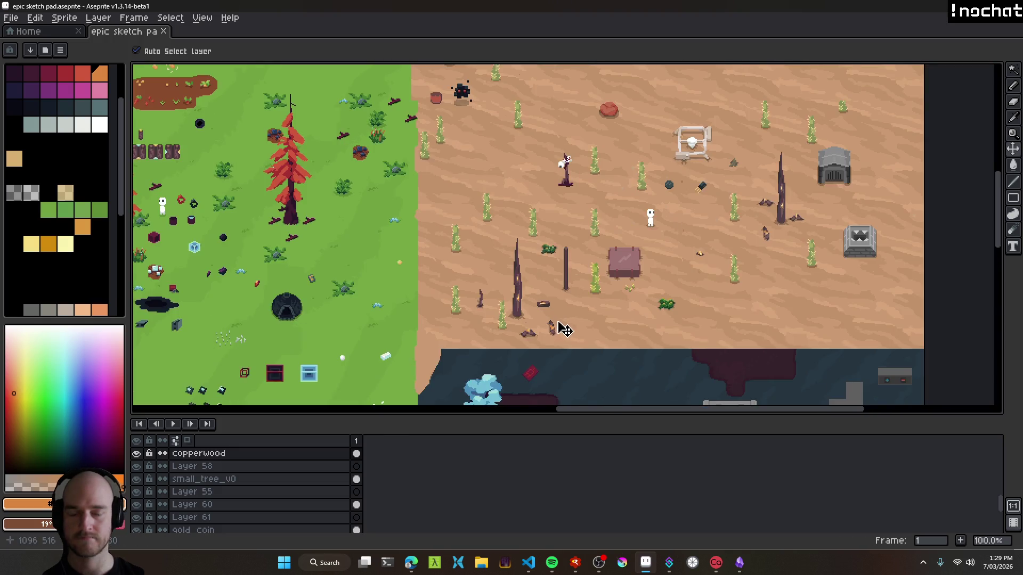
scroll(503, 309, up, 4)
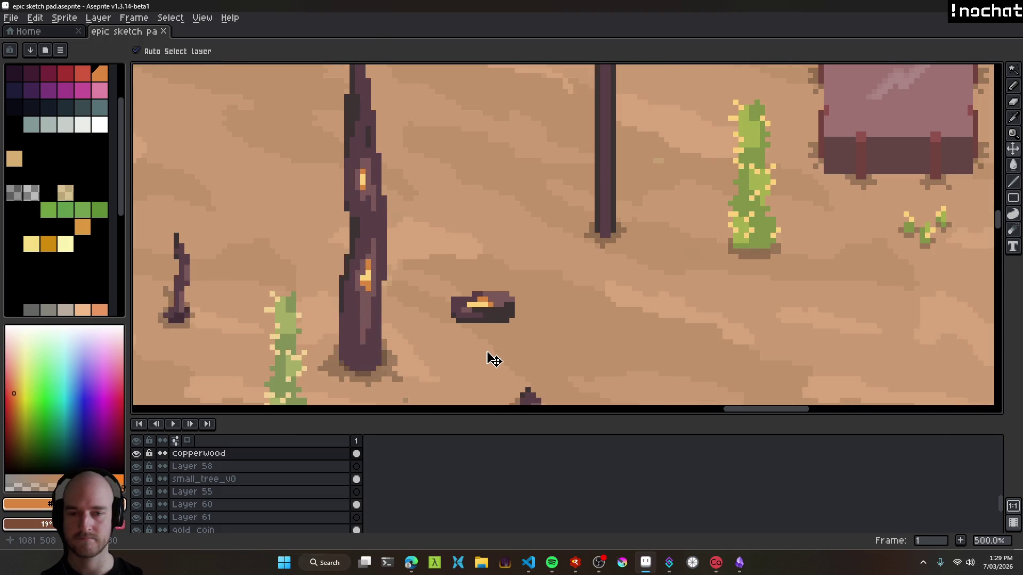
scroll(499, 352, down, 2)
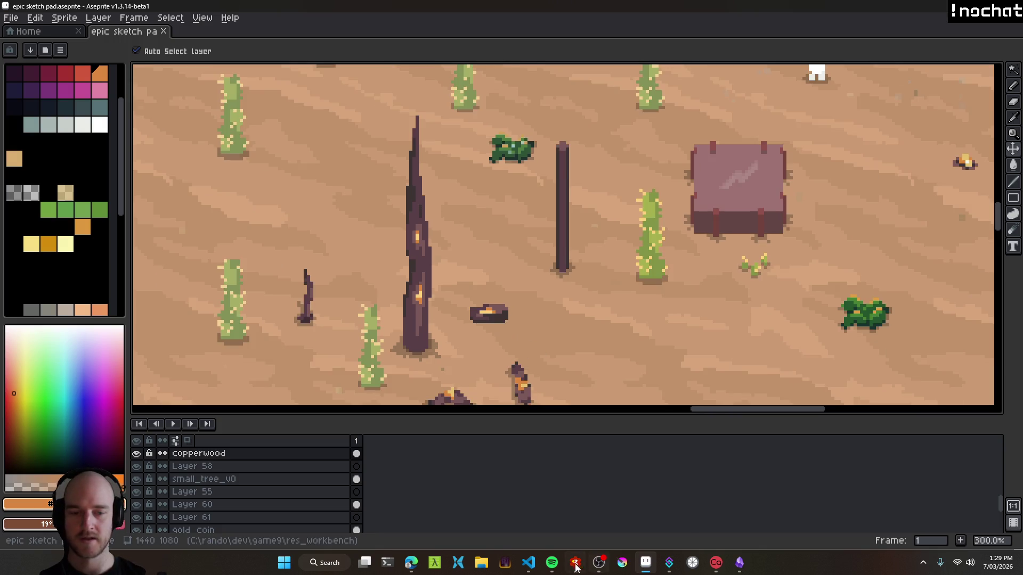
click(528, 562)
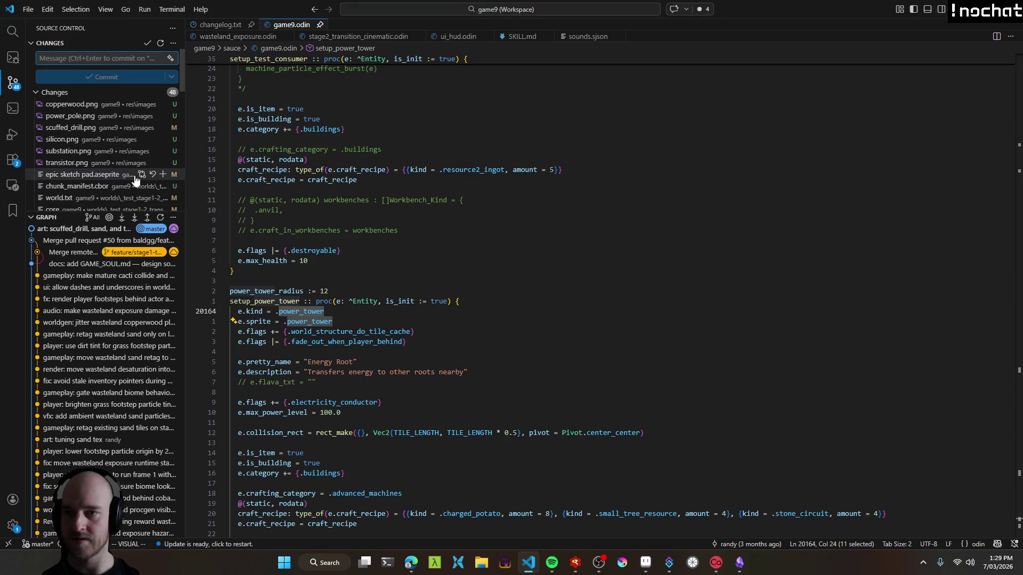
Stage epic sketch pad.aseprite and commit it with the message 'chore: checkpoint'.
click(162, 176)
click(108, 107)
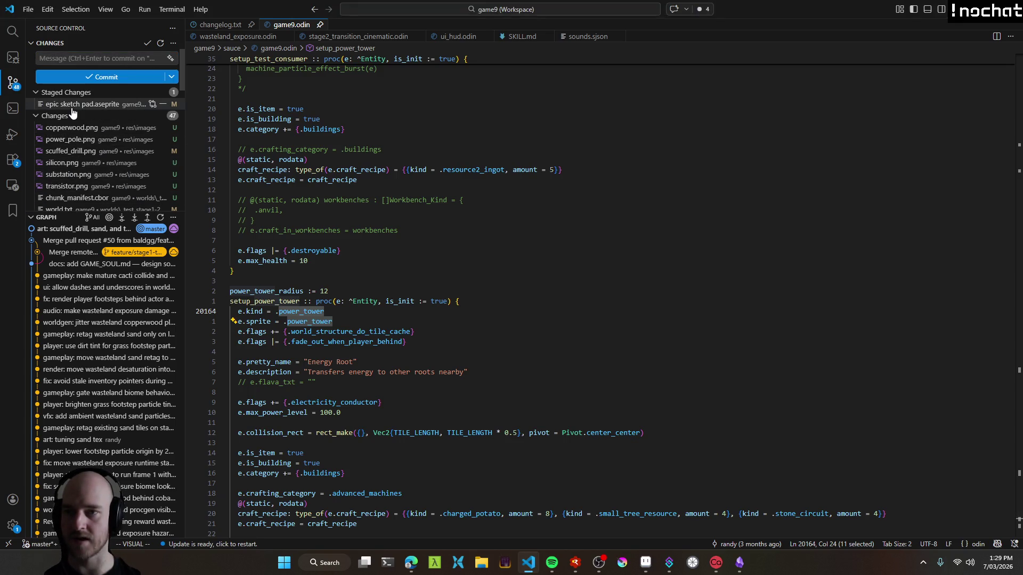
click(71, 59)
text(chore: checkpoint)
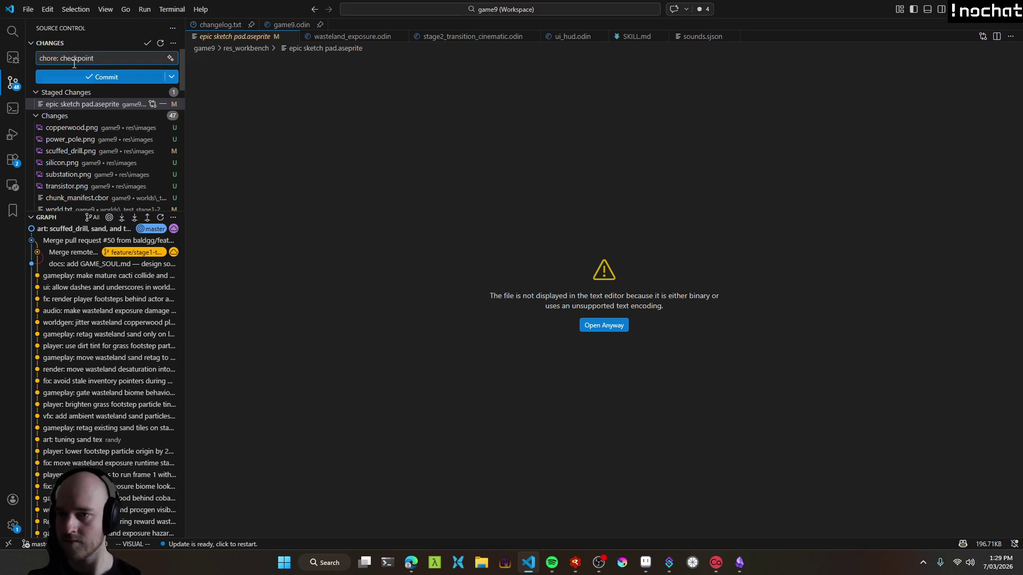
scroll(103, 169, down, 1)
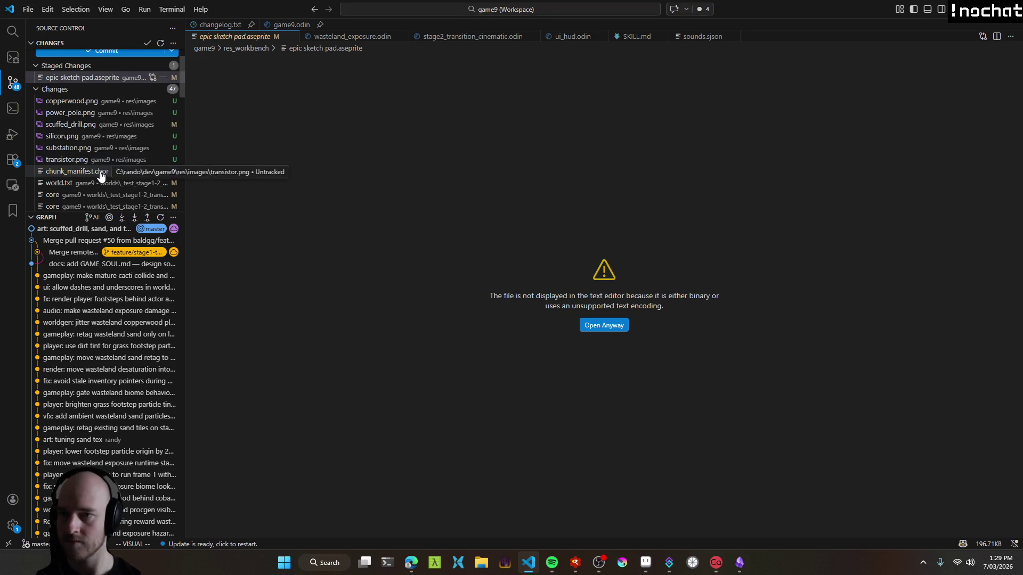
scroll(107, 160, up, 1)
click(104, 80)
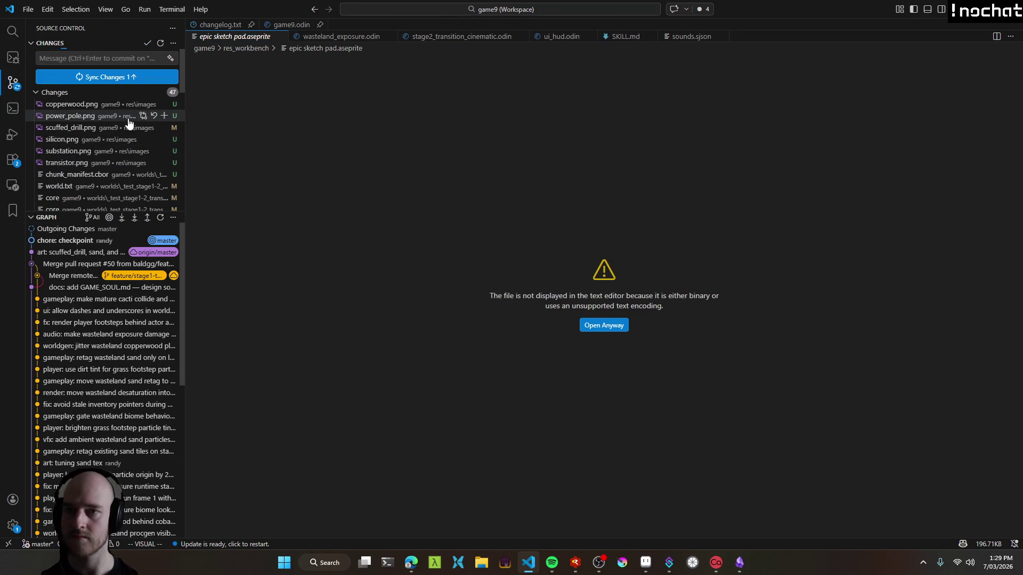
key(alt+Tab)
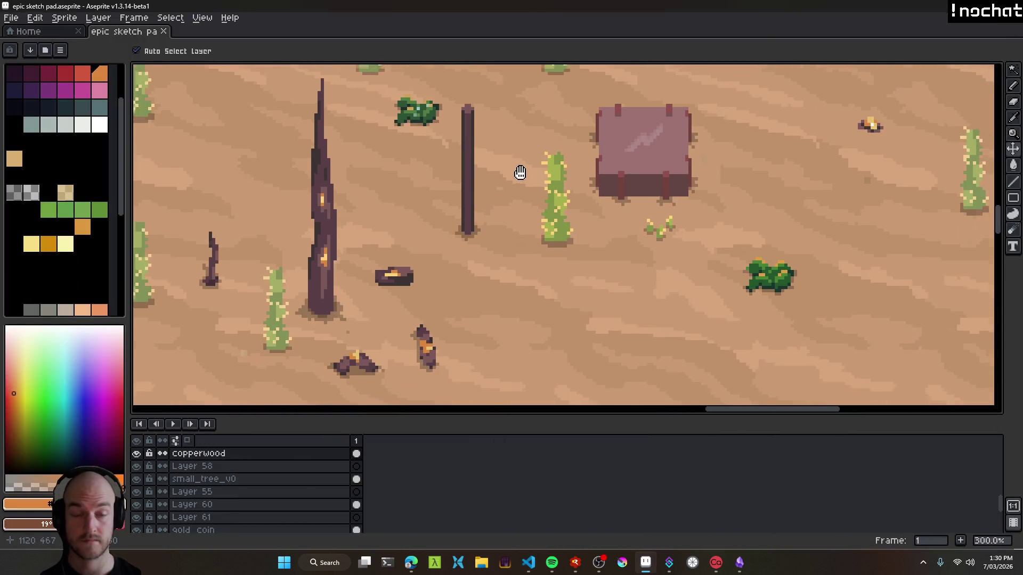
Drag the cactus_grown sprite below the mauve block slightly lower in the sand.
key(alt+Tab)
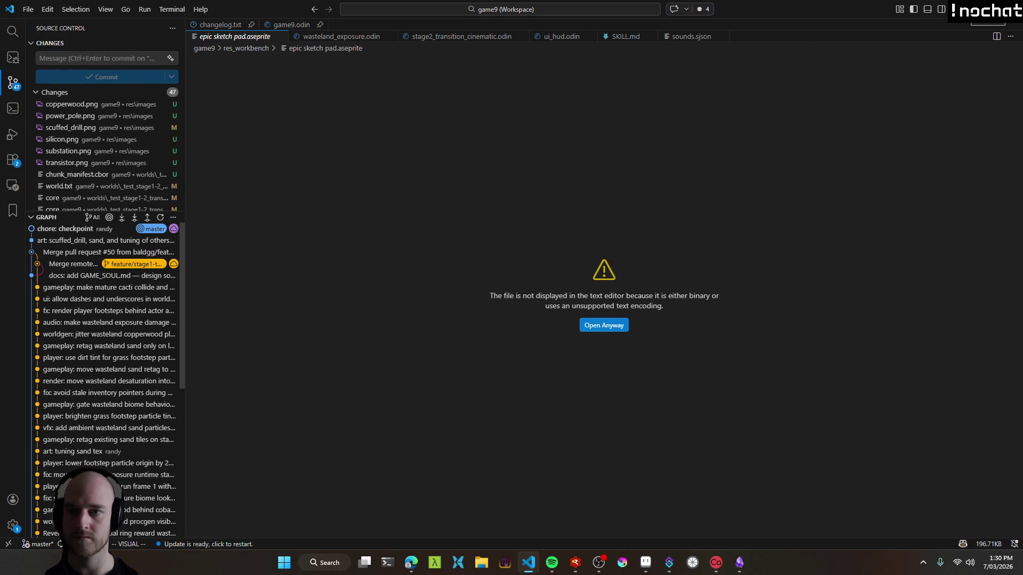
key(alt+Tab)
scroll(522, 210, down, 2)
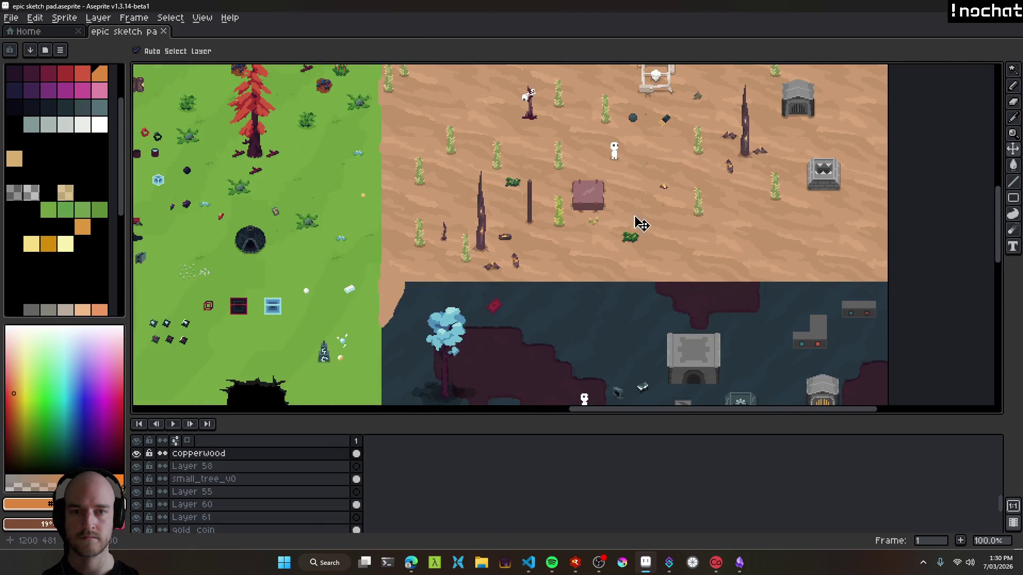
drag(640, 221, 488, 304)
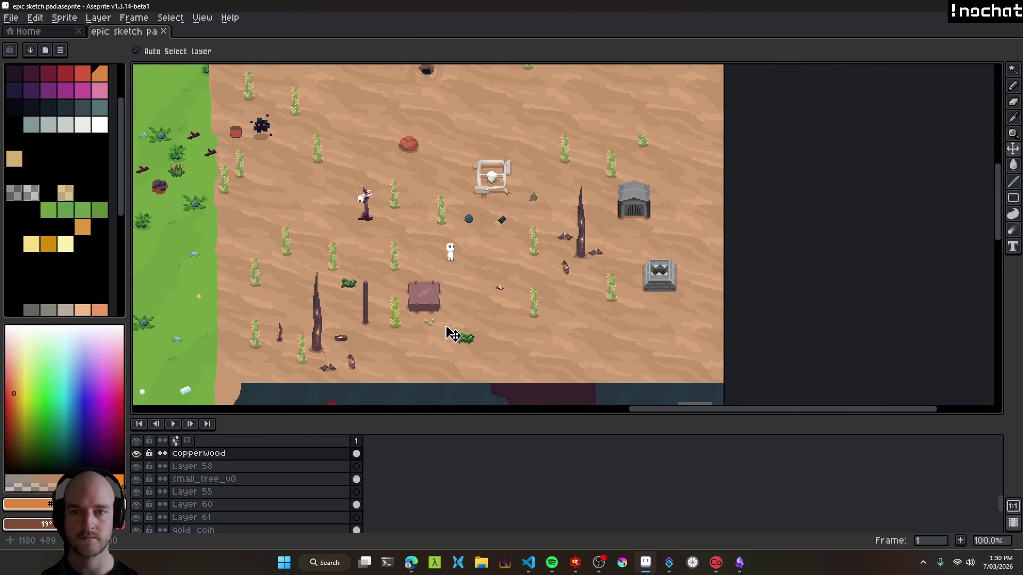
mouse_move(413, 326)
mouse_down()
mouse_move(443, 278)
mouse_move(521, 317)
mouse_up()
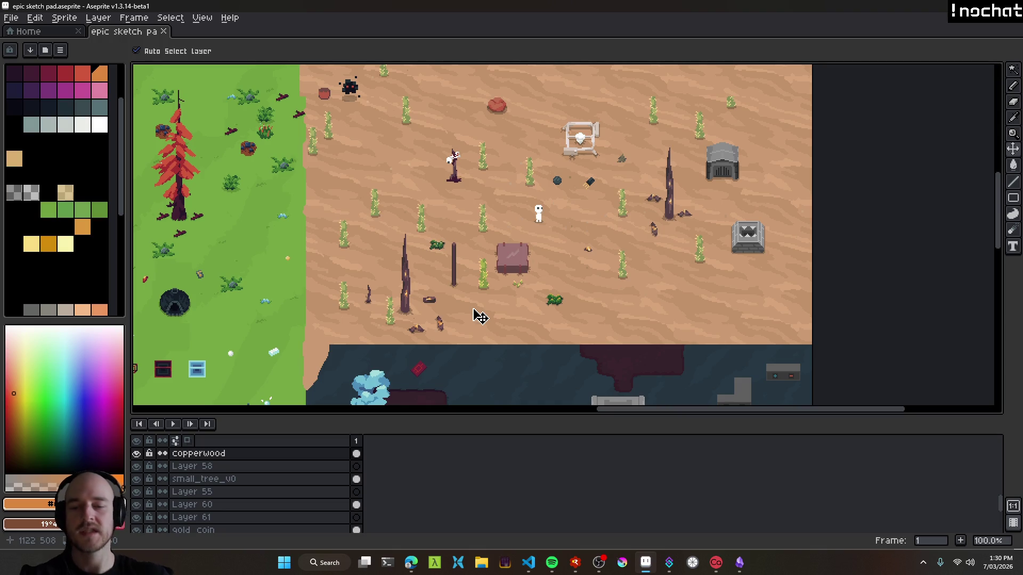
scroll(502, 292, up, 1)
mouse_move(498, 291)
mouse_down()
mouse_move(480, 342)
mouse_move(459, 337)
mouse_up()
Duplicate the cactus_grown layer and move the copy to the right of the original.
right_click(232, 528)
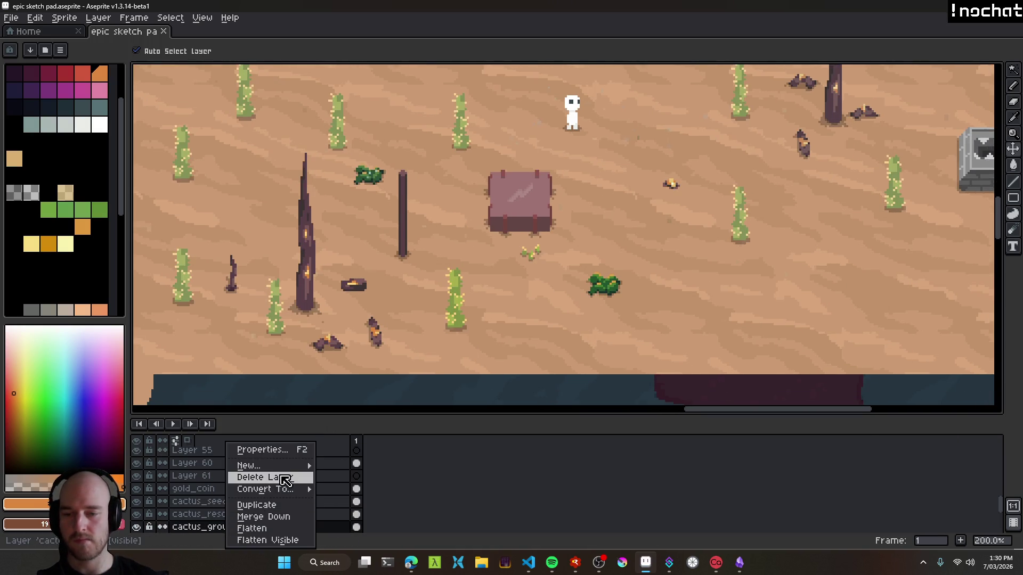
click(253, 504)
mouse_move(460, 324)
mouse_down()
mouse_move(566, 331)
mouse_move(533, 332)
mouse_up()
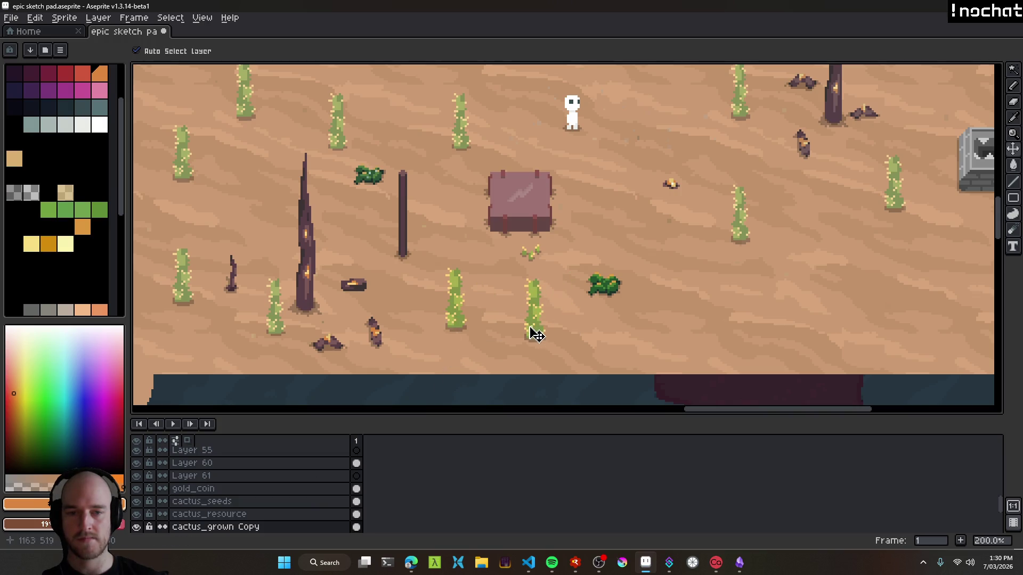
scroll(527, 349, down, 5)
scroll(442, 263, up, 1)
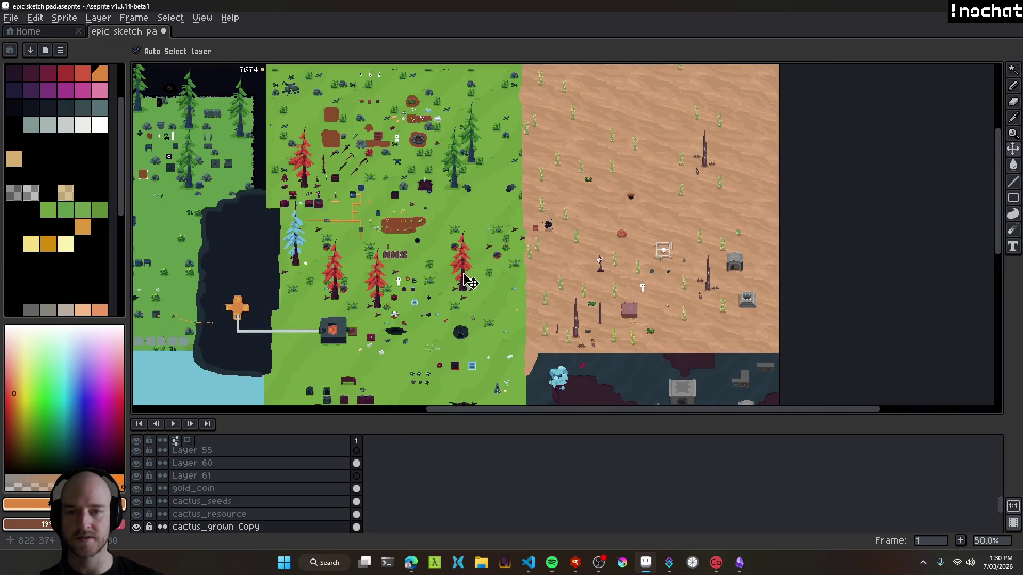
scroll(393, 205, up, 3)
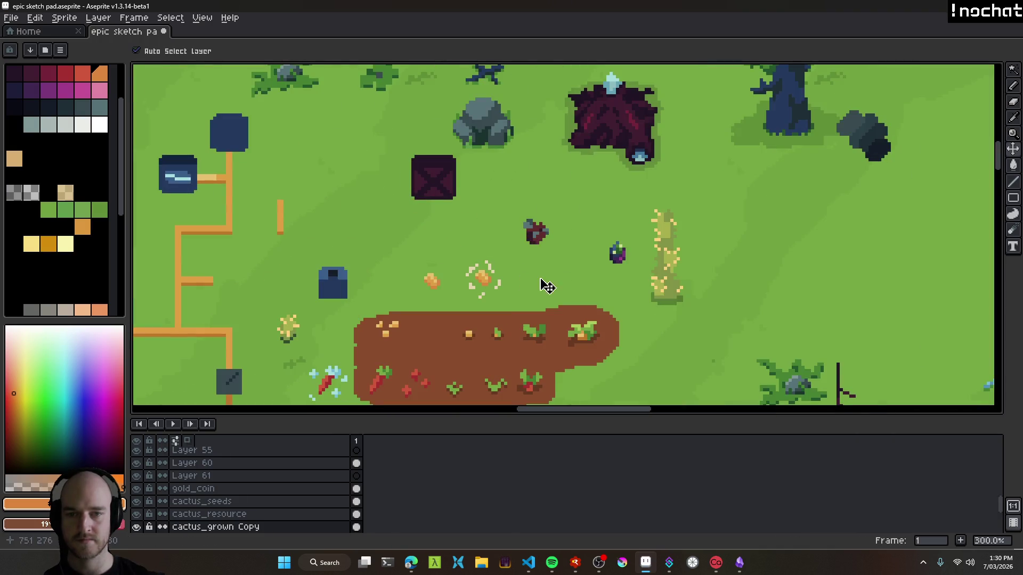
scroll(533, 287, right, 1)
drag(641, 283, 648, 298)
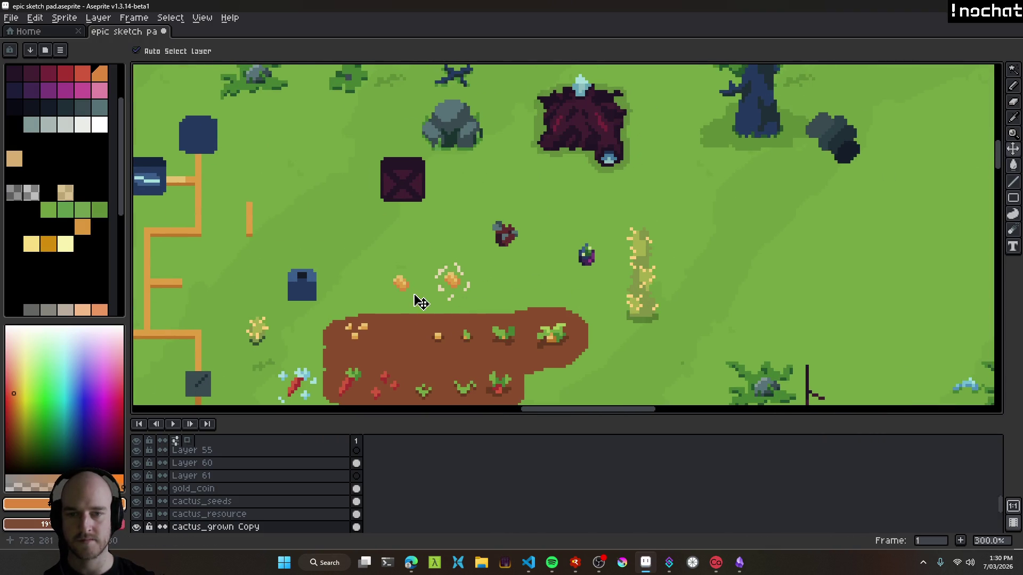
Move the orange potato sprite closer and marquee-select it for copying.
drag(409, 294, 557, 293)
scroll(586, 299, up, 6)
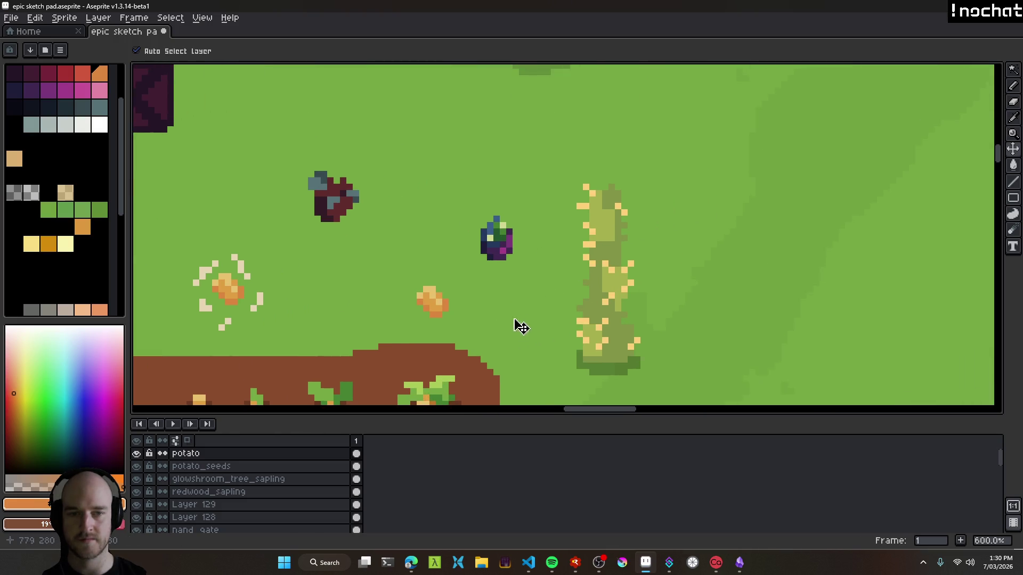
key(i)
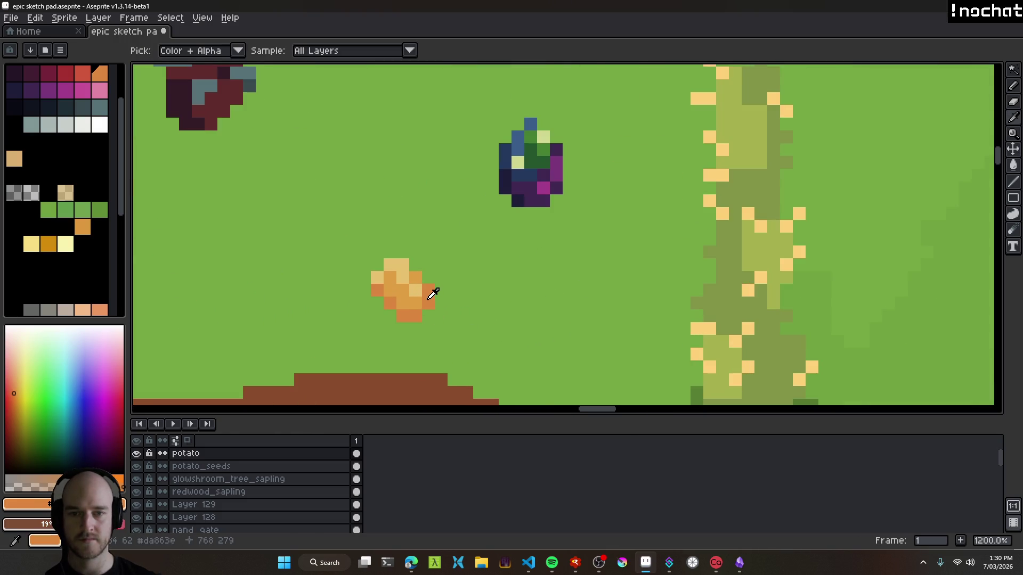
key(v)
scroll(428, 316, right, 1)
key(m)
drag(312, 227, 444, 346)
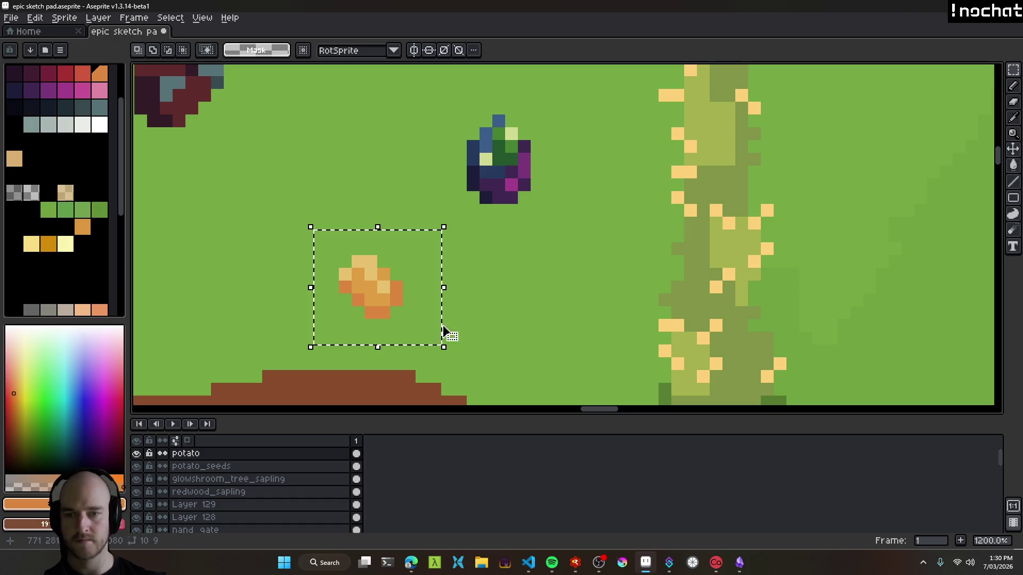
key(ctrl+d)
Paste the potato onto the cactus_grown Copy layer and drop it on the copied cactus.
ctrl+click(699, 270)
scroll(662, 273, right, 2)
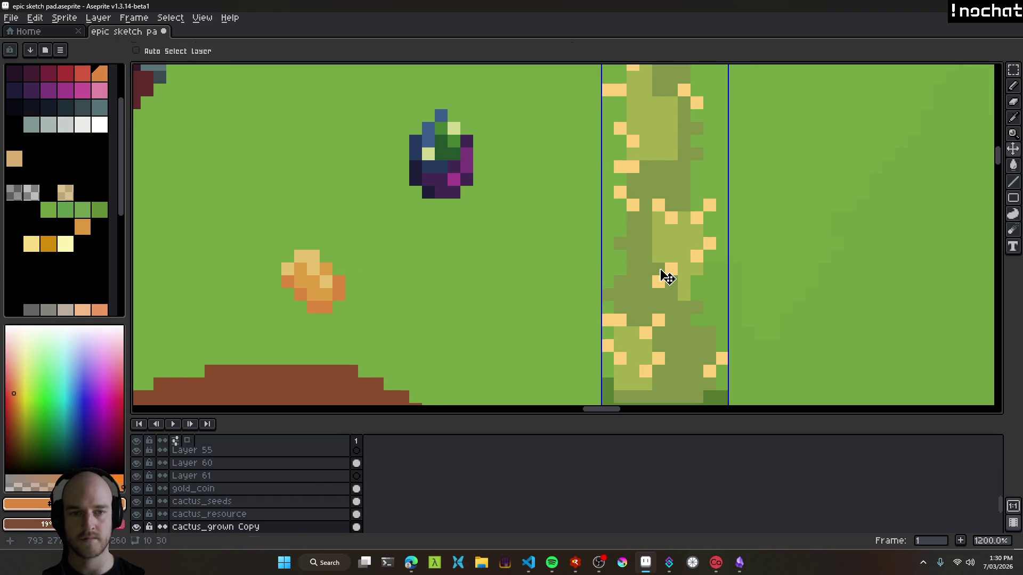
key(ctrl+v)
mouse_move(350, 293)
mouse_down()
mouse_move(647, 263)
mouse_move(621, 314)
mouse_up()
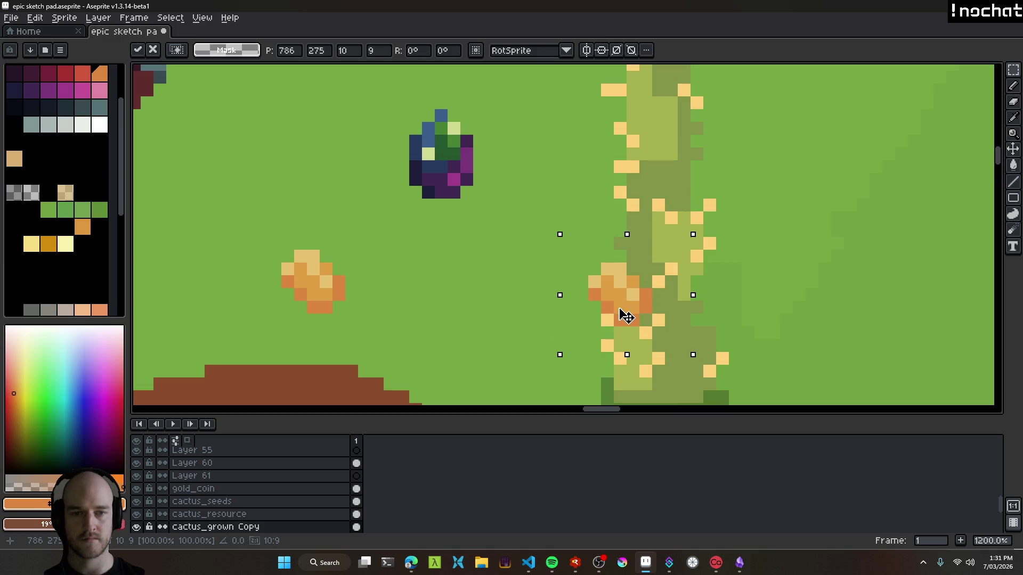
scroll(621, 315, down, 4)
key(ctrl+d)
scroll(550, 326, up, 7)
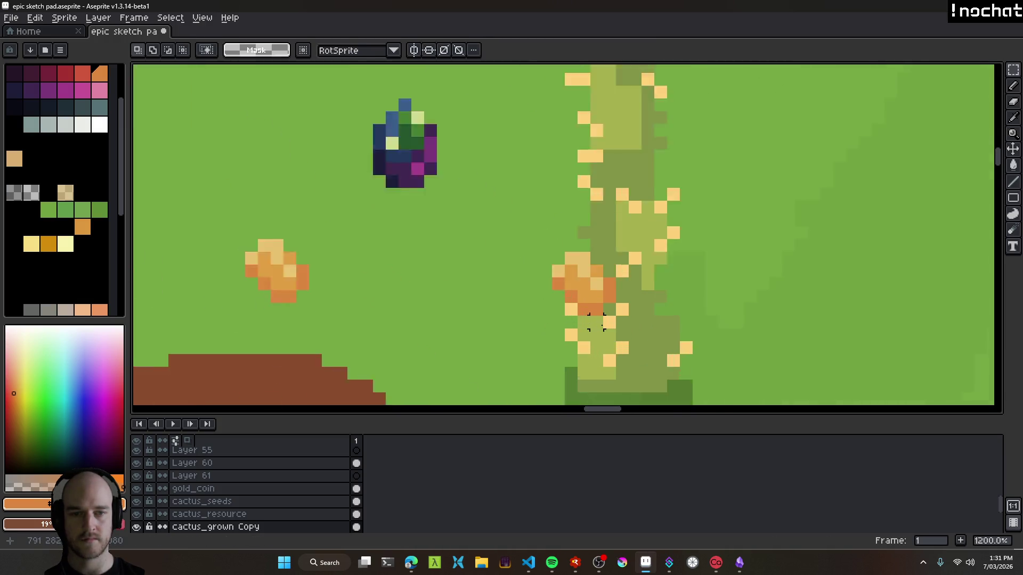
Bring the desert cacti back into view to check the fruit-bearing copy.
key(e)
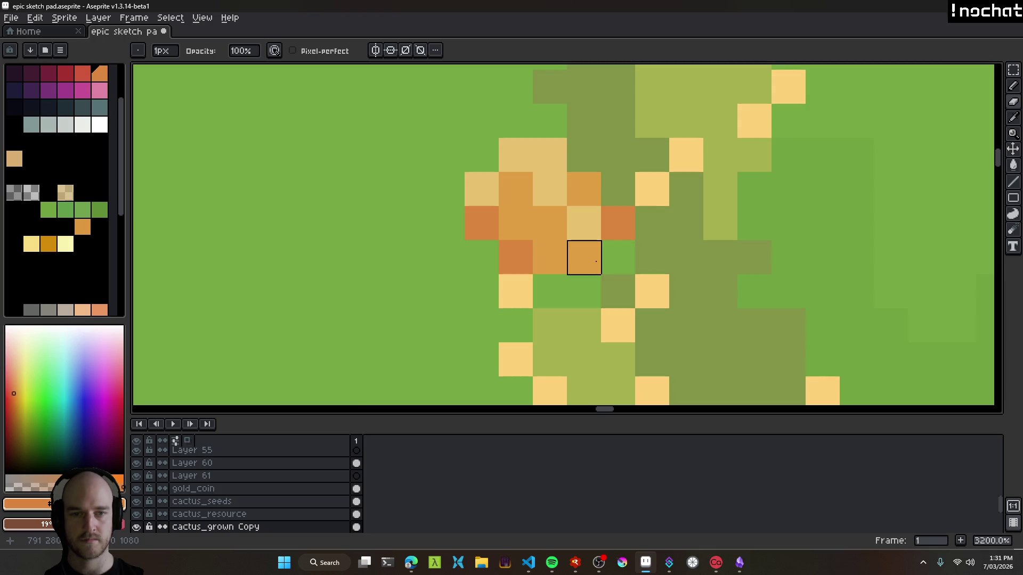
scroll(652, 292, down, 6)
scroll(656, 297, down, 1)
scroll(623, 290, up, 8)
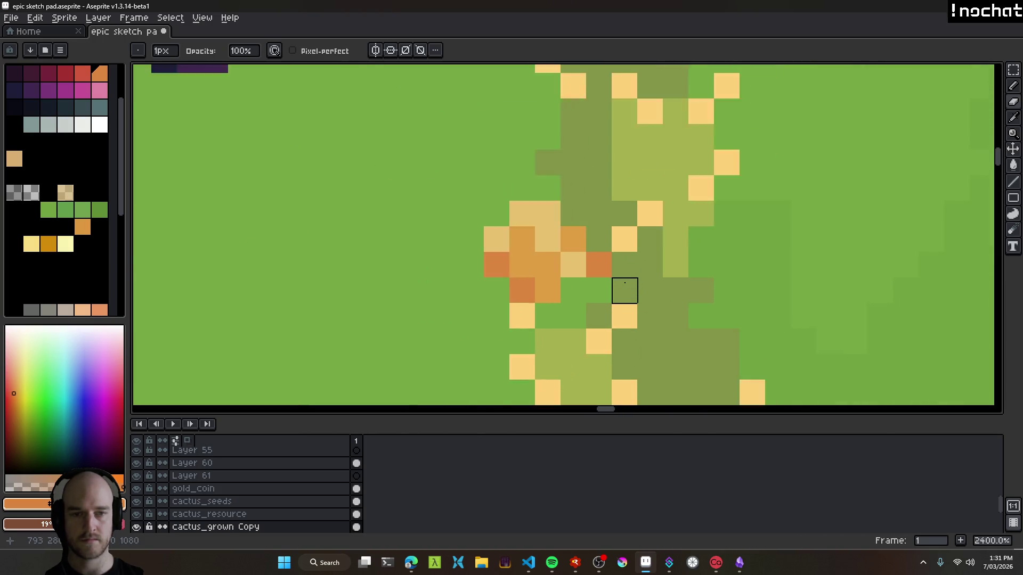
scroll(677, 319, down, 9)
scroll(666, 309, down, 5)
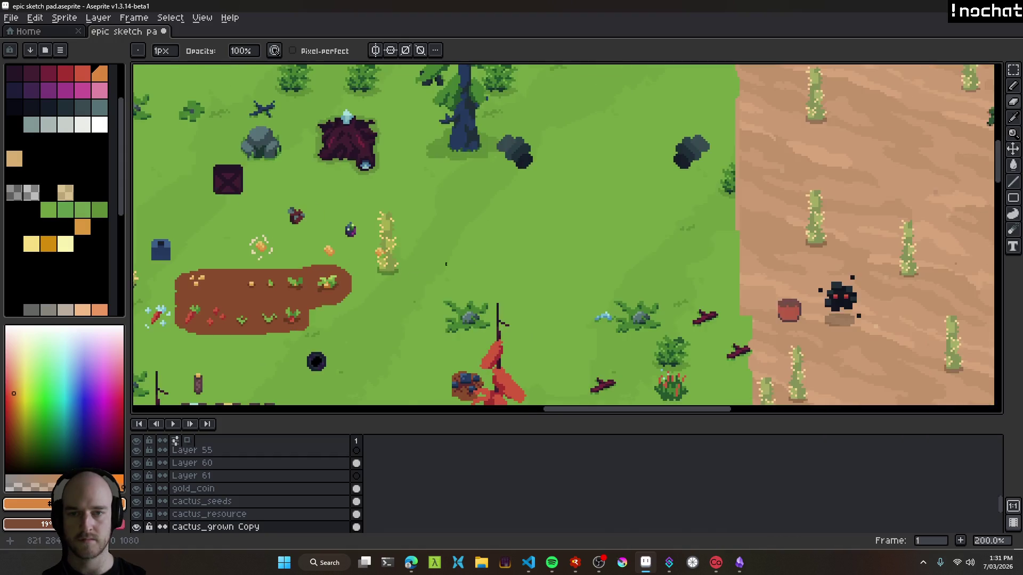
key(v)
mouse_move(792, 372)
mouse_down()
mouse_move(583, 210)
mouse_move(666, 347)
mouse_up()
Repaint the fruit pixels orange and deeper orange, turning three edge pixels green.
scroll(656, 345, up, 1)
scroll(646, 343, up, 7)
key(b)
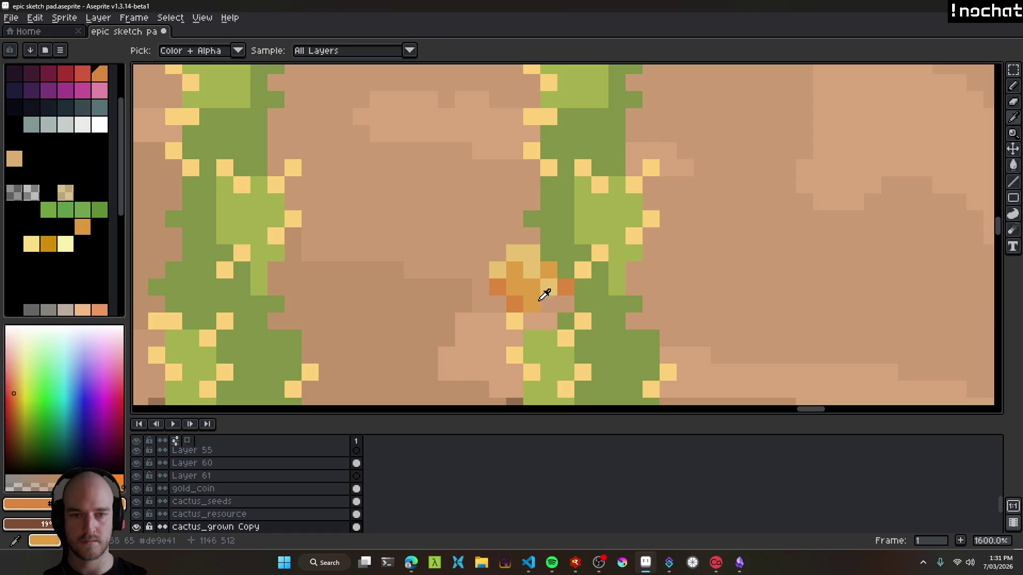
alt+click(547, 309)
click(549, 304)
scroll(584, 343, down, 7)
scroll(584, 343, up, 7)
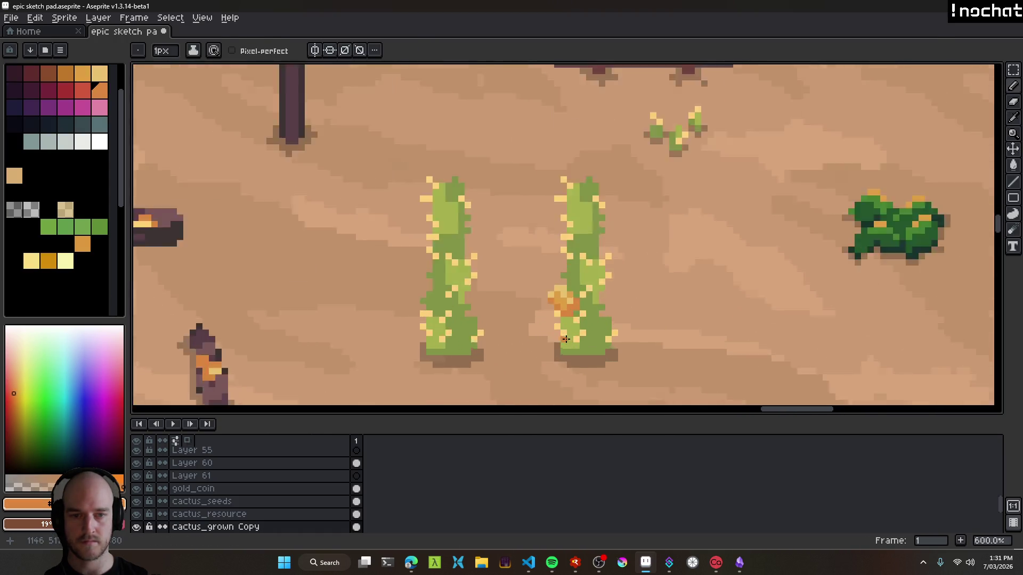
click(557, 273)
alt+click(577, 322)
drag(591, 273, 580, 295)
Add orange pixels along the copied cactus's right edge.
scroll(597, 288, down, 8)
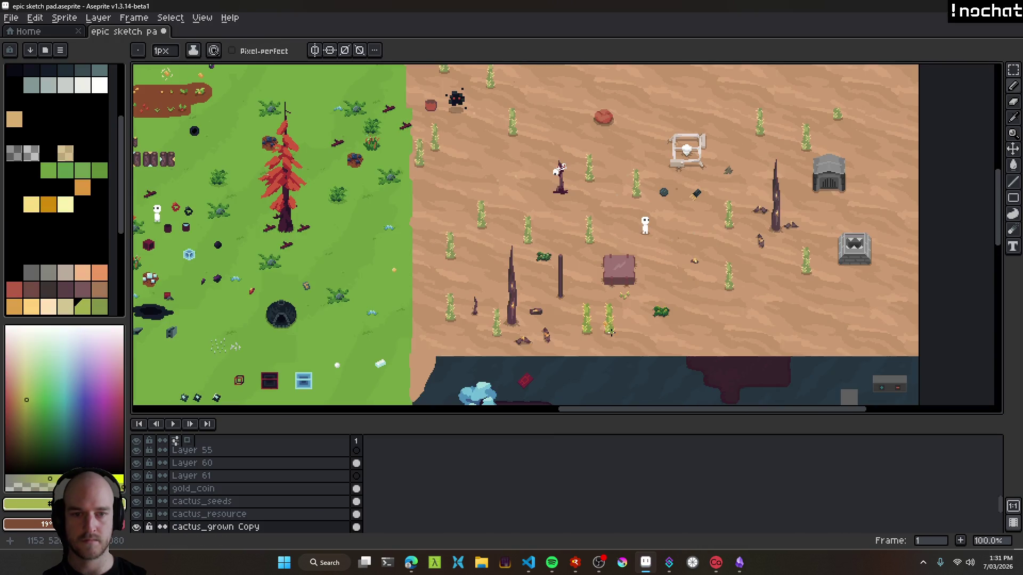
scroll(612, 333, up, 8)
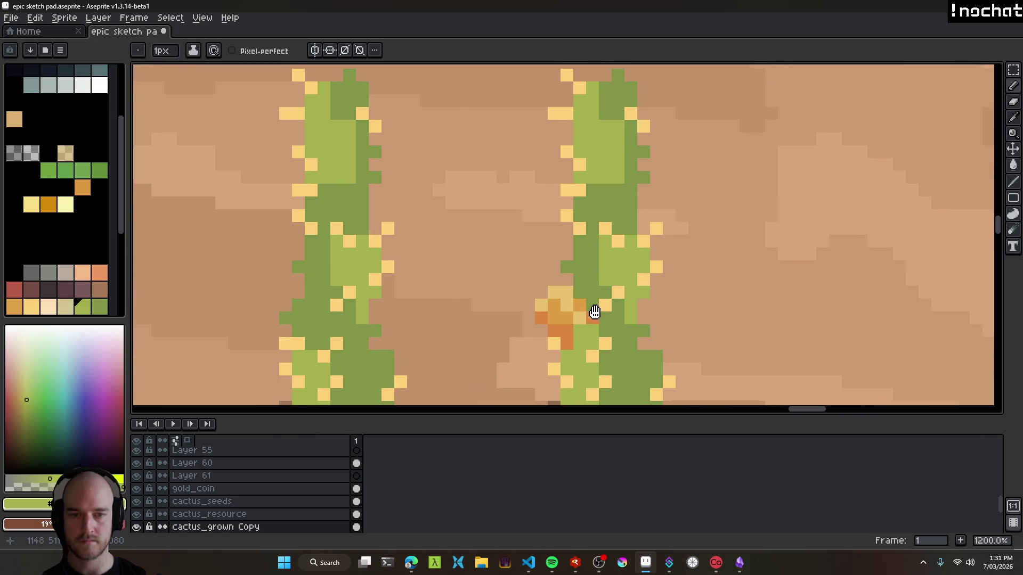
alt+click(555, 336)
drag(627, 260, 618, 279)
click(621, 240)
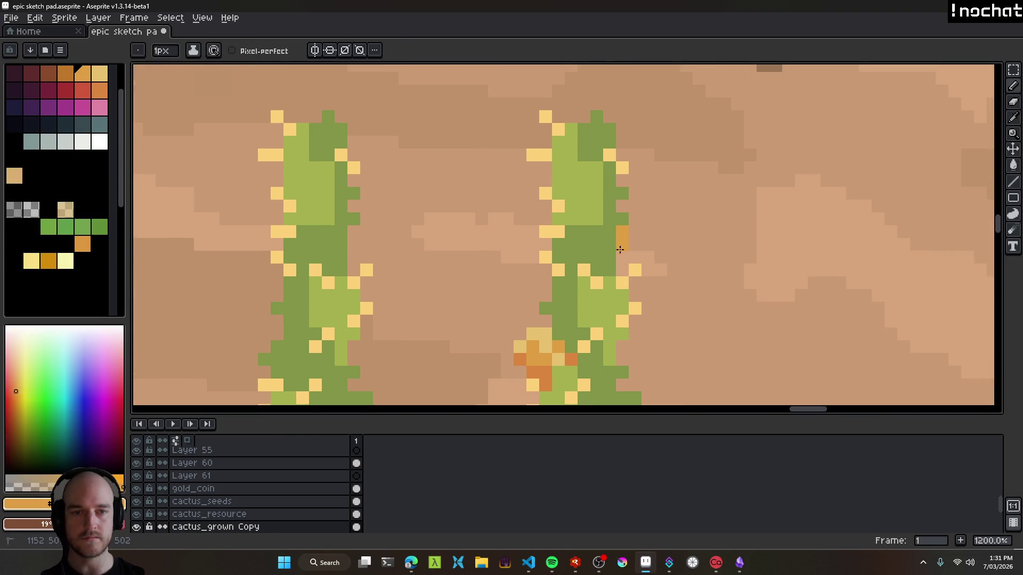
Sample lighter gold-orange tones and paint a pale gold pixel on the fruit.
alt+click(571, 356)
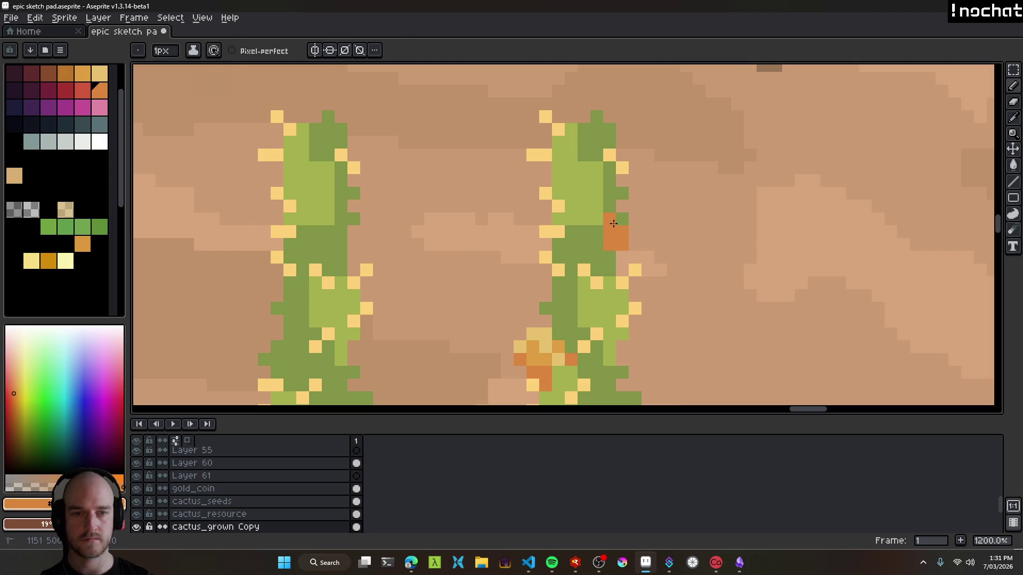
alt+click(547, 353)
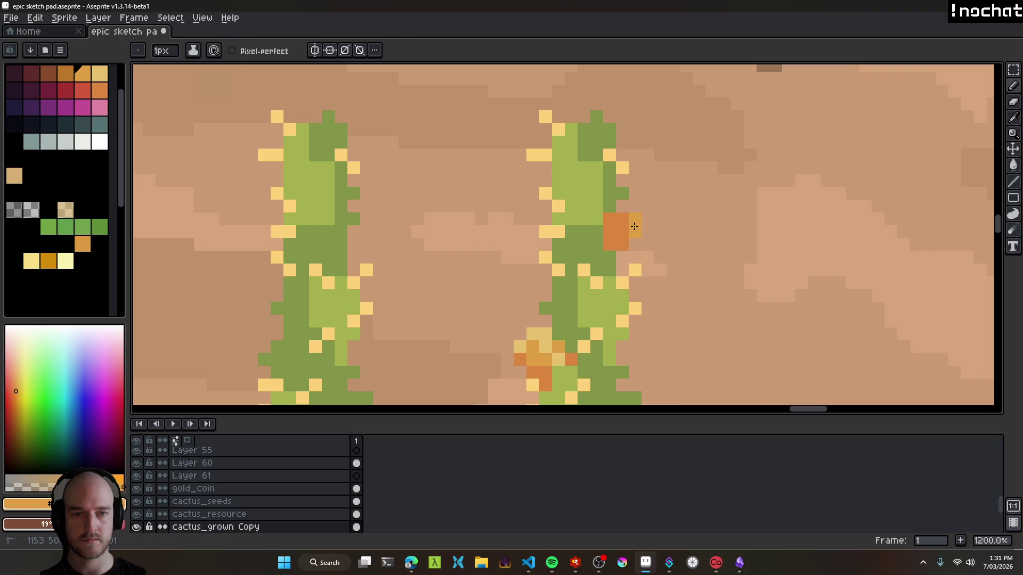
scroll(625, 209, down, 10)
scroll(652, 294, up, 1)
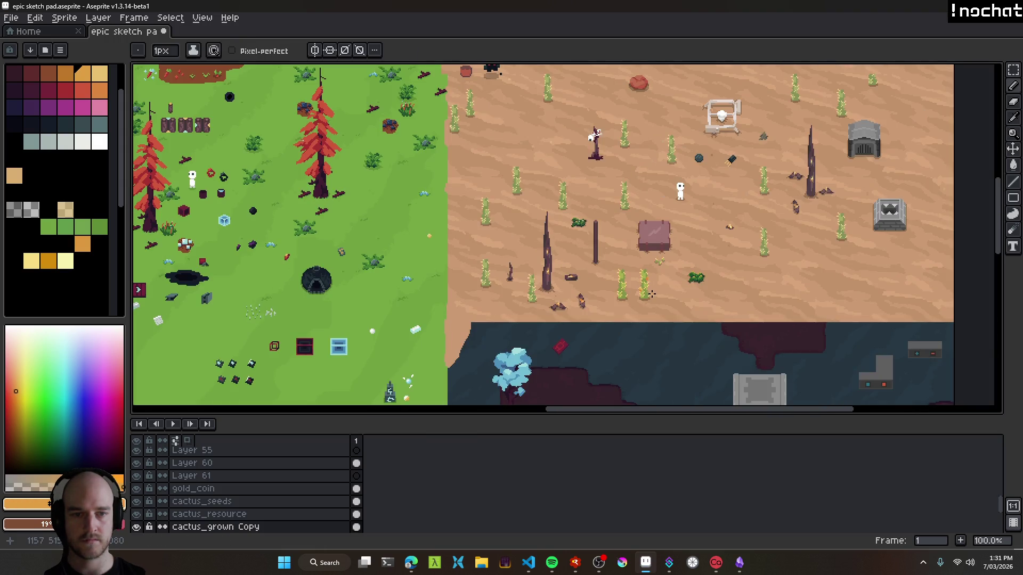
scroll(652, 294, up, 8)
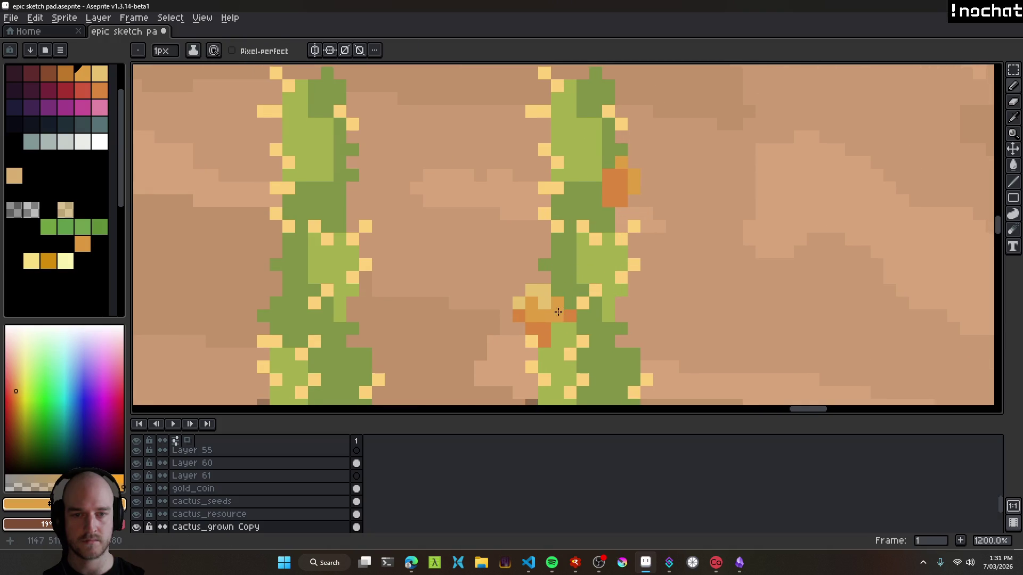
alt+click(549, 287)
click(556, 315)
scroll(656, 176, down, 8)
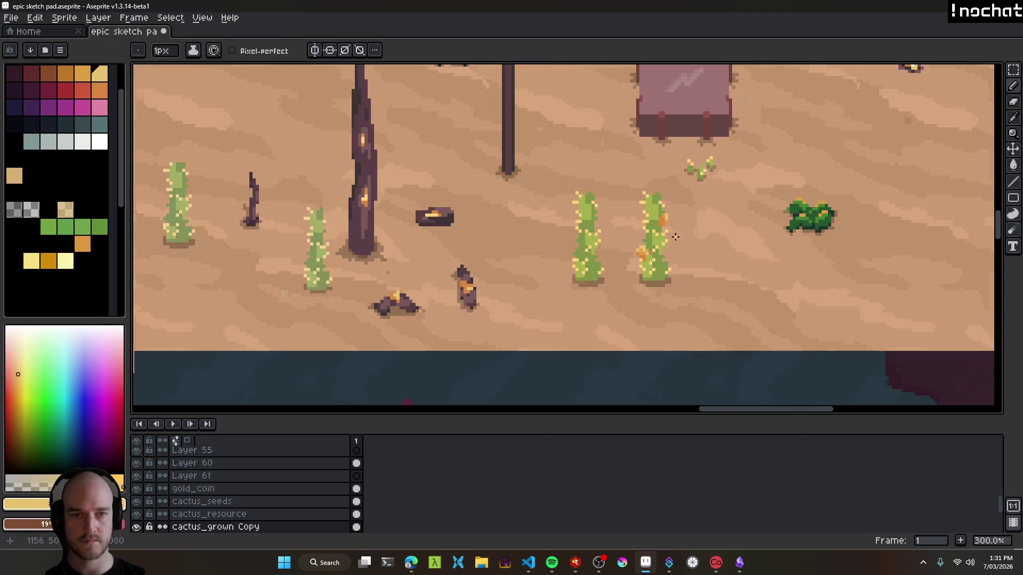
scroll(665, 225, up, 7)
scroll(665, 224, up, 2)
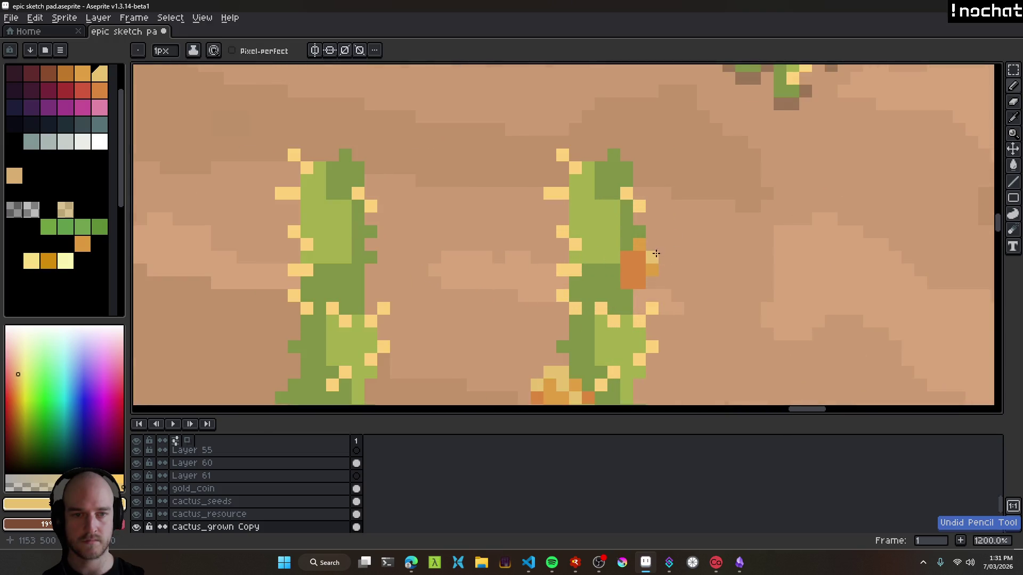
scroll(671, 304, down, 7)
scroll(677, 309, up, 5)
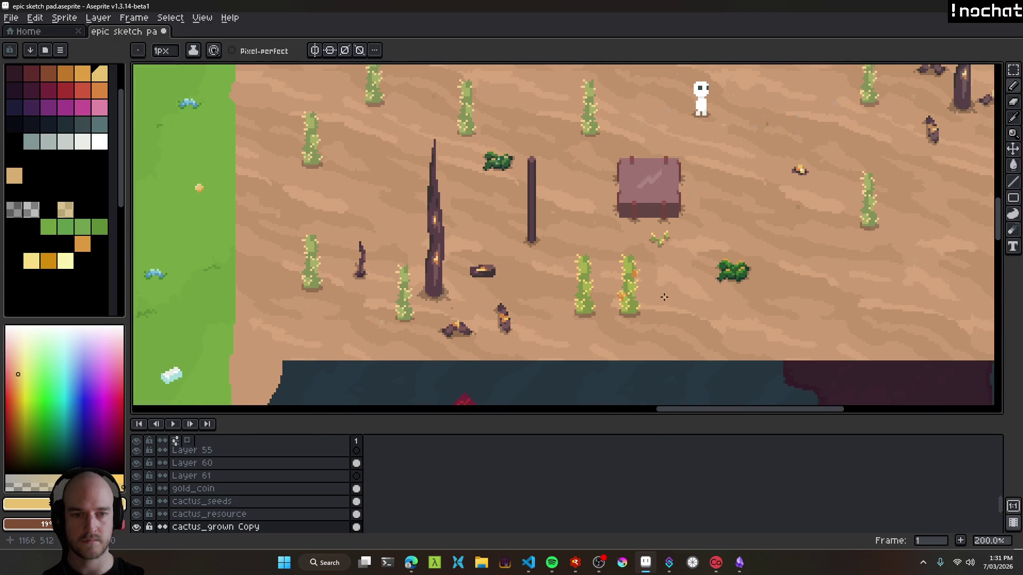
Undo the last pencil stroke and sample a colour from the cactus fruit.
key(ctrl+z)
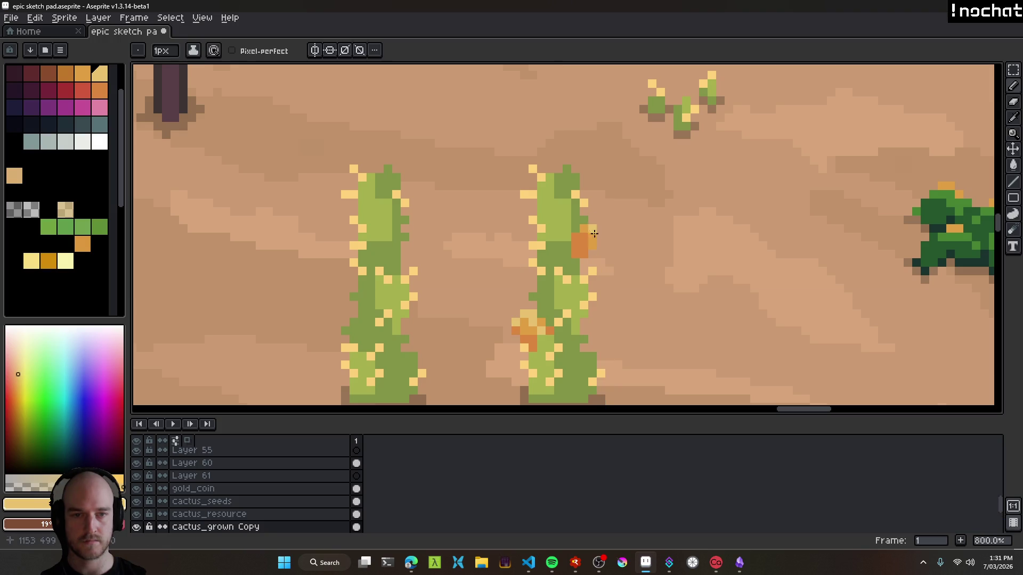
scroll(592, 232, down, 7)
scroll(599, 286, up, 6)
scroll(599, 286, up, 3)
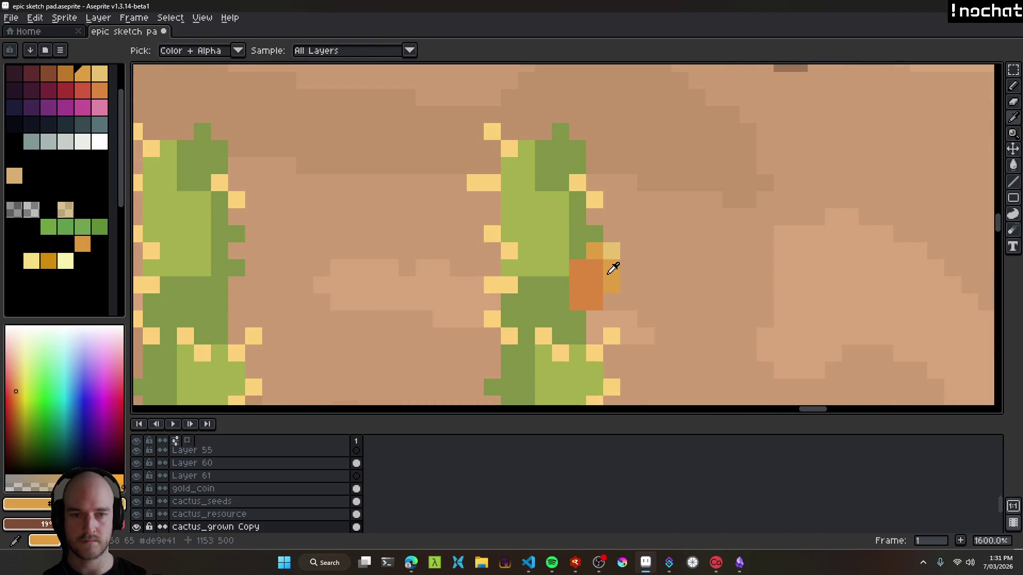
scroll(612, 267, down, 9)
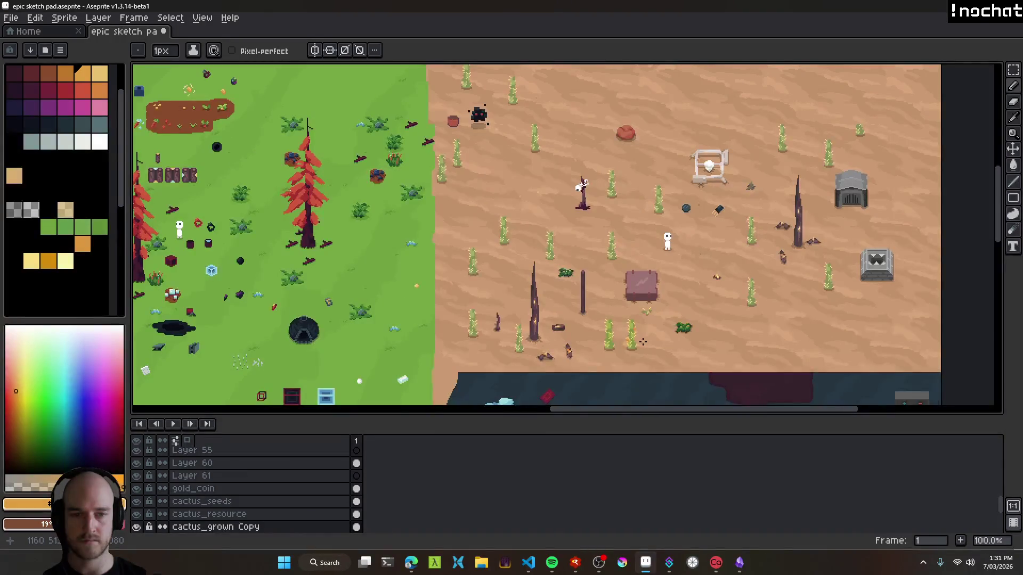
scroll(643, 342, up, 6)
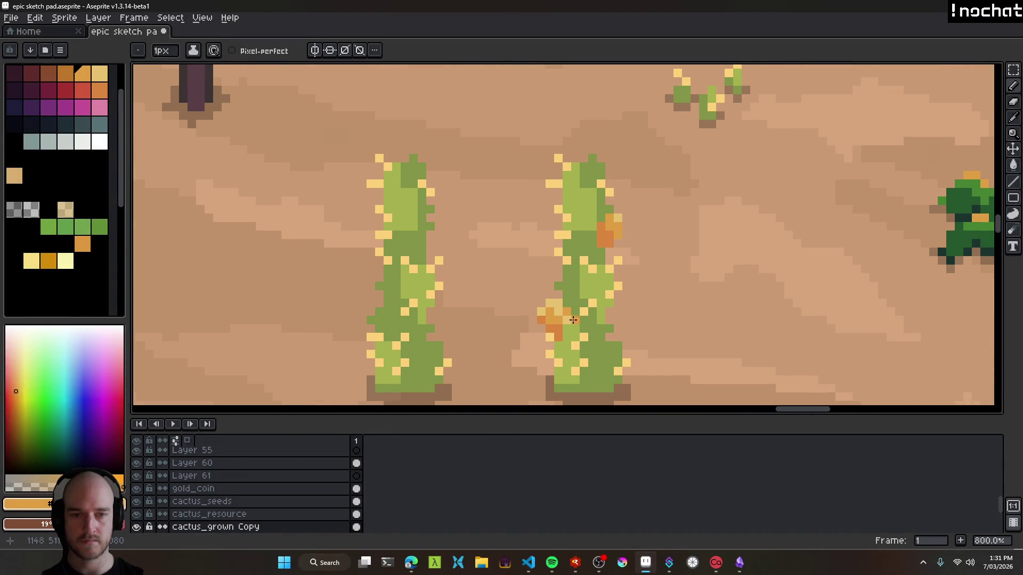
key(alt)
scroll(566, 323, down, 2)
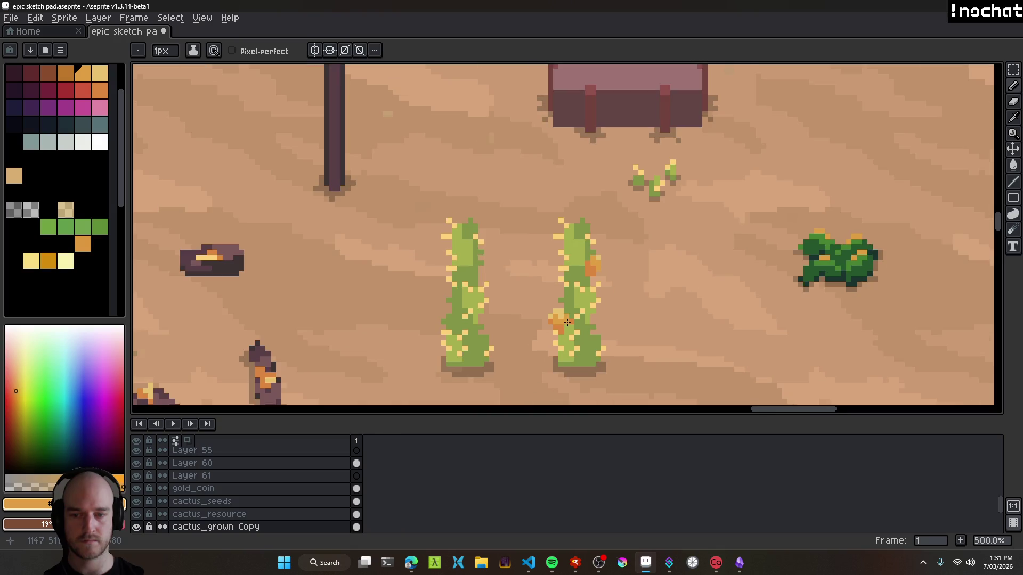
scroll(570, 316, up, 4)
scroll(612, 308, up, 2)
Paint the upper fruit in dark orange and lighter orange, with light tan highlights.
click(565, 228)
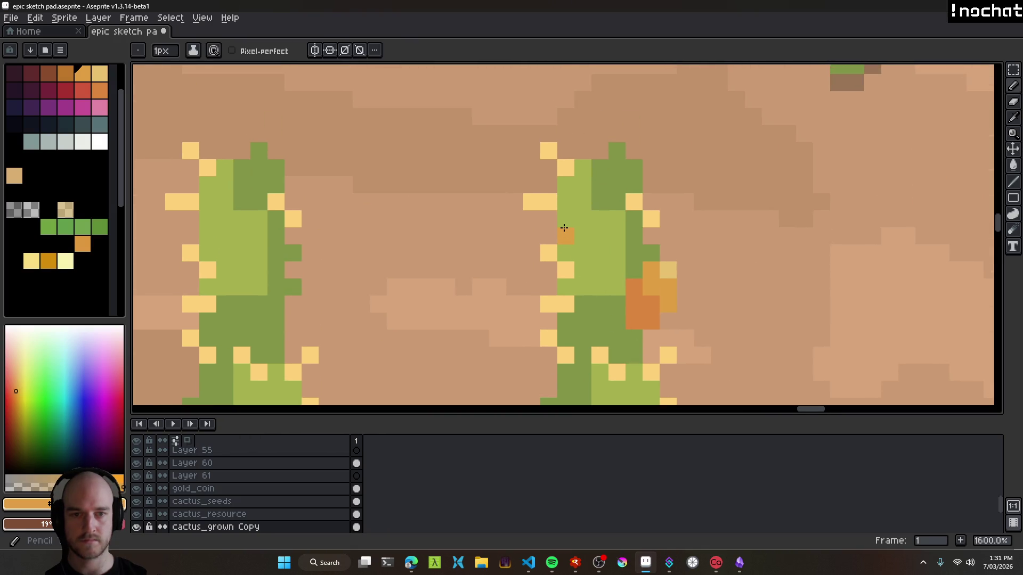
alt+click(628, 309)
drag(566, 236, 566, 253)
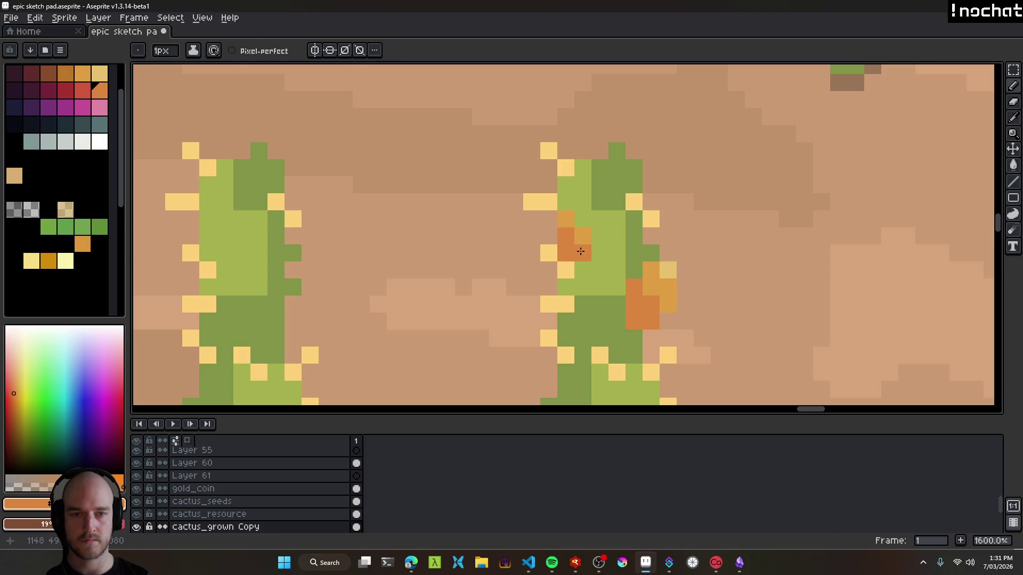
alt+click(565, 218)
click(583, 235)
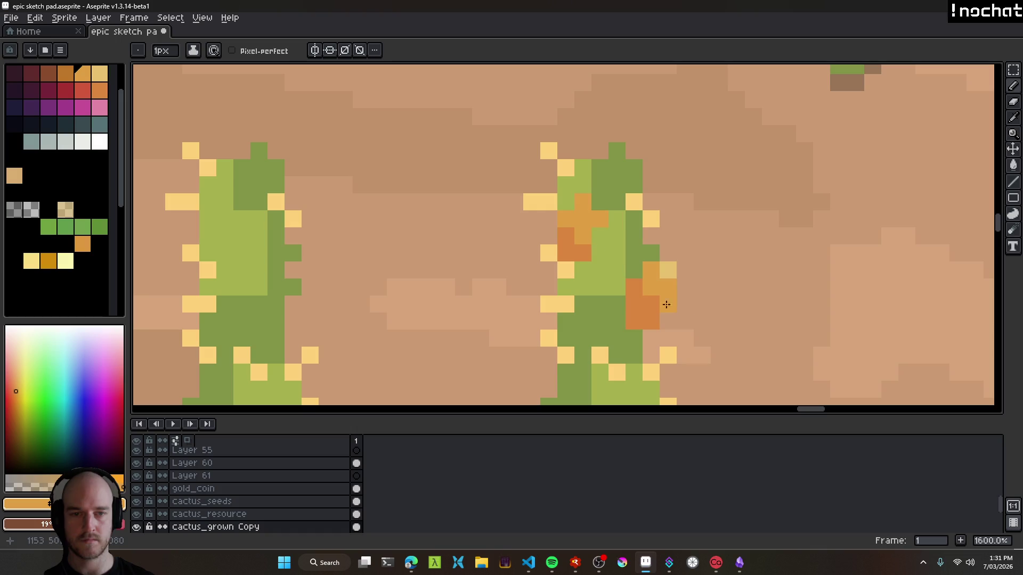
alt+click(668, 269)
click(583, 201)
click(600, 218)
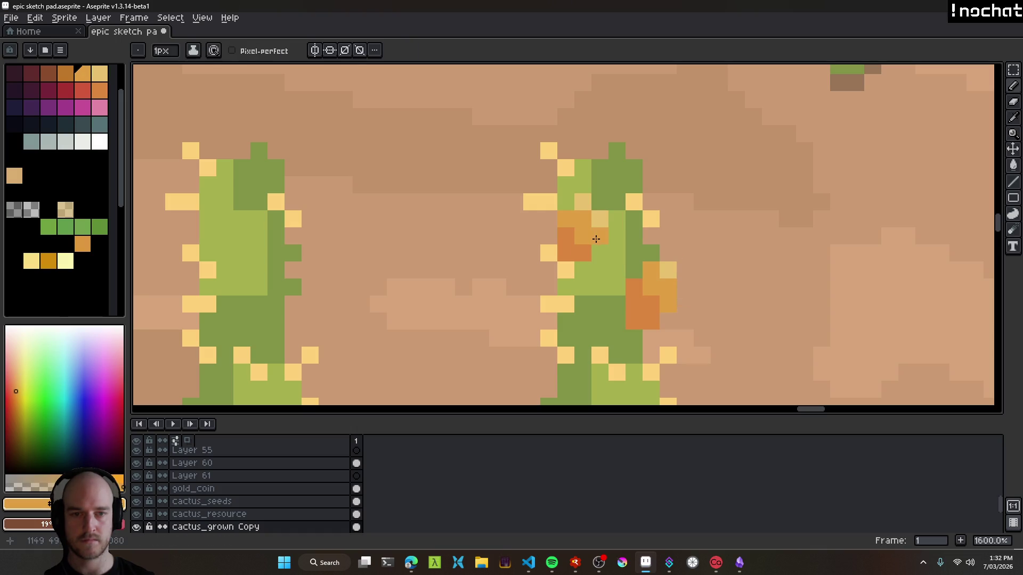
alt+click(576, 255)
drag(576, 255, 599, 251)
Sample pale yellow, then undo the stray pale yellow pixel.
scroll(622, 299, down, 8)
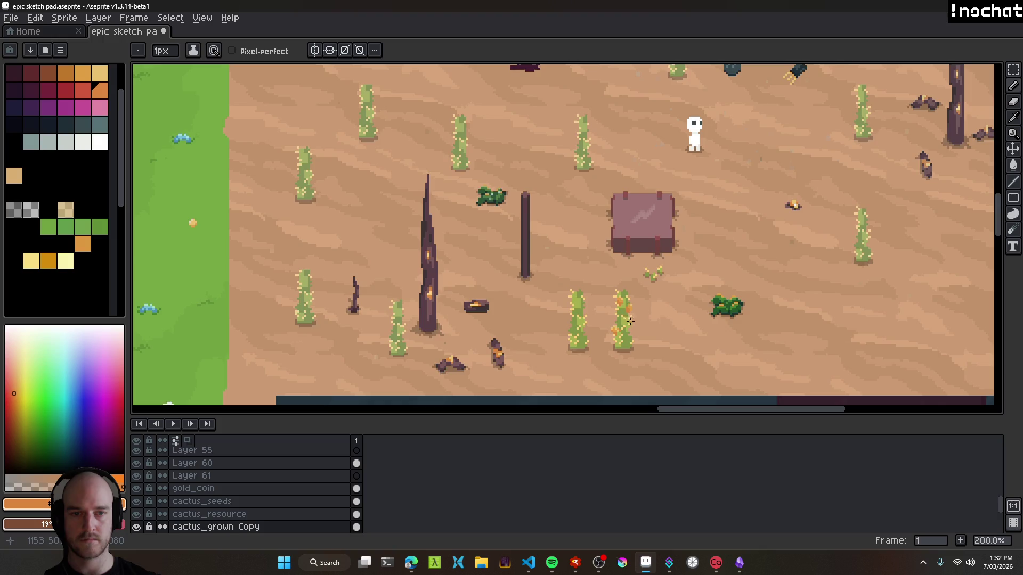
scroll(613, 301, up, 8)
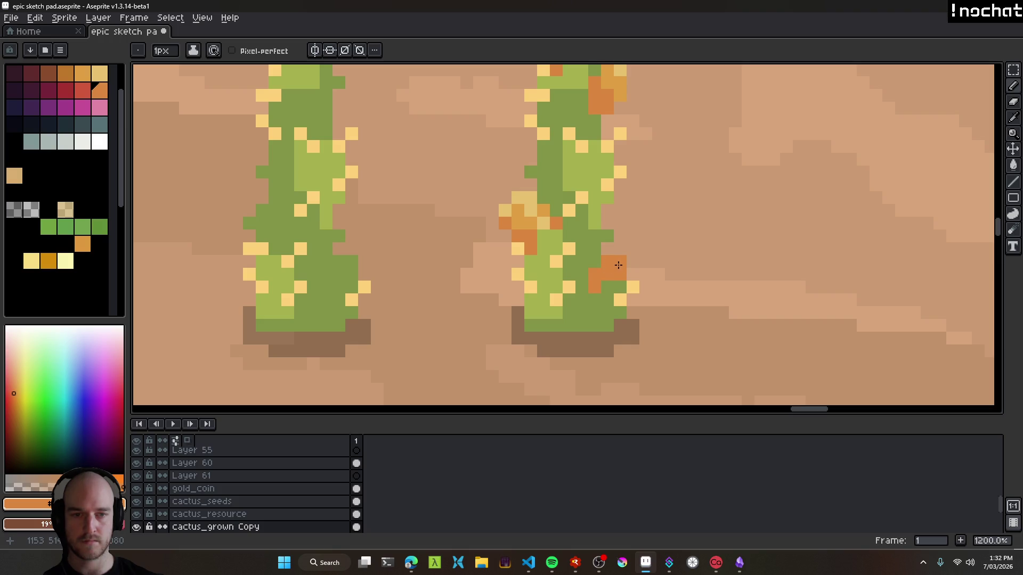
alt+click(543, 217)
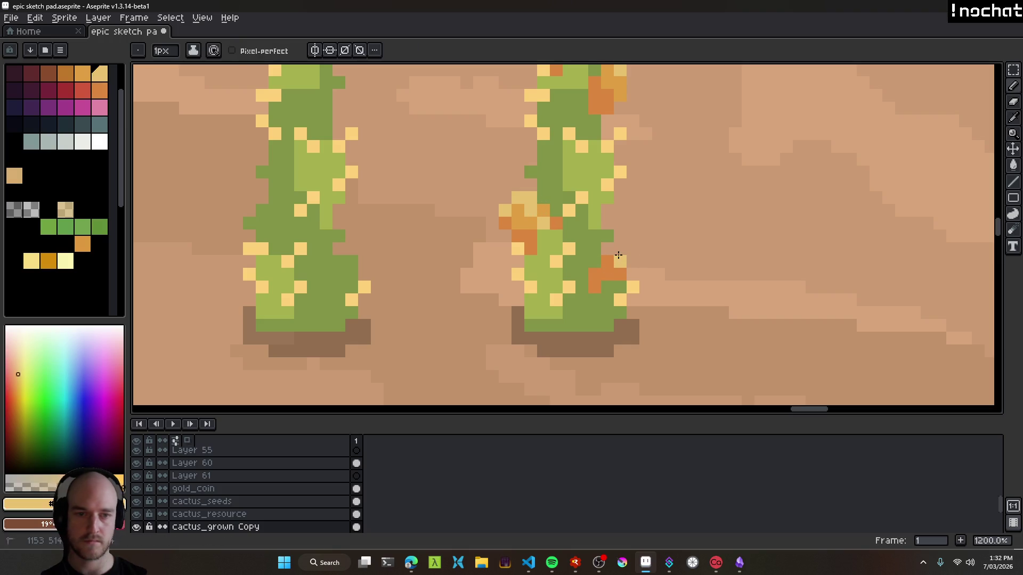
key(ctrl+z)
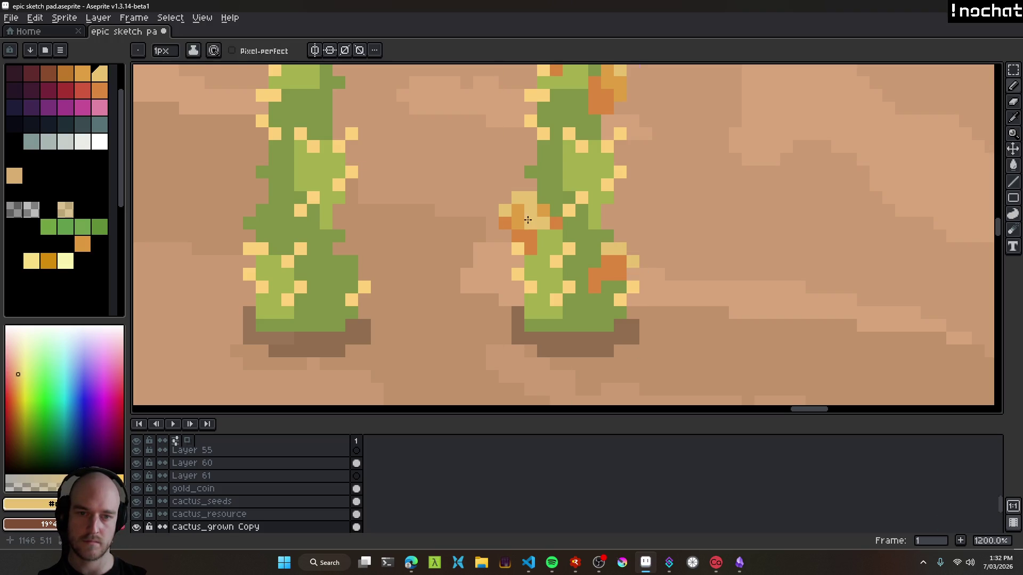
Paint a second orange fruit cluster on the cactus's lower right side.
alt+click(620, 270)
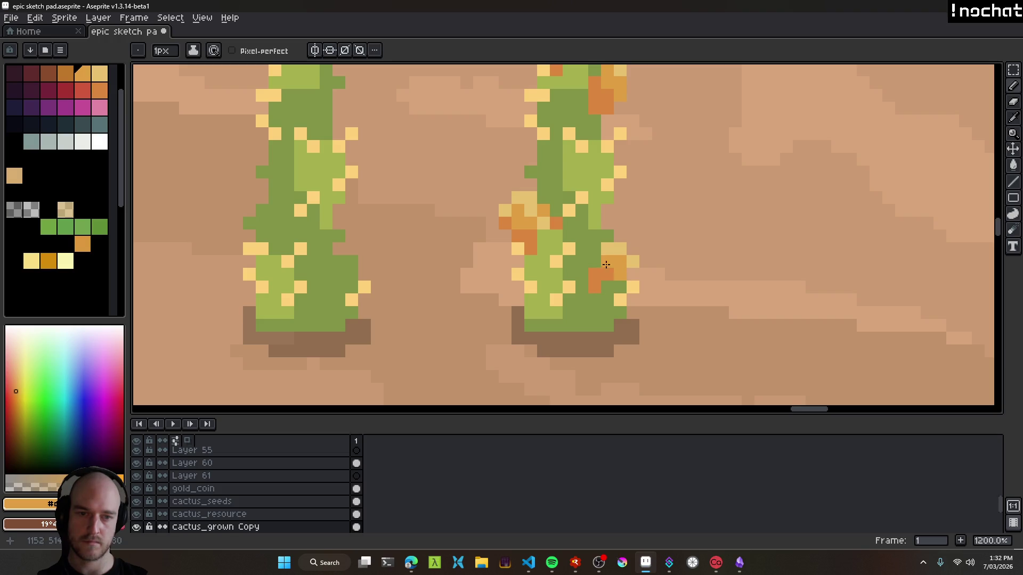
click(611, 275)
alt+click(599, 269)
drag(607, 287, 588, 278)
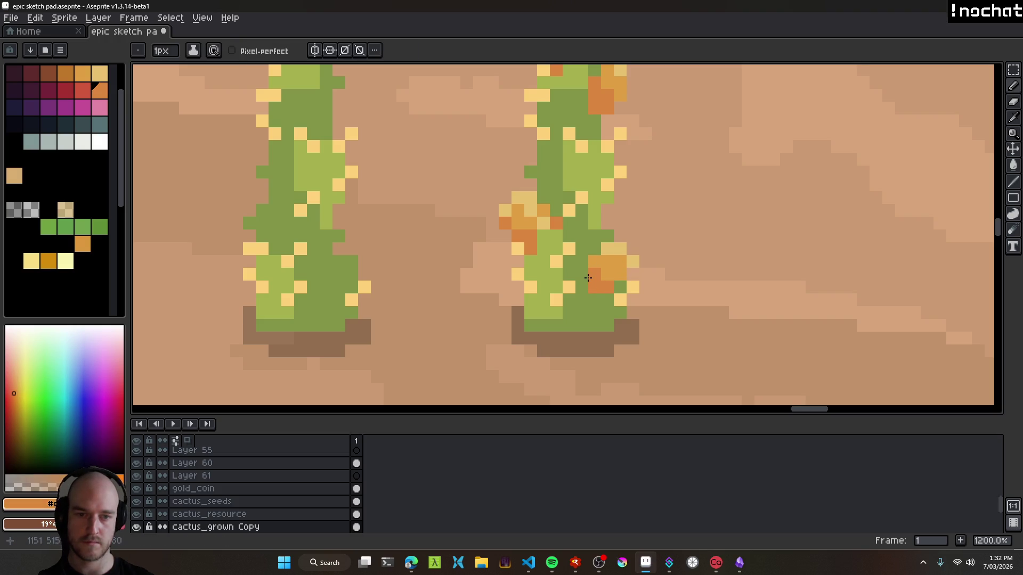
scroll(634, 299, down, 8)
mouse_move(663, 325)
mouse_down()
mouse_move(640, 312)
mouse_move(612, 329)
mouse_up()
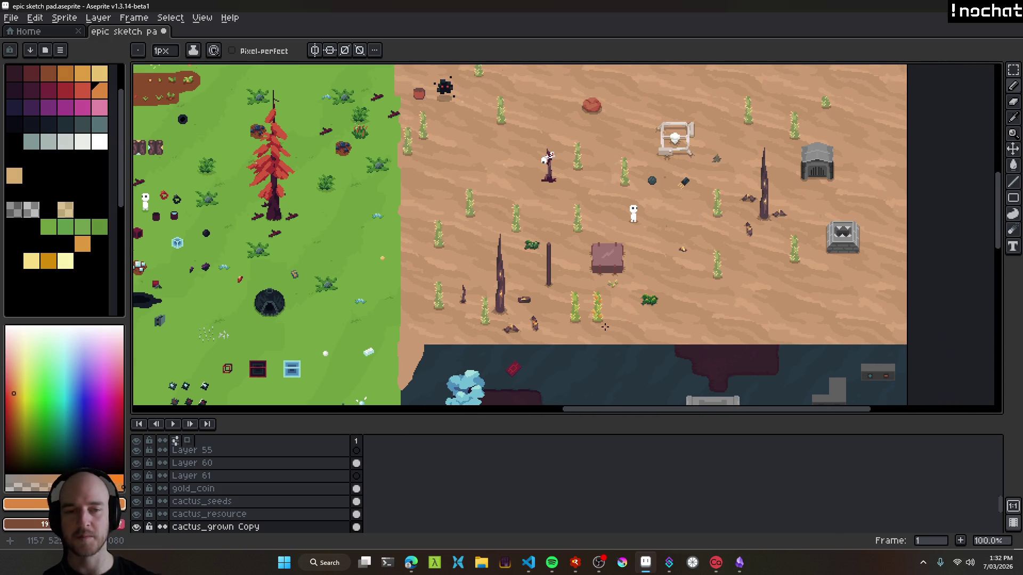
scroll(607, 326, up, 1)
Pan past the water, grassland and red tree area back to the desert.
key(v)
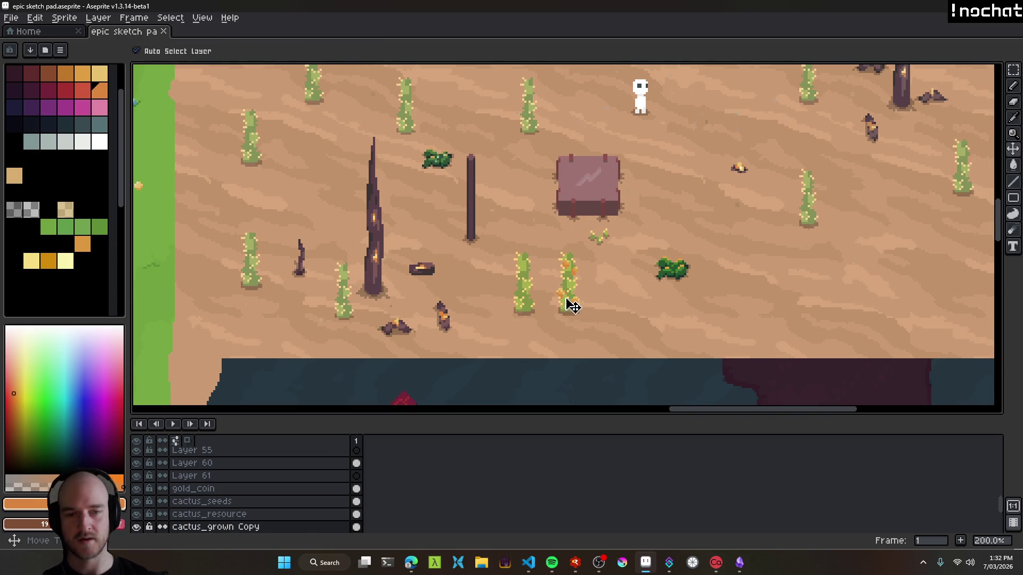
scroll(589, 343, down, 2)
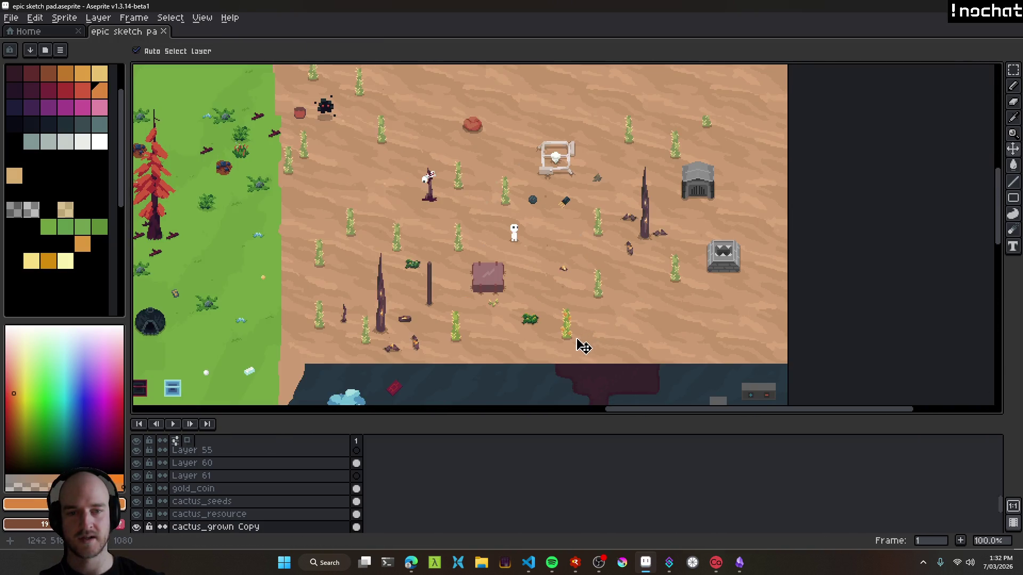
scroll(583, 347, down, 2)
scroll(671, 240, up, 2)
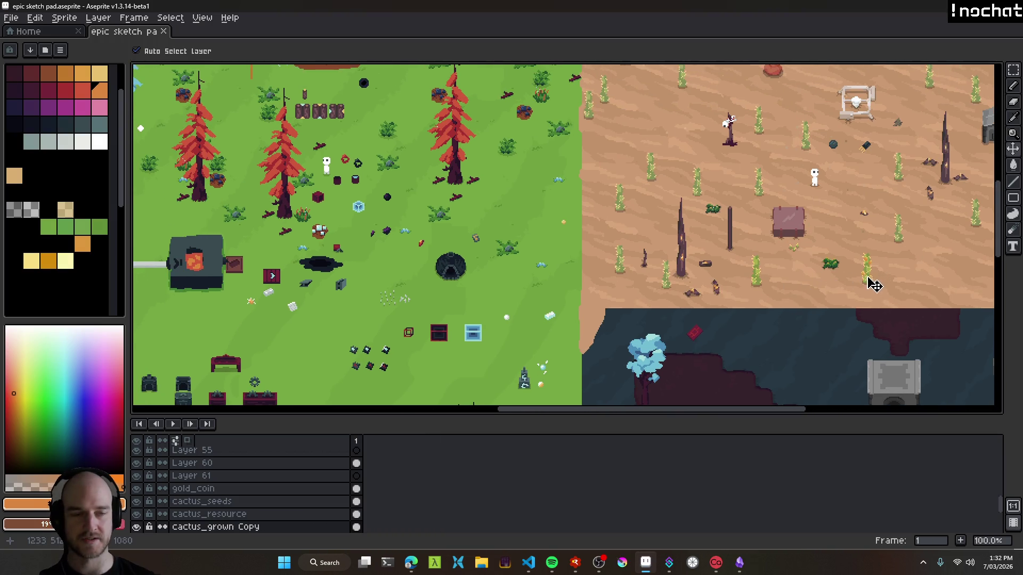
drag(446, 115, 707, 243)
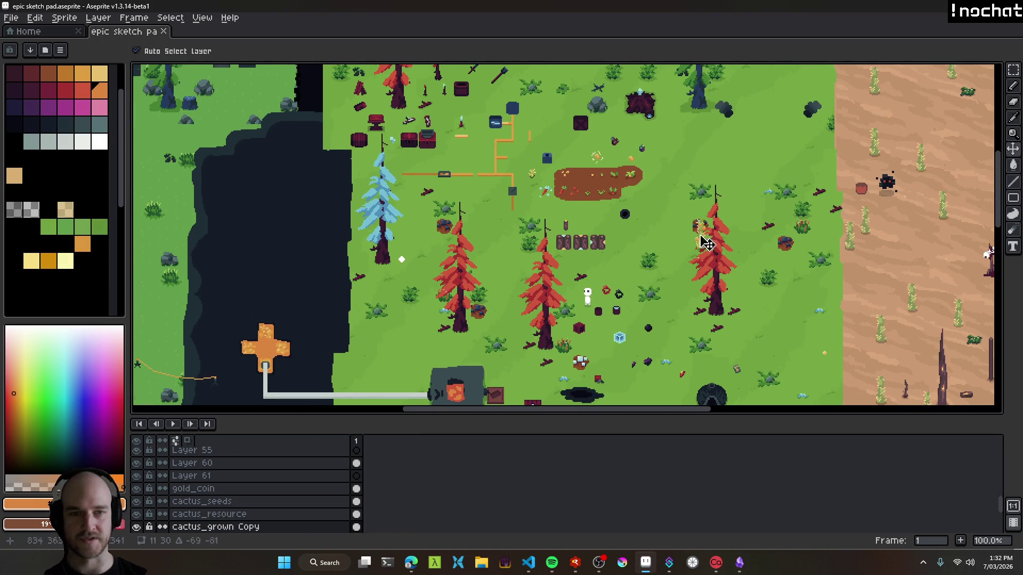
mouse_move(714, 173)
mouse_down()
mouse_move(760, 311)
mouse_move(706, 304)
mouse_move(610, 344)
mouse_move(530, 261)
mouse_up()
mouse_move(738, 357)
mouse_down()
mouse_move(523, 233)
mouse_move(725, 344)
mouse_up()
scroll(723, 345, up, 4)
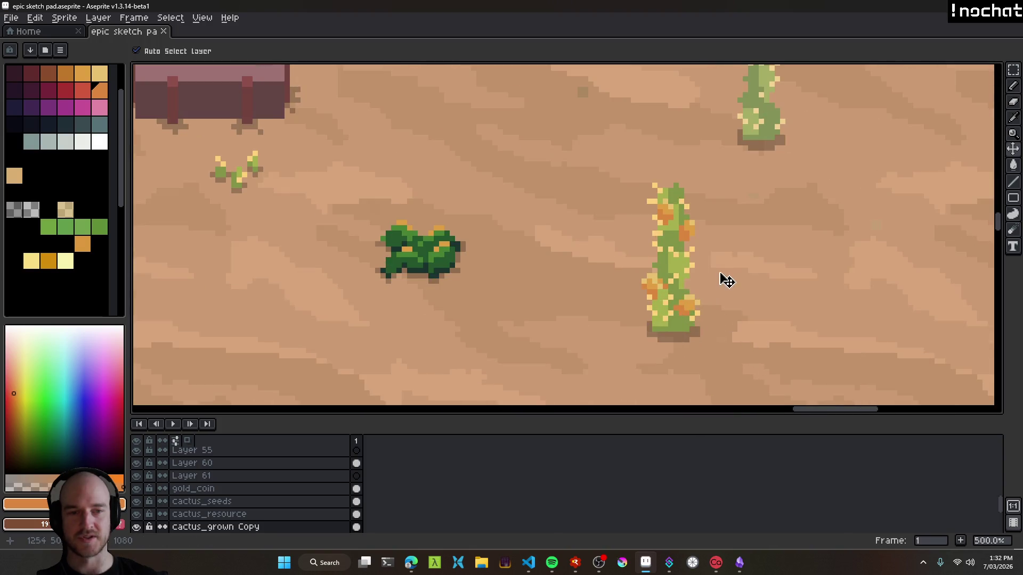
Drag the orange-fruited cactus to a new spot near the small green shrub.
drag(726, 281, 580, 297)
scroll(558, 331, down, 3)
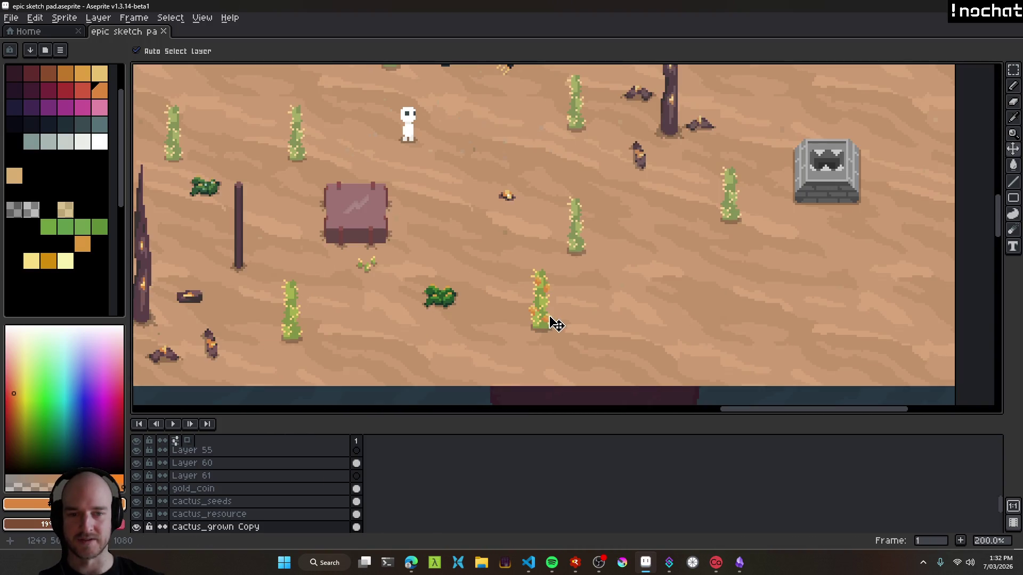
scroll(549, 324, up, 3)
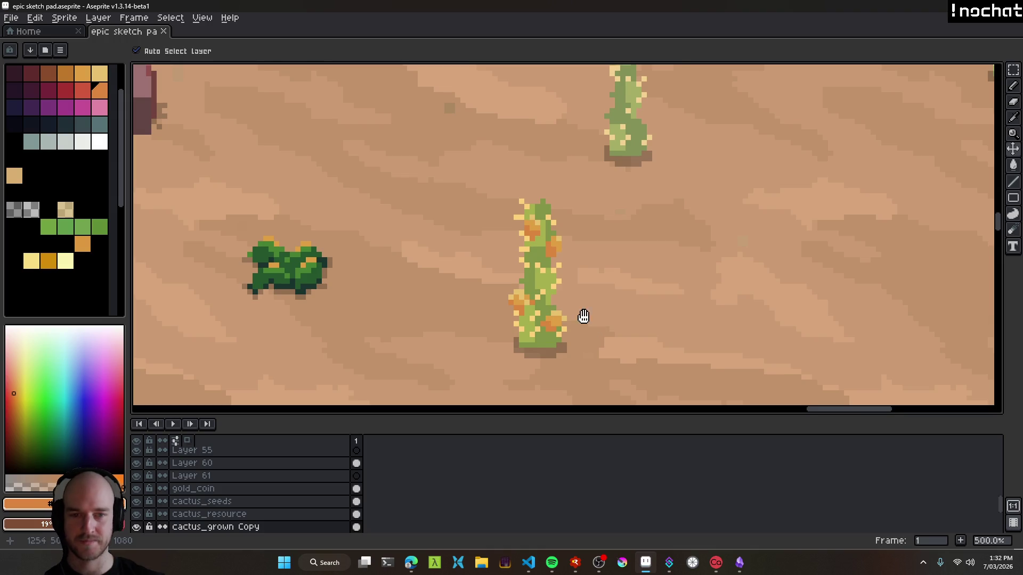
scroll(596, 319, up, 1)
scroll(591, 321, down, 2)
scroll(591, 322, down, 3)
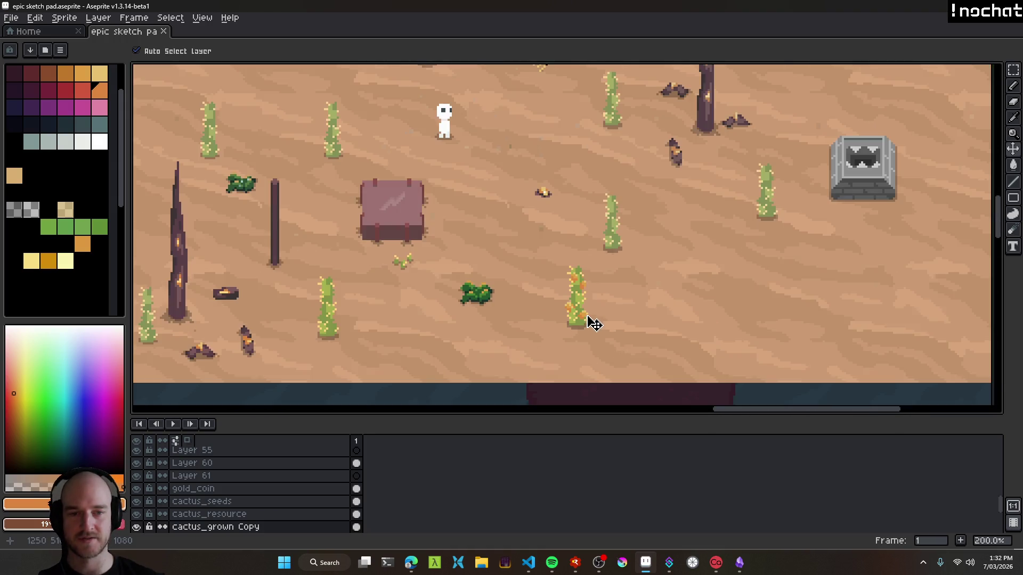
scroll(591, 322, up, 4)
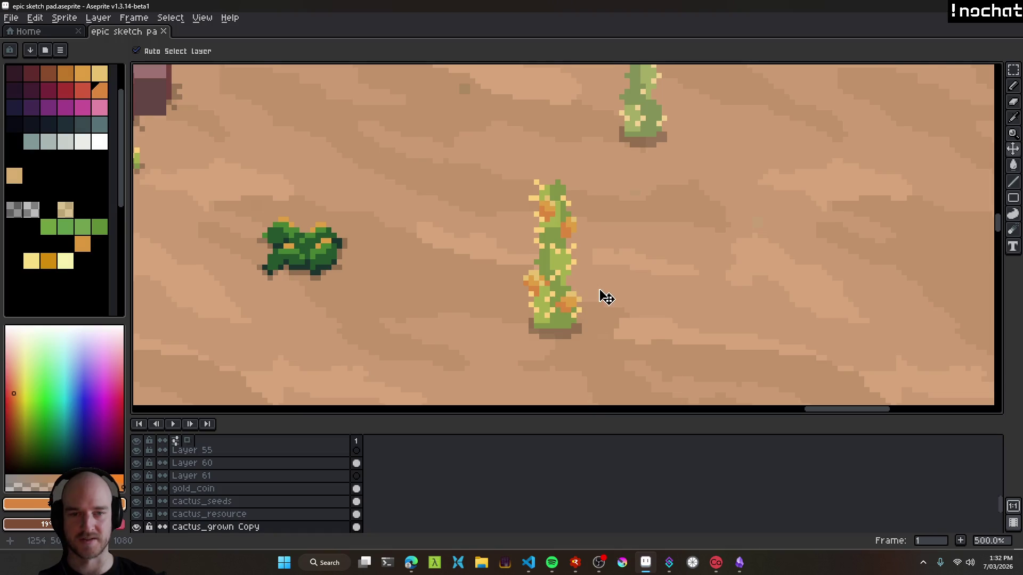
scroll(598, 311, down, 3)
Survey the surrounding desert and nudge the fruited cactus up and right.
mouse_move(605, 320)
mouse_down()
mouse_move(773, 315)
mouse_move(623, 298)
mouse_move(646, 333)
mouse_up()
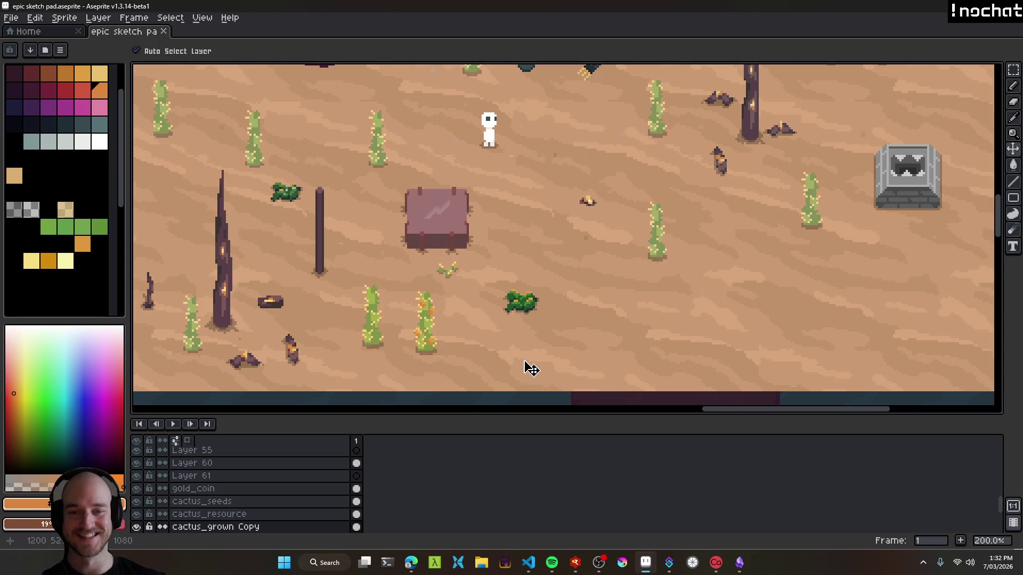
scroll(528, 364, down, 2)
scroll(503, 348, up, 3)
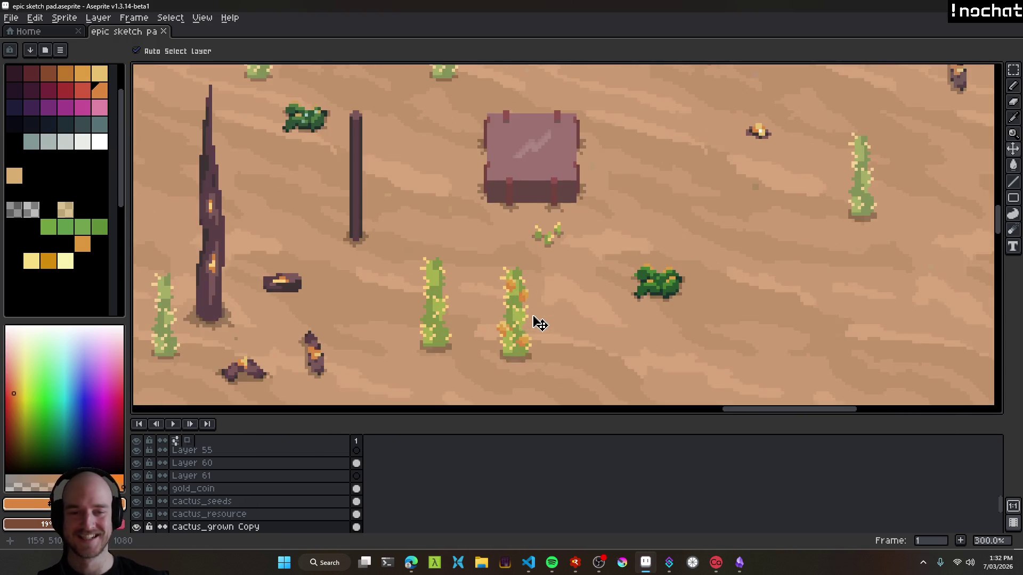
scroll(601, 322, down, 2)
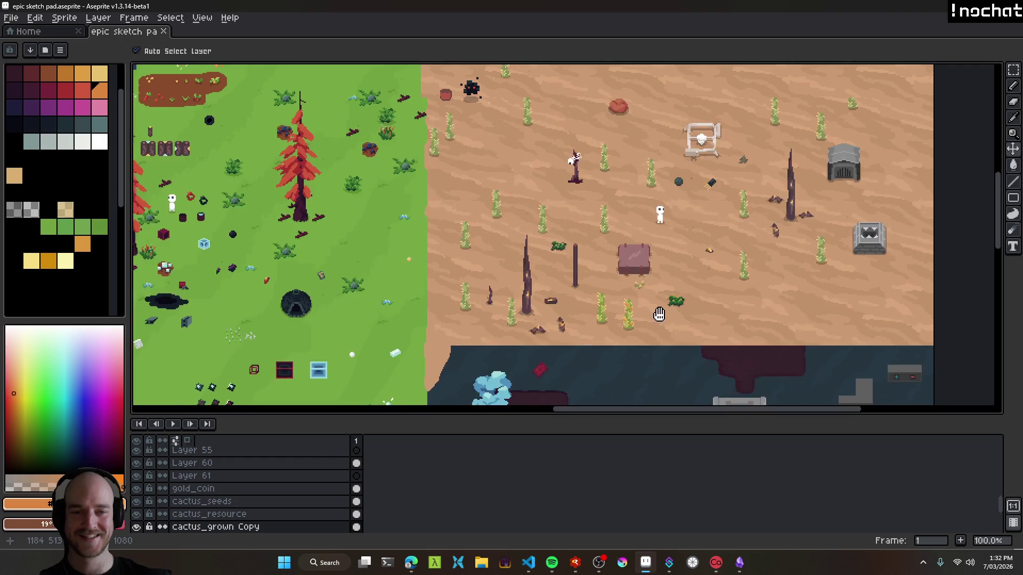
drag(625, 314, 534, 312)
drag(674, 303, 692, 288)
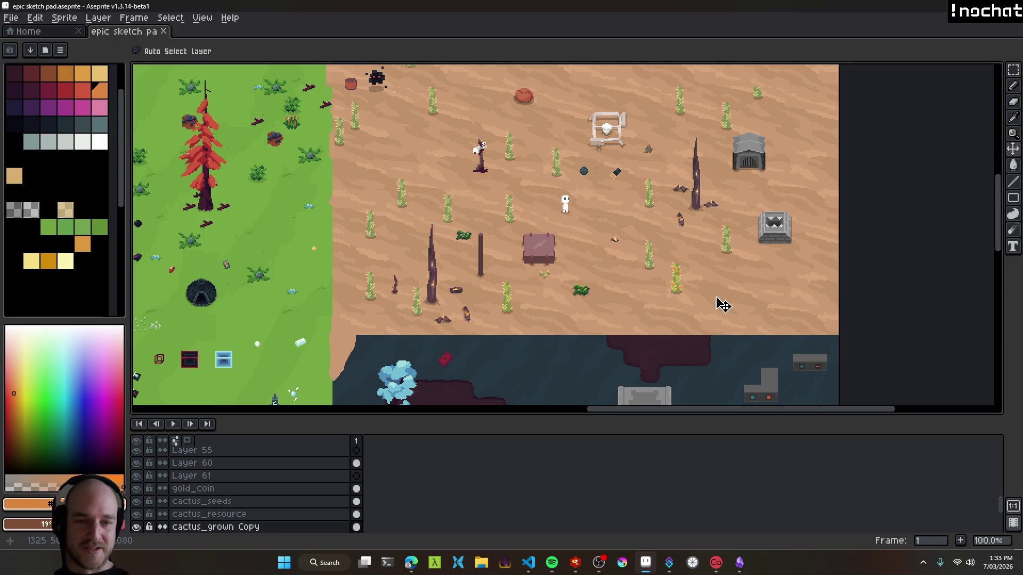
Move the orange-tipped cactus to another spot in the desert.
scroll(505, 299, down, 2)
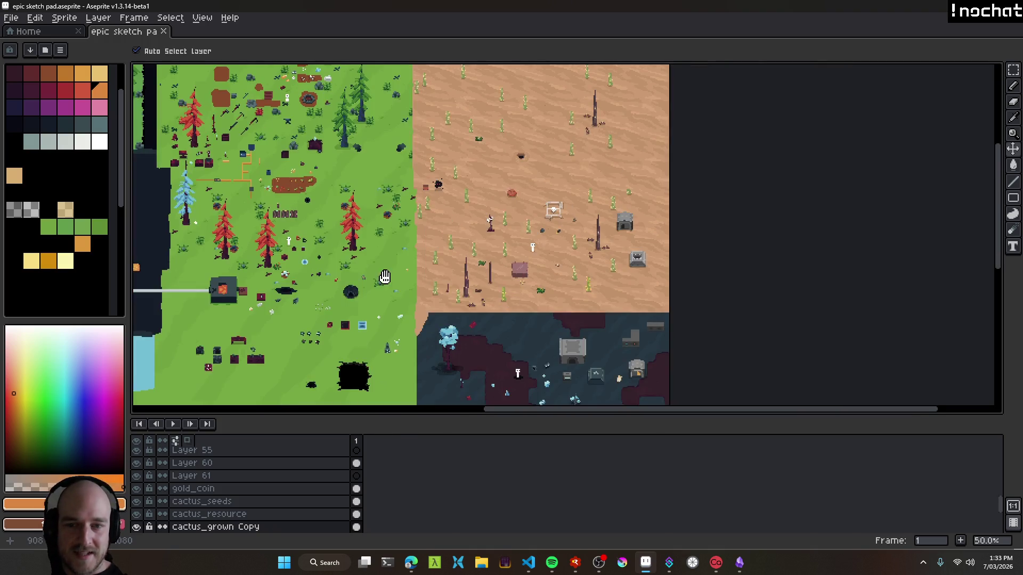
scroll(516, 278, up, 3)
scroll(594, 308, down, 3)
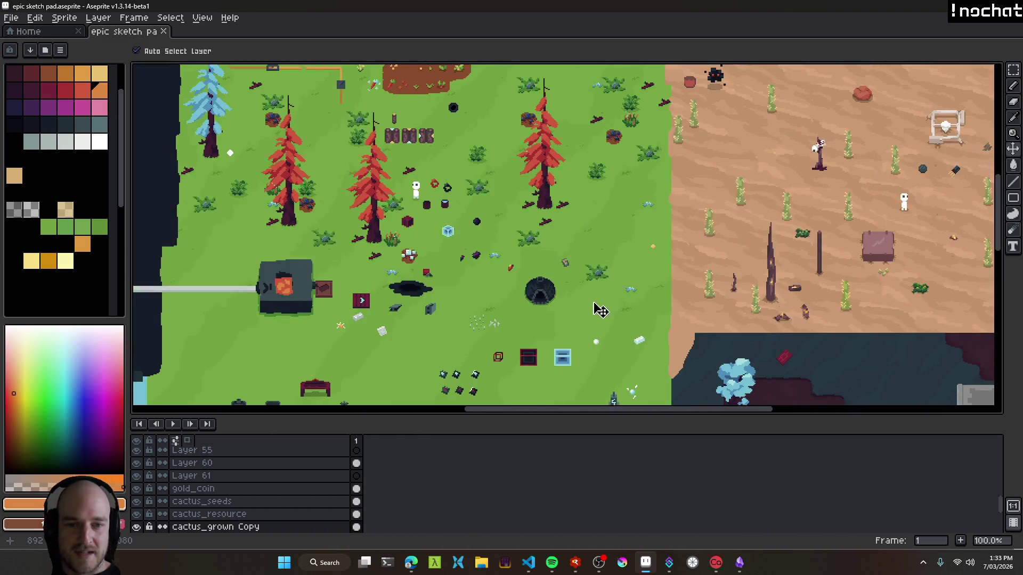
scroll(422, 302, up, 4)
scroll(342, 286, up, 2)
scroll(666, 301, down, 7)
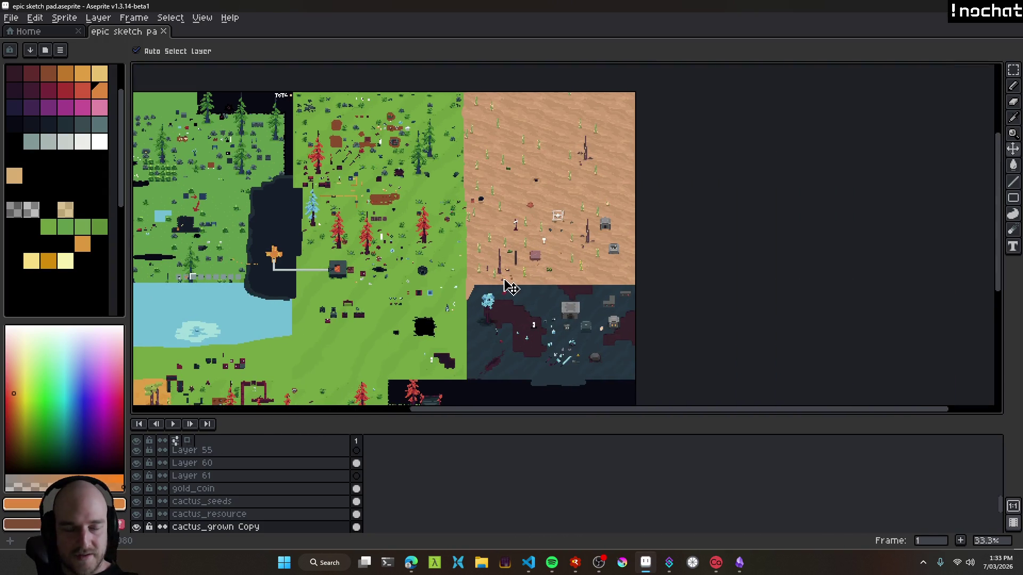
scroll(512, 285, up, 2)
scroll(625, 296, up, 2)
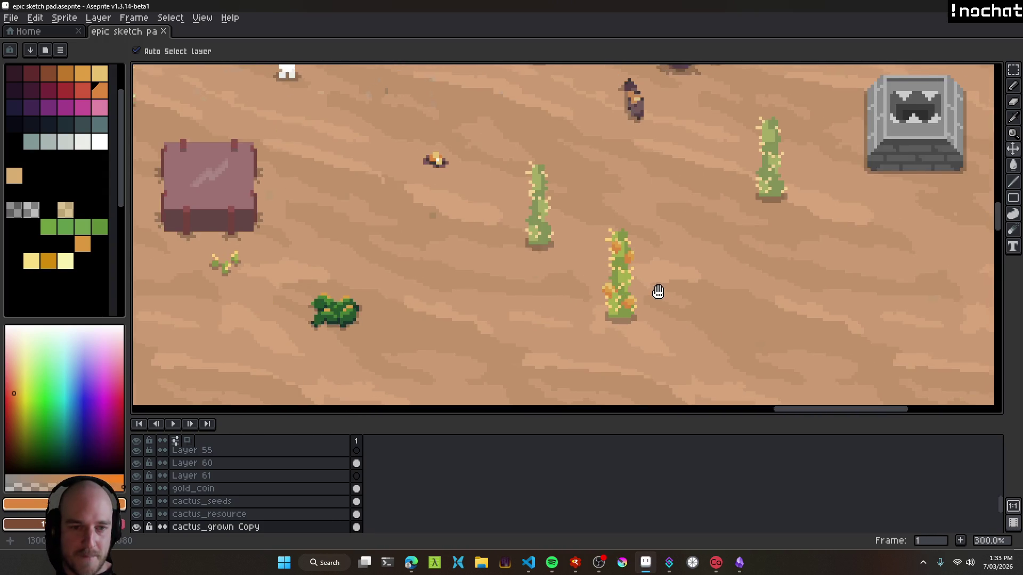
scroll(658, 289, down, 2)
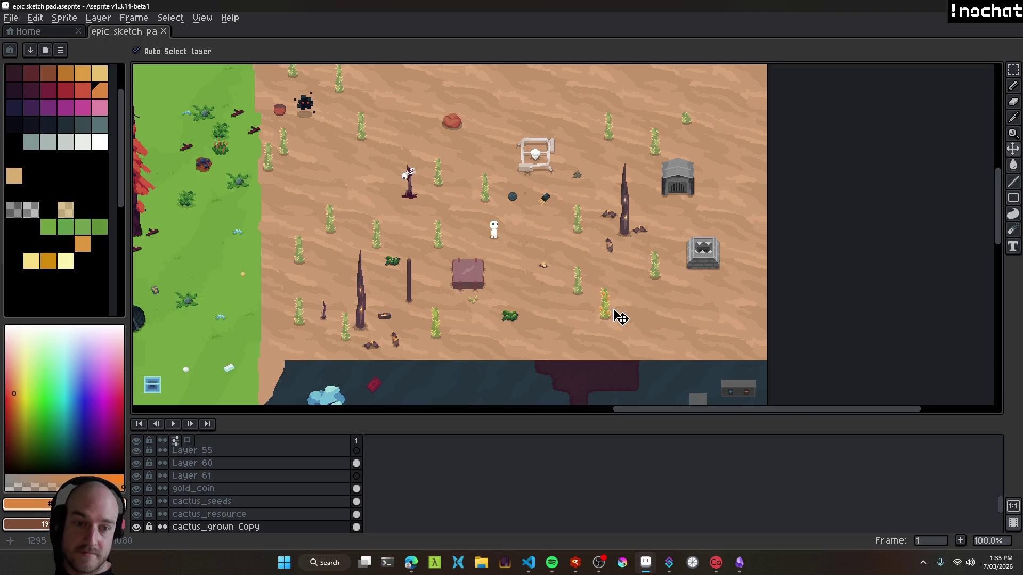
scroll(674, 338, up, 1)
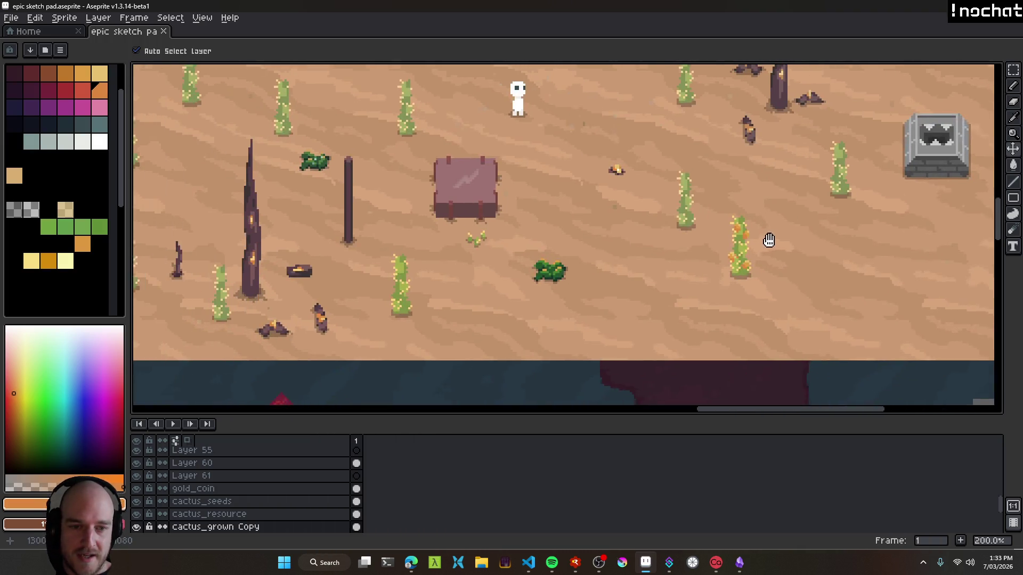
mouse_move(758, 265)
mouse_down()
mouse_move(377, 315)
mouse_move(609, 283)
mouse_move(612, 312)
mouse_move(403, 314)
mouse_move(433, 319)
mouse_move(452, 223)
mouse_up()
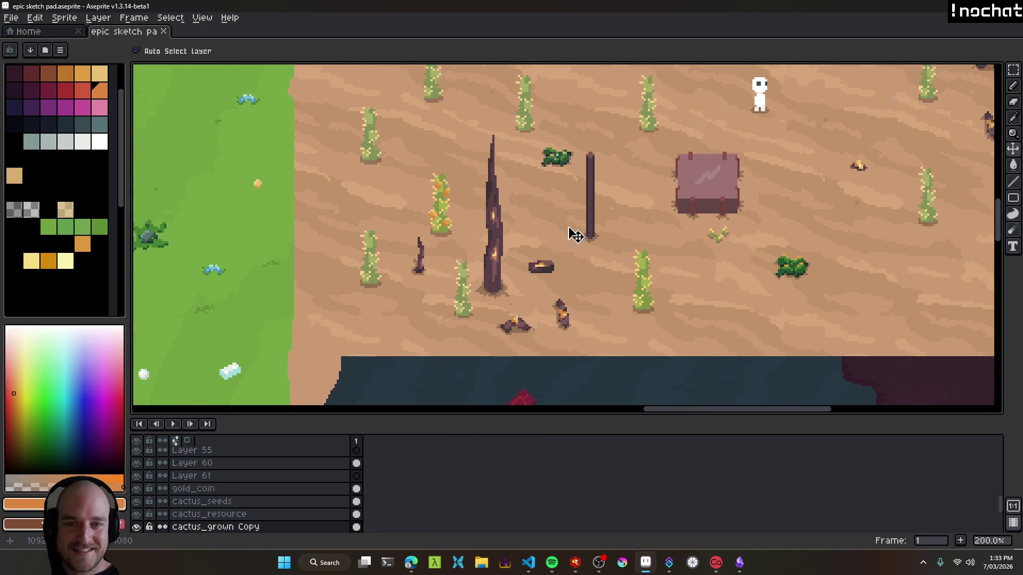
Save the sketch pad and select the substation's layer from the canvas.
scroll(592, 243, down, 3)
scroll(581, 240, up, 3)
key(ctrl+s)
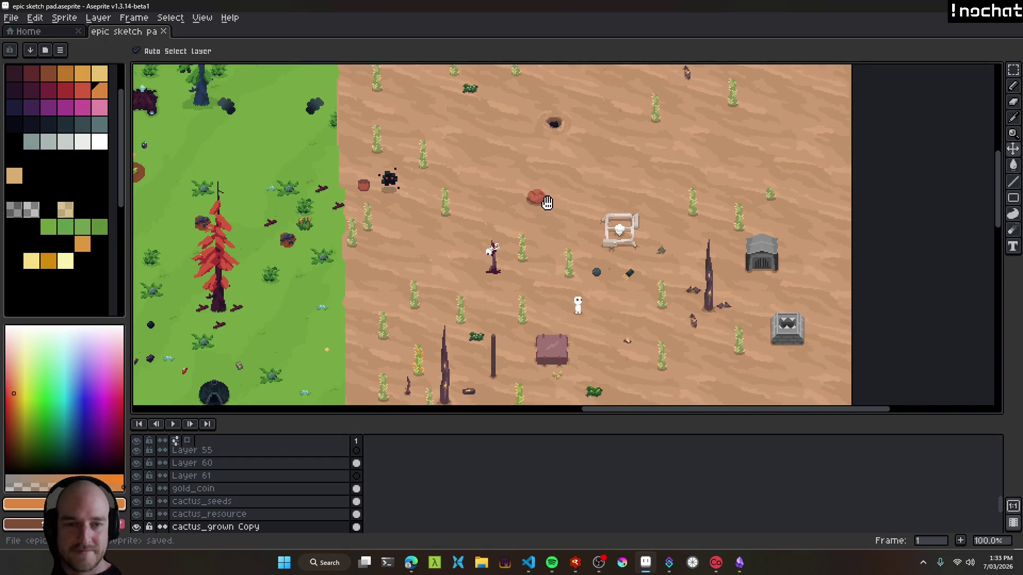
scroll(533, 226, down, 2)
click(521, 285)
scroll(512, 293, up, 2)
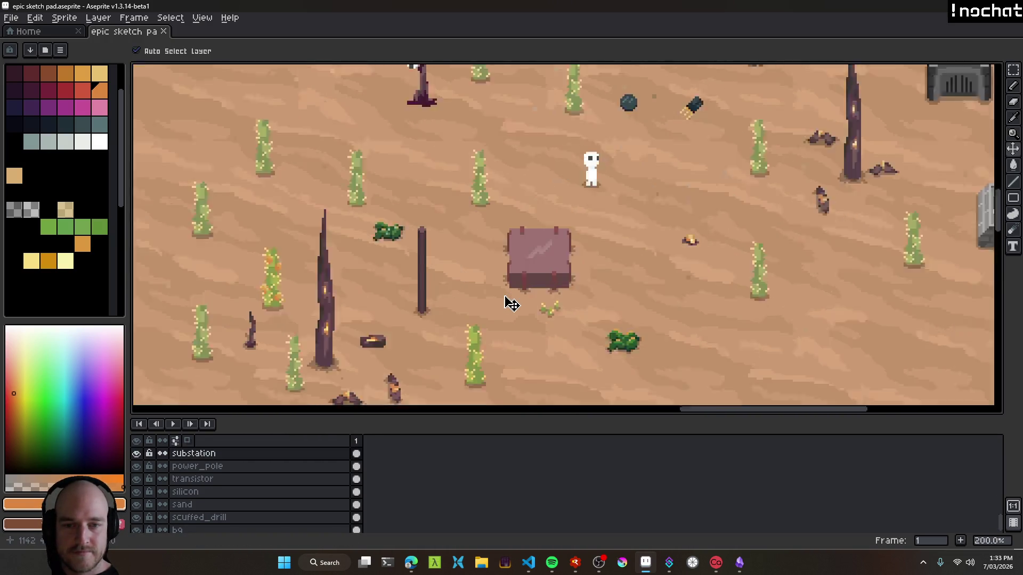
key(ctrl+s)
Select the small_tree_v0 and copperwood log layers, then pan toward the grass edge.
scroll(482, 296, down, 2)
scroll(438, 315, up, 2)
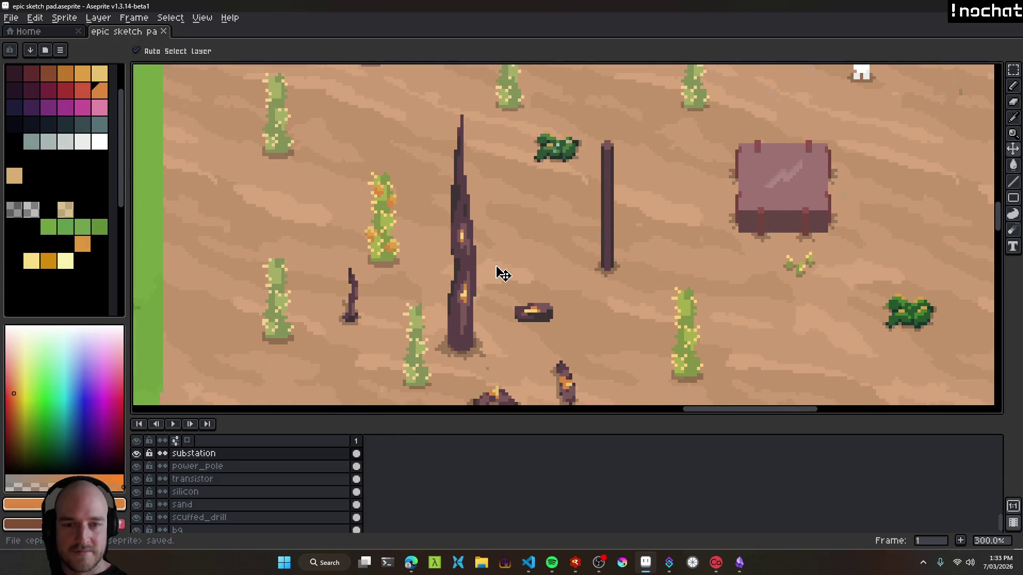
click(470, 261)
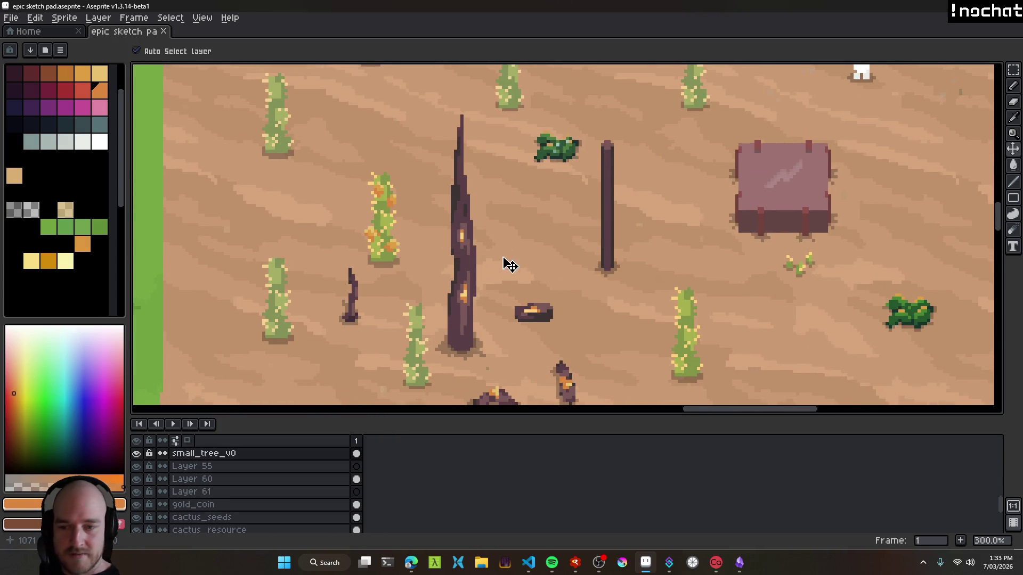
scroll(527, 282, up, 2)
click(557, 322)
scroll(533, 295, down, 3)
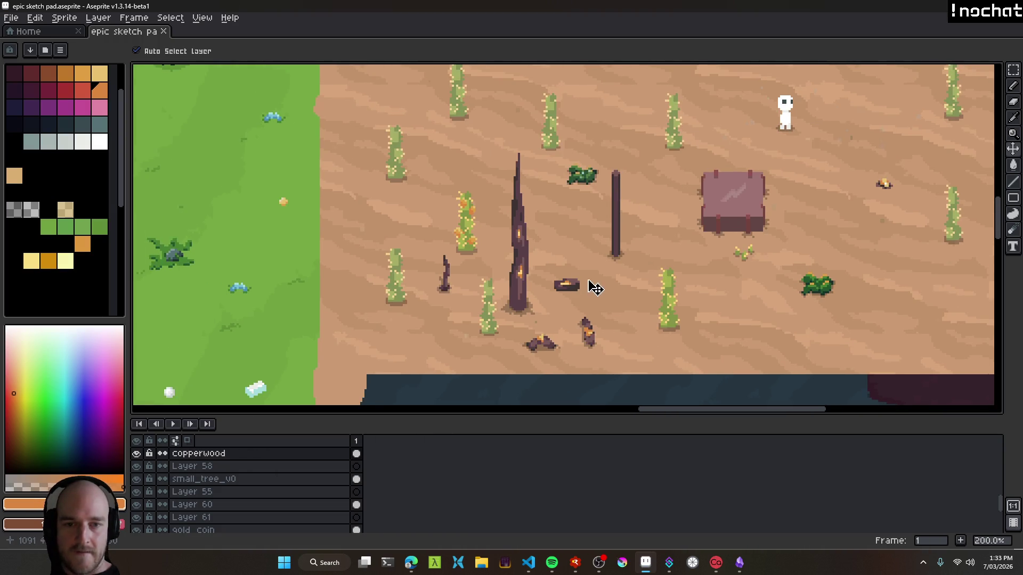
drag(595, 288, 498, 315)
scroll(512, 326, down, 1)
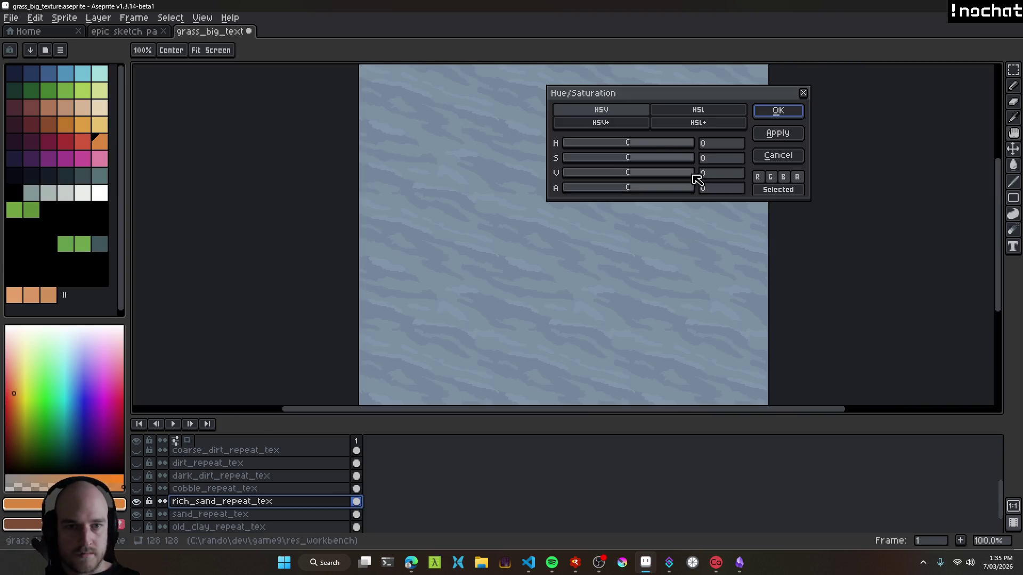
Try saturation -37 and value -9 on the rich sand texture, compare before/after, then undo it.
mouse_move(633, 158)
mouse_down()
mouse_move(609, 162)
mouse_move(626, 175)
mouse_up()
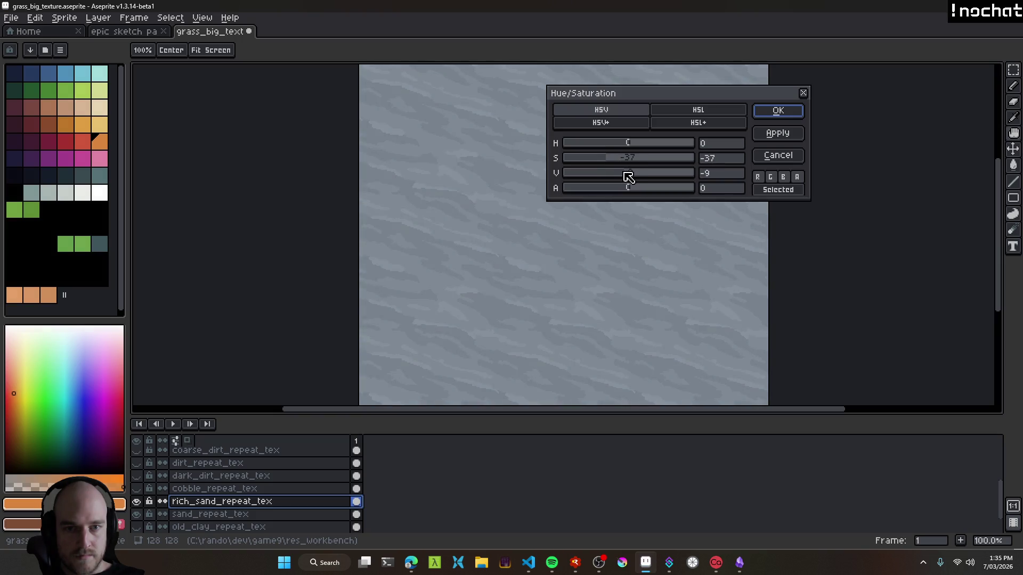
click(778, 111)
key(ctrl+z)
key(ctrl+y)
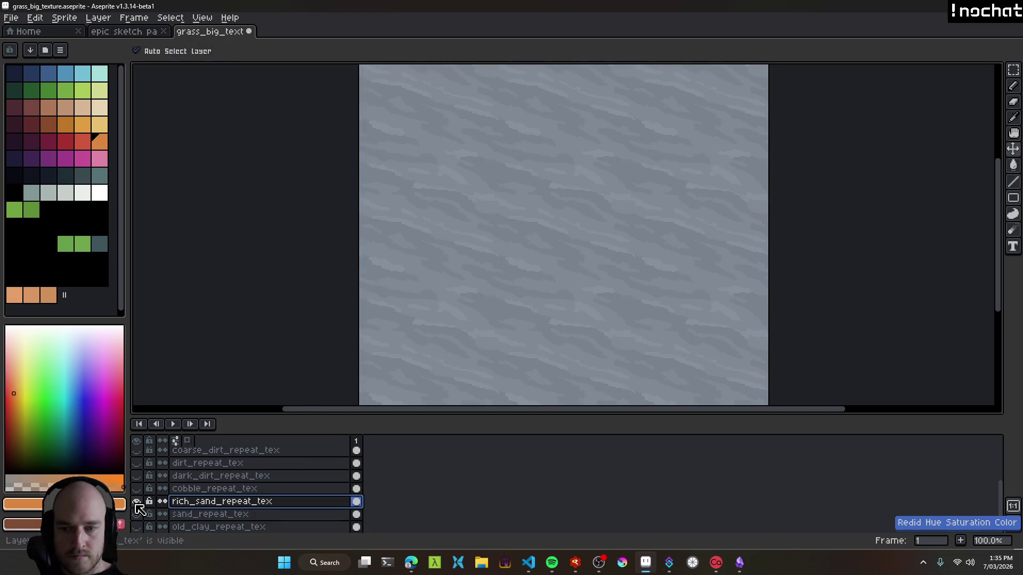
key(ctrl+z)
key(ctrl+y)
key(ctrl+z)
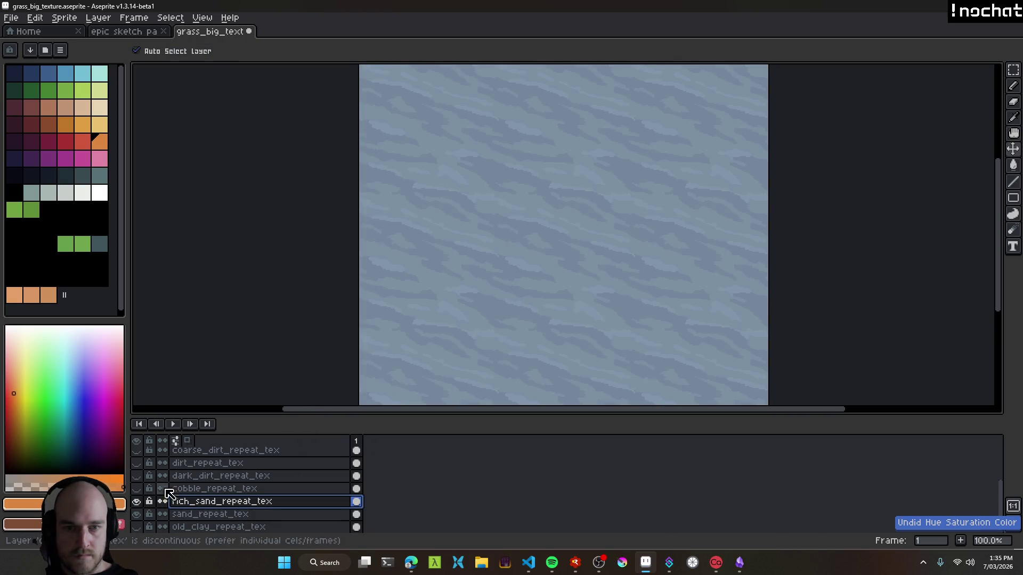
Toggle the rich_sand_repeat_tex layer's visibility and save grass_big_texture.aseprite.
click(136, 502)
click(136, 502)
key(ctrl+s)
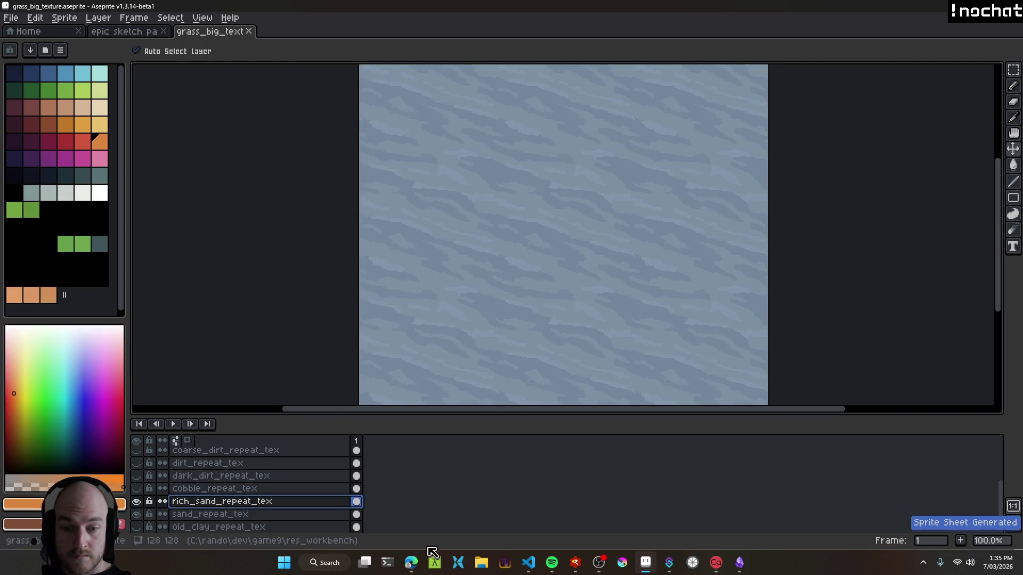
click(411, 563)
Add a 'Rich Sand' line below the Substation section with an indented sub-point.
scroll(346, 315, down, 2)
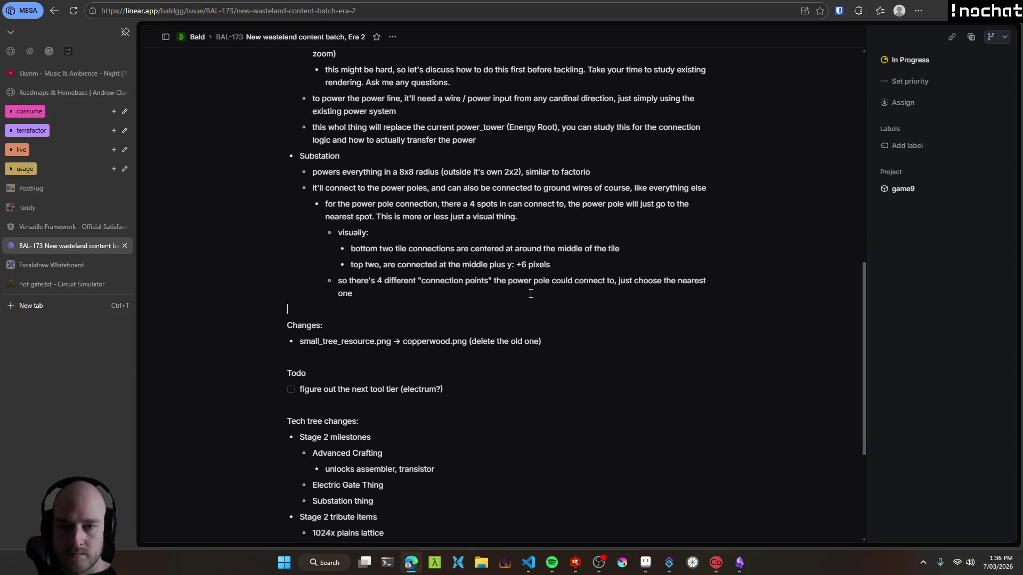
scroll(538, 291, up, 10)
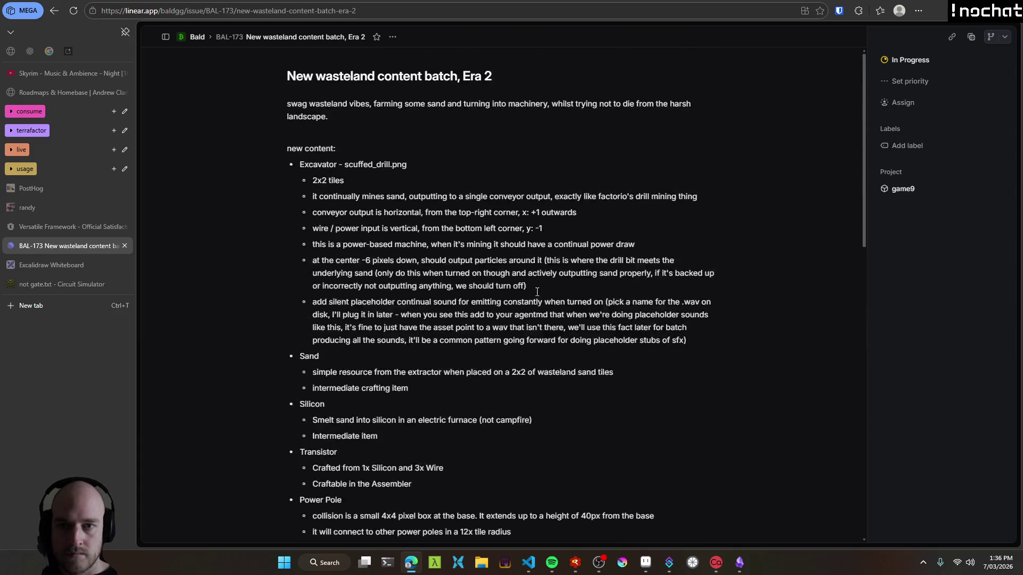
scroll(486, 287, down, 8)
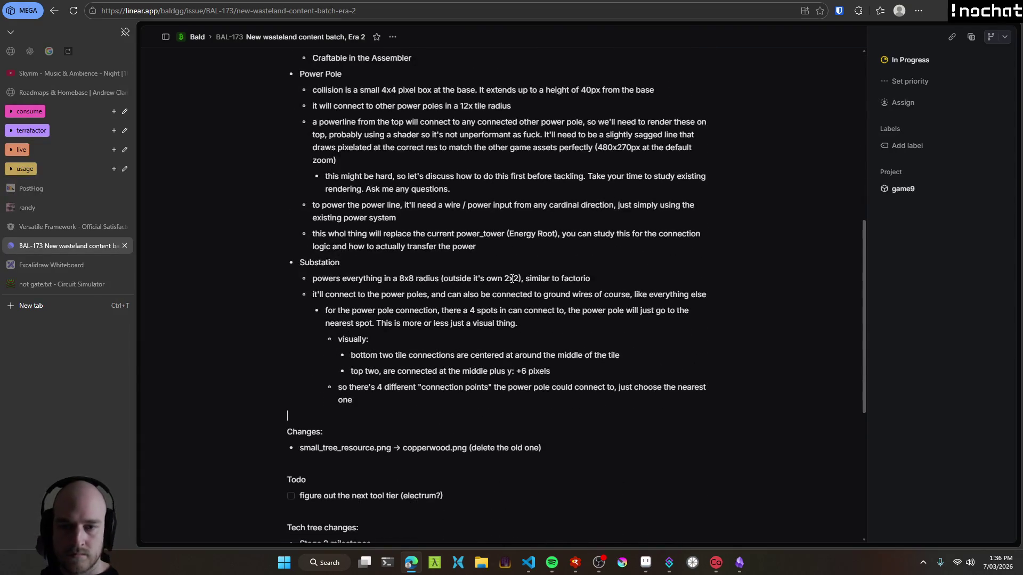
key(Return)
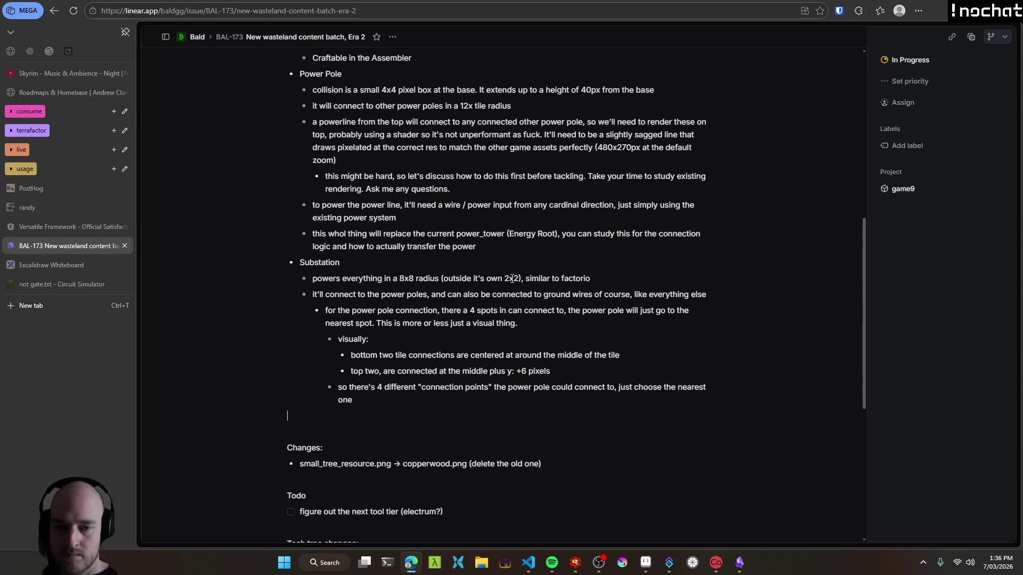
text(Rich Sand)
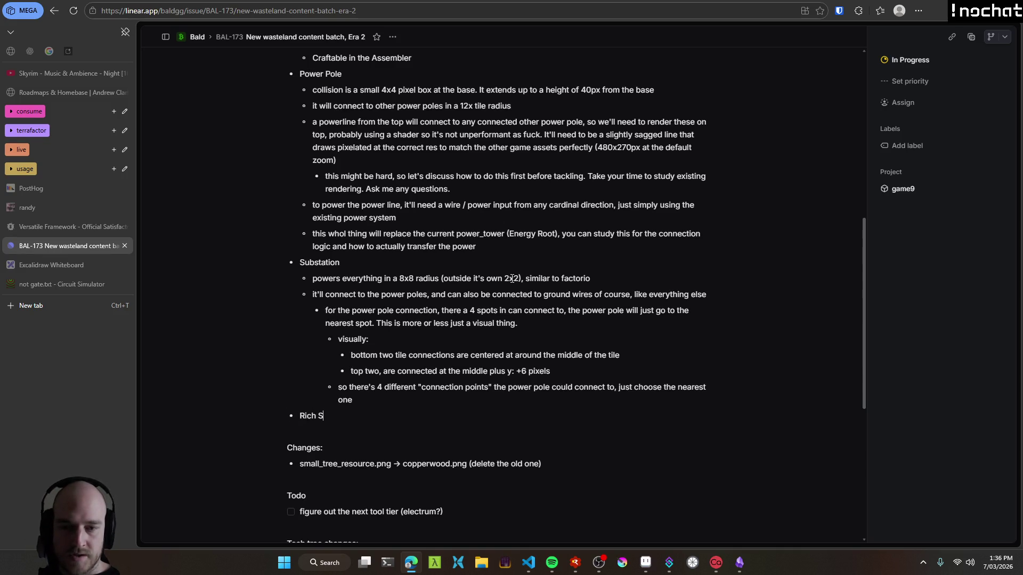
key(Return)
key(Tab)
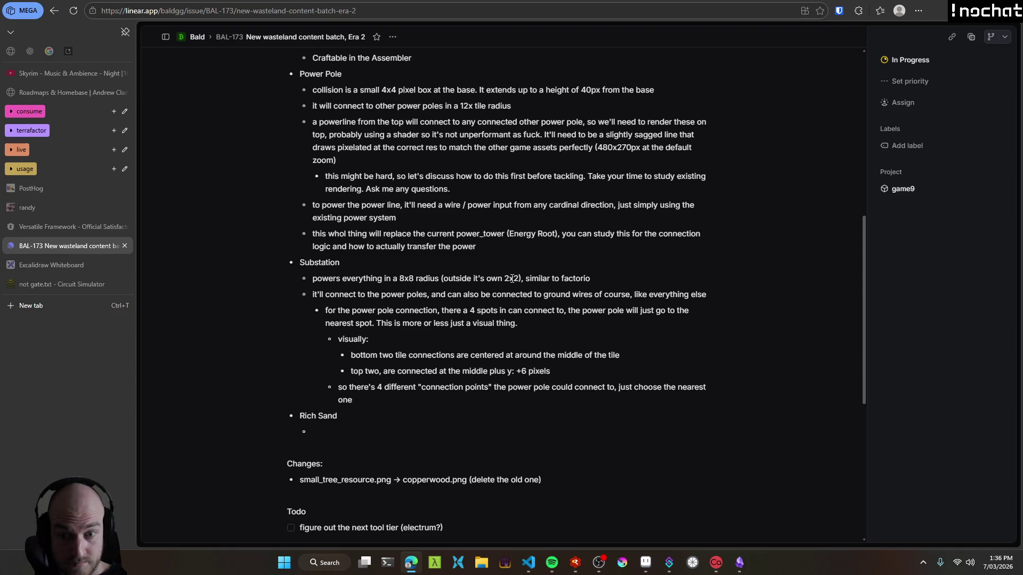
Fix the heading line after a stray keystroke by retyping 'Rich Sand'.
key(Home)
key(shift+End)
text(r)
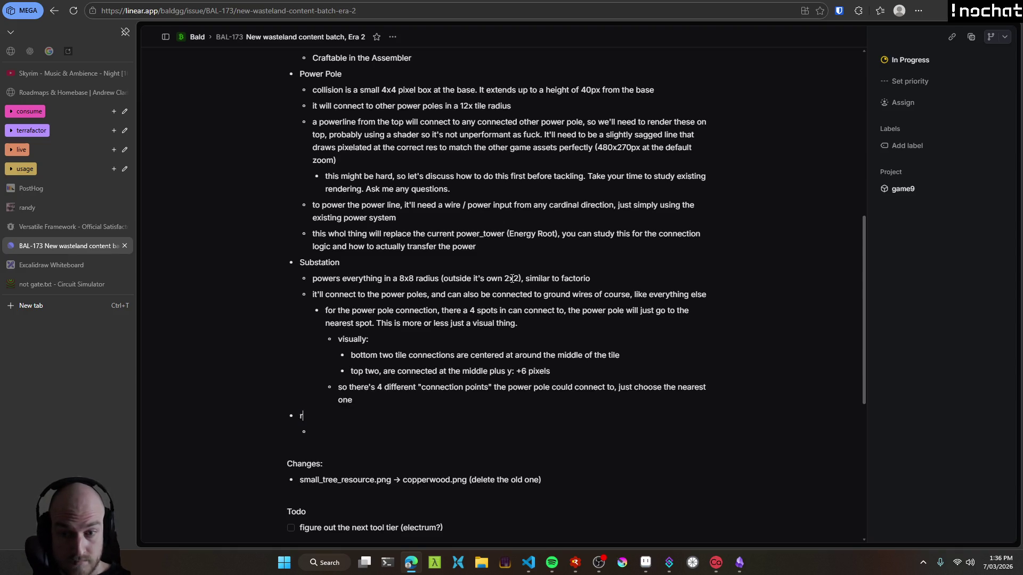
key(alt+Tab)
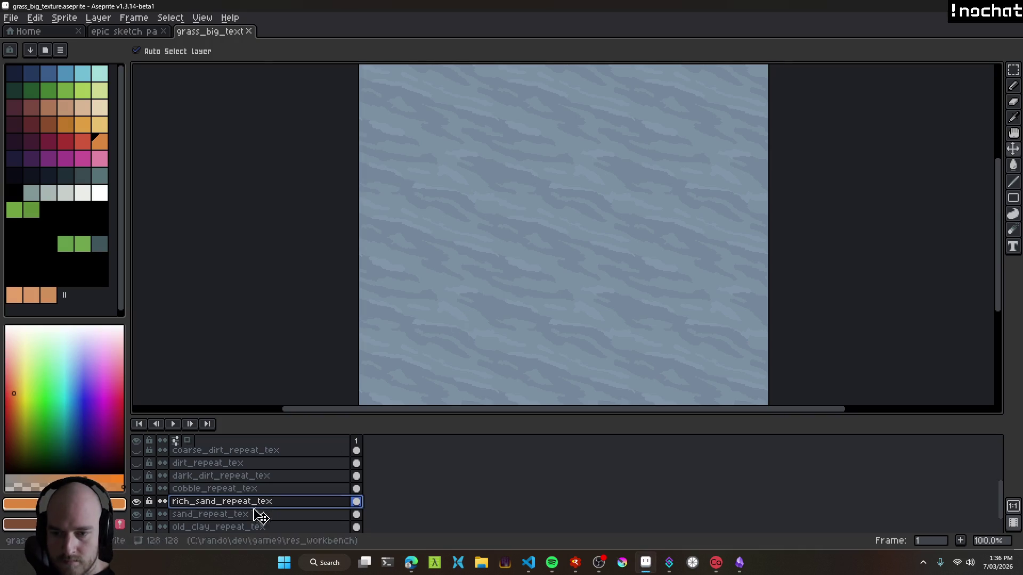
key(alt+Tab)
key(shift+End)
text(Rich Sand)
Rename the heading to 'Enriched Sand' and begin its sub-bullet with 'this is the'.
key(shift+Home)
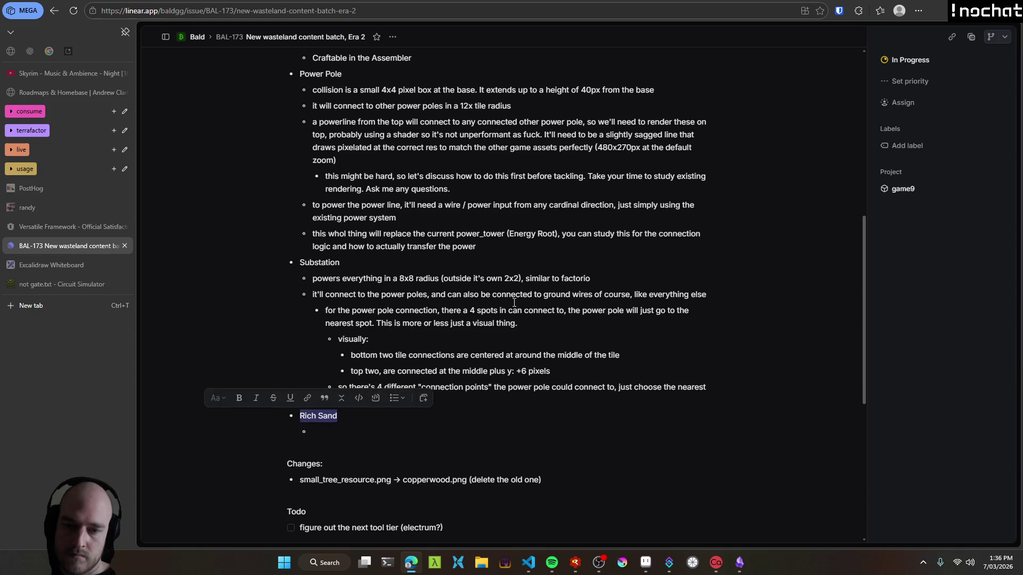
key(Right)
key(ctrl+shift+Right)
text(Enriched)
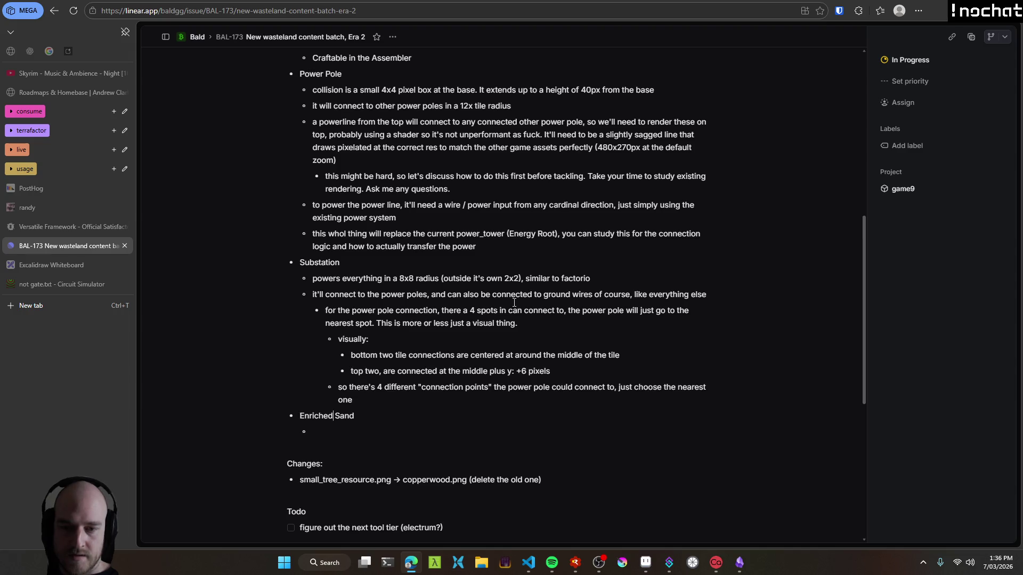
key(shift+End)
key(Right)
text(this is the)
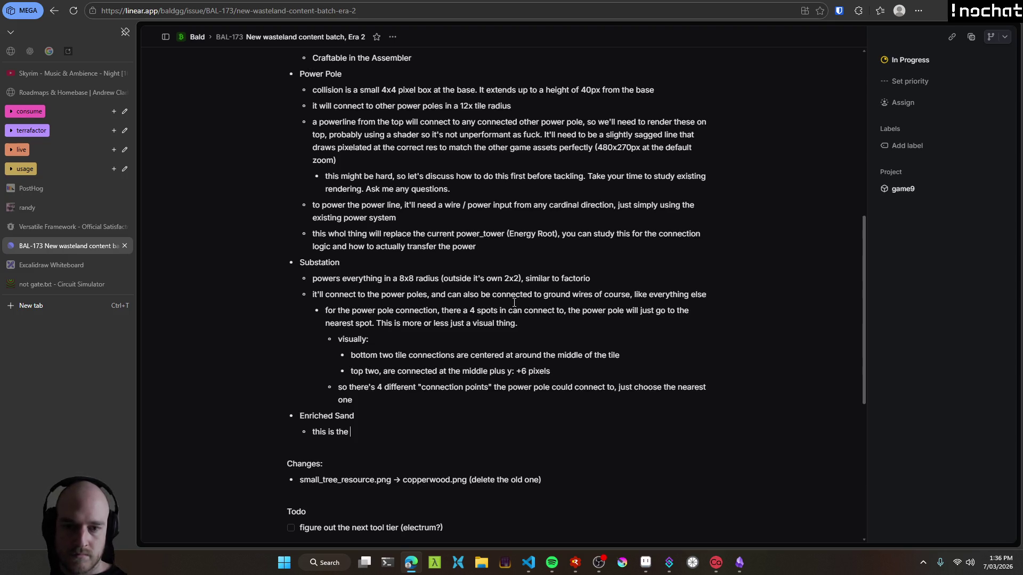
Replace 'this is the' with 'yields a 10x multiplier on sand output'.
key(shift+Home)
key(shift+End)
key(shift+Home)
key(shift+End)
key(shift+Home)
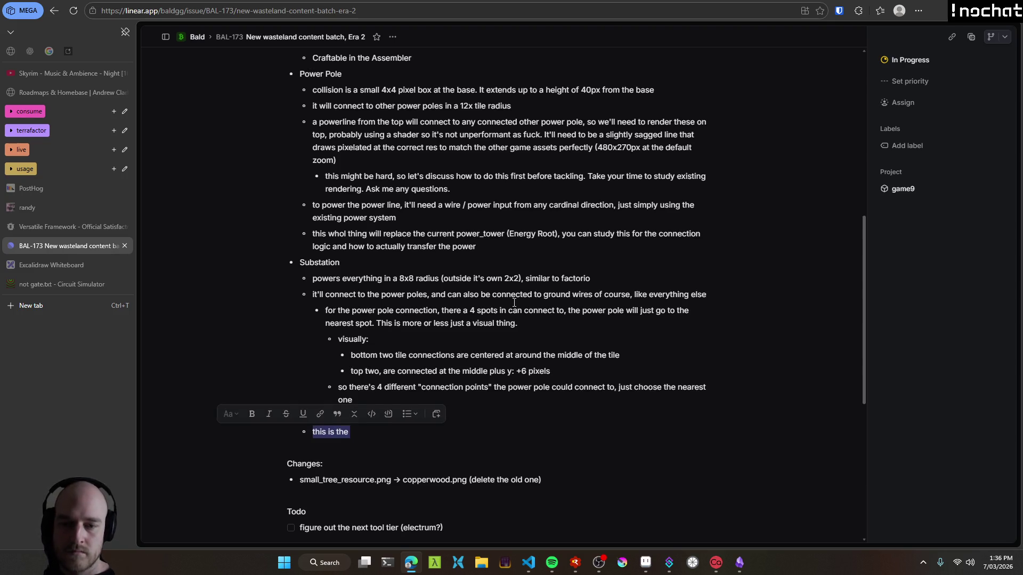
text(yie)
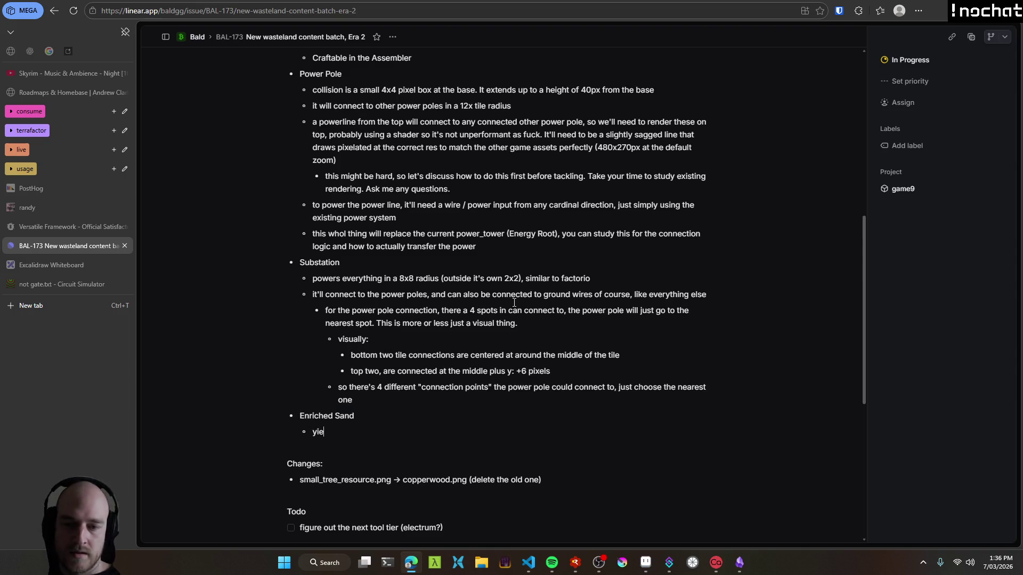
text(lds a 10x)
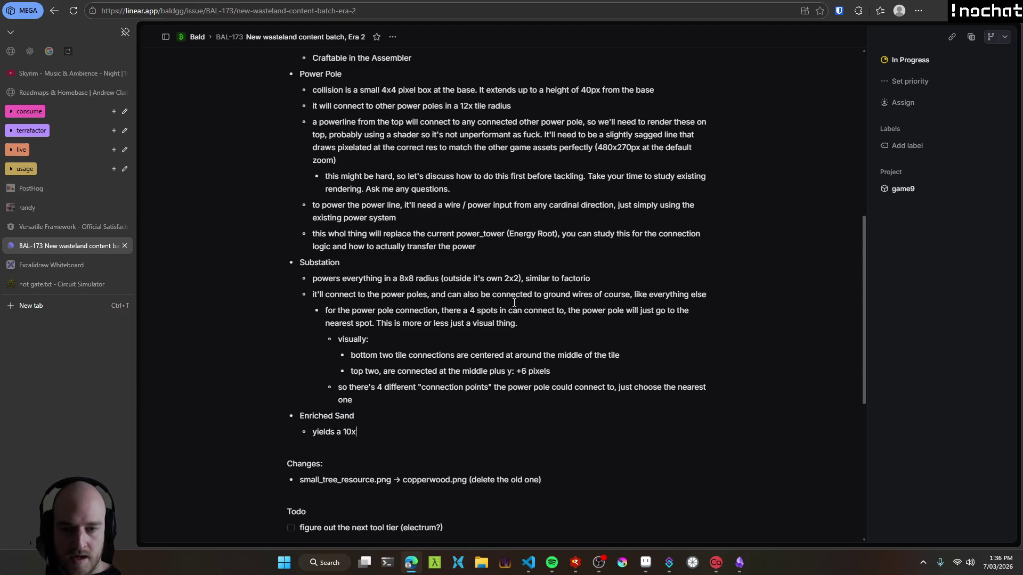
text( multiplier on)
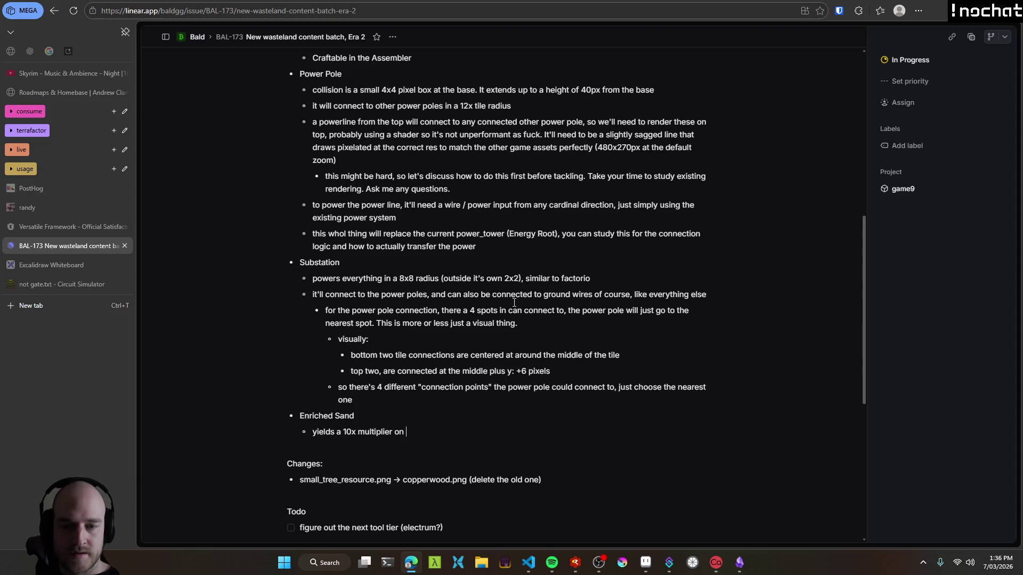
text(sand output)
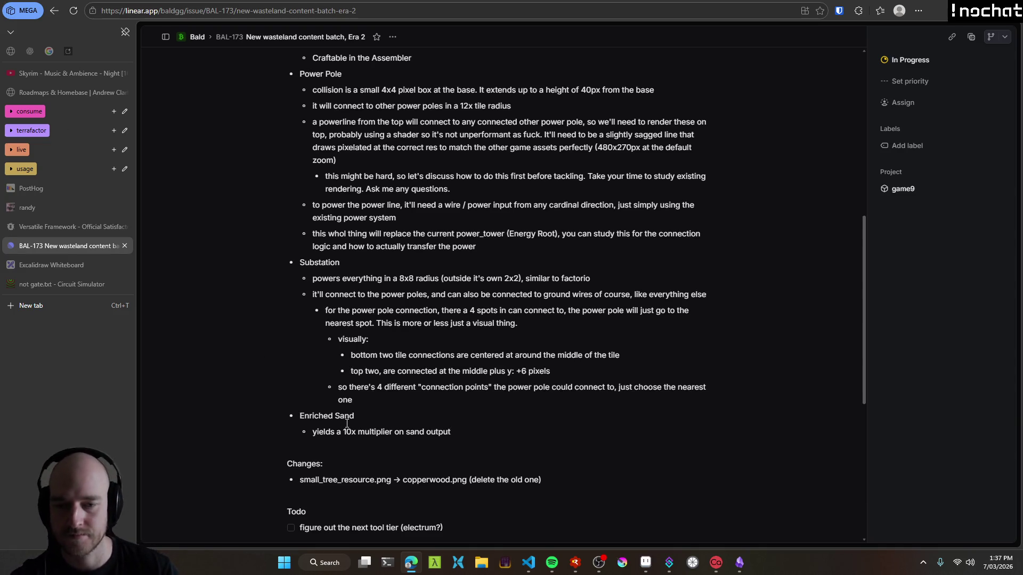
Bring Aseprite to the front and hide the rich_sand_repeat_tex layer.
click(529, 562)
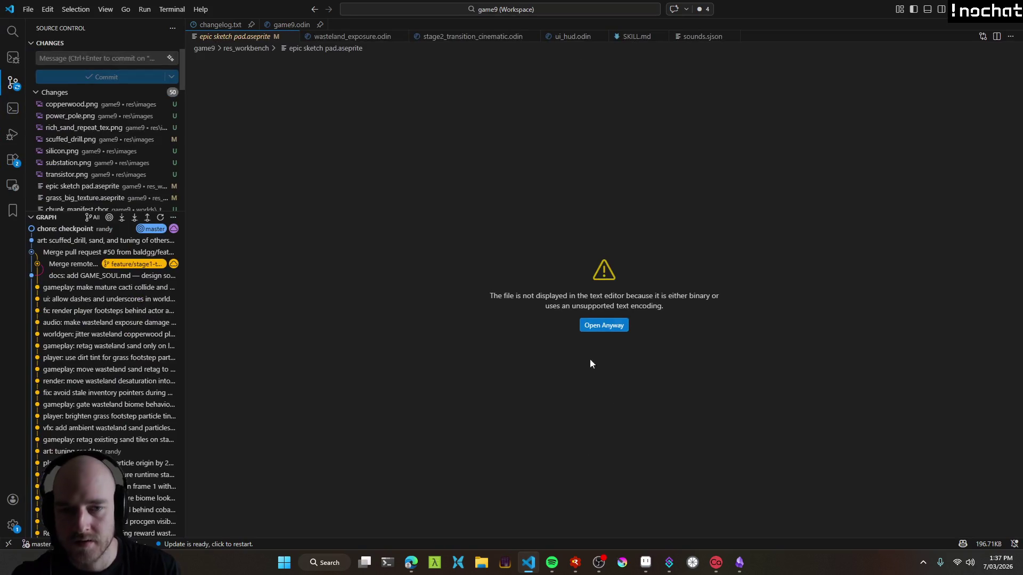
click(646, 563)
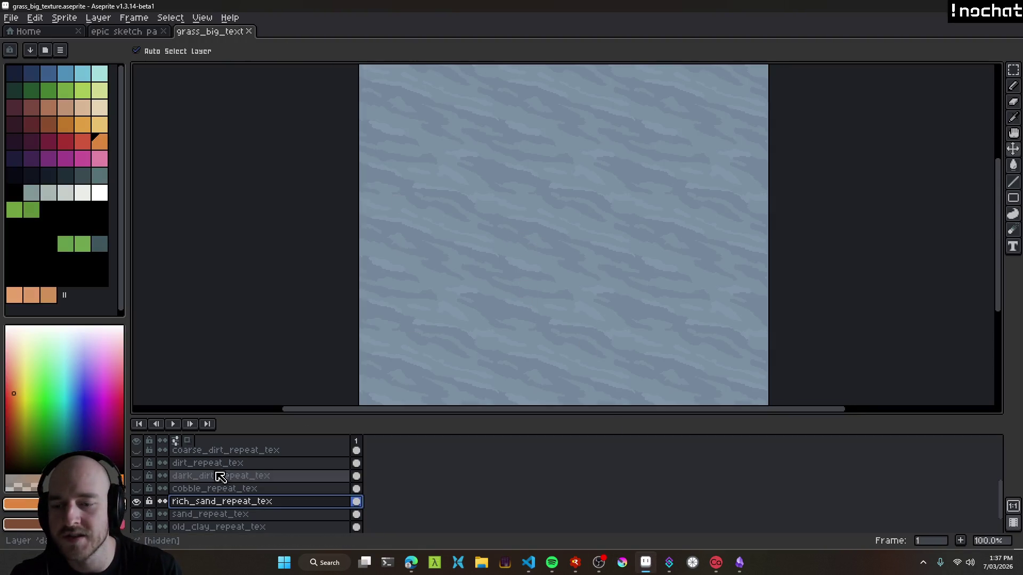
click(140, 501)
scroll(500, 277, up, 1)
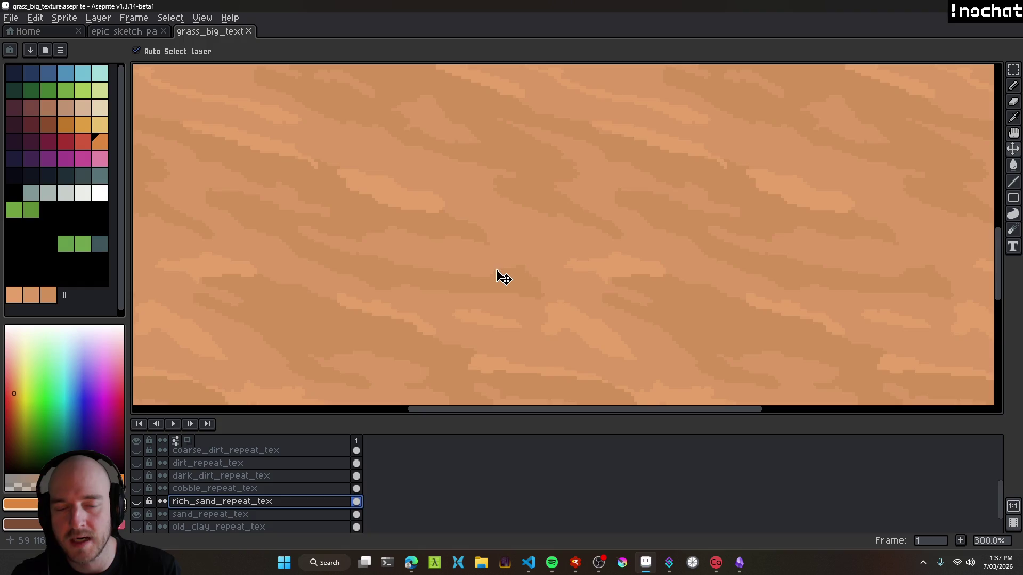
scroll(519, 270, down, 2)
Open the epic sketch pad document and select the Pencil tool (B).
click(128, 32)
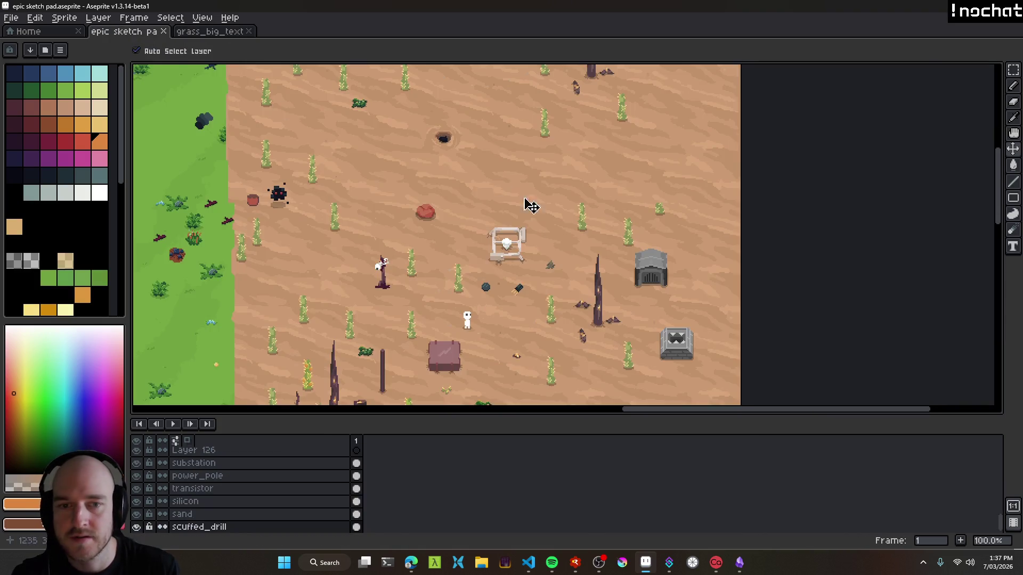
scroll(506, 241, up, 3)
scroll(506, 241, down, 3)
key(b)
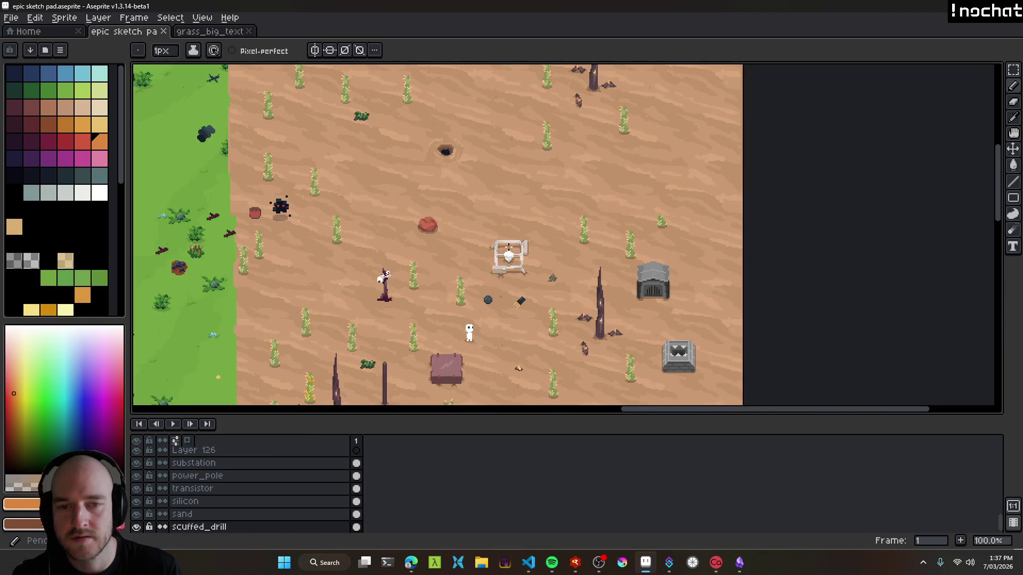
scroll(515, 246, up, 4)
scroll(470, 239, down, 4)
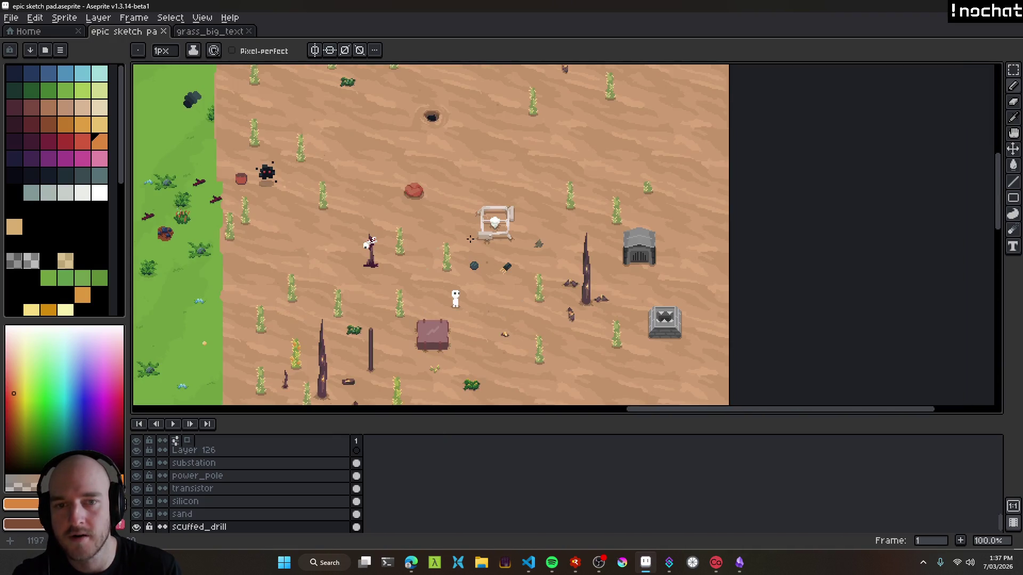
Compare the grass_big_texture rich sand with the sketch pad, then return to Linear.
click(208, 33)
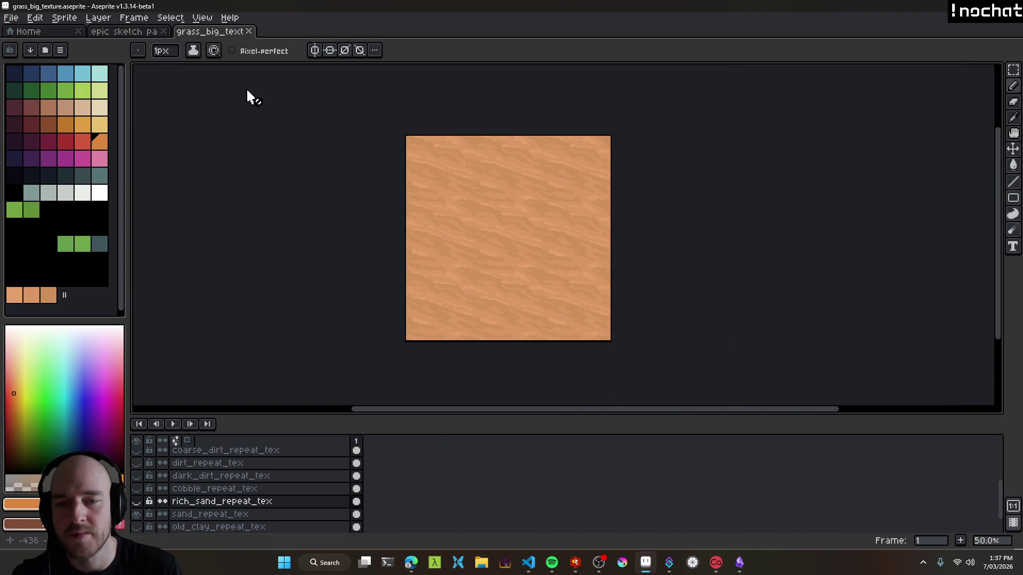
click(140, 33)
scroll(489, 216, up, 4)
scroll(520, 264, down, 4)
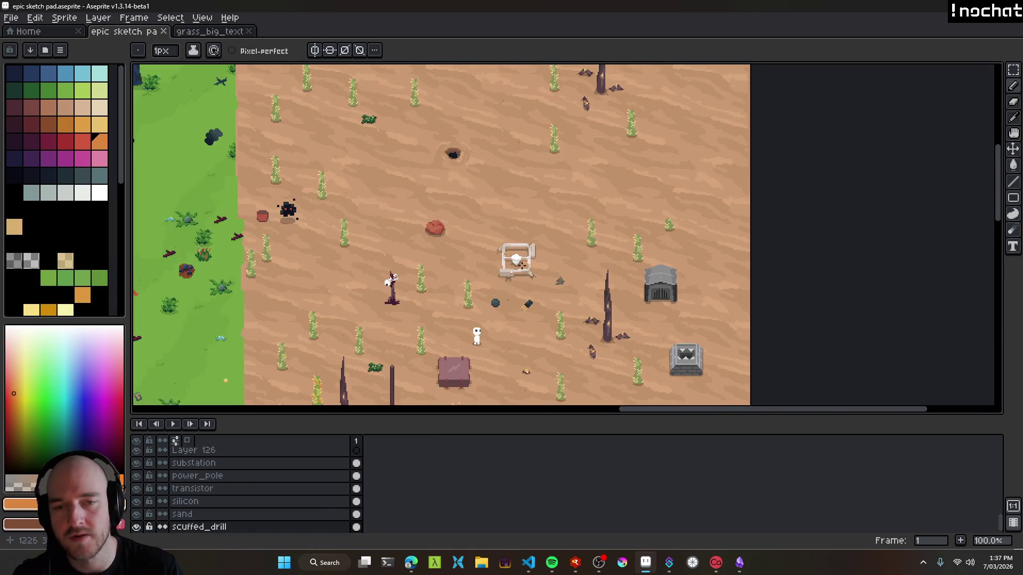
key(alt+Tab)
key(alt+Tab)
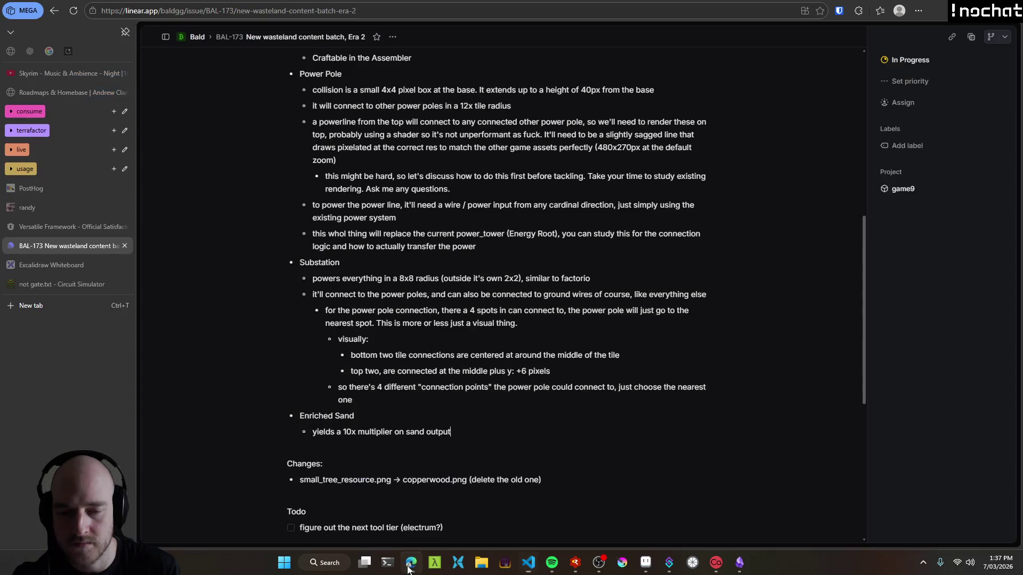
Rewrite the yield line as 'yields actually good returns for sand with the excavator'.
drag(313, 326, 453, 327)
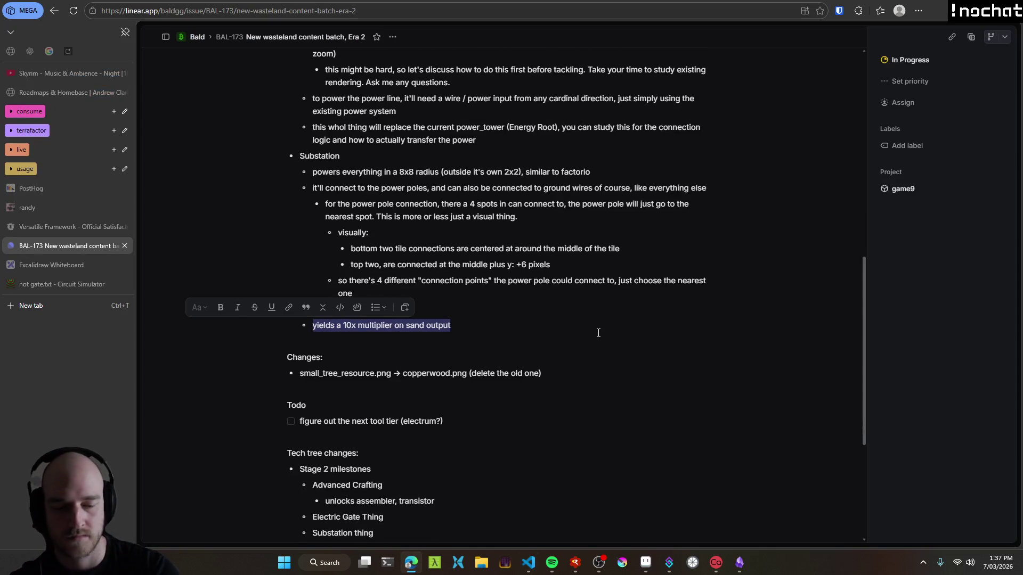
text(yields)
key(Return)
key(shift+Tab)
key(Return)
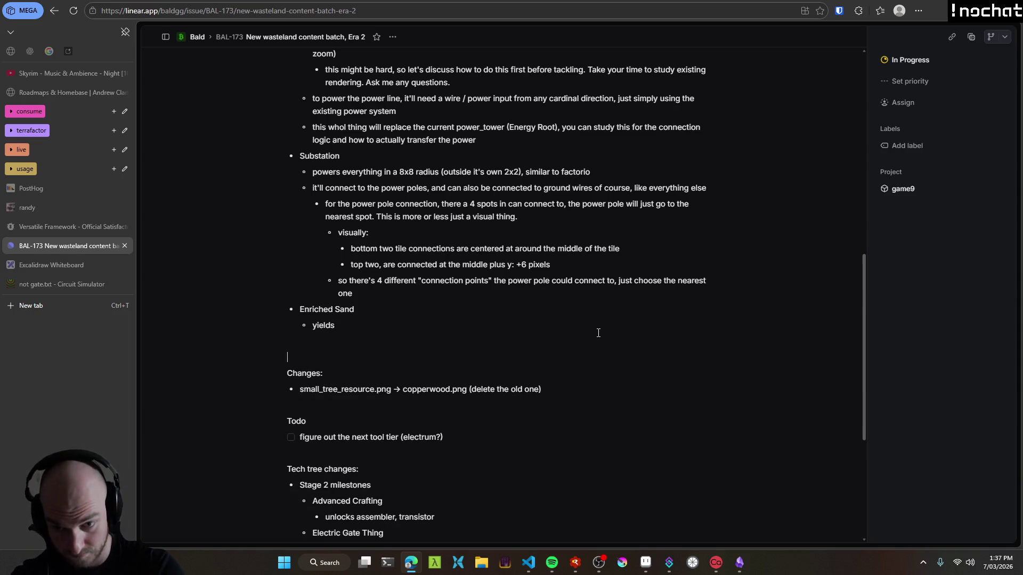
text( actulayy)
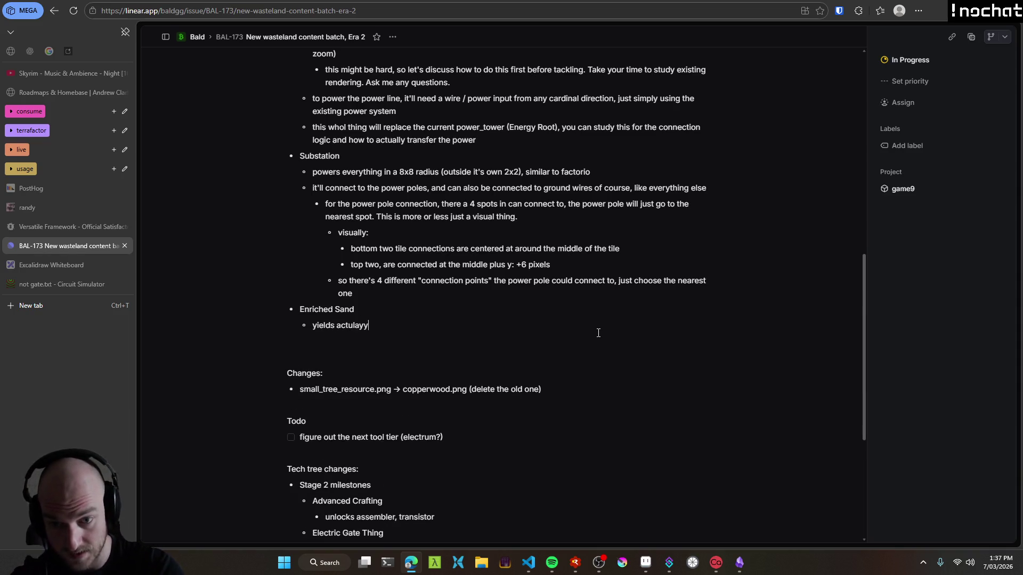
key(ctrl+BackSpace)
text(actua)
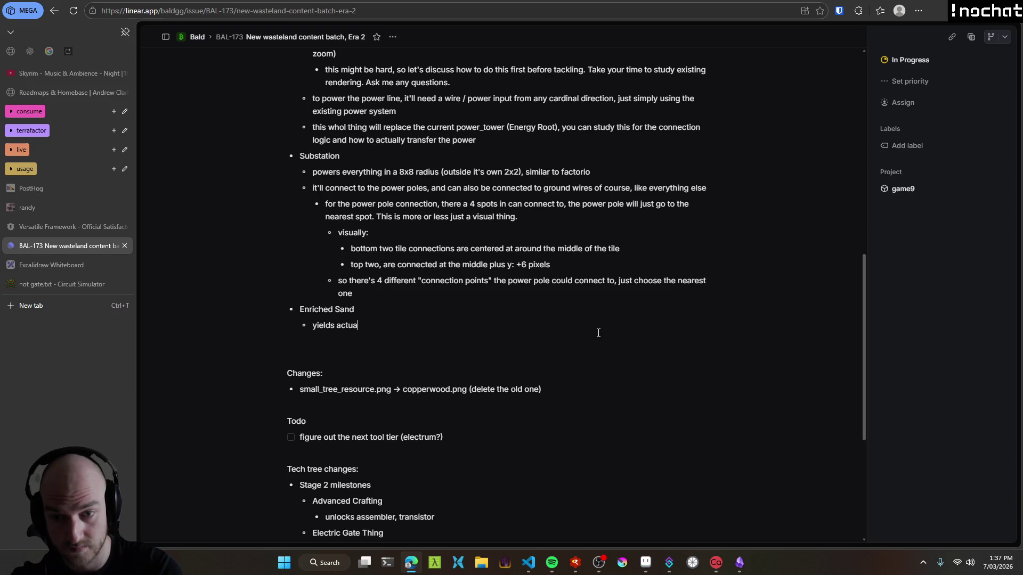
text(lly good returns )
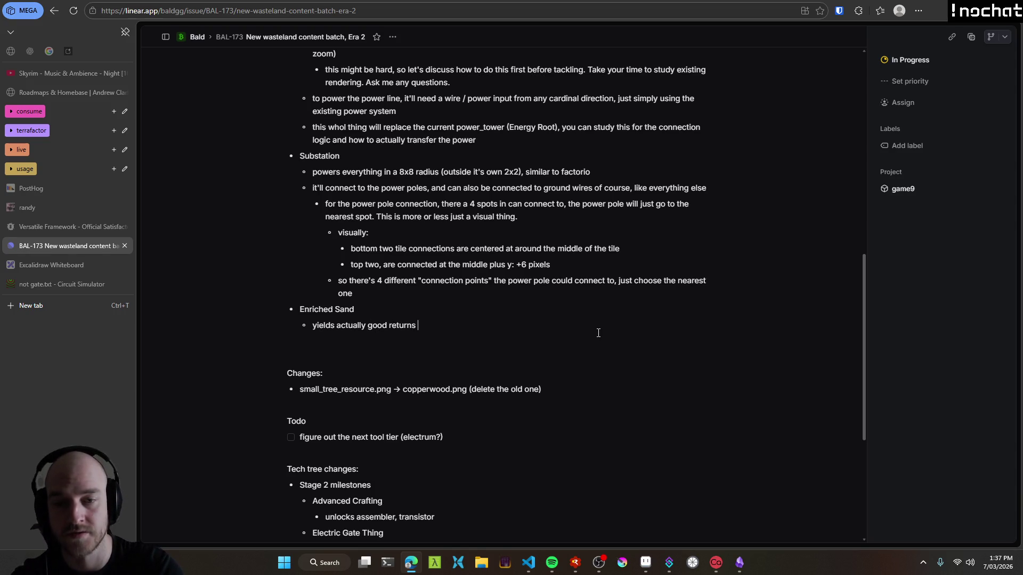
text(for sand )
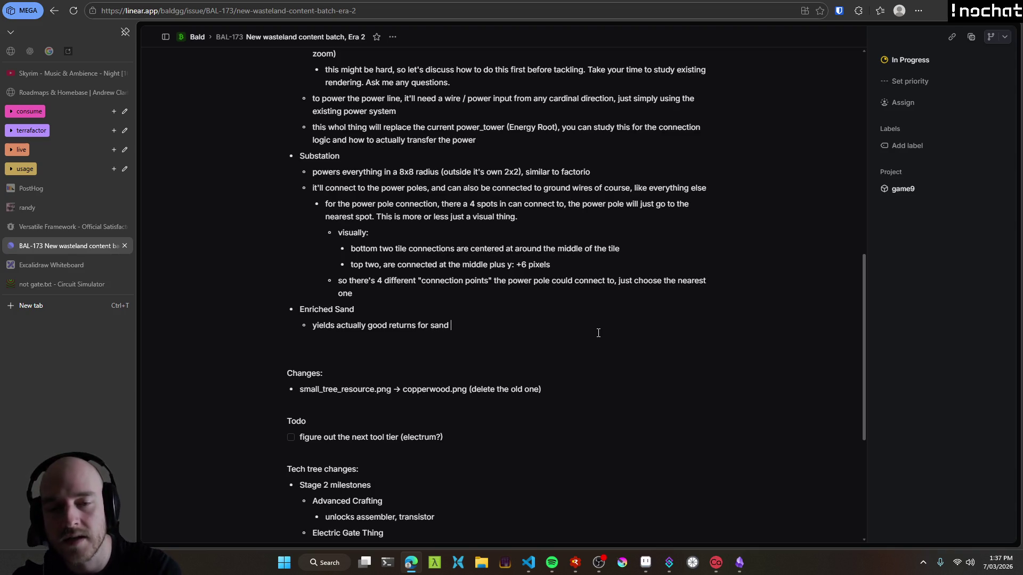
text(with the)
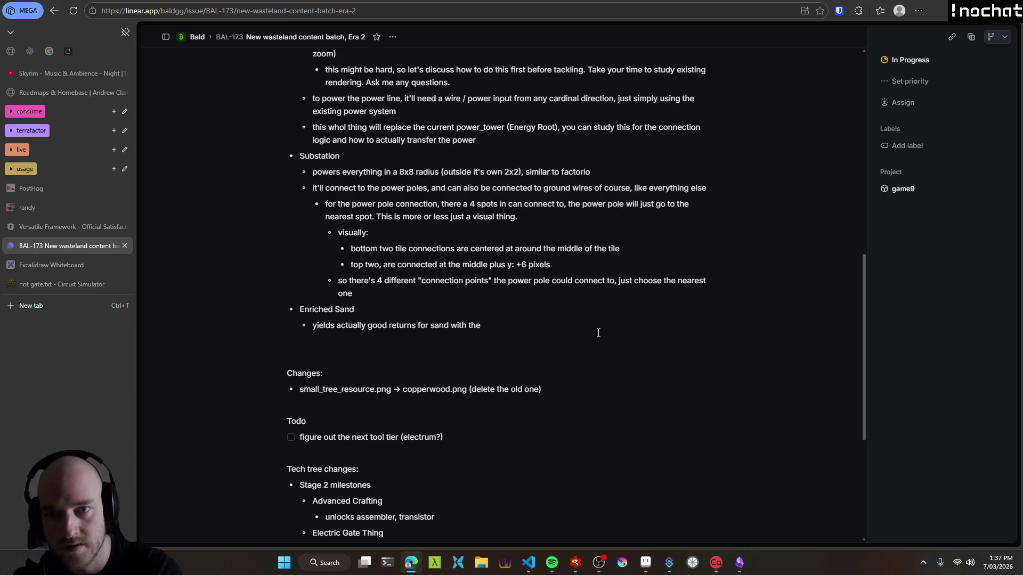
text(extrac)
key(ctrl+BackSpace)
text(excavator)
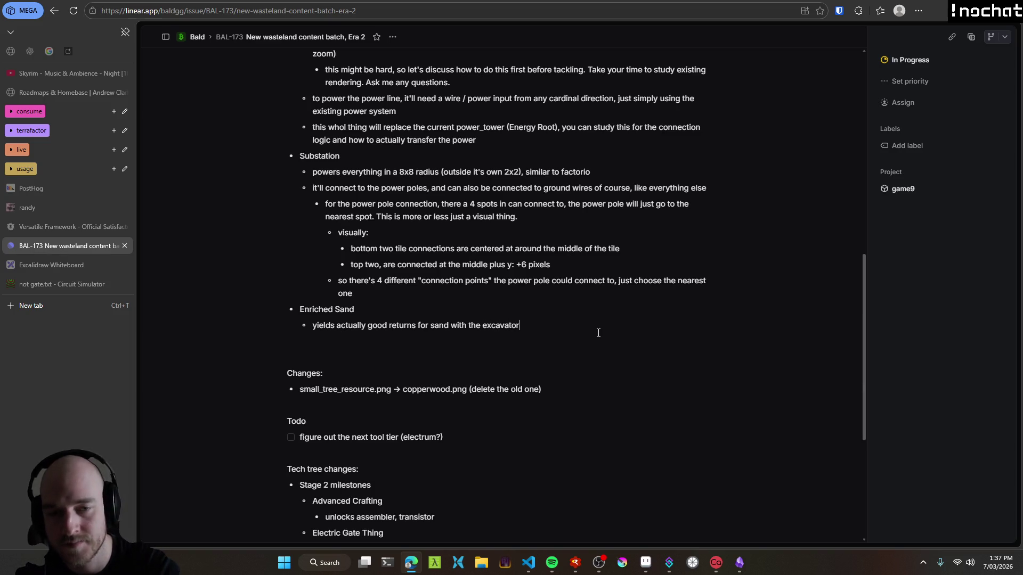
Add 'generate this in perlin noise patches in the wasteland' with a depth sub-bullet.
key(Home)
key(Return)
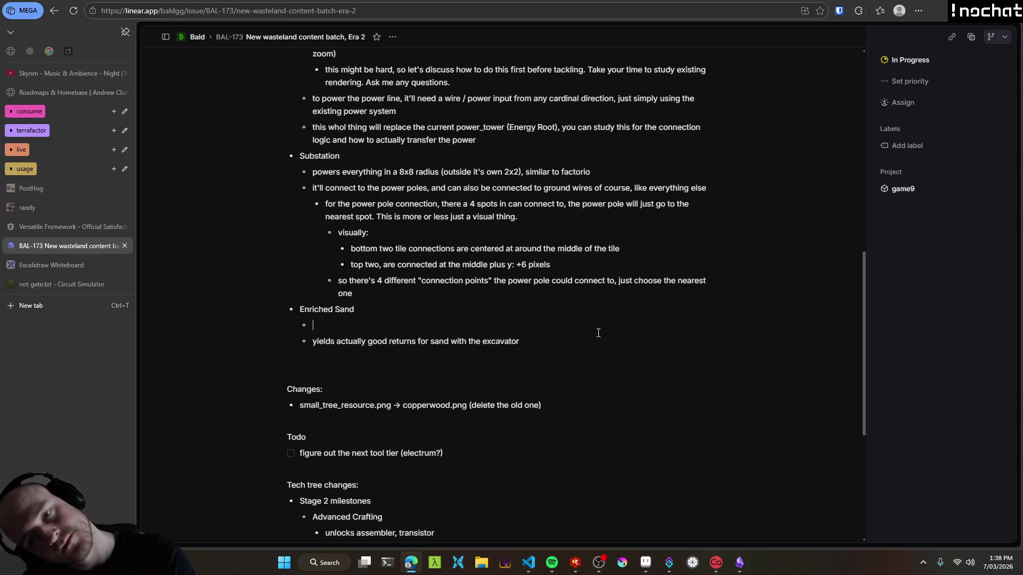
text(g)
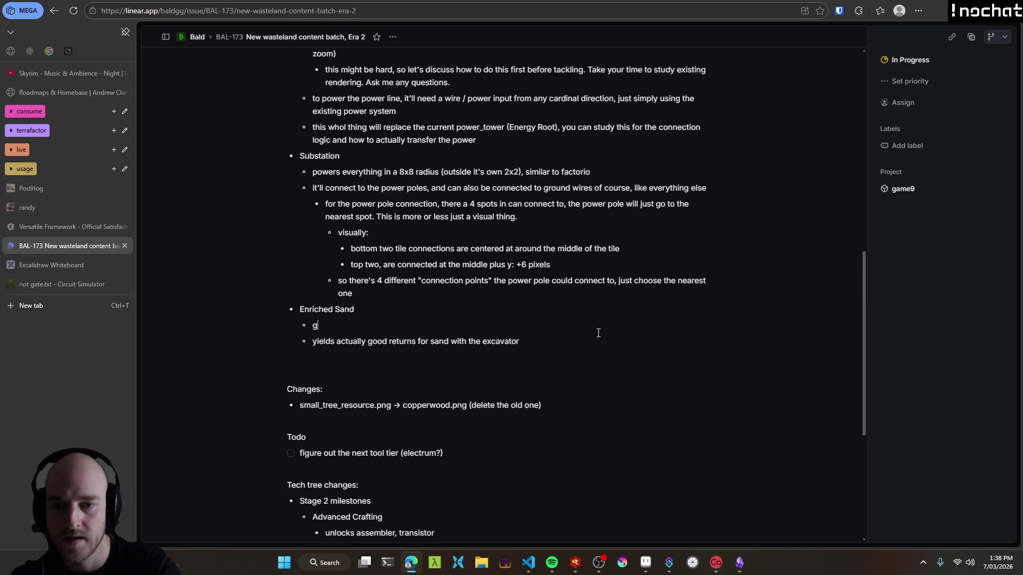
text(enerate this in perlin)
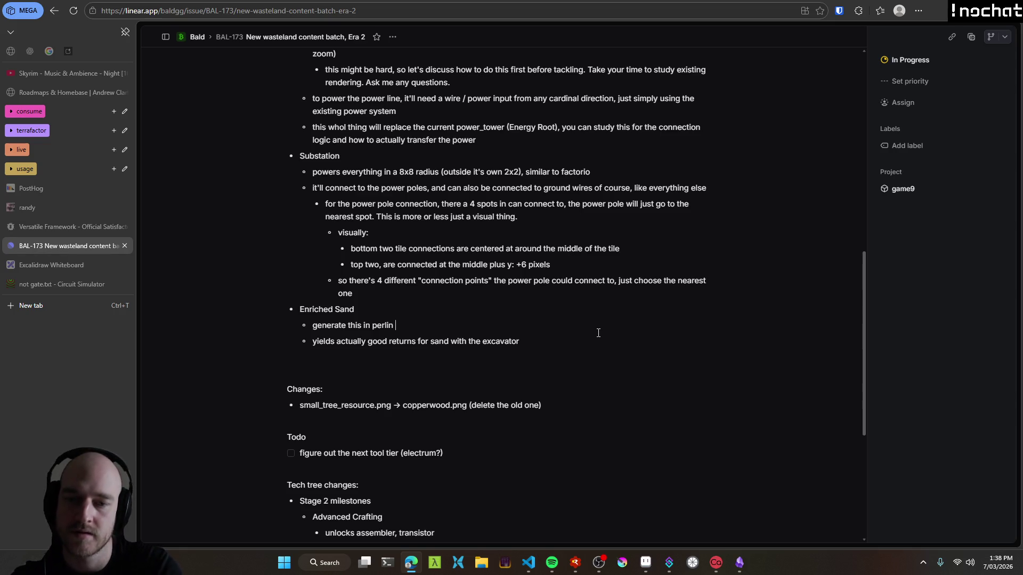
text( noise patches in the )
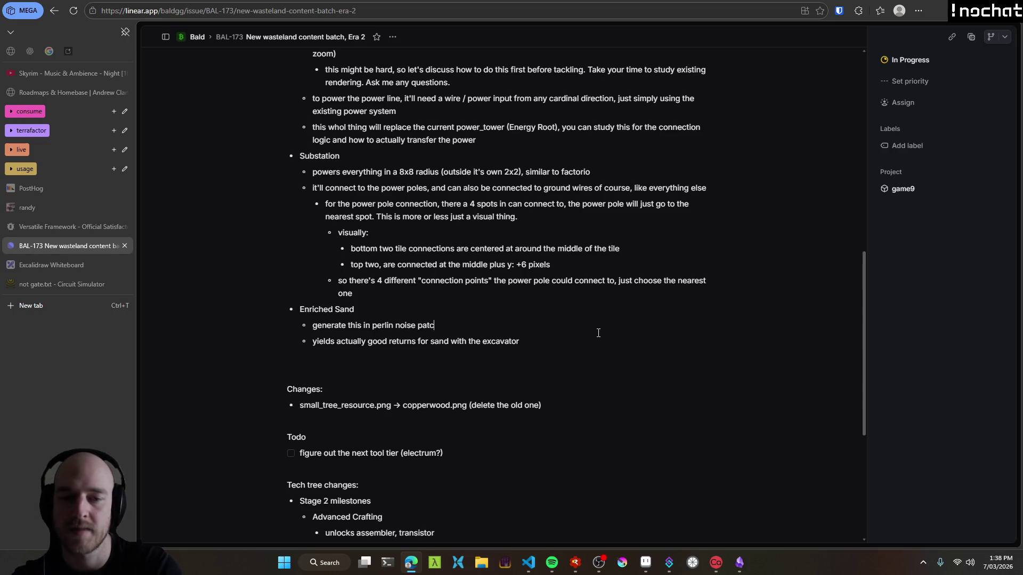
text(wasteland)
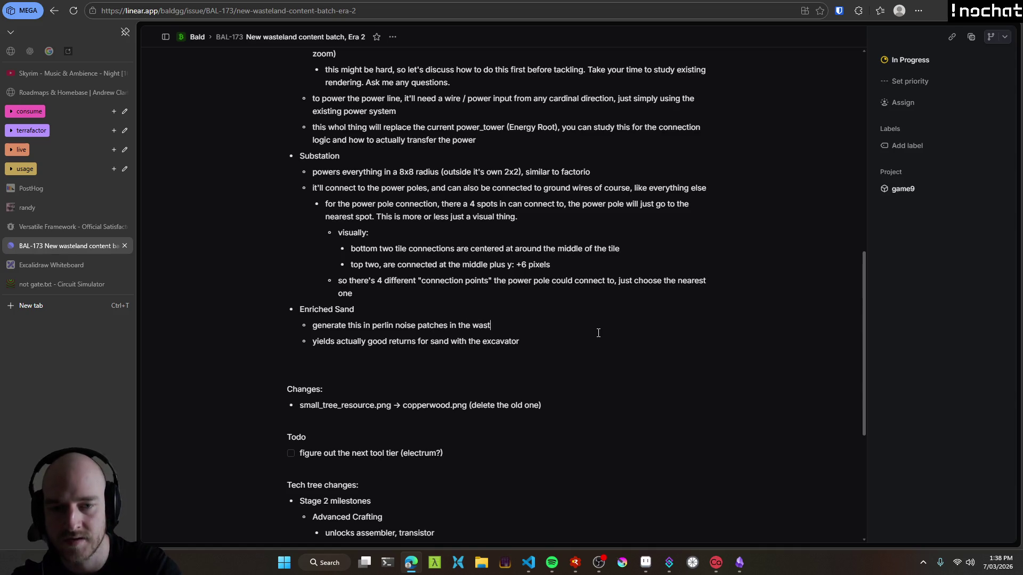
key(Return)
key(Tab)
text(the )
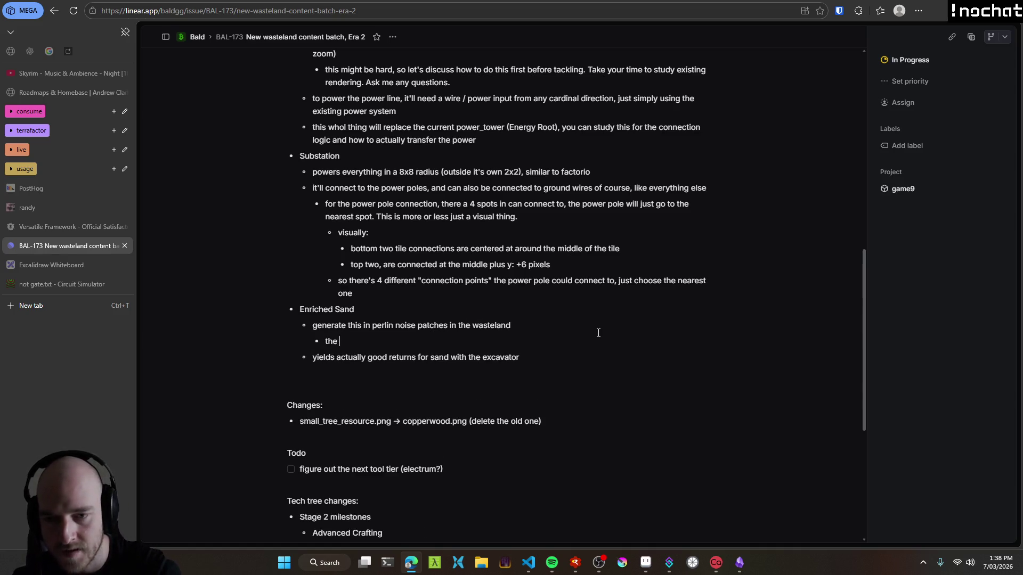
text(deeper into the was)
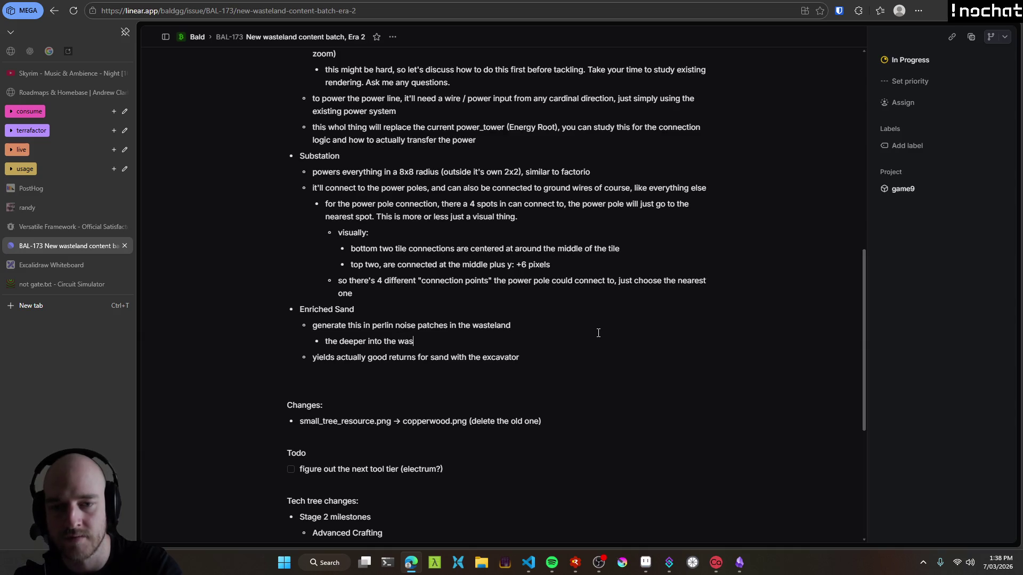
text(teland, the more of this there is)
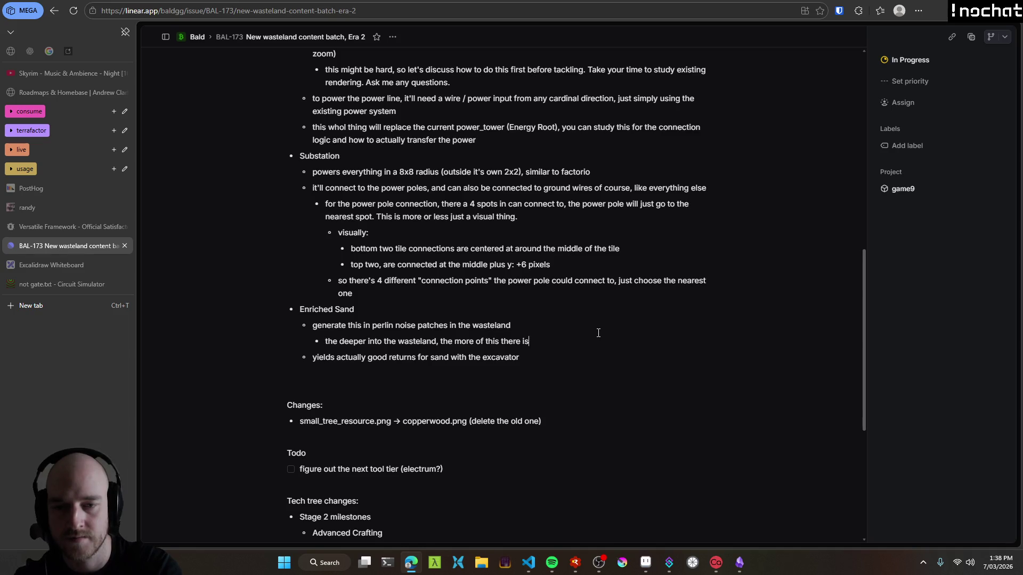
Add a sub-bullet starting 'don't spawn this within the first', then go back to Aseprite.
key(Return)
text(have )
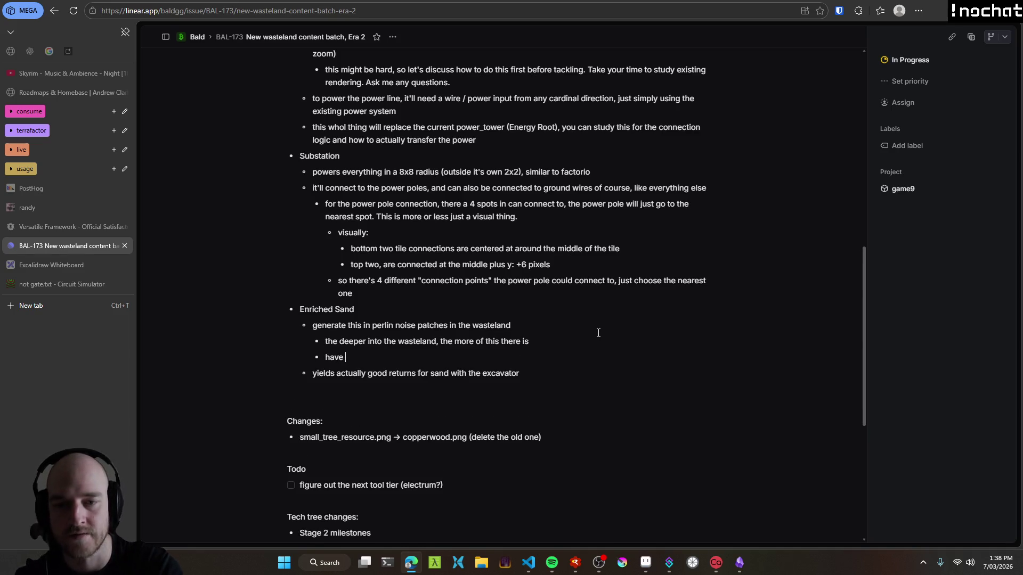
text(very)
key(shift+Home)
key(BackSpace)
text(don't spawn this)
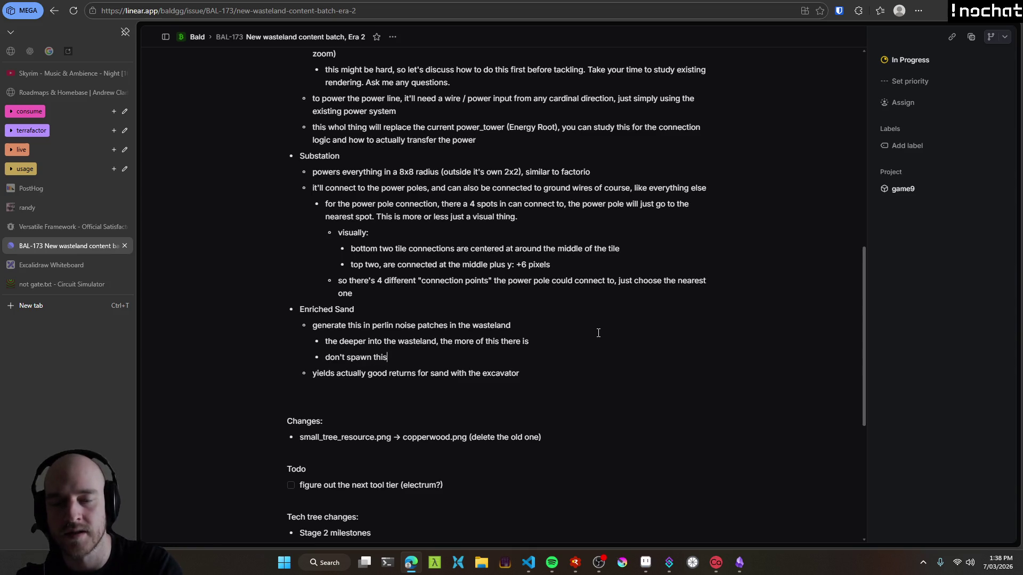
text( within the first)
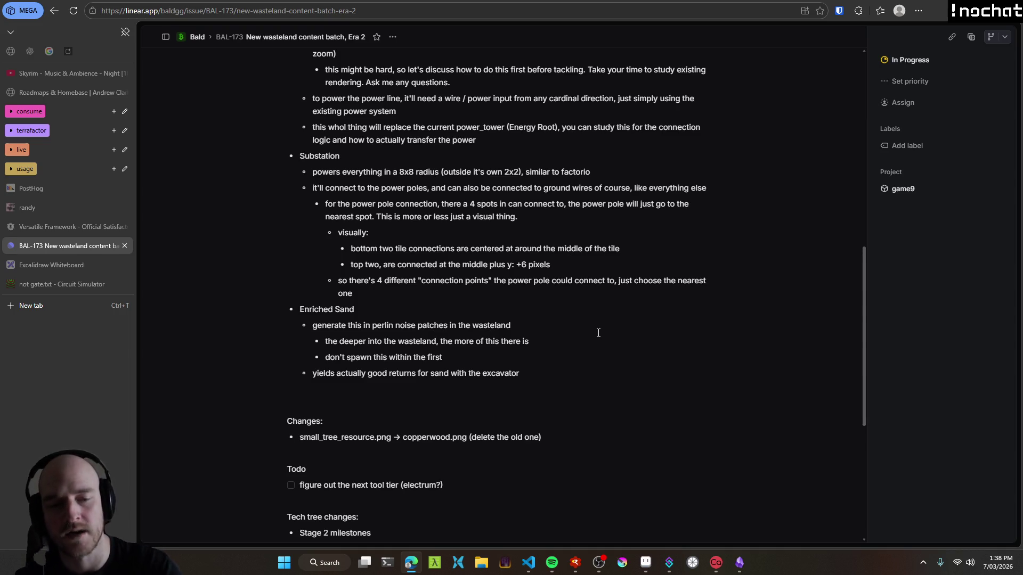
click(645, 563)
scroll(469, 266, up, 2)
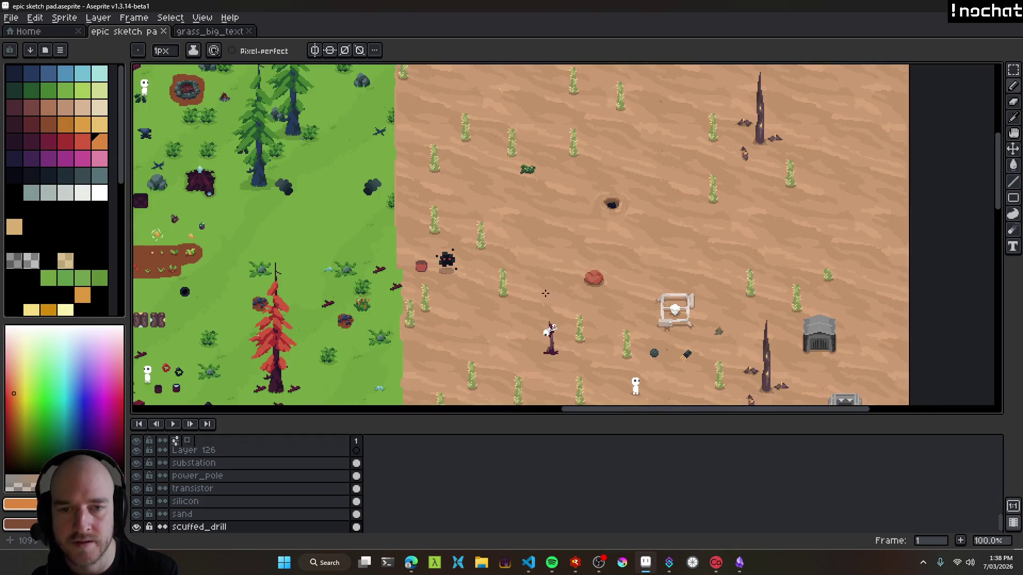
scroll(378, 258, up, 1)
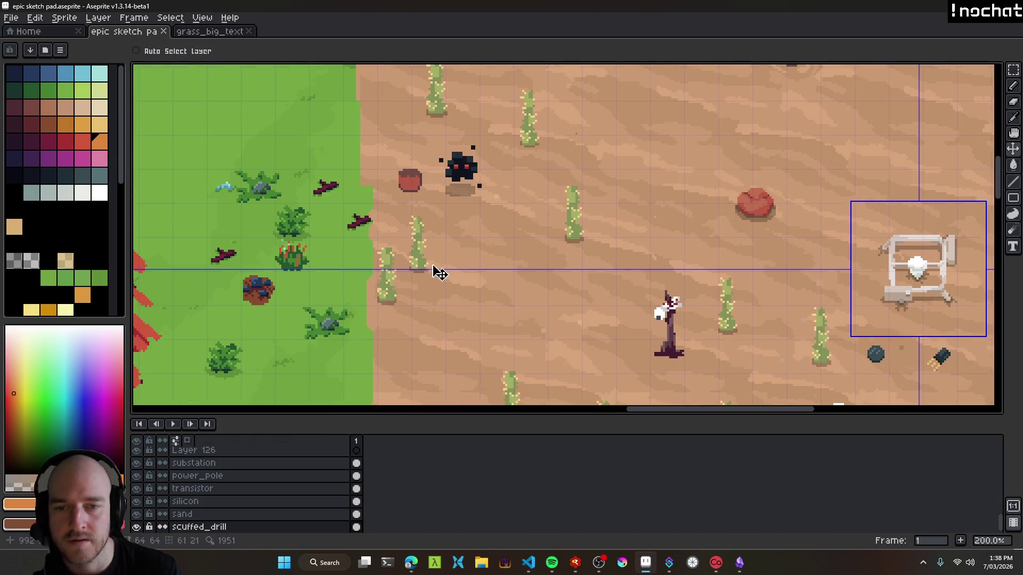
scroll(407, 284, down, 1)
drag(403, 288, 369, 274)
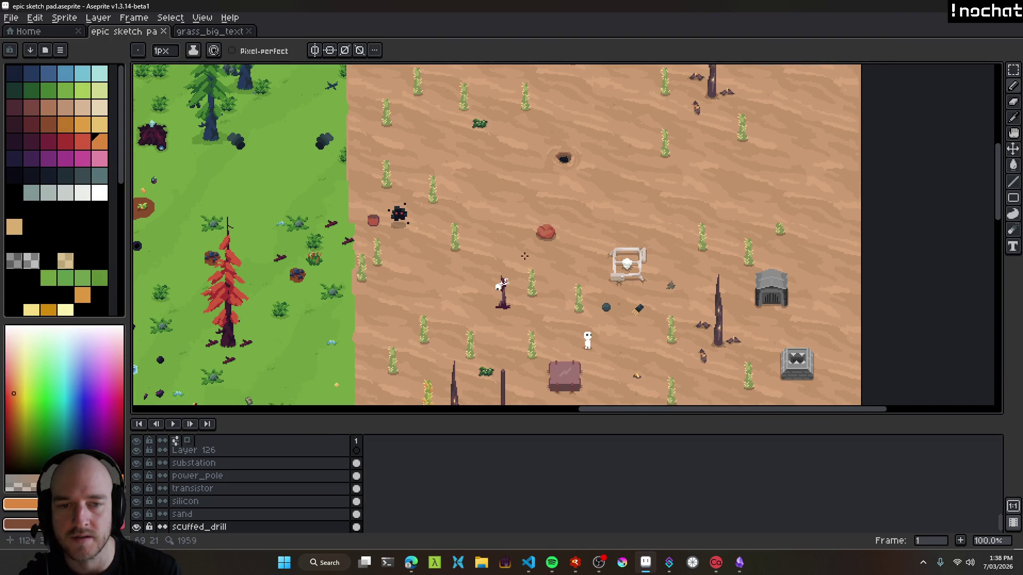
scroll(718, 251, right, 5)
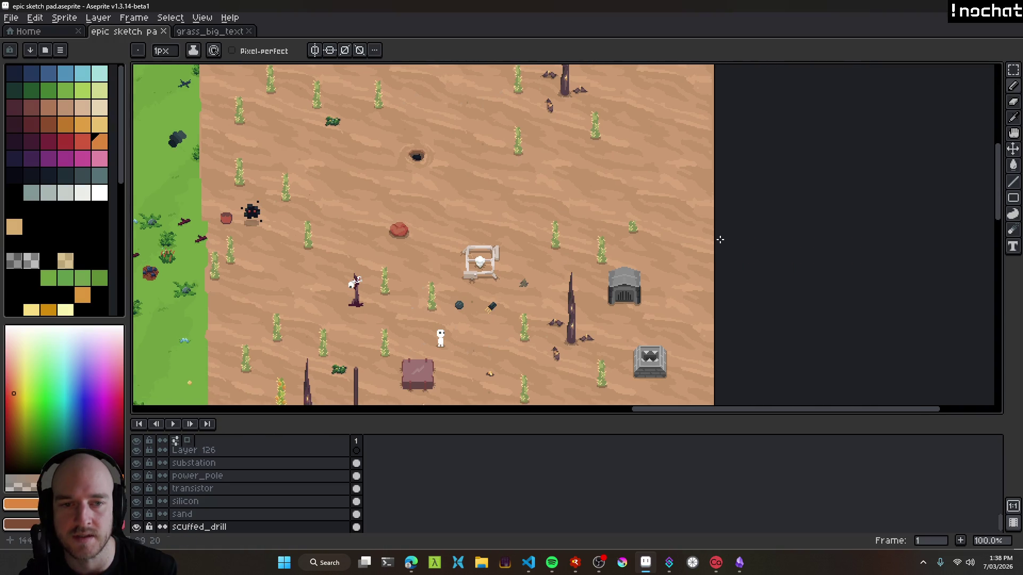
key(alt+Tab)
Finish the no-spawn bullet at 32 tiles of the plains border, forcing players deeper for sand.
text(32)
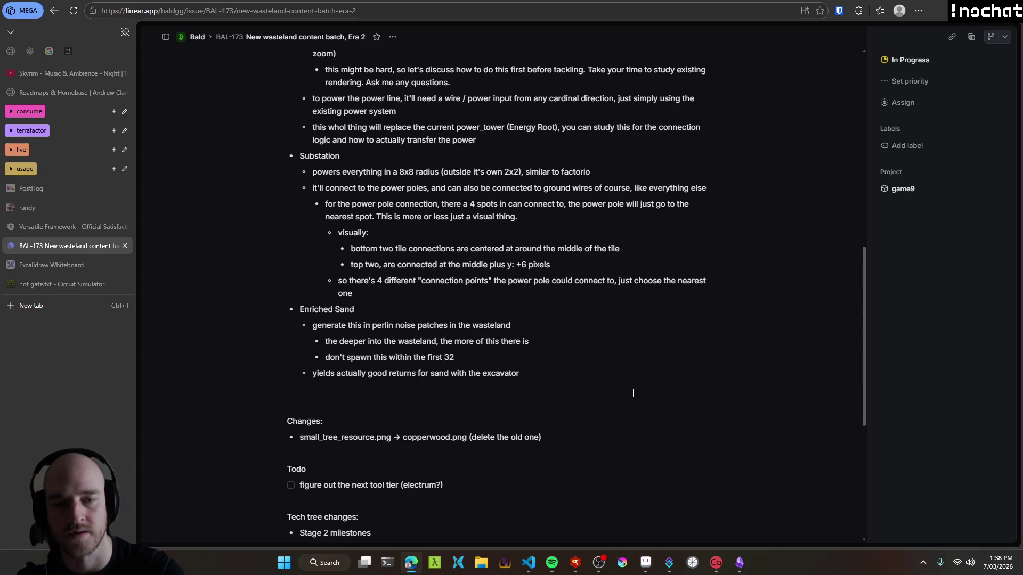
text( tiles )
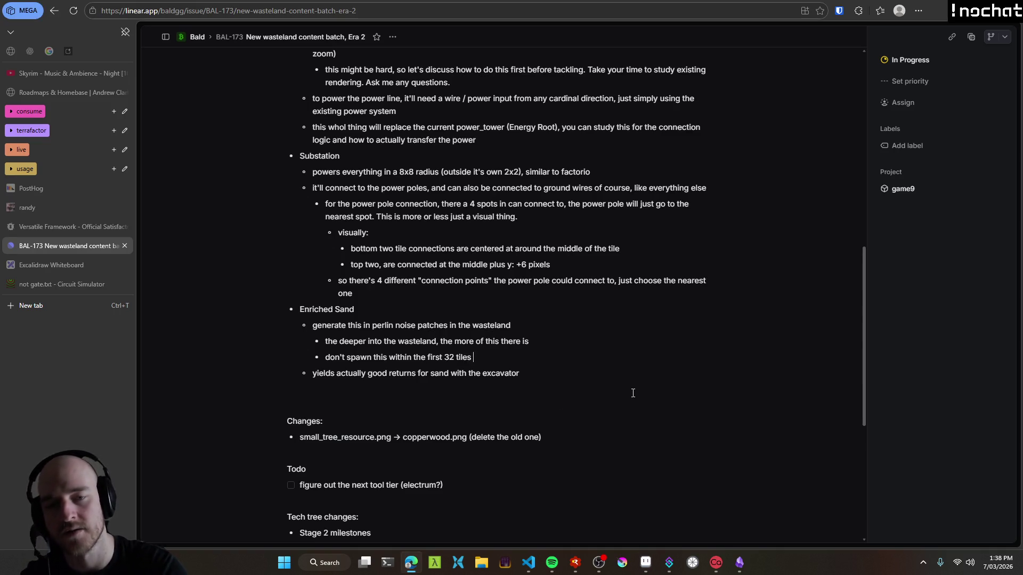
text(of the wasteland )
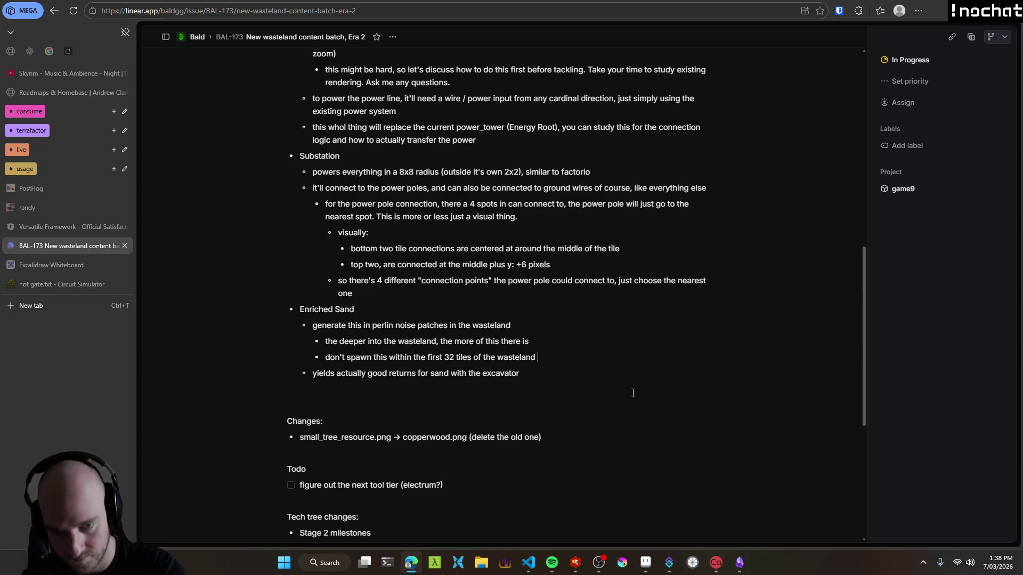
text(to plains border)
key(Return)
text(f)
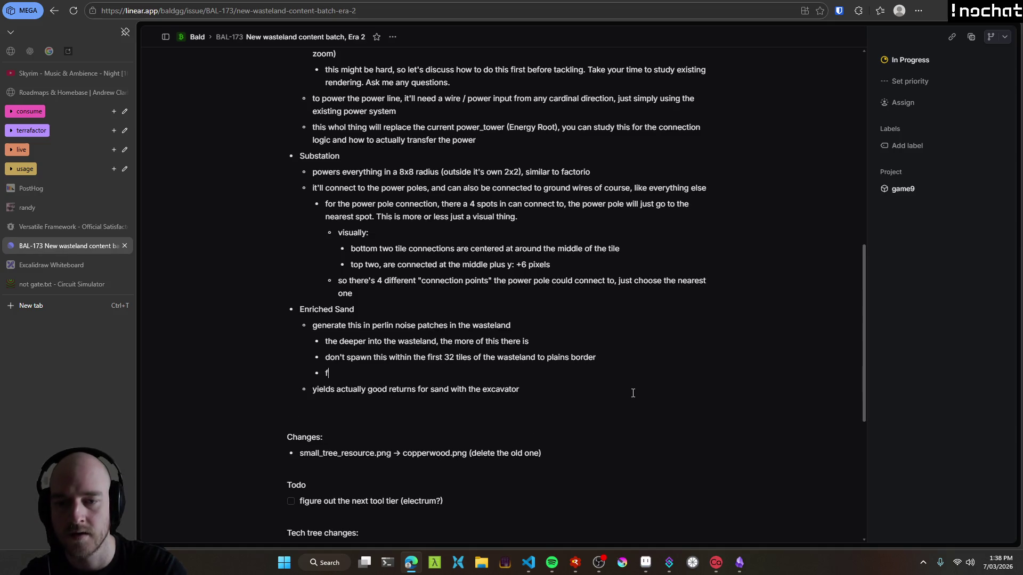
text(orces the player to go deeper)
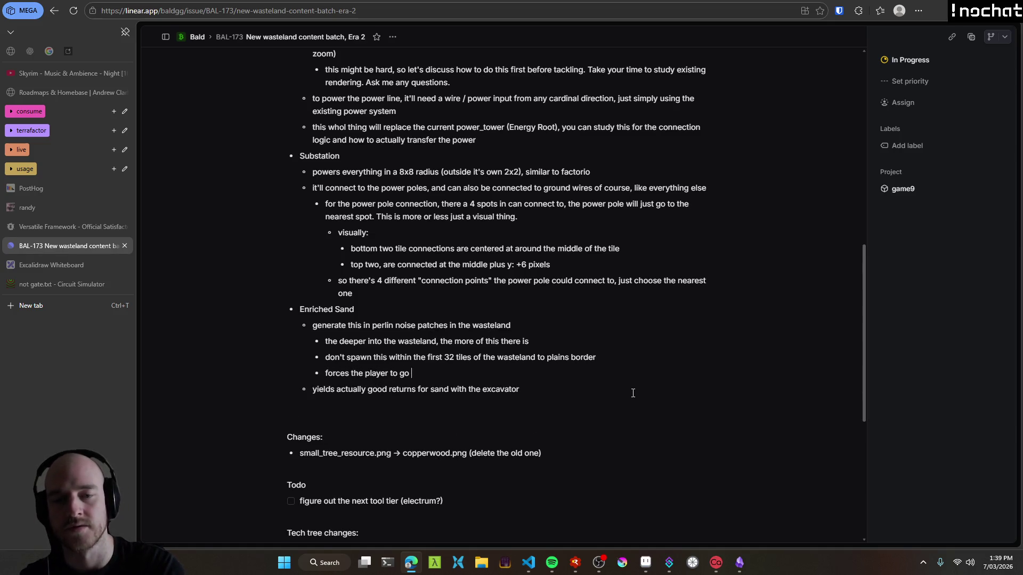
text( into th)
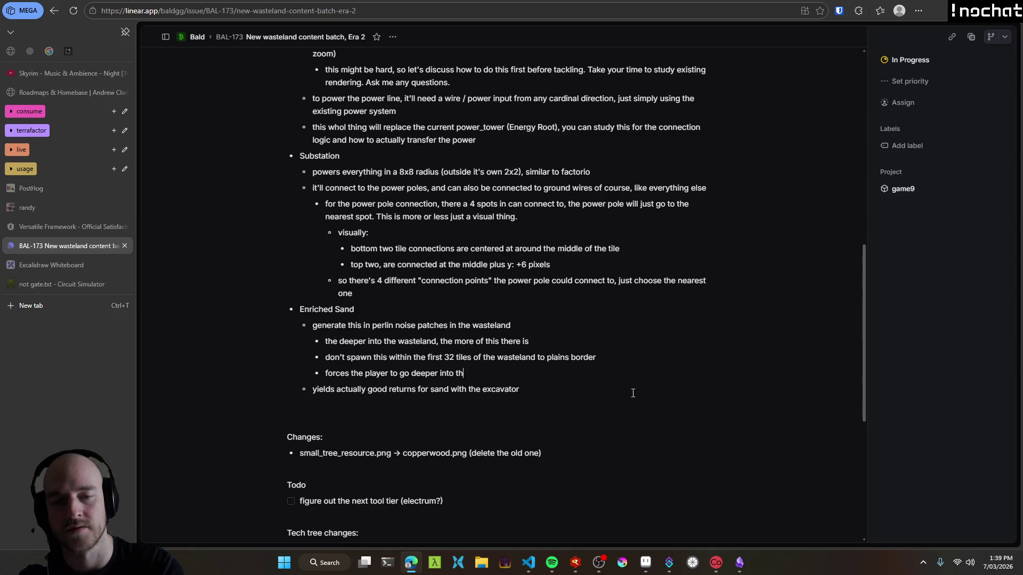
text(e wasteland to get h)
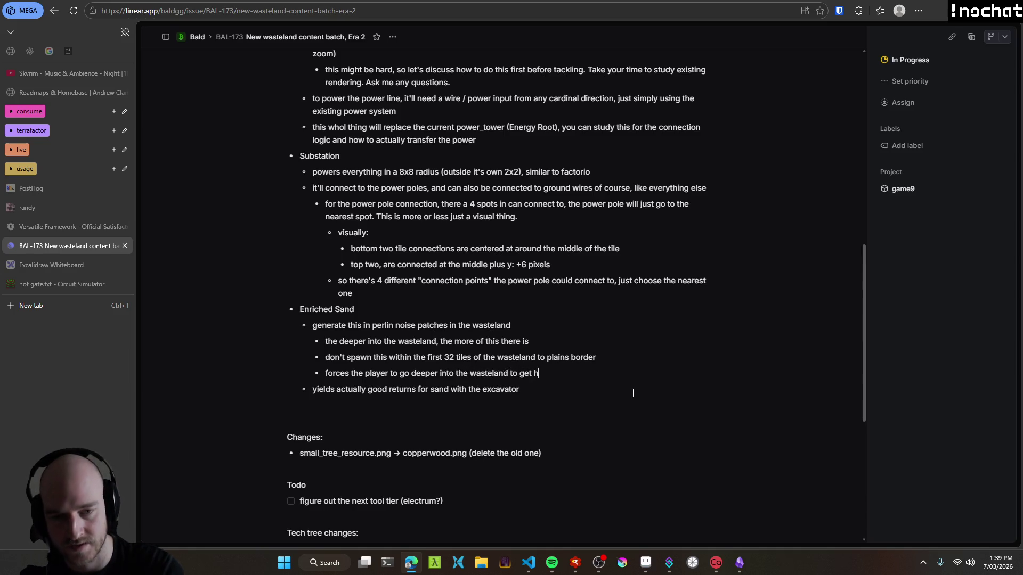
text(ighest yields of sand)
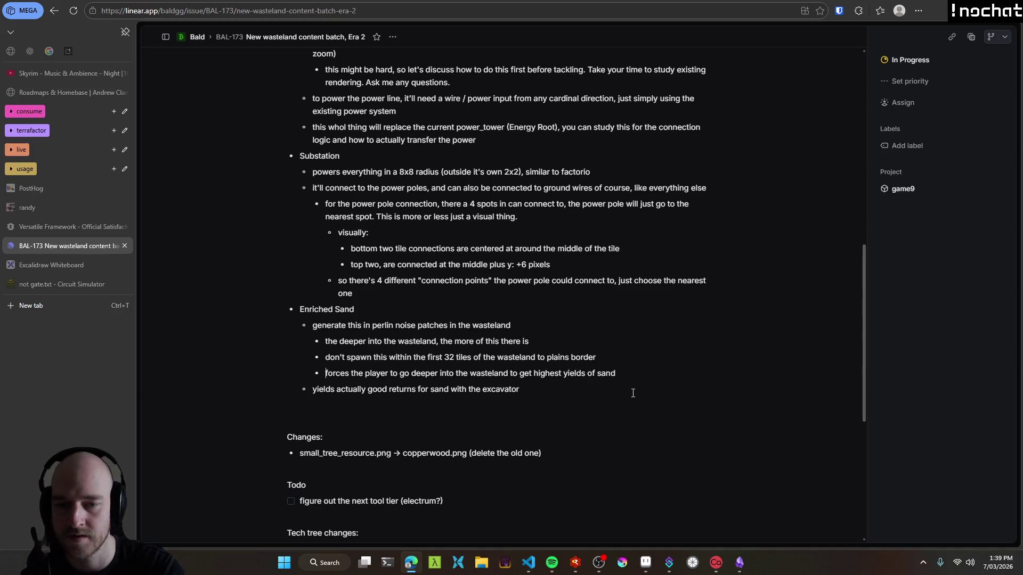
key(Return)
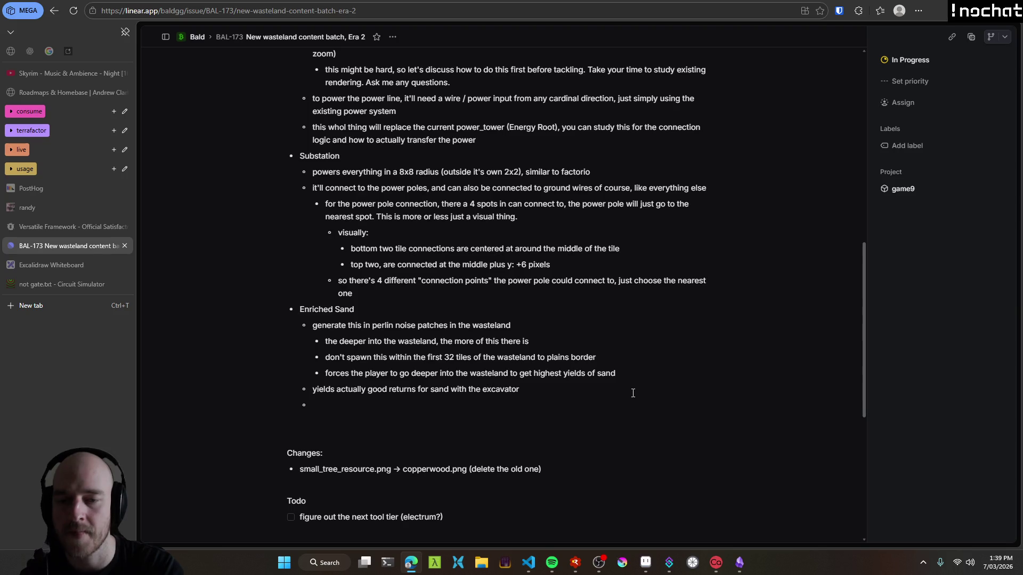
Add a bullet: normal excavator sand should be painfully slow, only 1 sand every 10 seconds.
text(cahnge)
key(ctrl+BackSpace)
text(normal sand excavation)
key(shift+Home)
key(End)
key(shift+Home)
key(BackSpace)
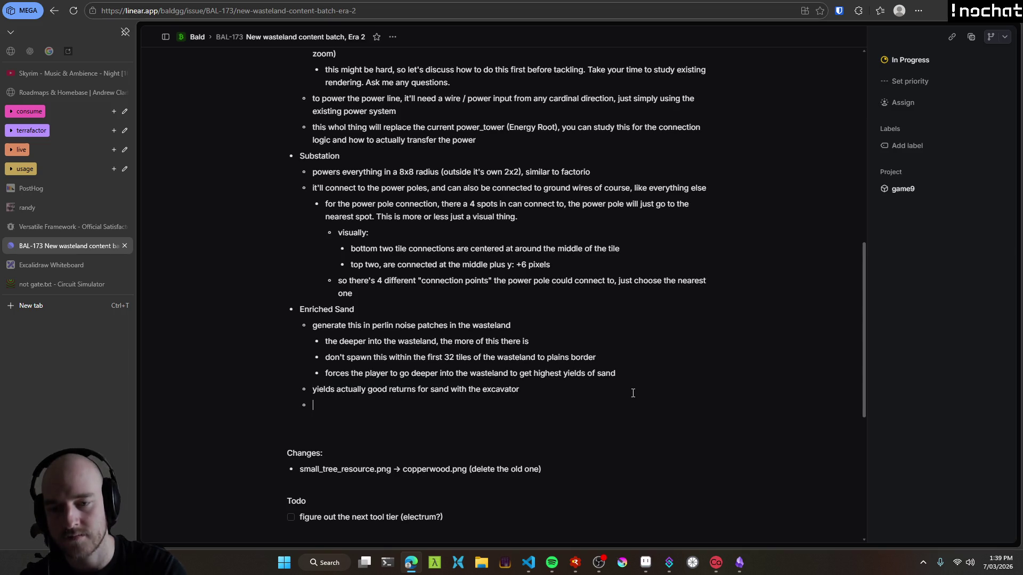
text(when a s)
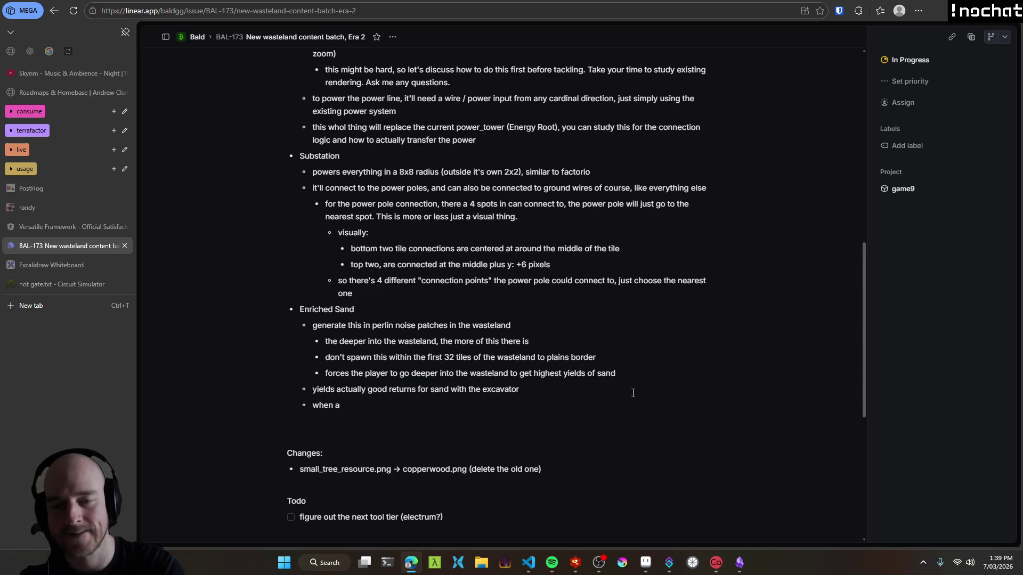
key(BackSpace)
key(BackSpace)
key(BackSpace)
text(normal)
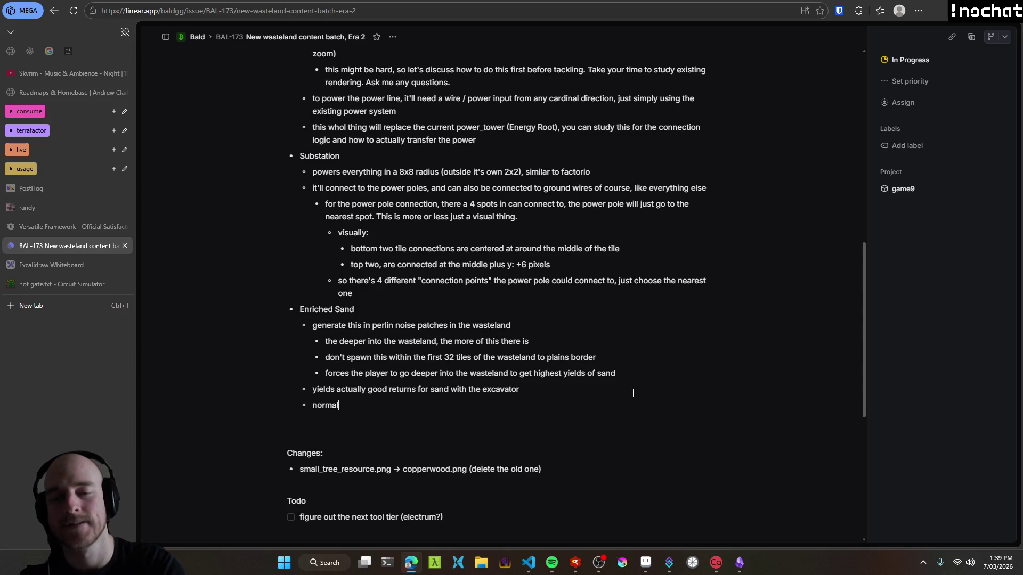
text( sand with an )
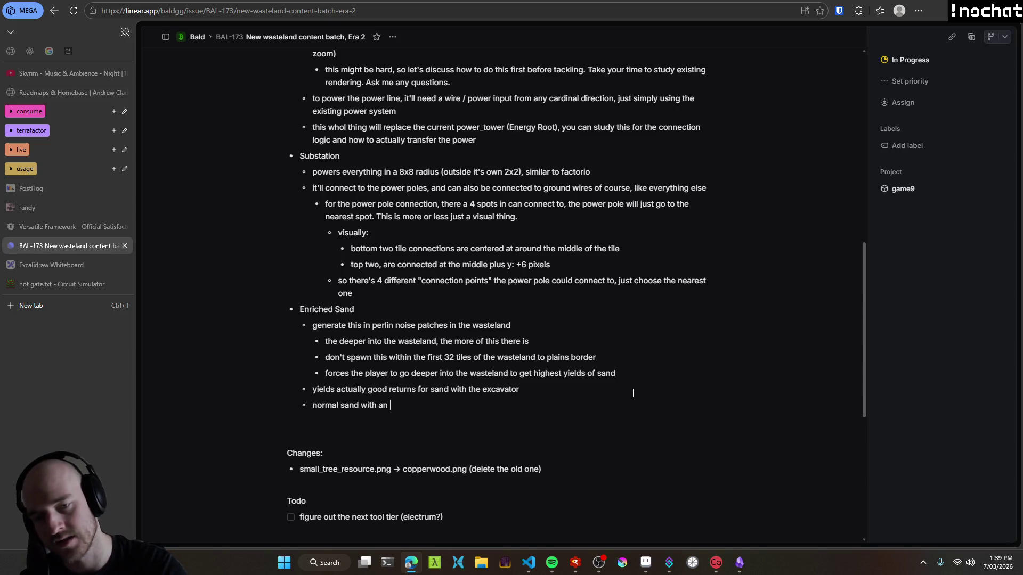
text(excavator)
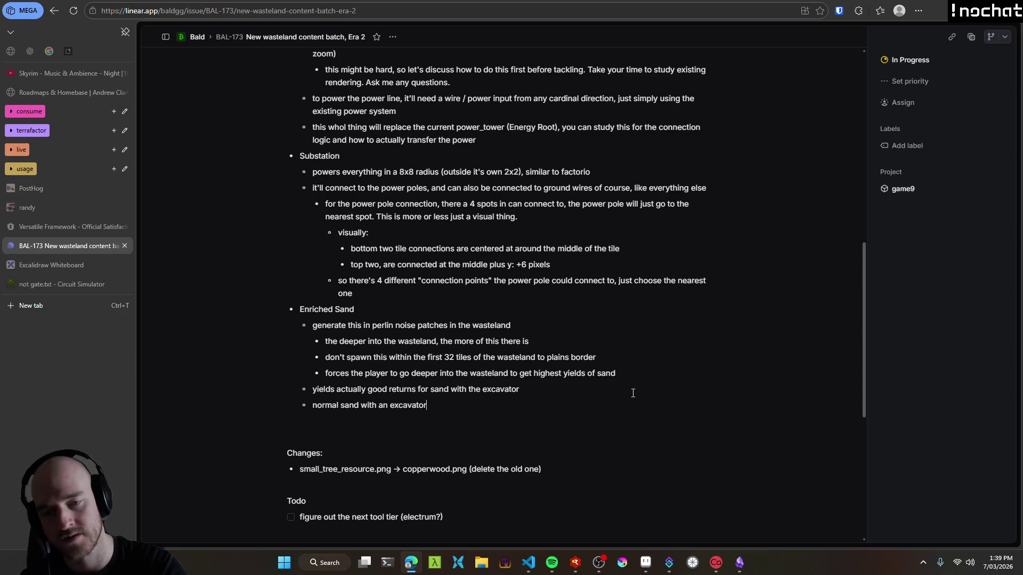
text( should be p)
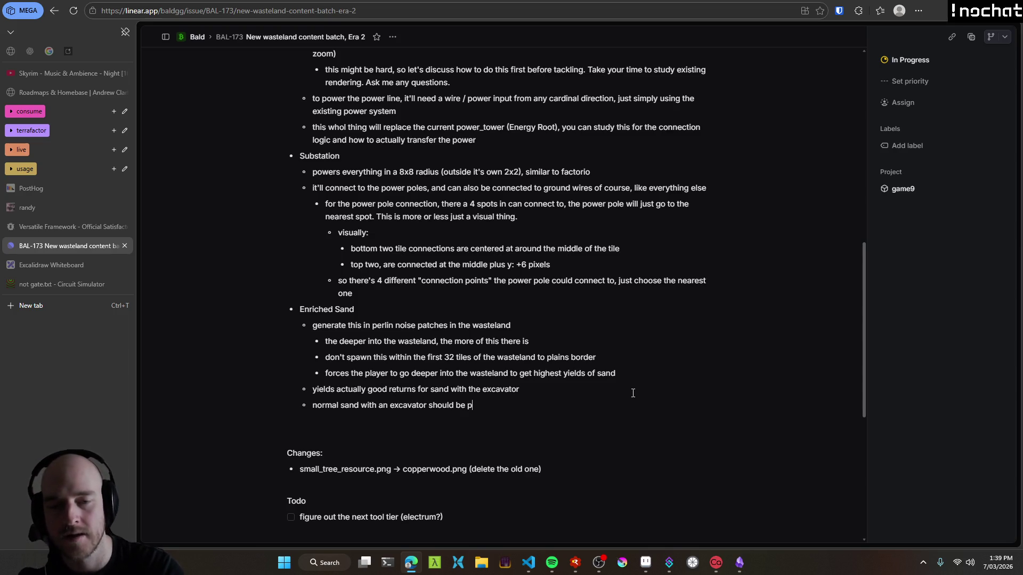
text(ainfully slow)
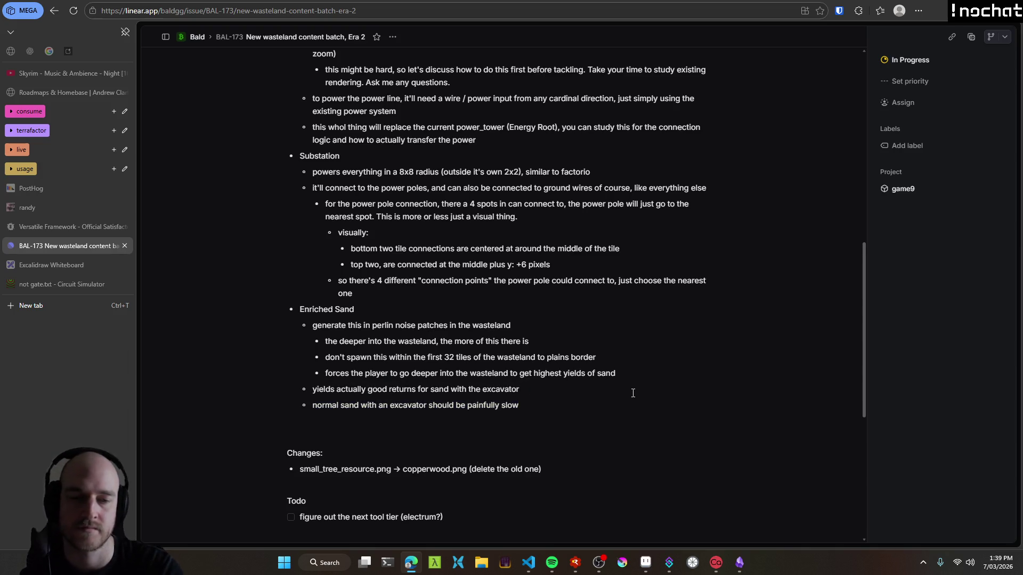
text(, like on)
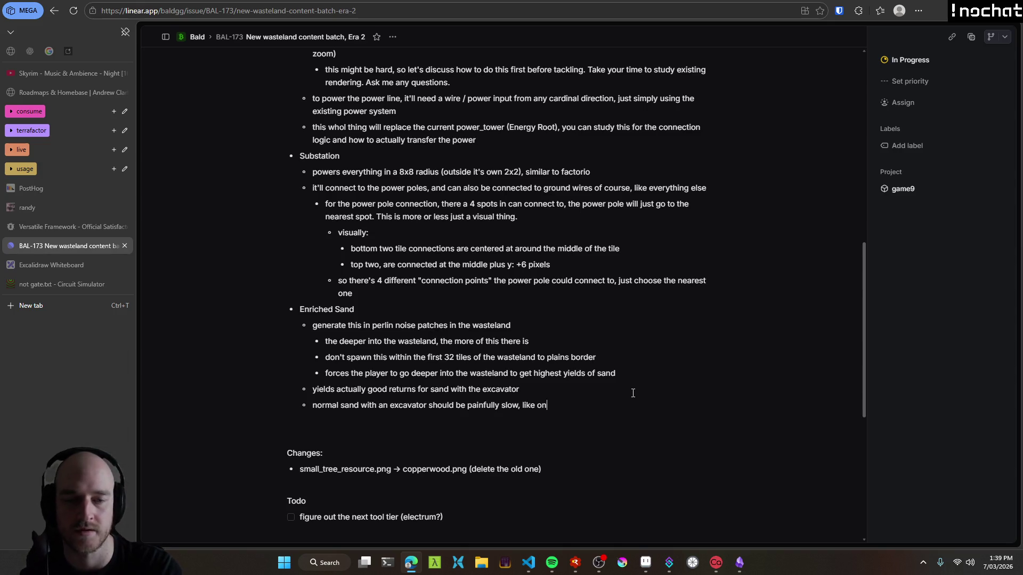
text(ly 1 sand ev)
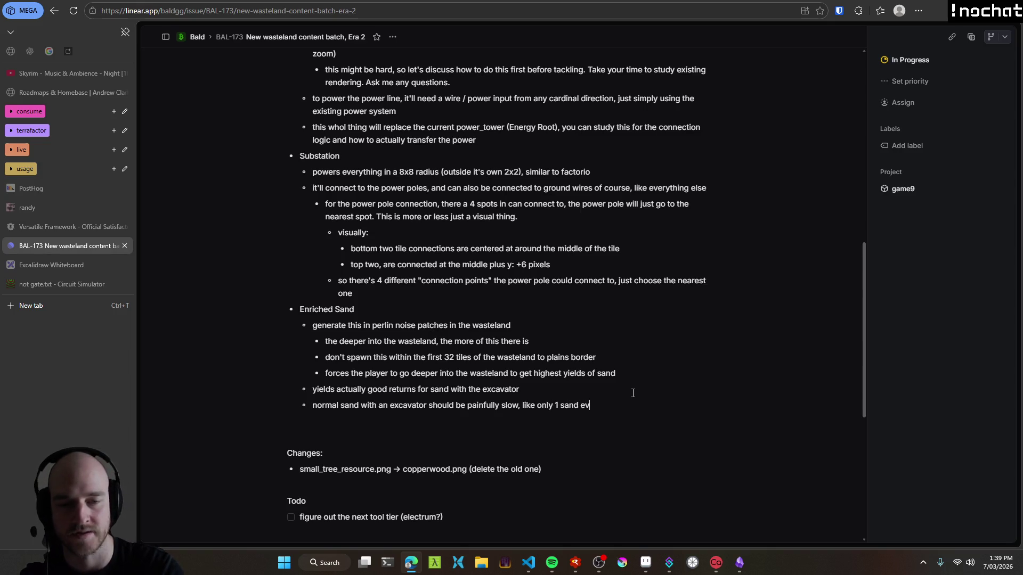
text(ery 10 seconds)
Edit the yields bullet to read '10x returns than regular sand'.
key(End)
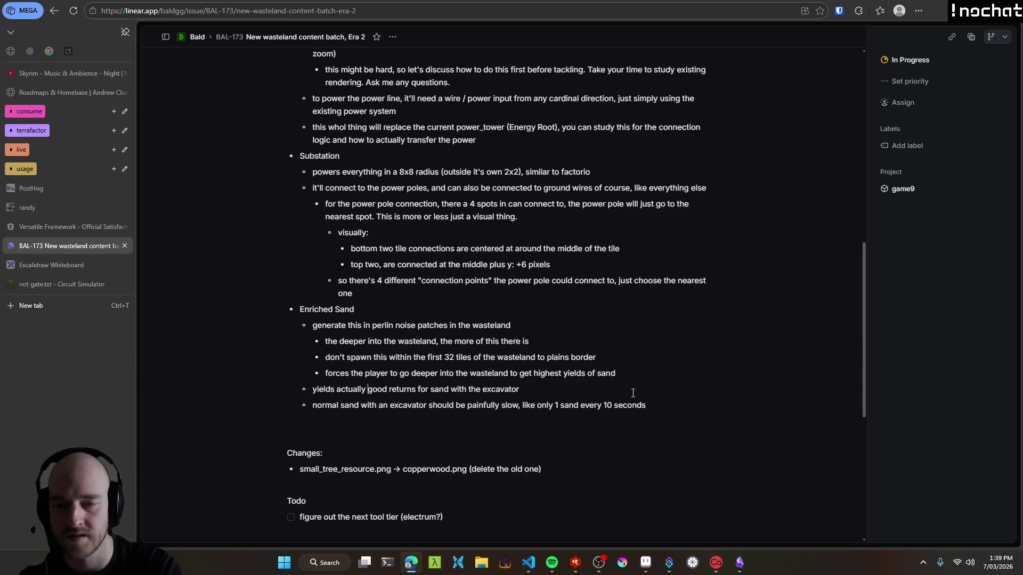
text(10x)
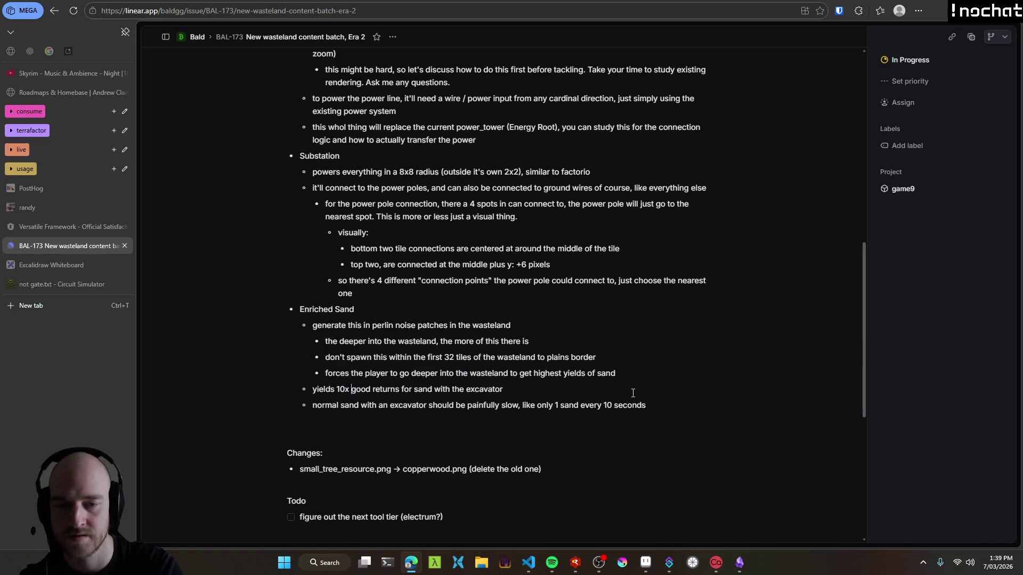
key(ctrl+shift+Right)
key(BackSpace)
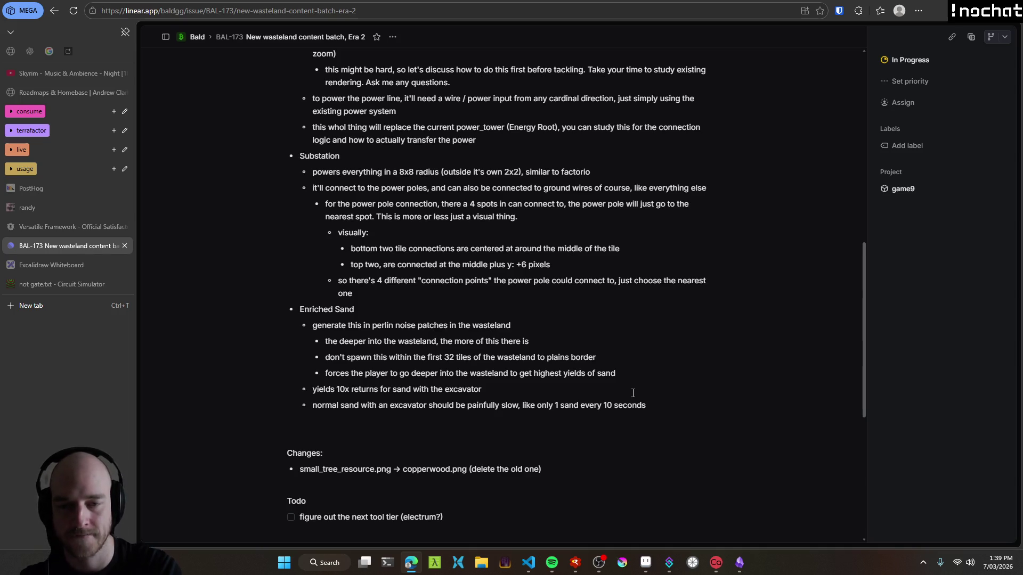
key(ctrl+shift+Left)
key(ctrl+shift+Left)
text(than regular sand)
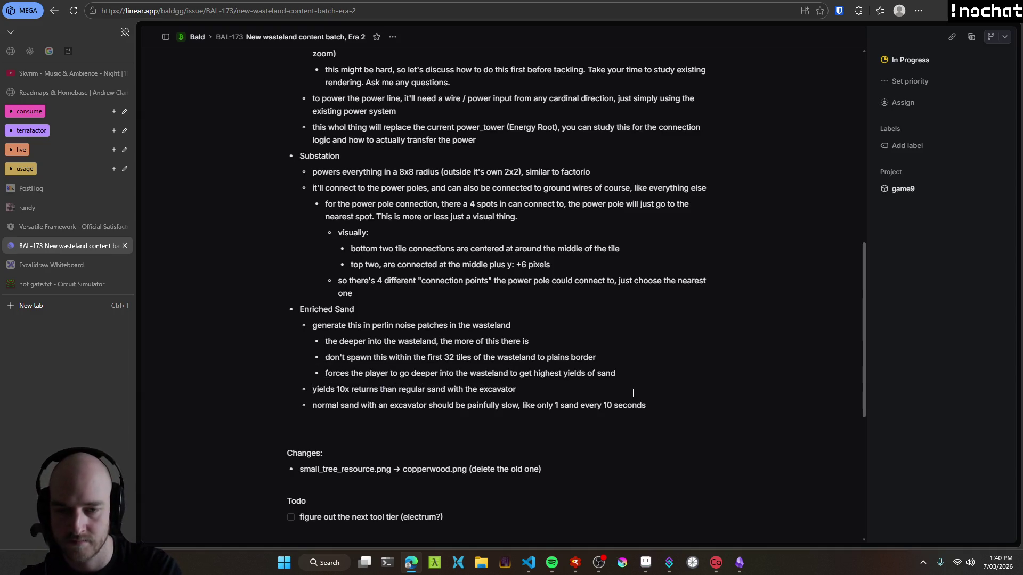
key(Home)
Review the finished Enriched Sand section, then return to Aseprite.
drag(646, 405, 245, 309)
double_click(316, 308)
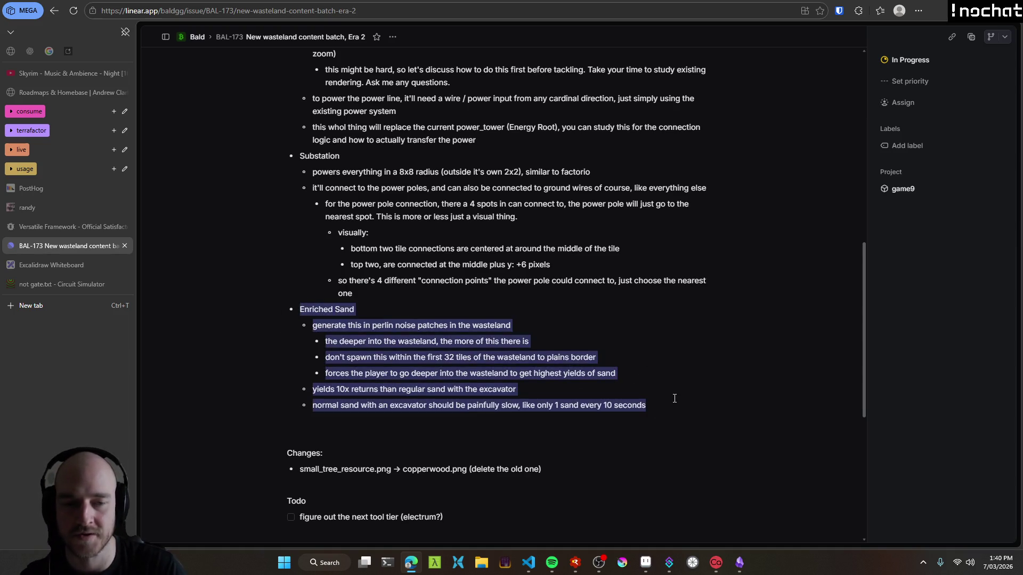
click(417, 325)
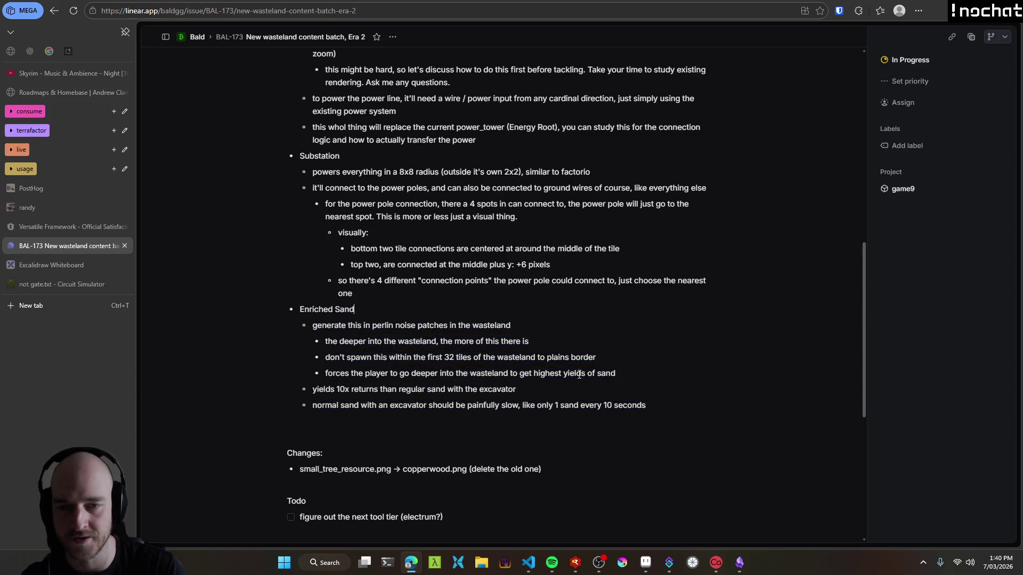
scroll(488, 359, up, 10)
scroll(500, 340, down, 5)
scroll(500, 340, down, 4)
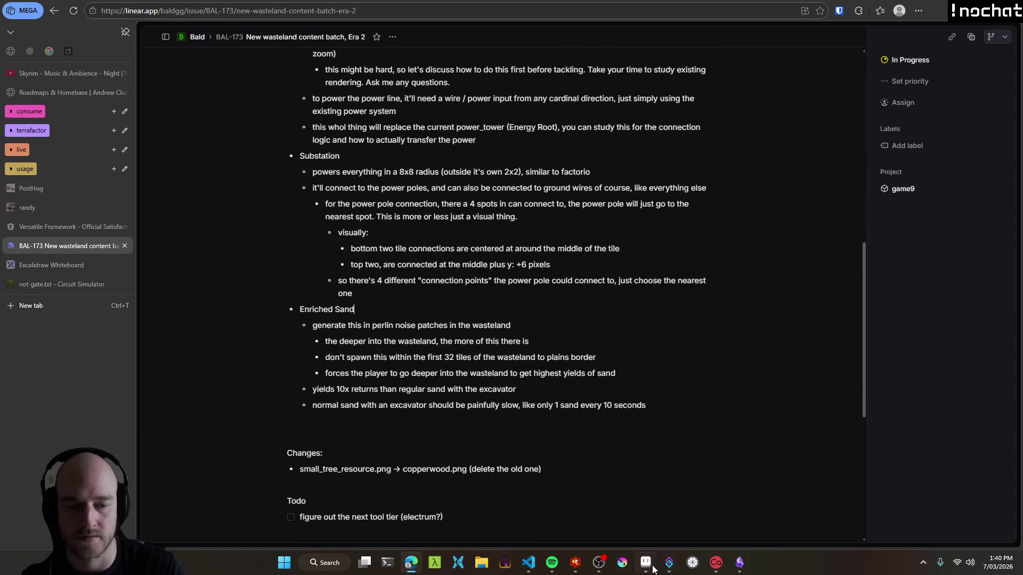
click(646, 562)
scroll(492, 308, down, 3)
scroll(474, 299, left, 1)
scroll(474, 299, up, 2)
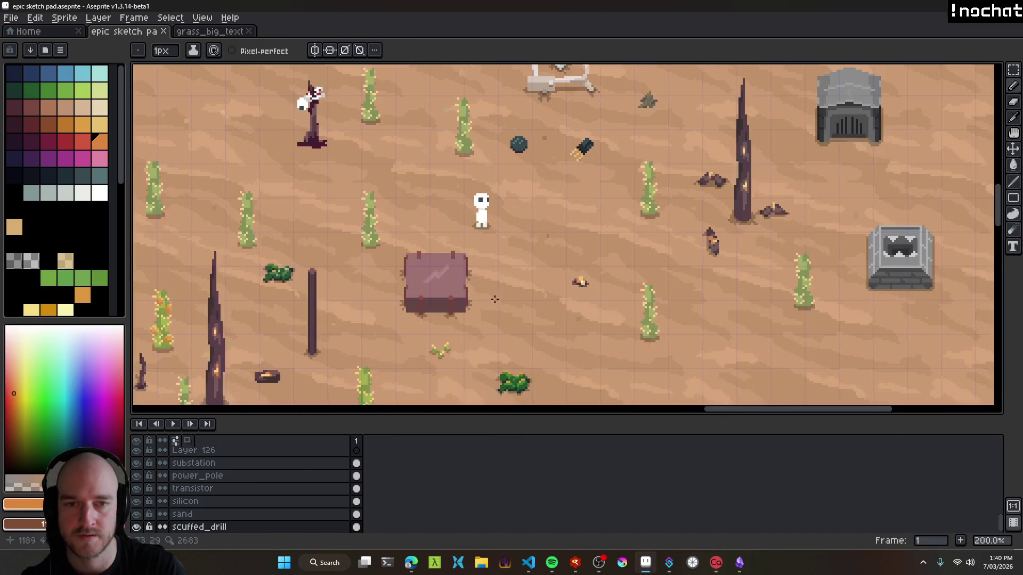
Pan around the wasteland map in the epic sketch pad.
scroll(474, 298, down, 4)
scroll(523, 252, up, 1)
scroll(555, 314, up, 2)
scroll(556, 313, down, 3)
scroll(556, 313, right, 2)
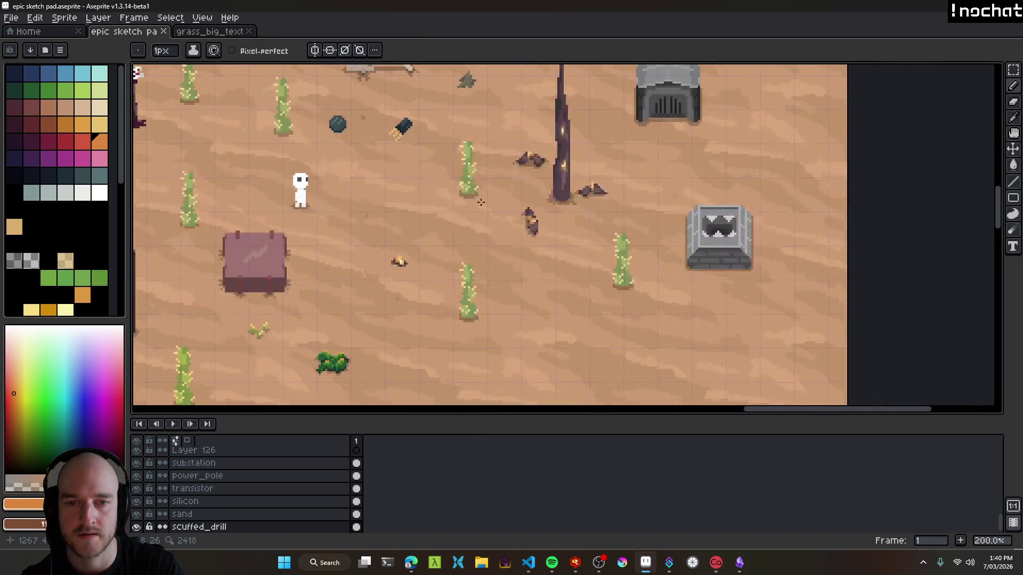
scroll(554, 307, down, 2)
scroll(554, 304, down, 3)
scroll(552, 299, up, 1)
drag(553, 300, 551, 321)
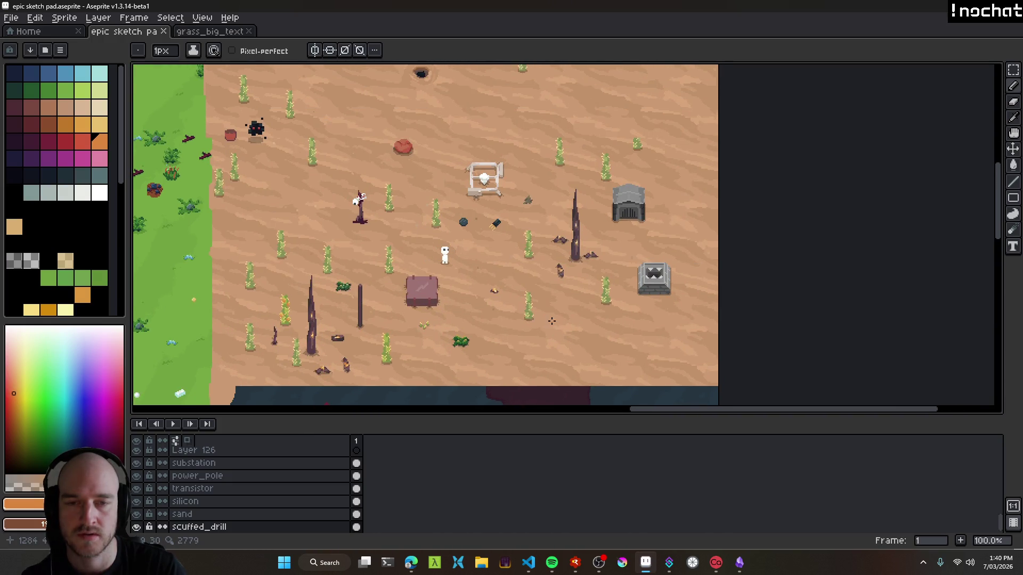
drag(508, 244, 524, 274)
Copy the rich_sand_repeat_tex layer name from grass_big_texture's layer properties, then return to Linear.
click(210, 31)
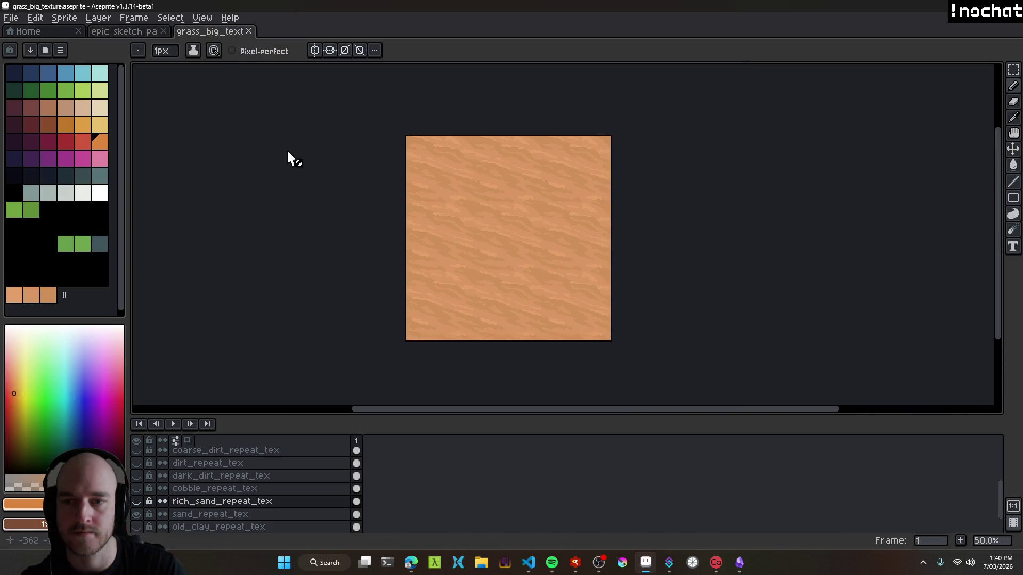
click(248, 501)
double_click(250, 503)
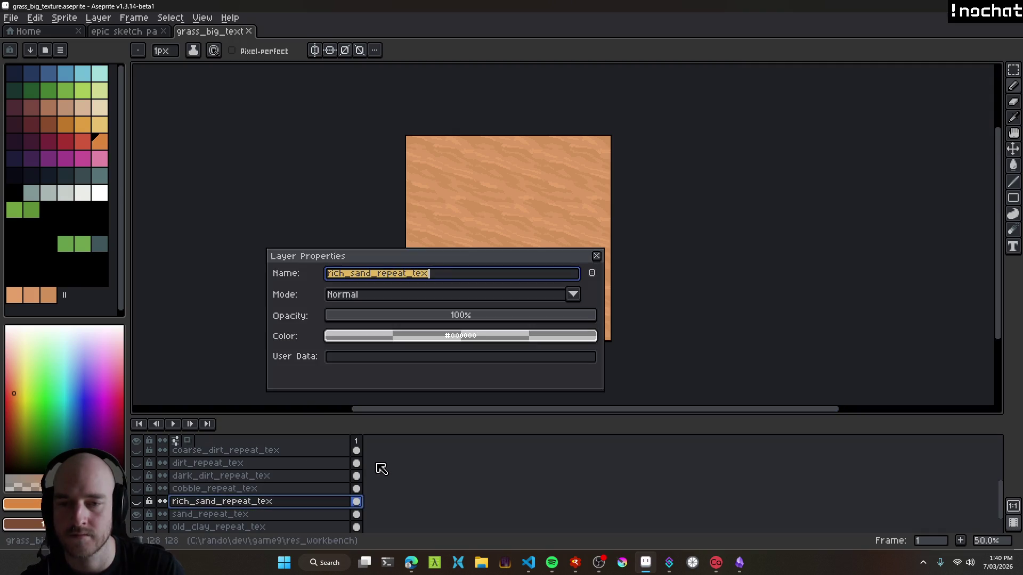
key(Tab)
key(ctrl+a)
click(596, 255)
key(alt+Tab)
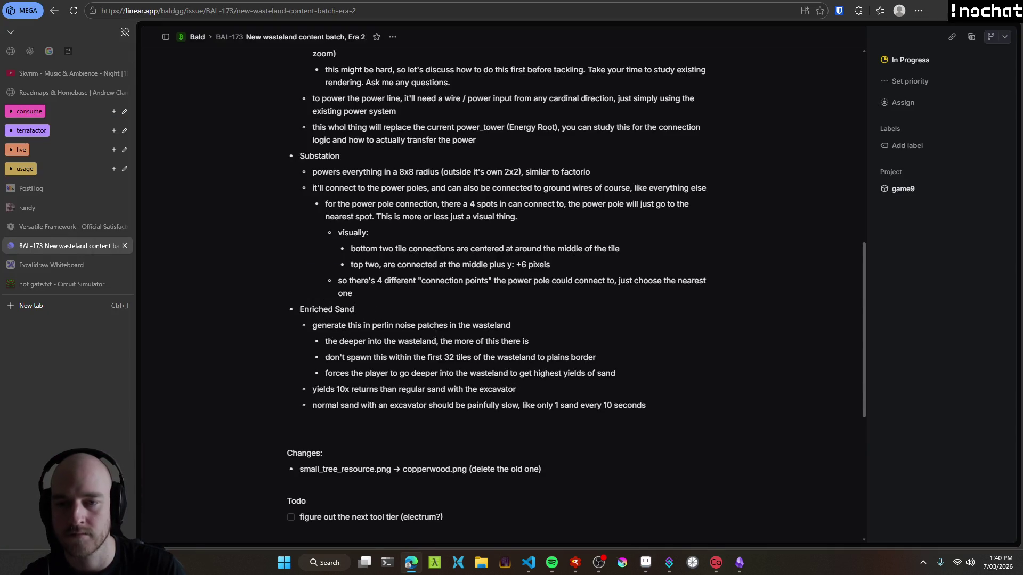
Under Enriched Sand, note that rich_sand_repeat_tex.png is a new tile type to swap in, and start an indented sub-bullet.
key(Return)
text(has rich_sand_repeat_tex.png )
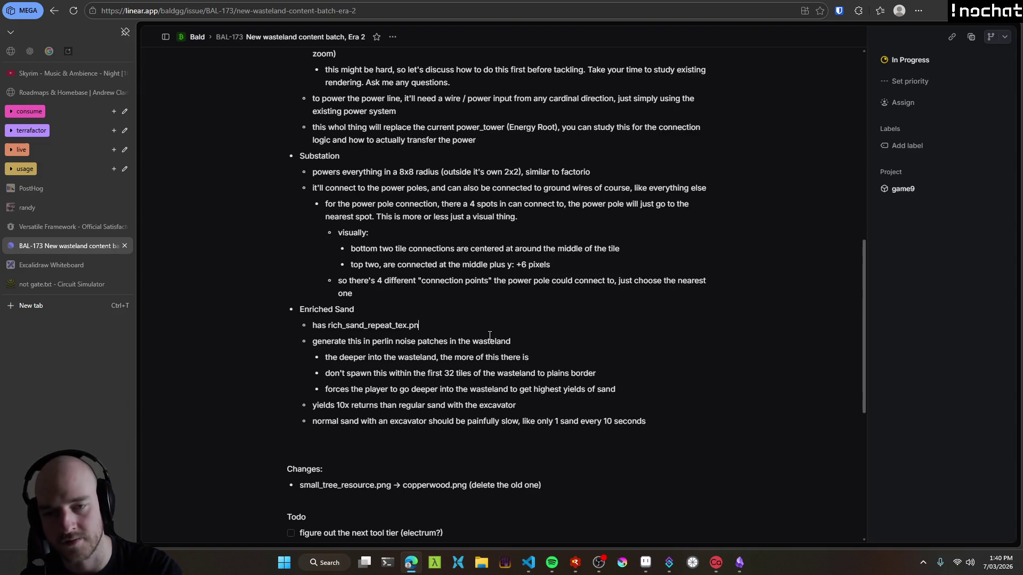
text( simply just add a new tile ti)
text(pe and swap this in)
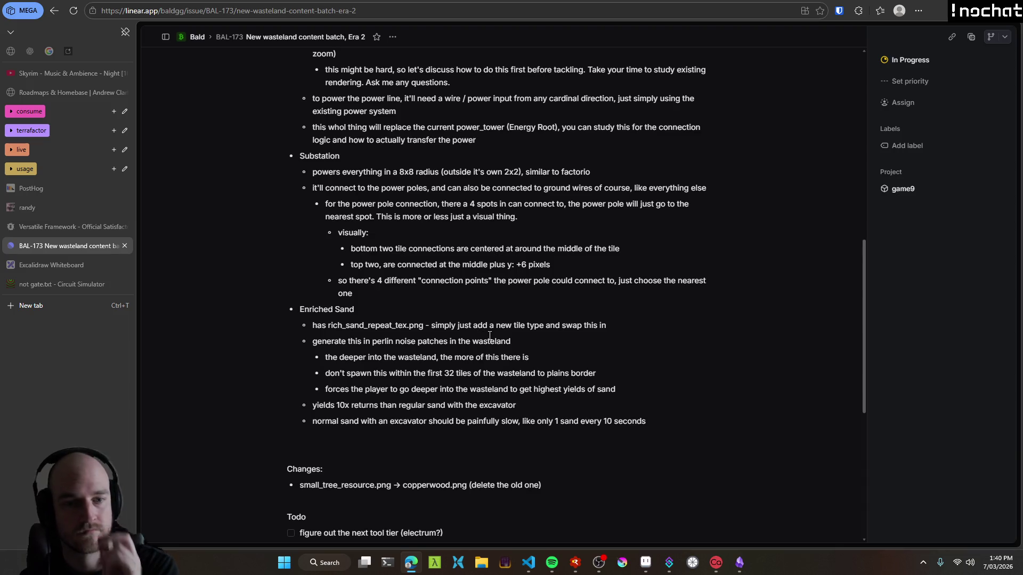
key(Return)
key(Tab)
text(when )
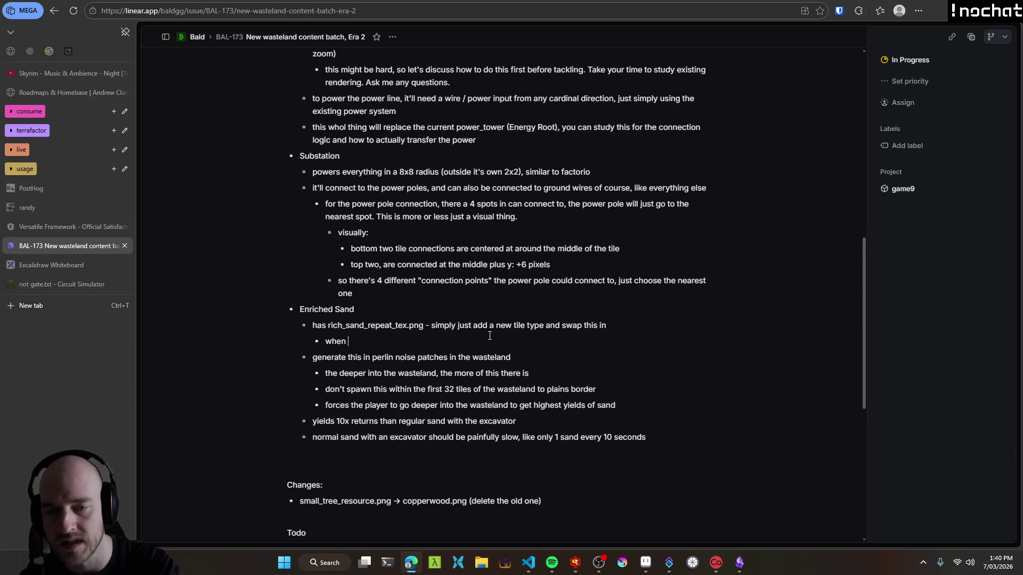
text(swappe)
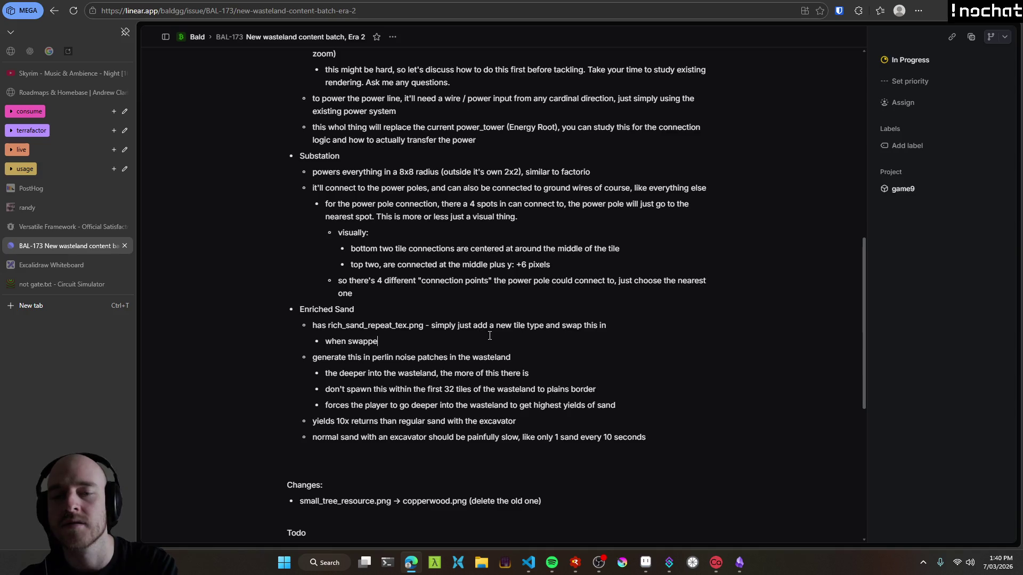
text(d in)
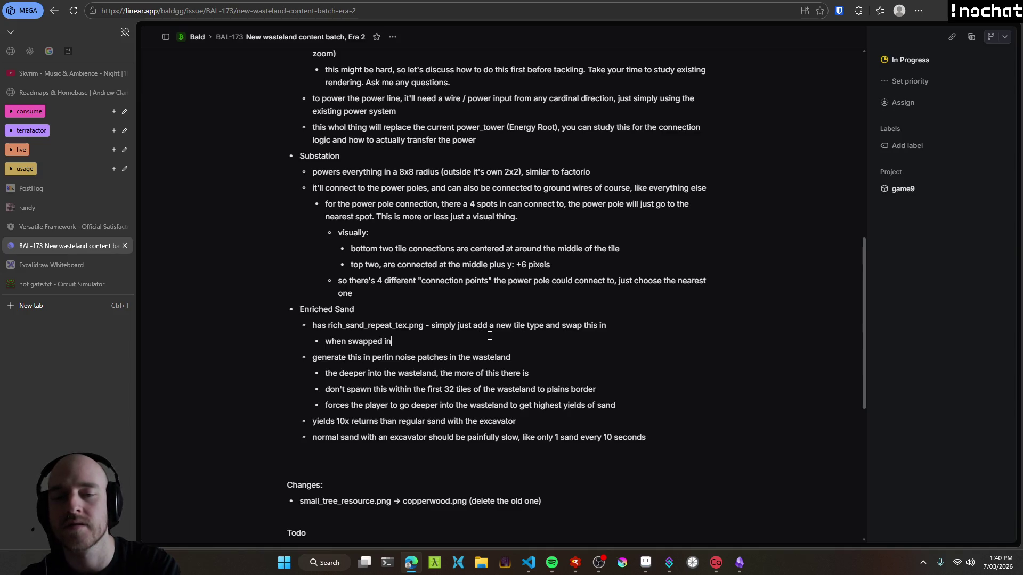
Reword the sub-bullet to 'when player tries to dig this up, it just drops normal sand'.
key(shift+Home)
key(BackSpace)
text(when )
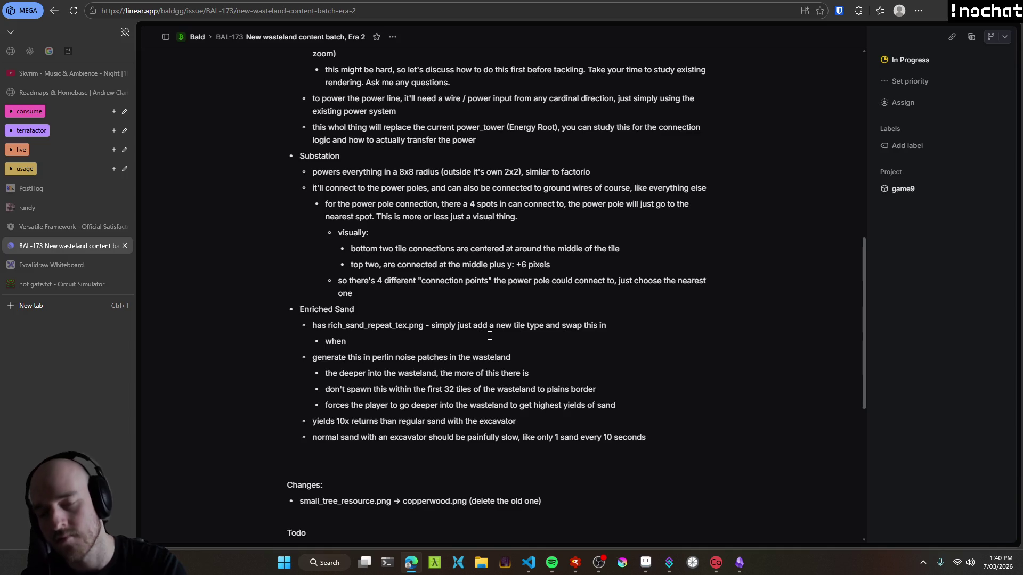
text(the player t)
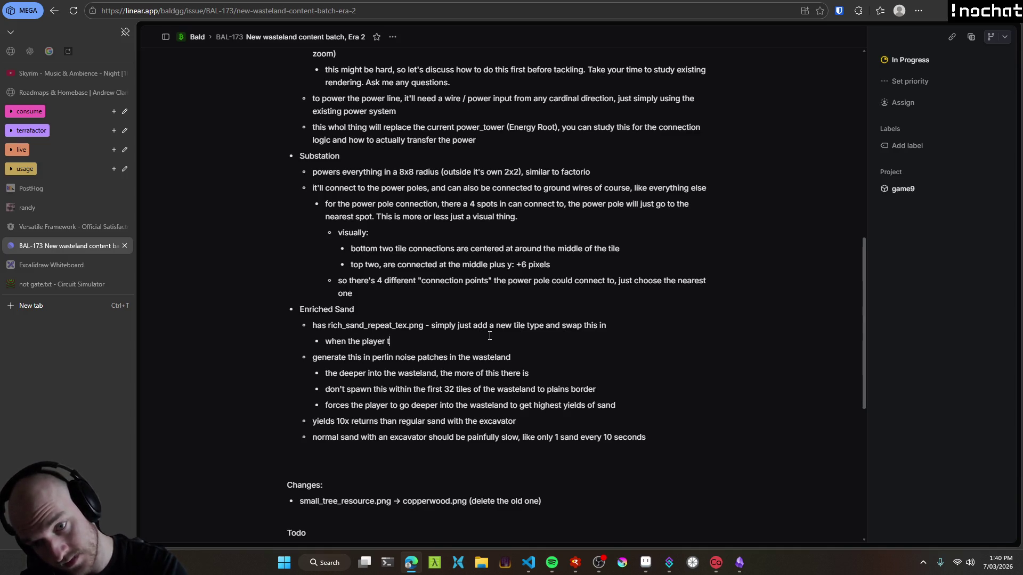
text(ries to dig up)
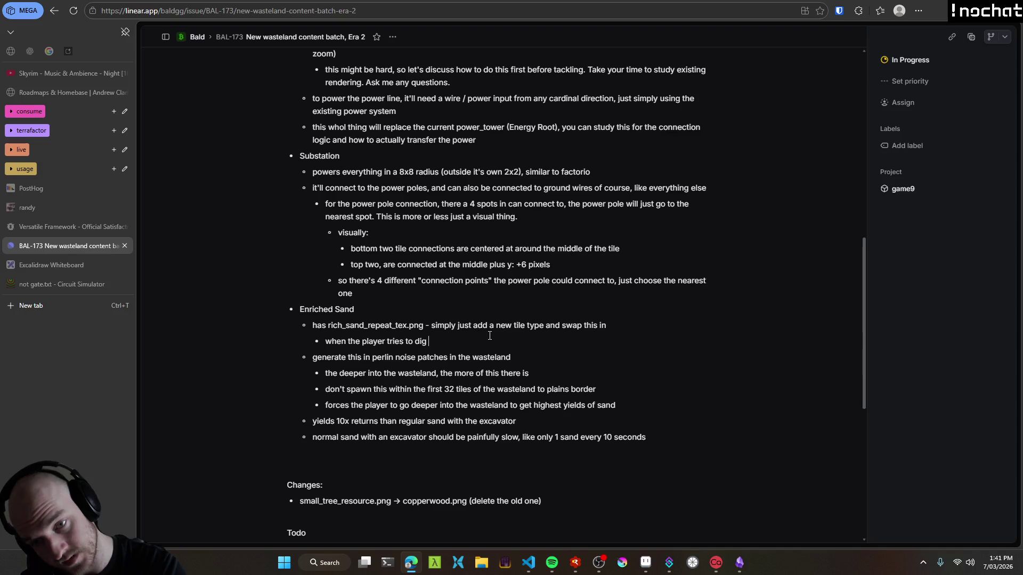
key(shift+Home)
key(BackSpace)
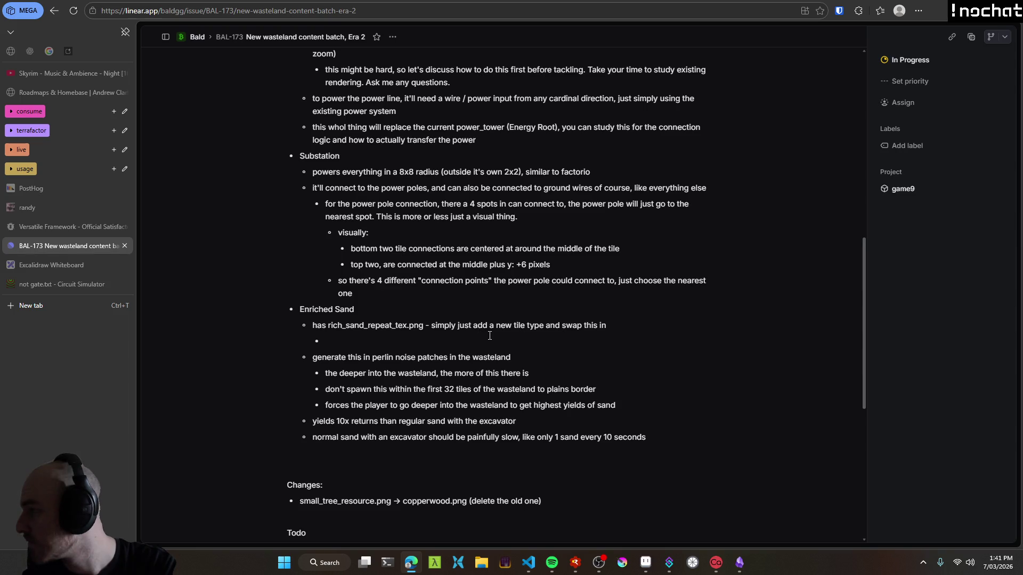
text(when p)
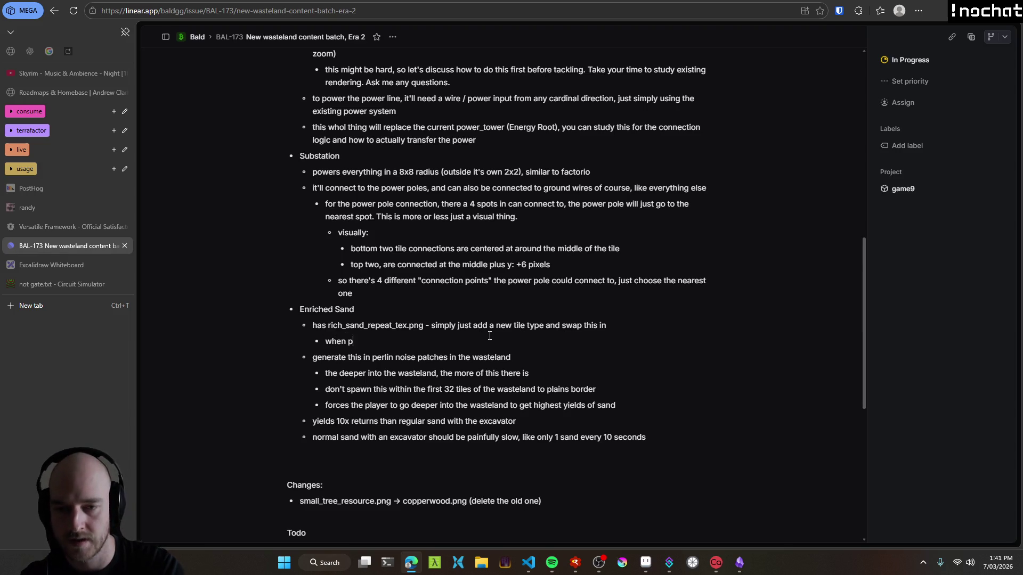
text(layer tries to dig this up, it just drops normal sand)
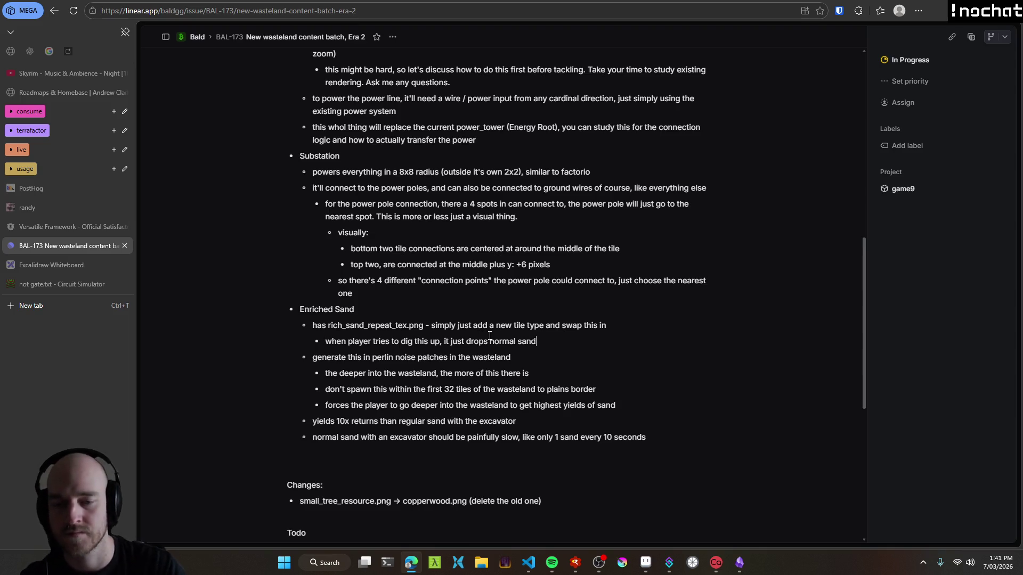
scroll(329, 400, down, 3)
scroll(310, 334, up, 12)
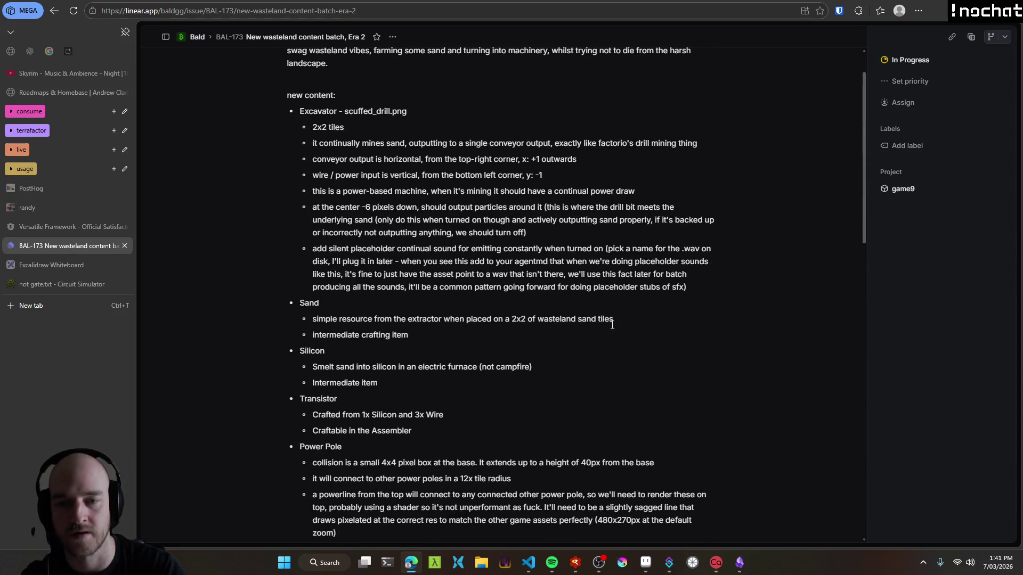
Add the Sand note 'can also be placed directly on the ground to swap in the sand tile'.
key(Return)
text(can also be placed directly on the ground to produce the )
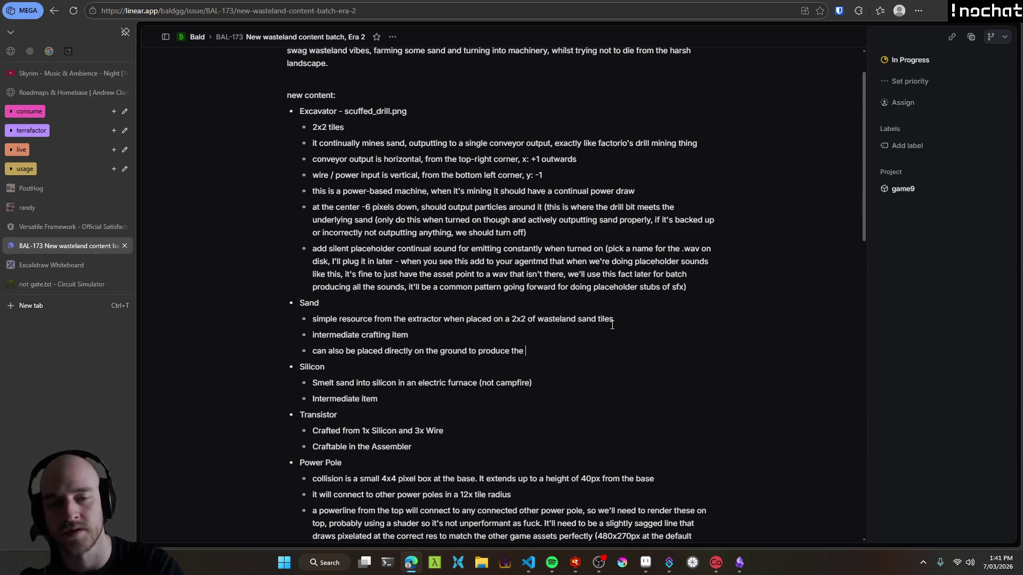
text(sand tile)
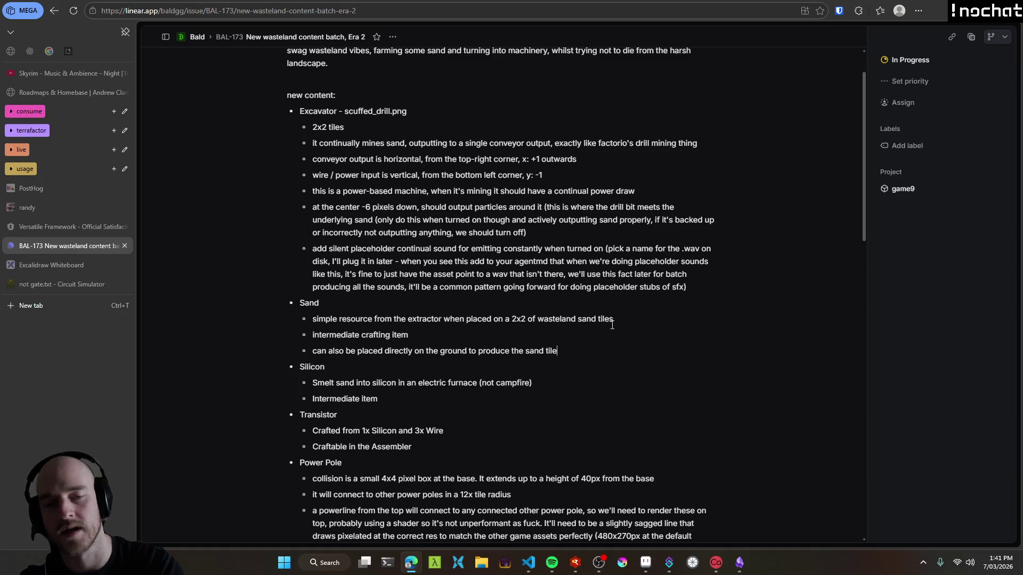
key(shift+Home)
key(End)
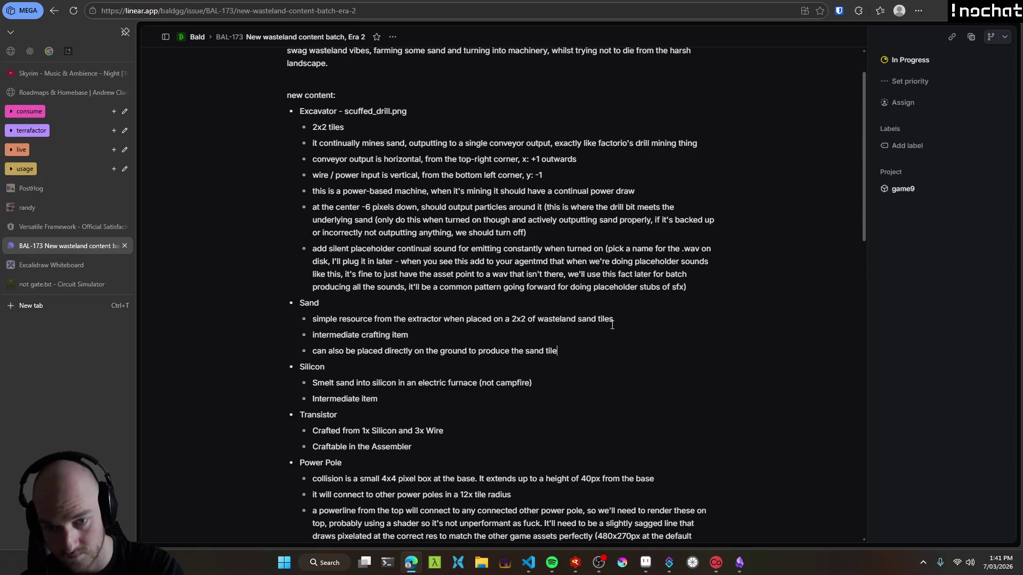
key(BackSpace)
key(BackSpace)
key(BackSpace)
text(f)
key(BackSpace)
text(t)
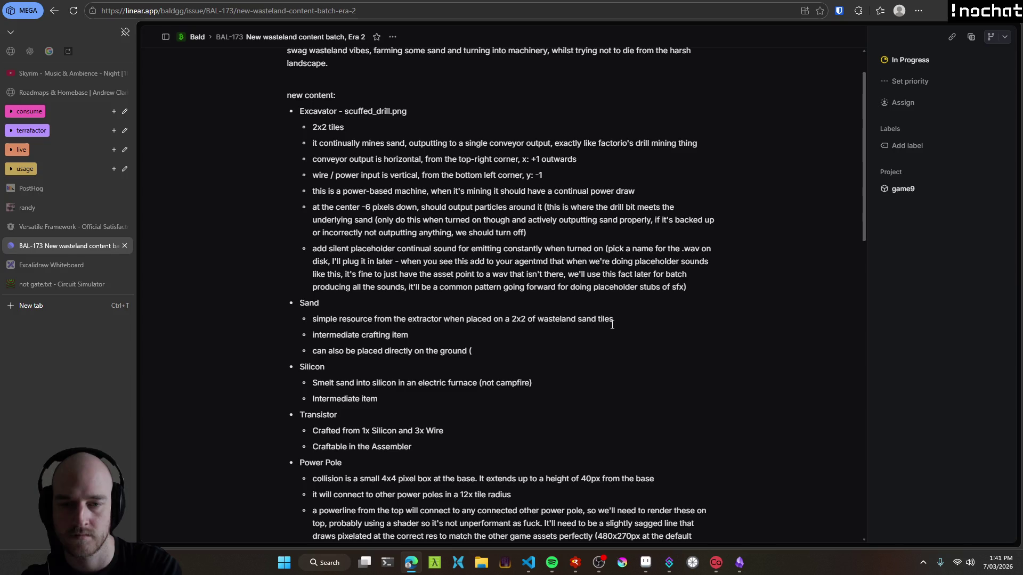
key(BackSpace)
text(for the sand tile)
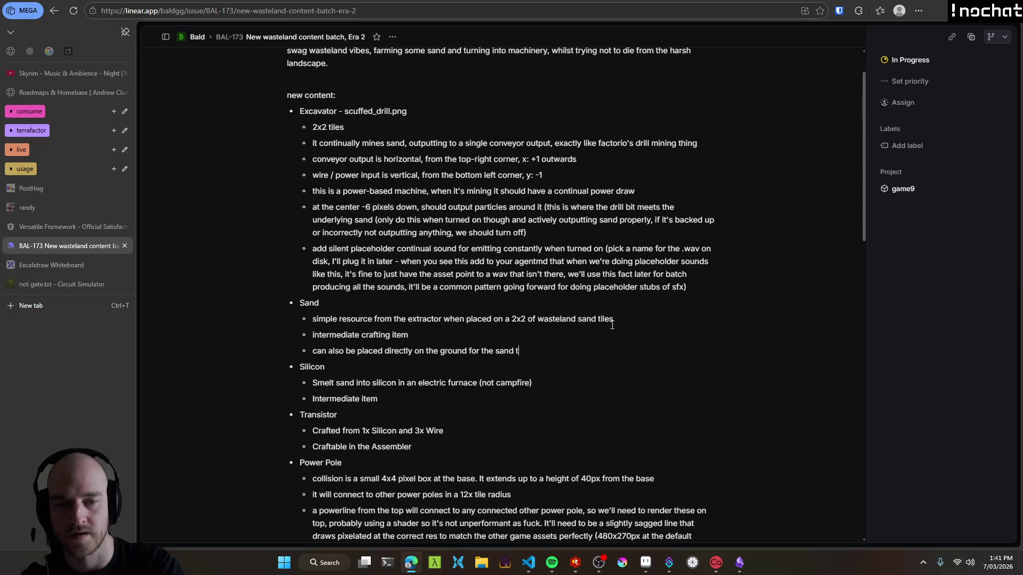
key(BackSpace)
key(BackSpace)
key(BackSpace)
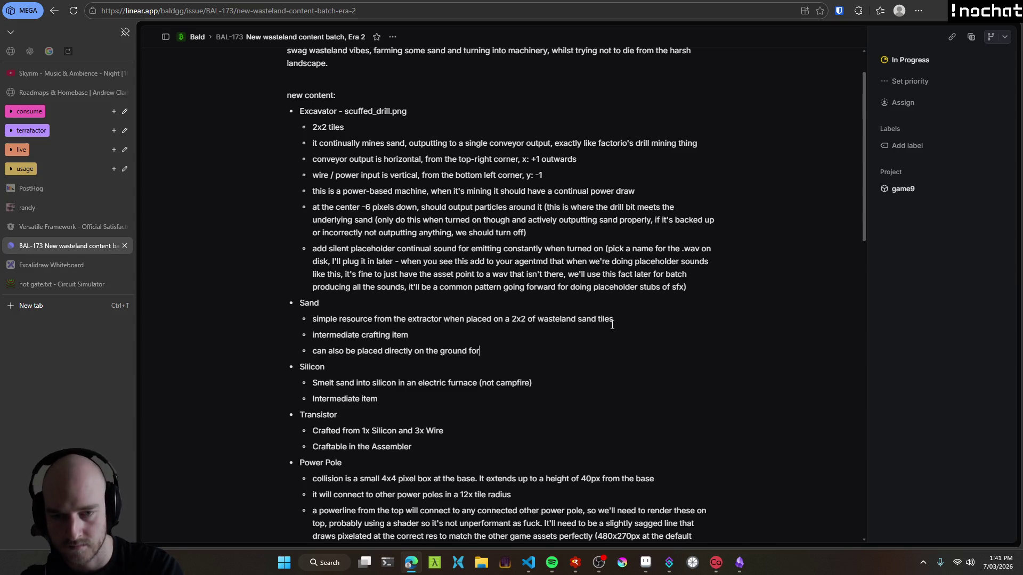
text(to gi)
key(BackSpace)
key(BackSpace)
text(sawp in)
key(BackSpace)
key(BackSpace)
key(BackSpace)
text(wap)
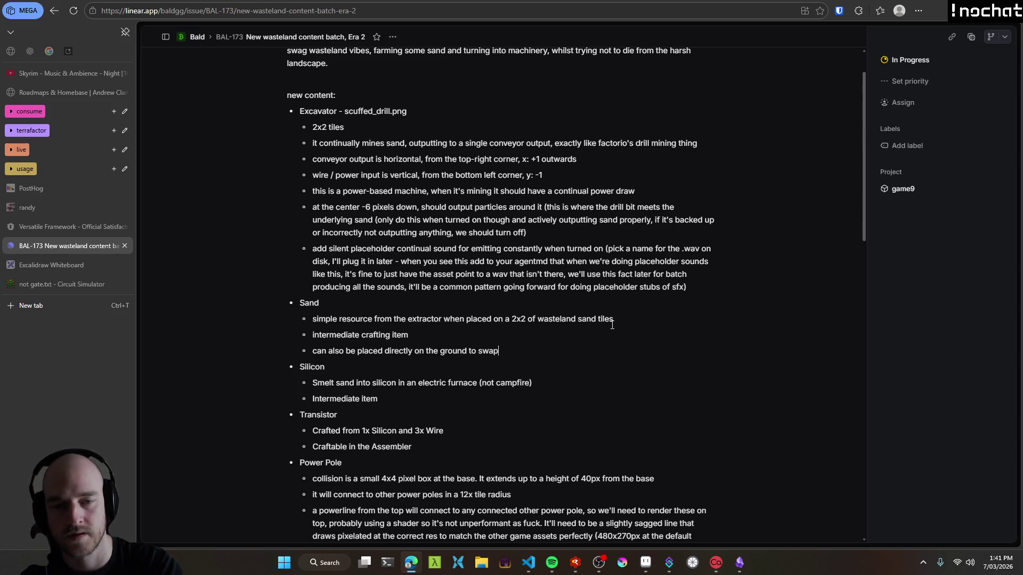
text( in the sand tile,)
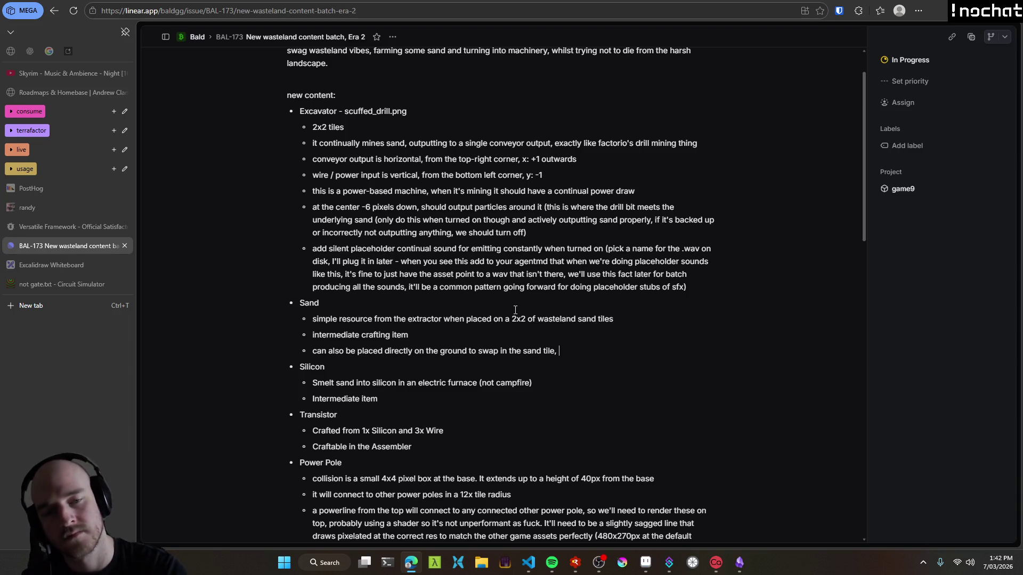
key(BackSpace)
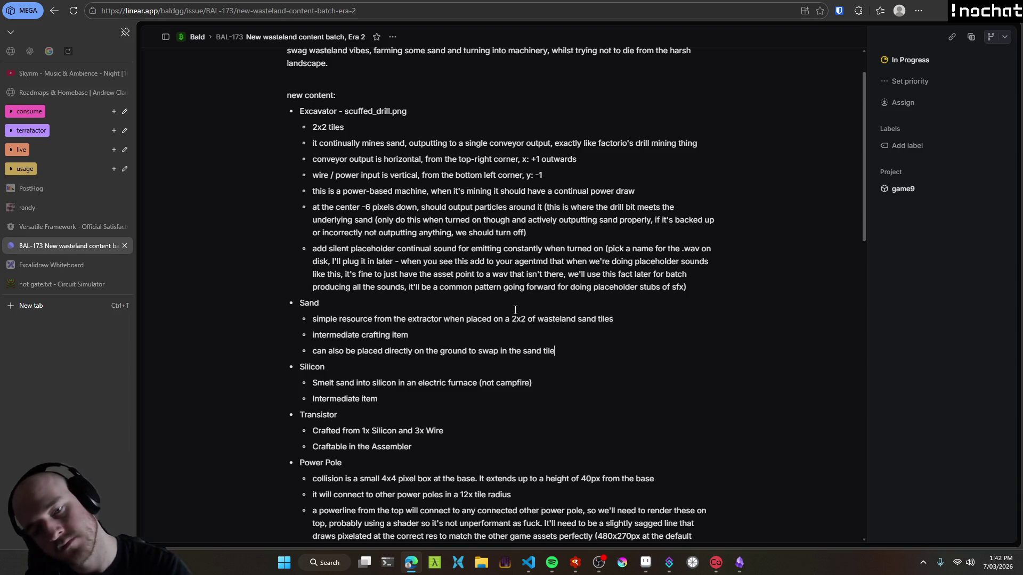
Review the finished Sand note, then return to Aseprite.
double_click(321, 302)
drag(320, 319, 634, 322)
click(607, 355)
scroll(607, 355, down, 12)
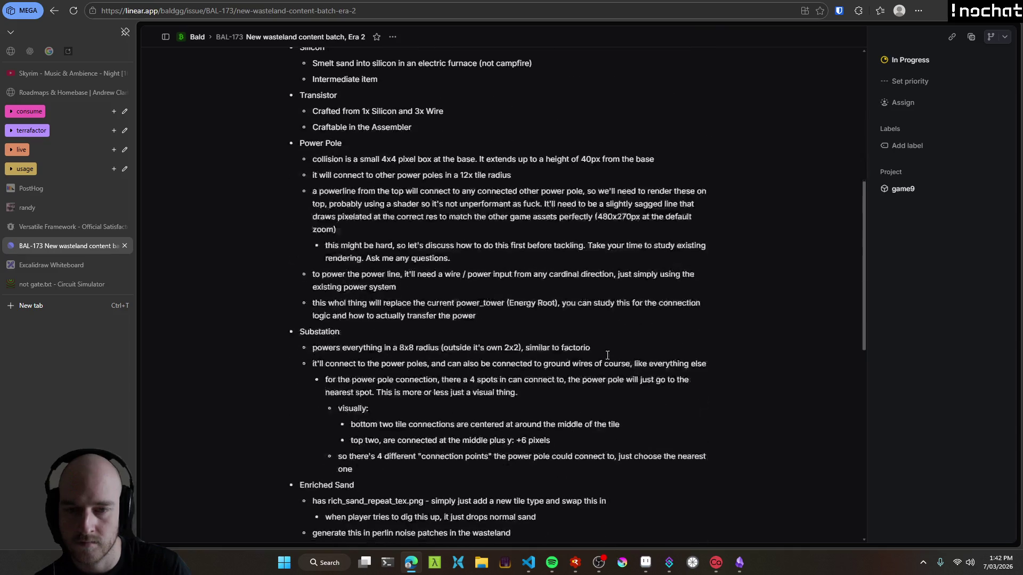
scroll(667, 297, up, 17)
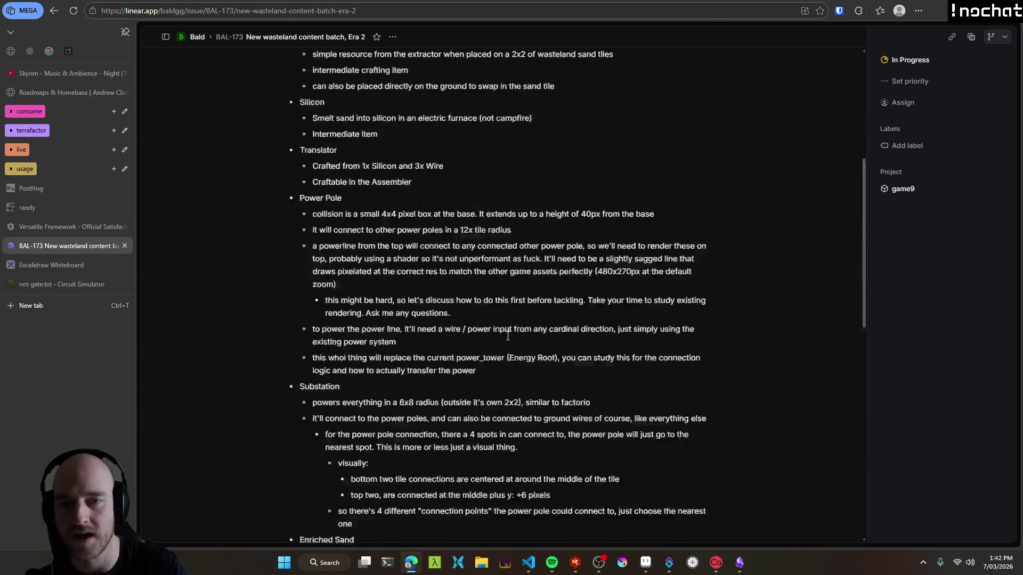
scroll(434, 261, down, 13)
scroll(426, 373, down, 6)
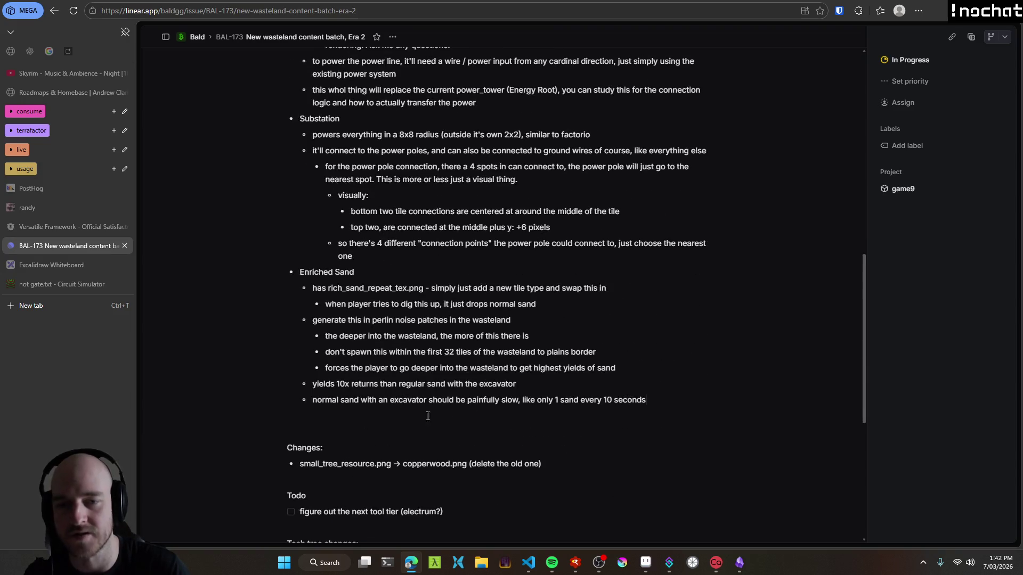
scroll(489, 359, up, 5)
click(643, 568)
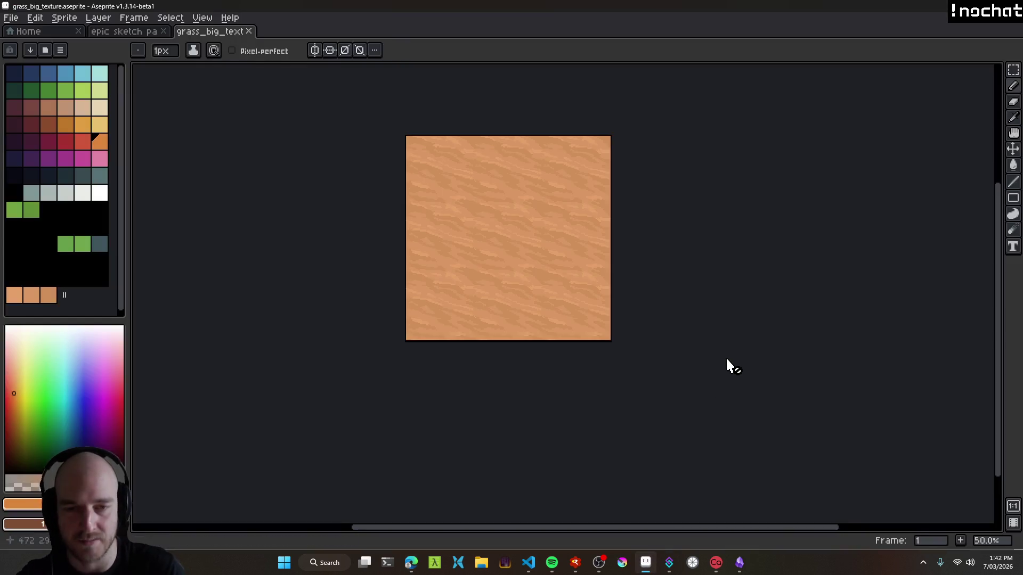
Switch to the epic sketch pad and pan across the map's sand desert area.
scroll(532, 293, up, 2)
click(128, 33)
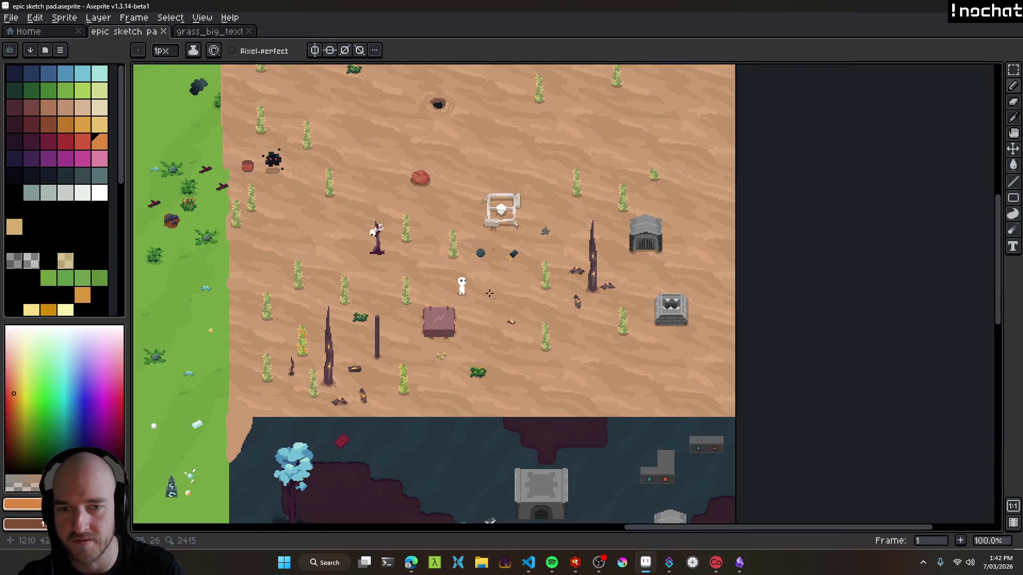
scroll(484, 295, up, 2)
scroll(494, 244, down, 2)
scroll(494, 244, down, 3)
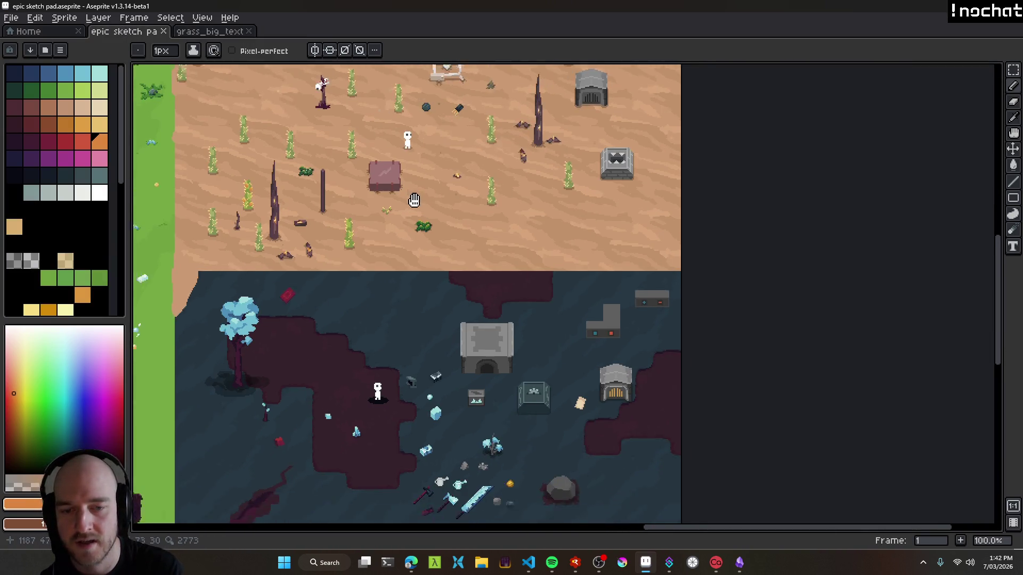
scroll(469, 223, left, 1)
scroll(482, 252, up, 5)
scroll(482, 251, left, 2)
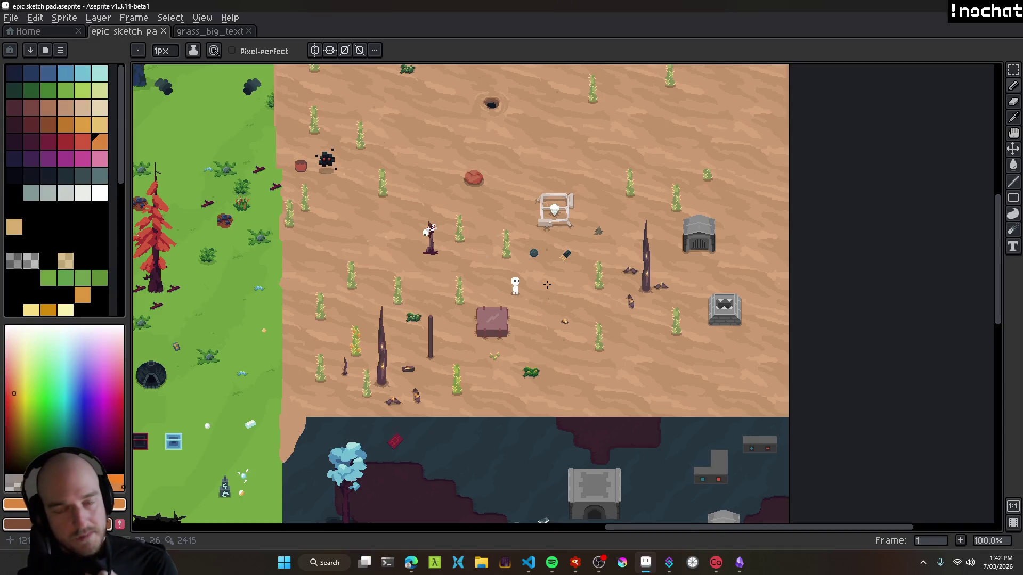
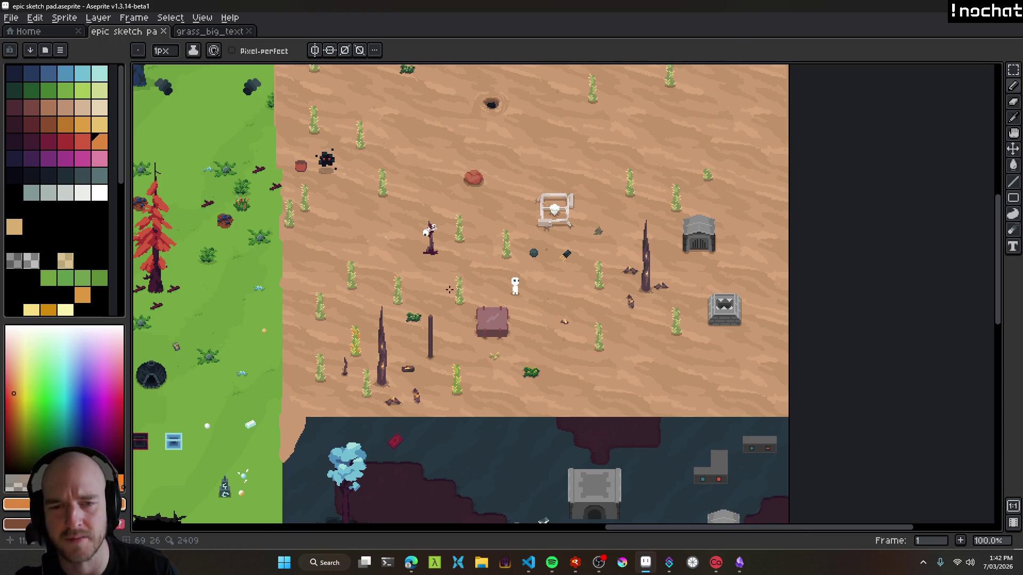
Pan and zoom around the epic sketch pad to review the desert scene and its props.
scroll(449, 289, down, 1)
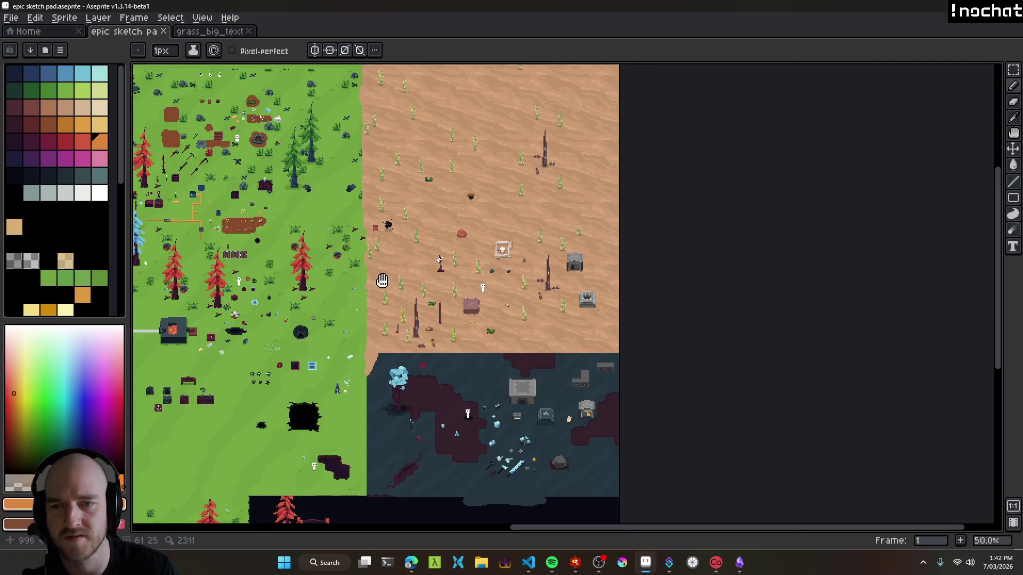
drag(382, 281, 592, 286)
scroll(657, 259, up, 1)
drag(730, 261, 565, 242)
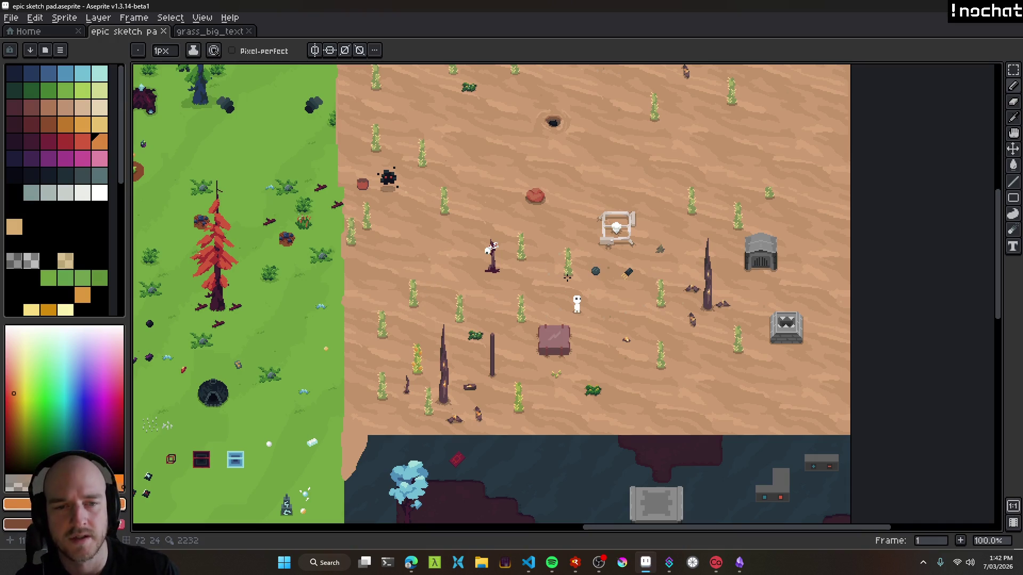
drag(567, 277, 513, 235)
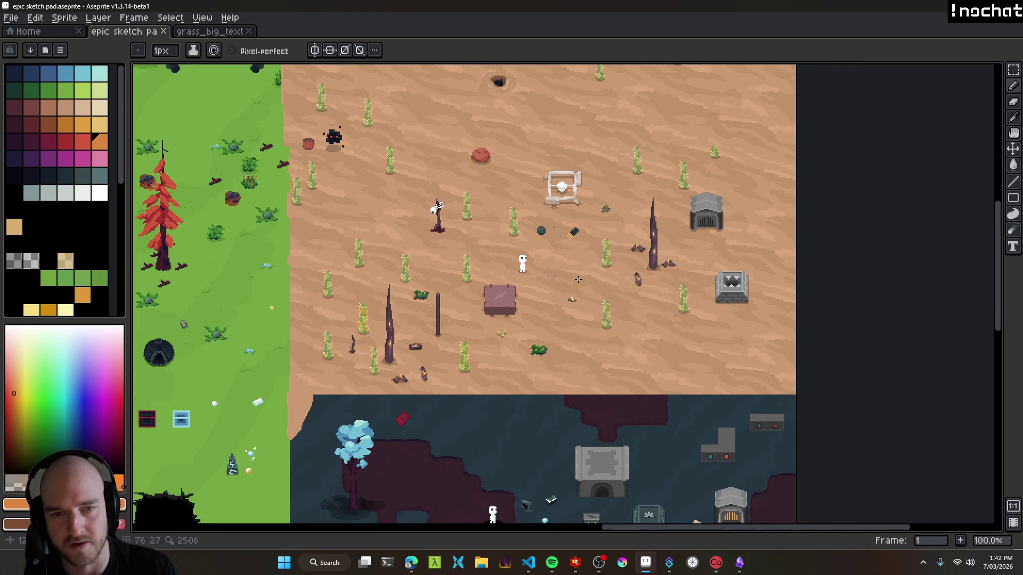
scroll(578, 280, down, 1)
mouse_move(575, 300)
mouse_down()
mouse_move(538, 234)
mouse_move(650, 318)
mouse_up()
scroll(538, 233, up, 1)
mouse_move(616, 241)
mouse_down()
mouse_move(662, 343)
mouse_move(777, 293)
mouse_move(835, 231)
mouse_move(534, 265)
mouse_move(991, 363)
mouse_up()
drag(879, 362, 471, 211)
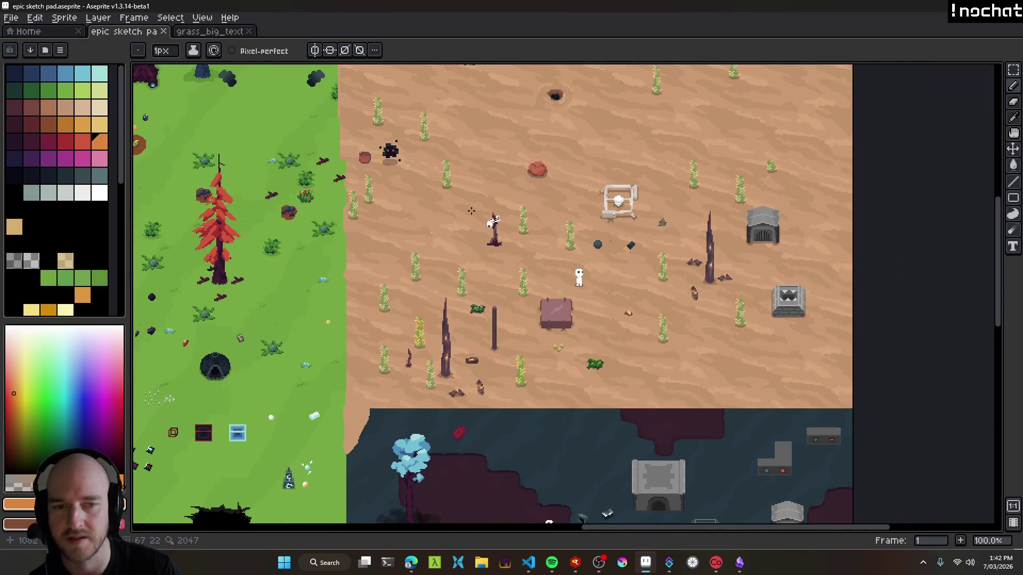
drag(662, 286, 573, 263)
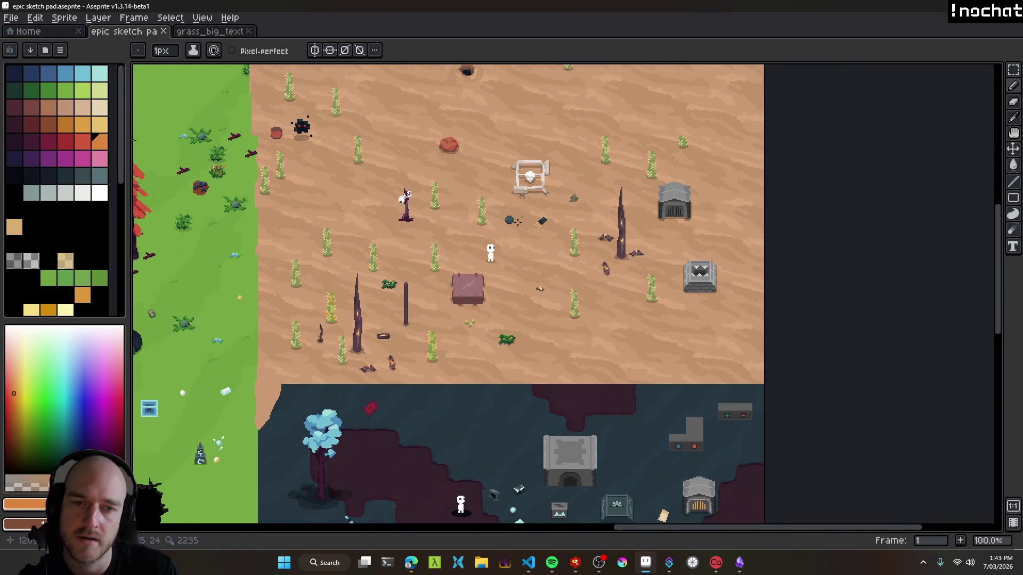
scroll(518, 223, up, 1)
scroll(608, 281, down, 1)
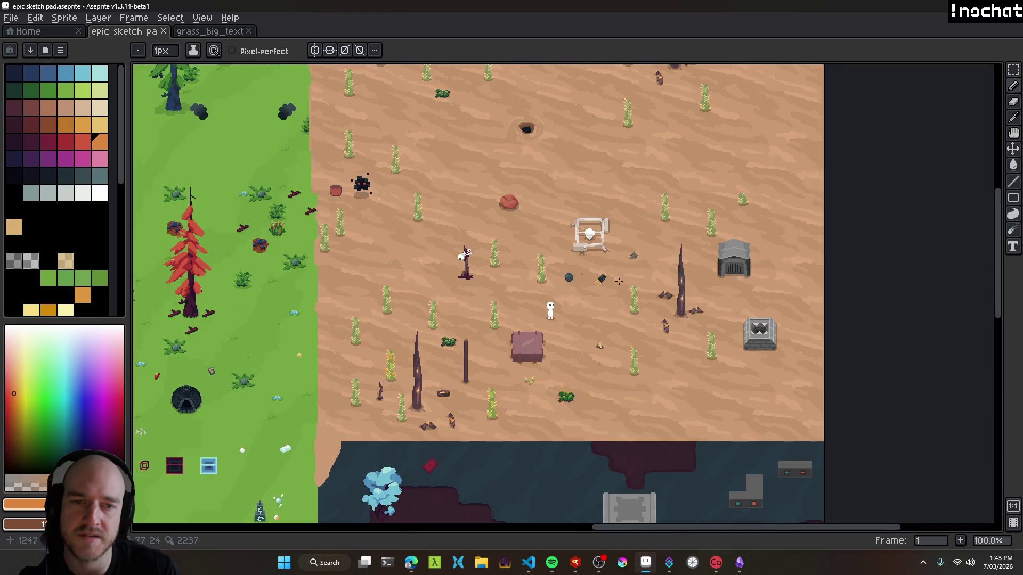
drag(608, 281, 579, 271)
scroll(713, 344, up, 1)
mouse_move(487, 176)
mouse_down()
mouse_move(482, 143)
mouse_move(597, 243)
mouse_up()
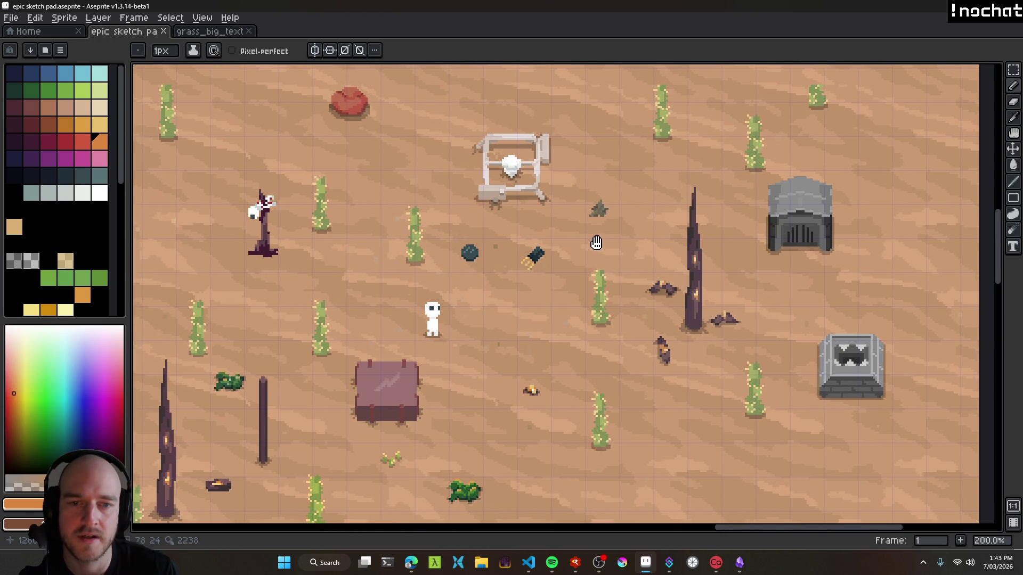
scroll(597, 243, down, 1)
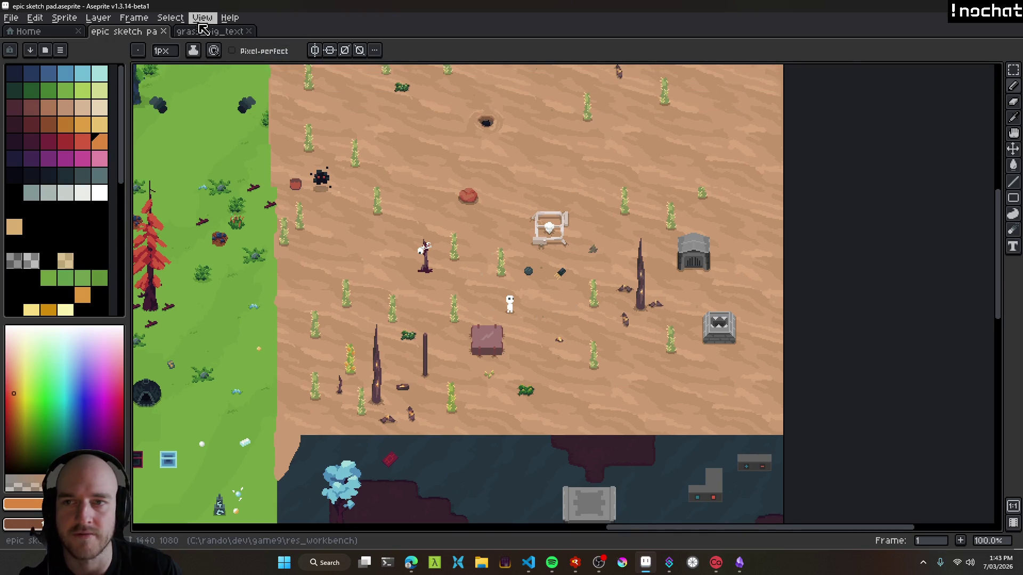
Switch to the grass_big_texture sprite.
click(210, 31)
scroll(505, 256, down, 2)
scroll(505, 256, up, 1)
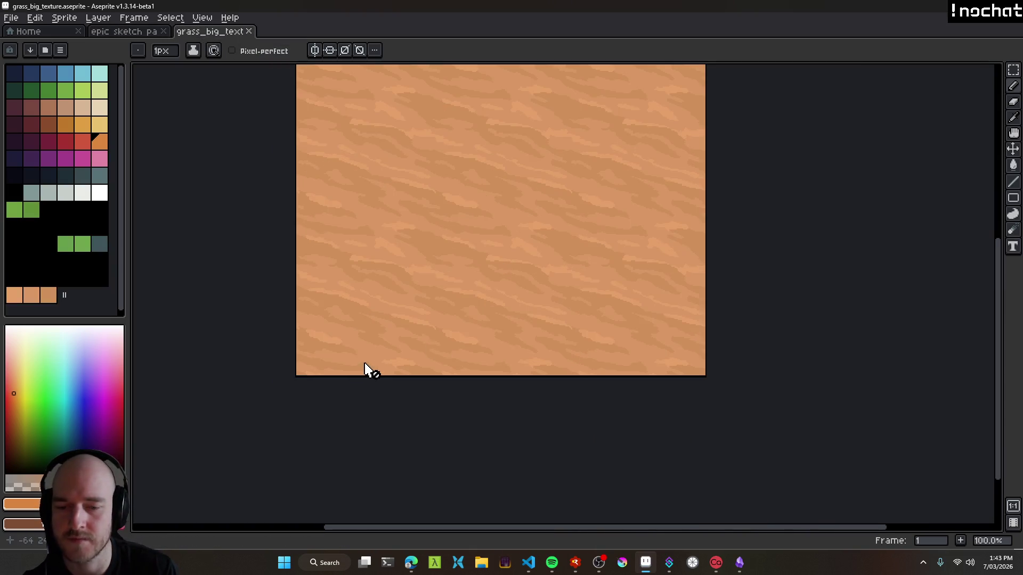
Show the layer list and select the rich_sand_repeat_tex layer for editing.
key(Tab)
click(137, 503)
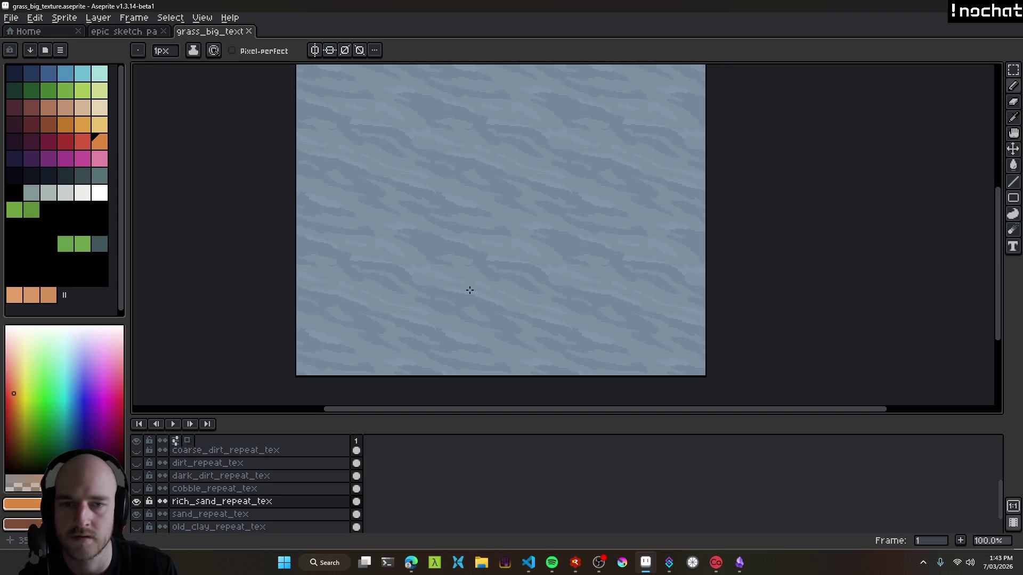
drag(469, 290, 509, 338)
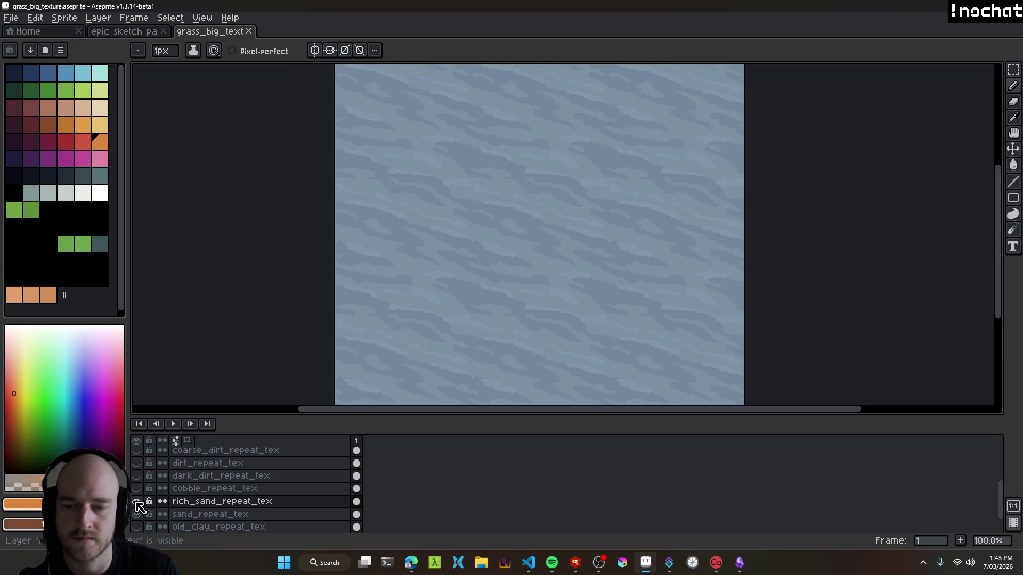
click(136, 503)
click(137, 503)
click(210, 502)
Apply a Hue/Saturation hue shift to rich_sand_repeat_tex, settling on a hue of -11.
key(ctrl+u)
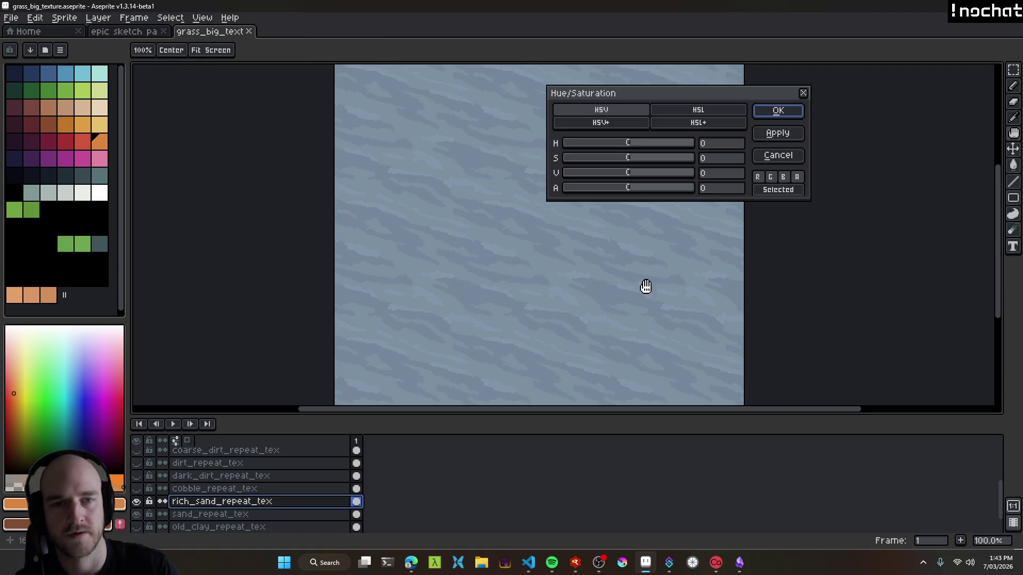
drag(637, 150, 580, 152)
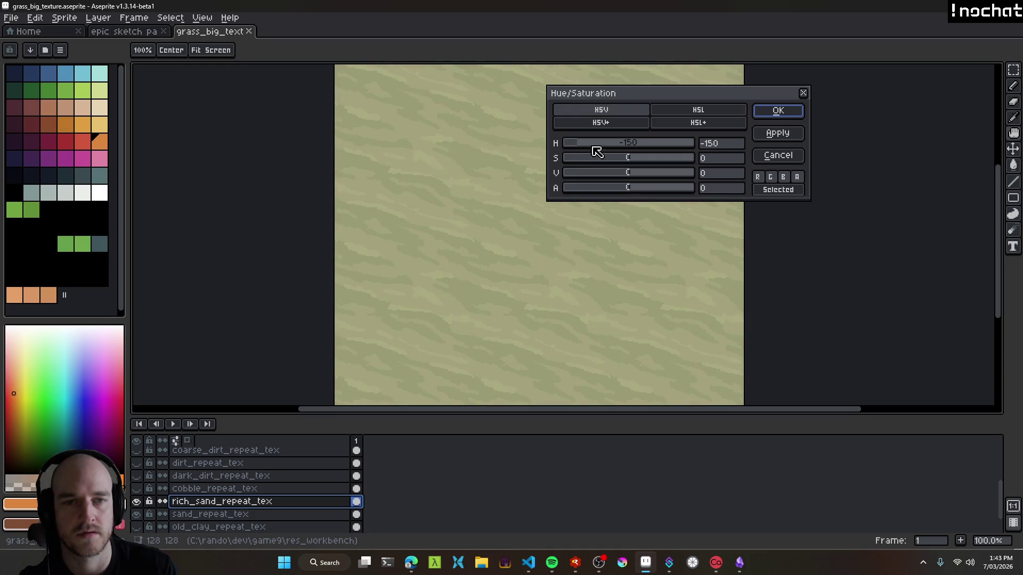
click(794, 109)
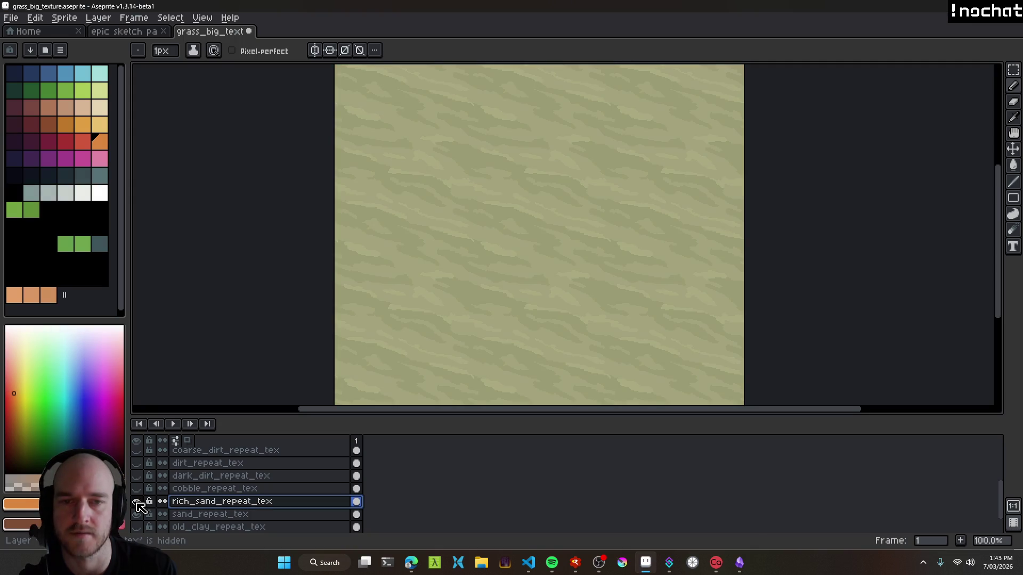
key(v)
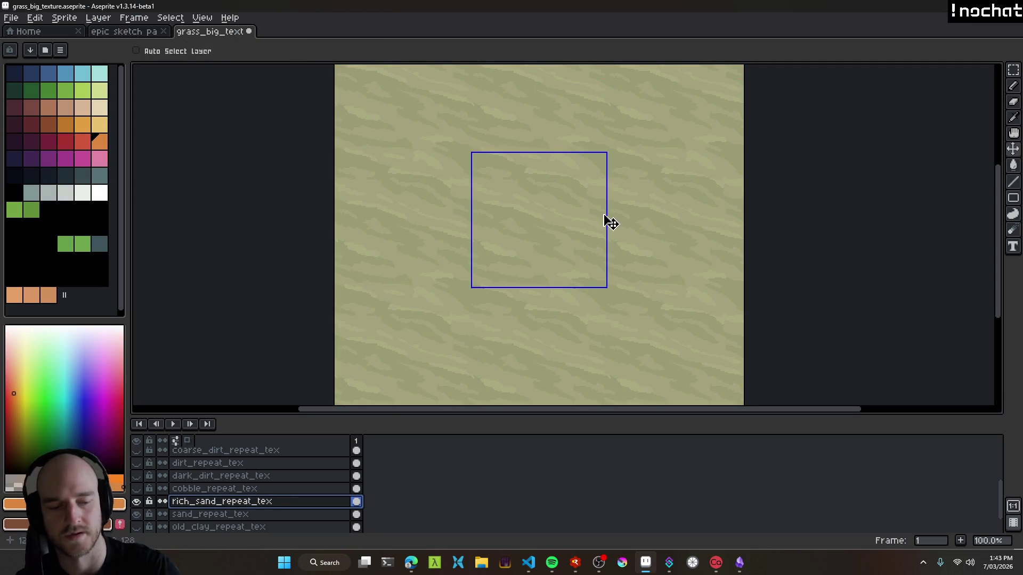
key(ctrl+u)
click(630, 146)
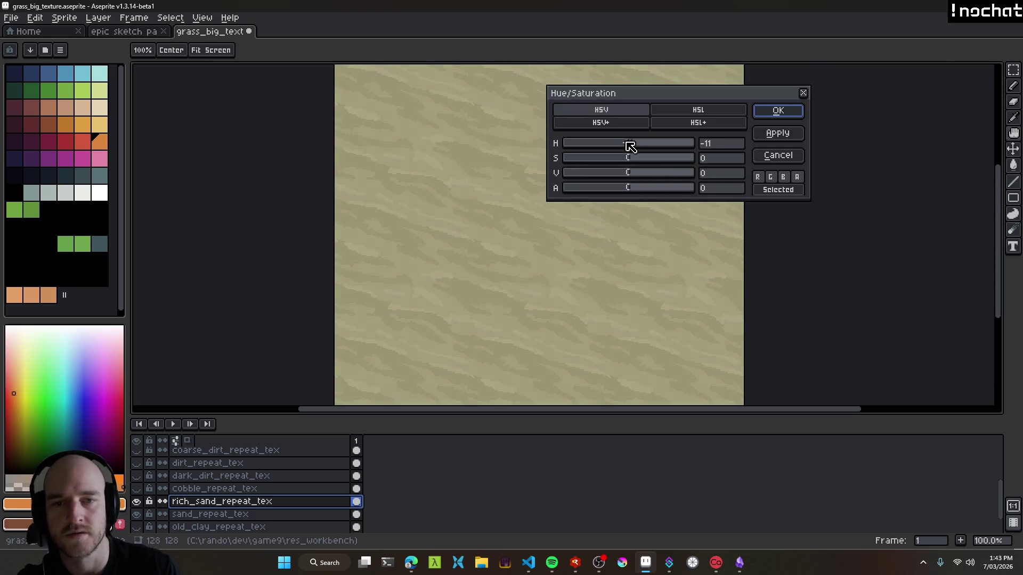
click(779, 111)
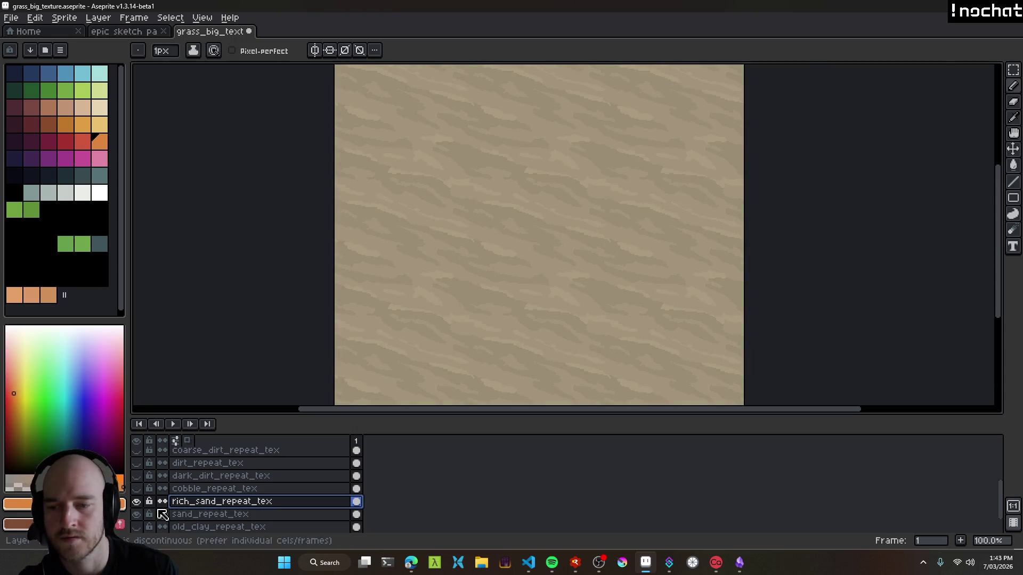
Toggle rich_sand_repeat_tex off and on to compare, then bring Hue/Saturation back up.
click(137, 502)
click(137, 502)
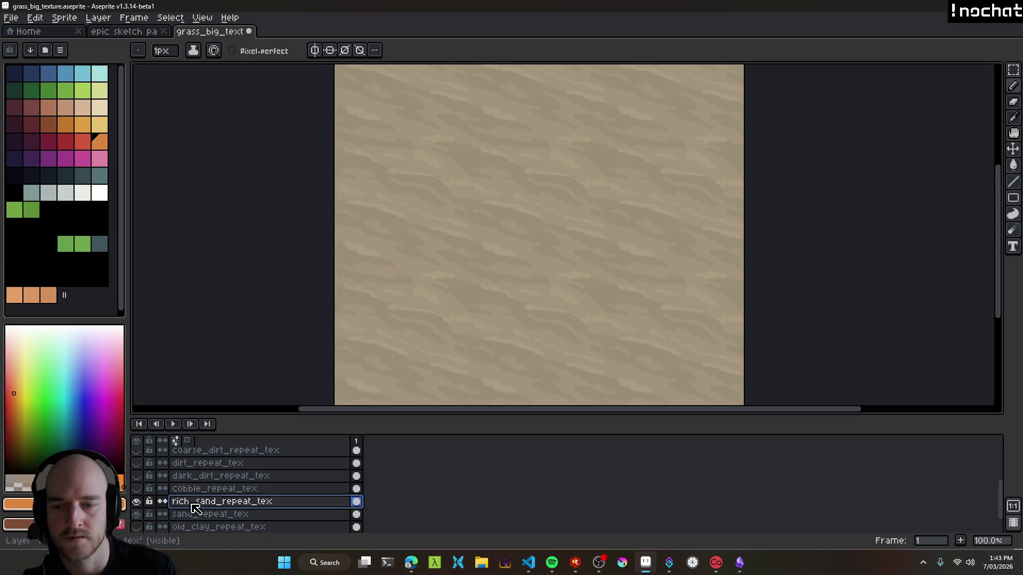
key(v)
key(ctrl+u)
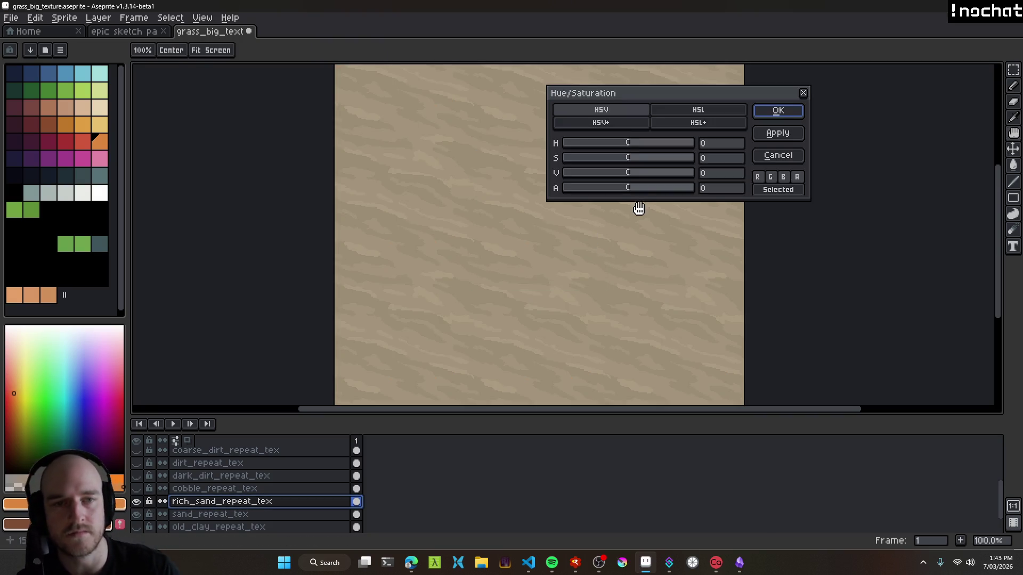
Try a saturation boost on rich_sand_repeat_tex, undo it, and compare the layer on and off.
mouse_move(638, 162)
mouse_down()
mouse_move(670, 162)
mouse_move(624, 148)
mouse_up()
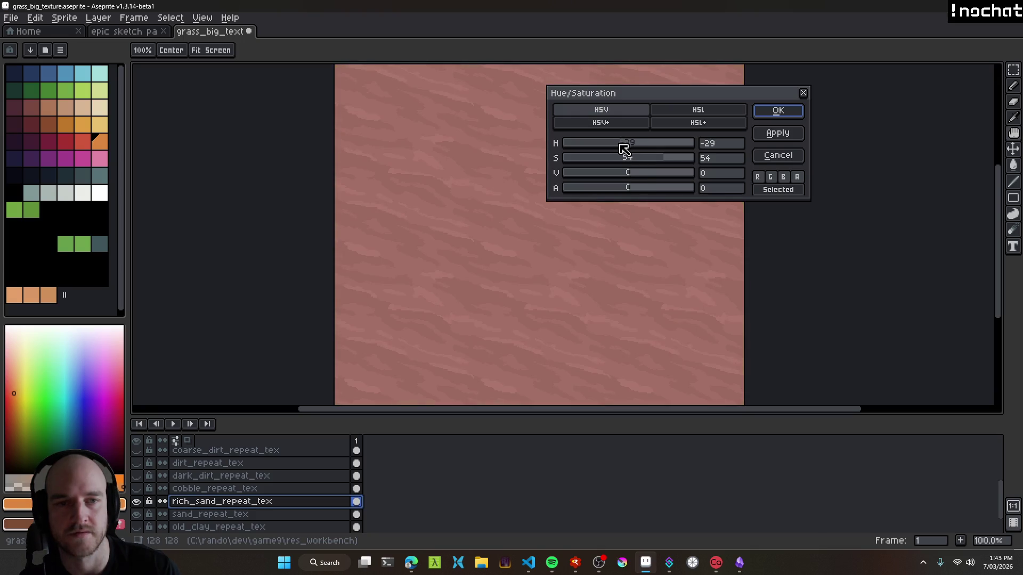
click(778, 110)
key(ctrl+z)
click(137, 503)
click(136, 504)
click(136, 504)
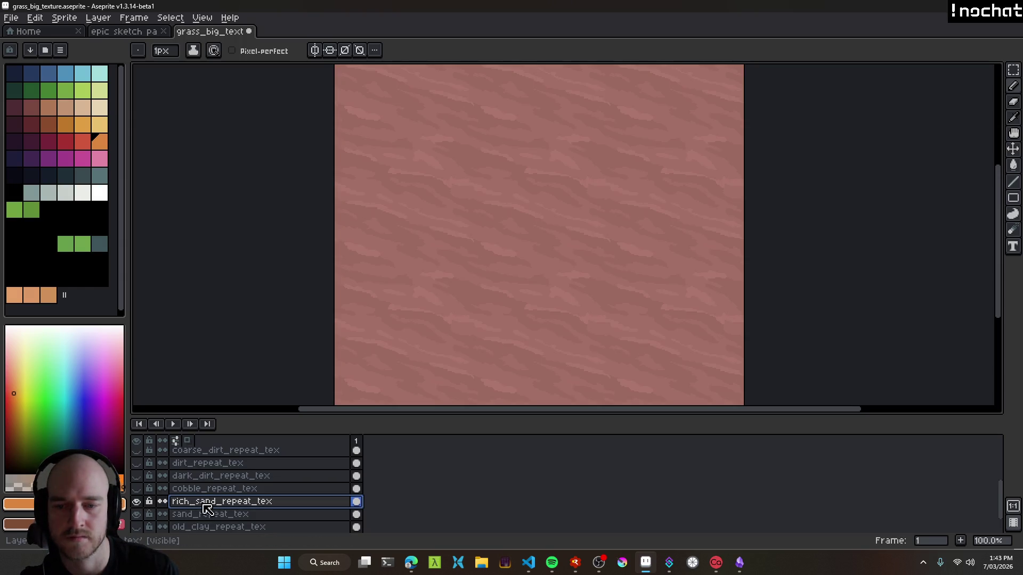
Raise the layer's saturation by 28 for a dusty rose-red tint, comparing it on and off.
key(h)
key(ctrl+u)
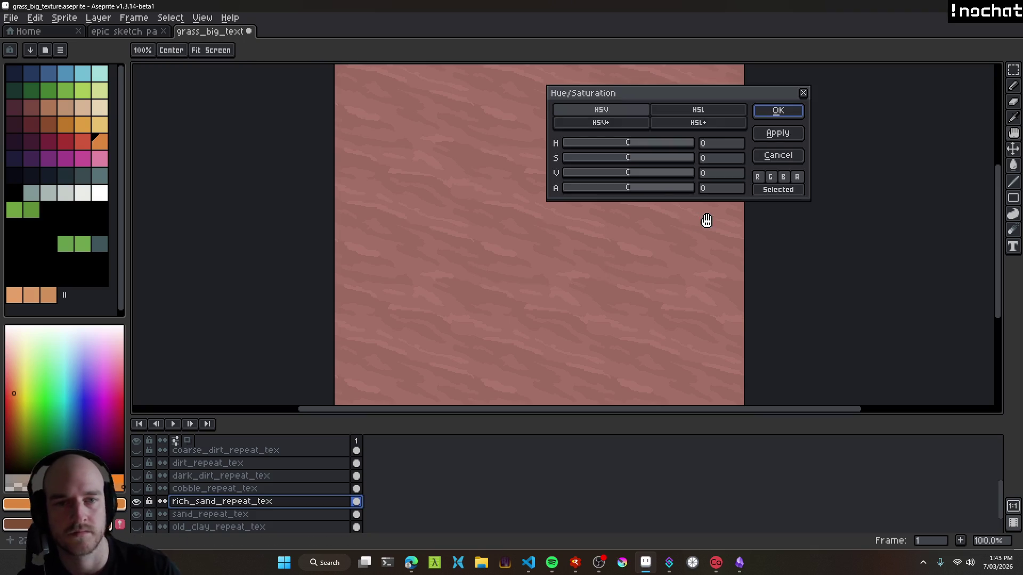
drag(638, 157, 633, 177)
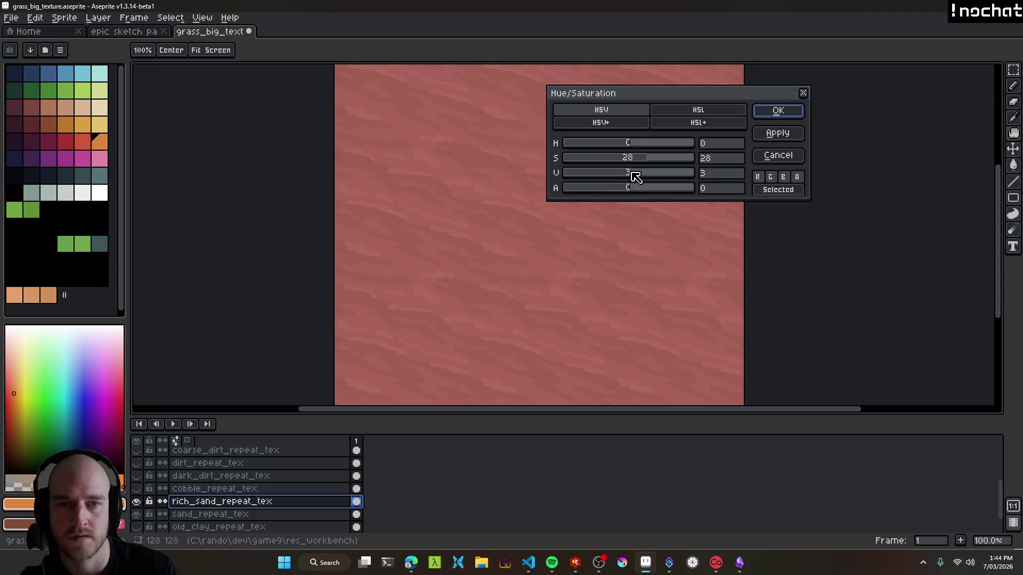
click(778, 110)
click(137, 502)
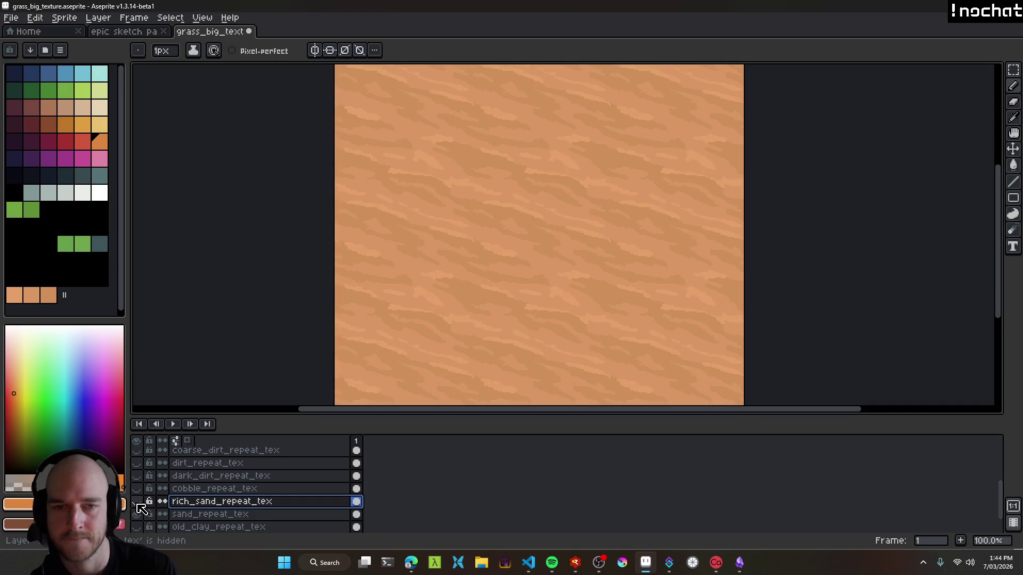
click(137, 502)
click(137, 502)
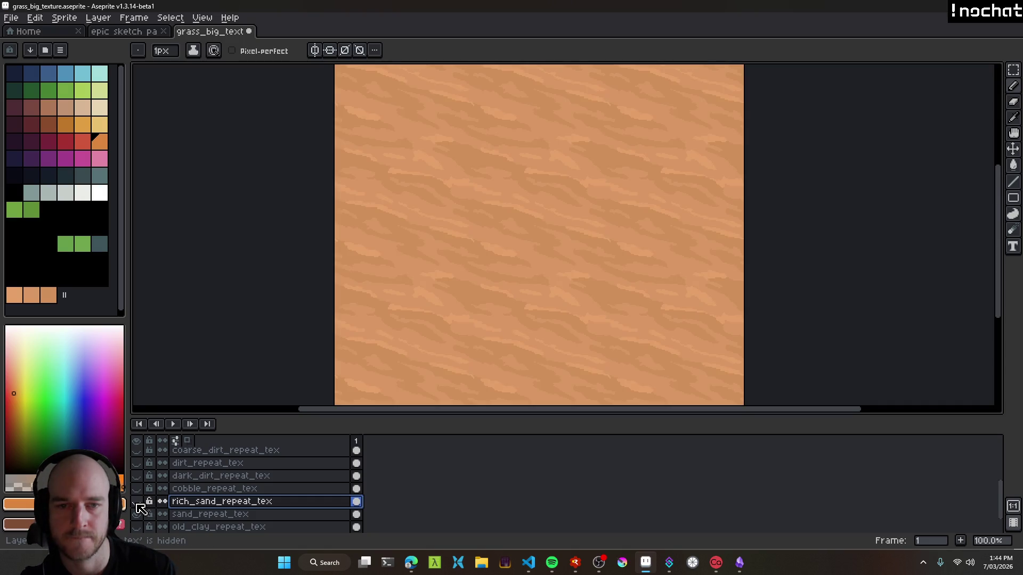
click(137, 502)
Save the grass_big_texture file.
key(ctrl+s)
key(i)
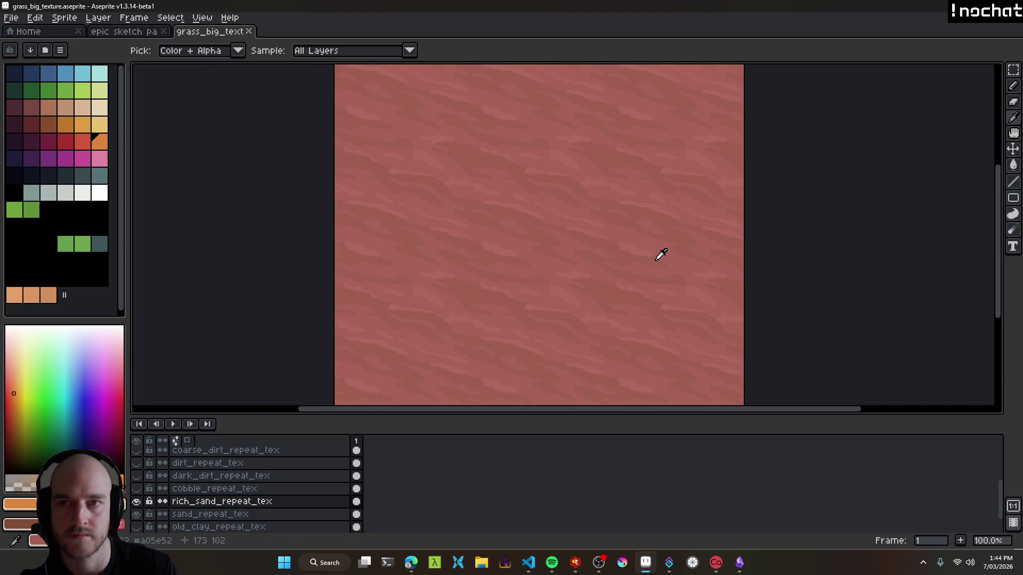
key(v)
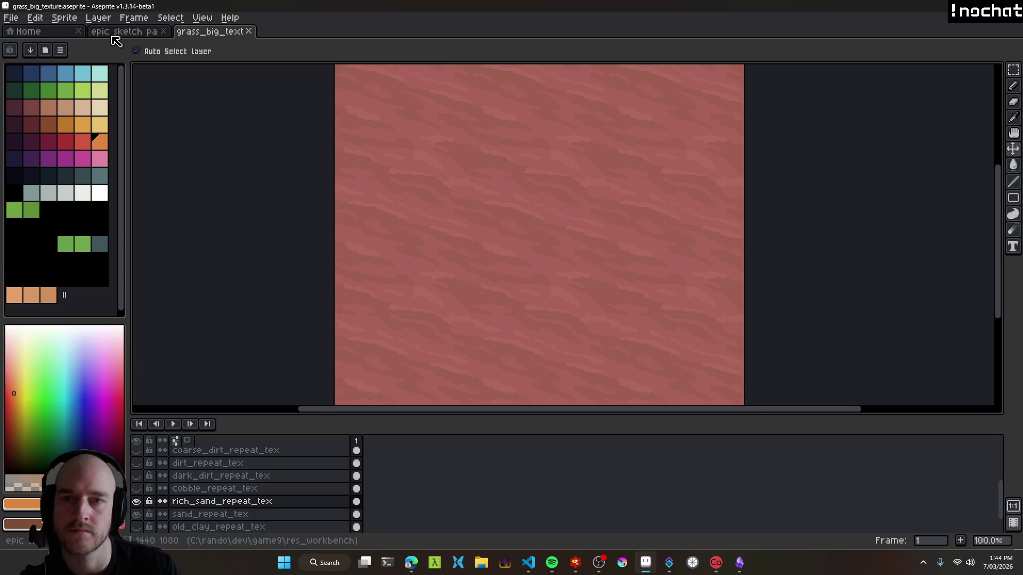
Return to the epic sketch pad and survey the whole map overview.
click(117, 32)
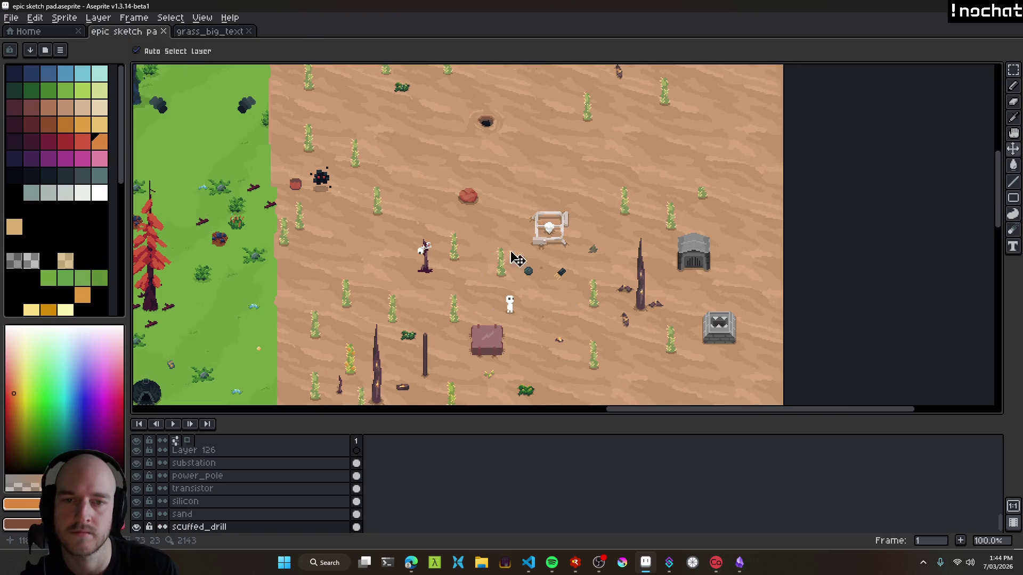
scroll(515, 192, up, 1)
scroll(469, 208, right, 3)
scroll(416, 220, down, 1)
drag(418, 299, 553, 190)
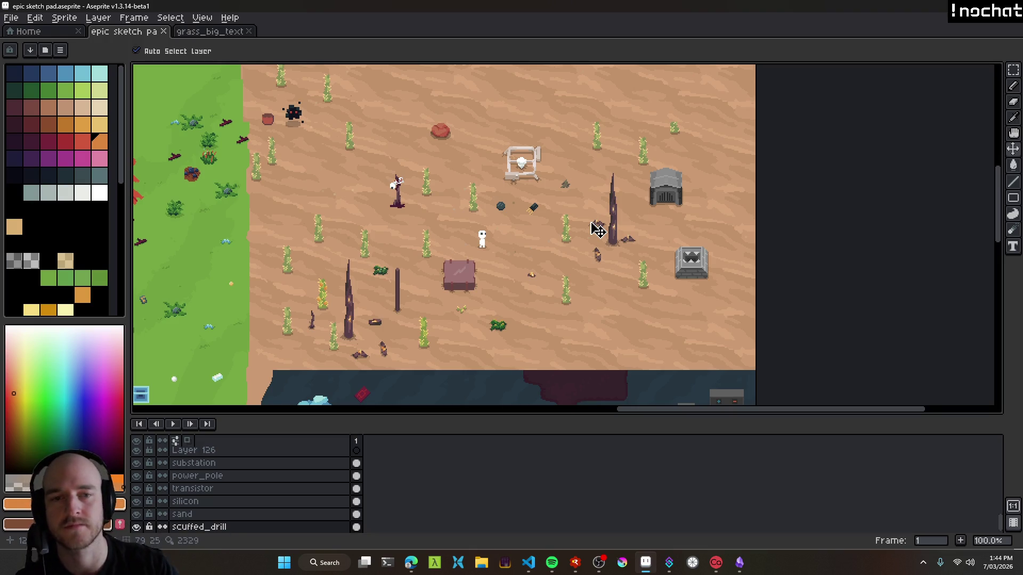
scroll(487, 238, down, 1)
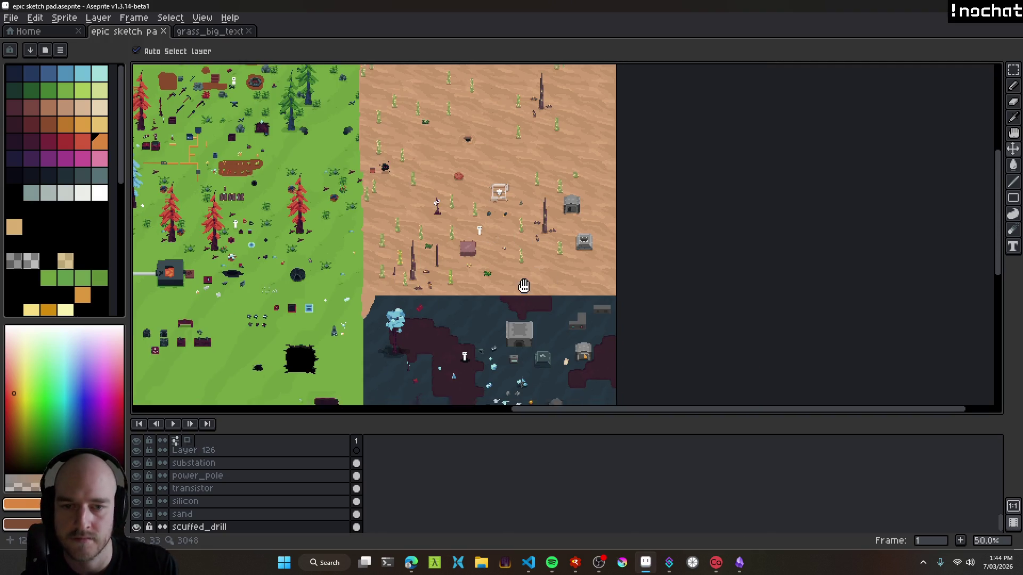
drag(523, 285, 552, 220)
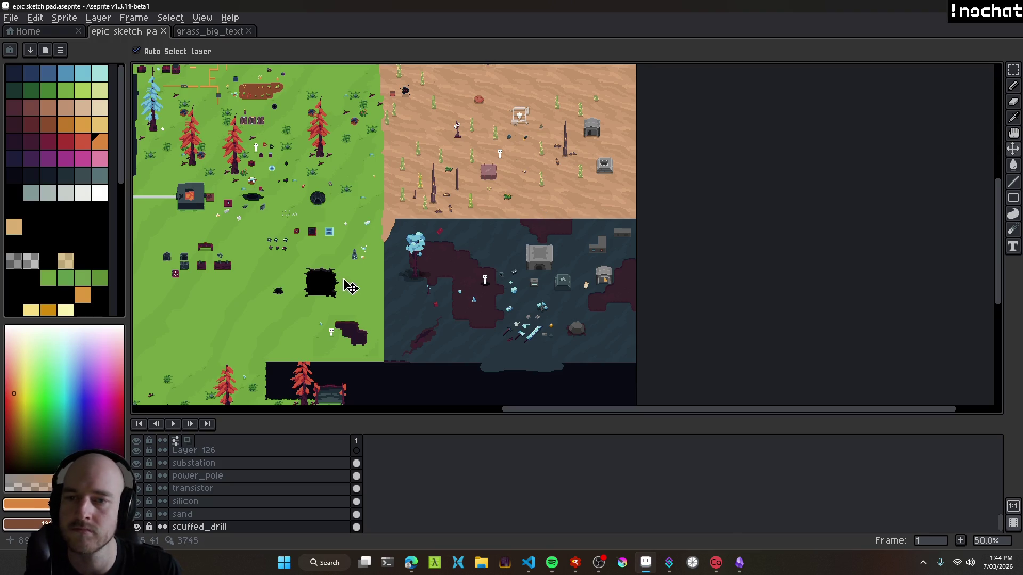
drag(351, 286, 510, 288)
mouse_move(660, 208)
mouse_down()
mouse_move(441, 192)
mouse_move(498, 228)
mouse_up()
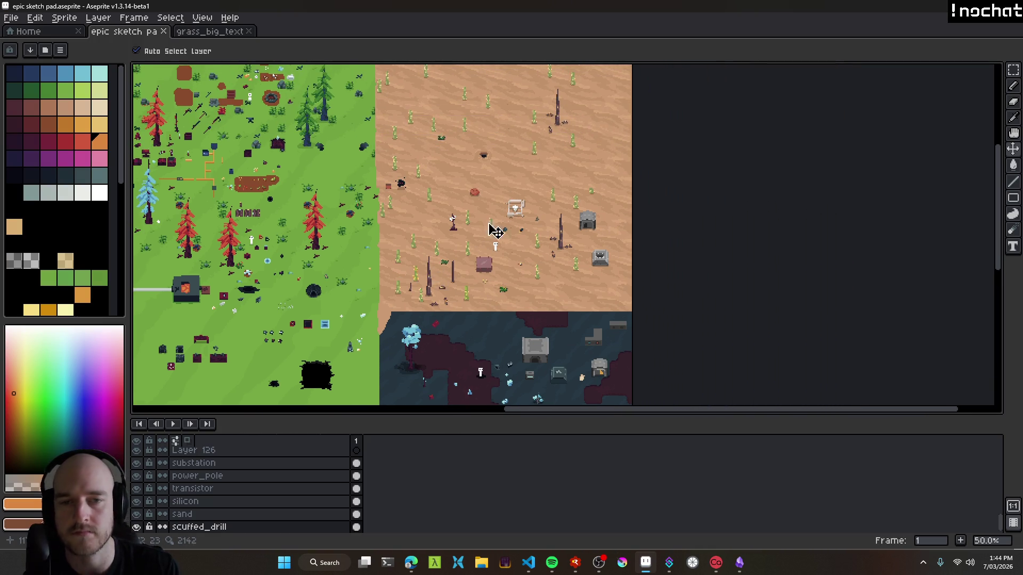
scroll(531, 251, up, 2)
scroll(543, 210, down, 2)
scroll(531, 315, up, 1)
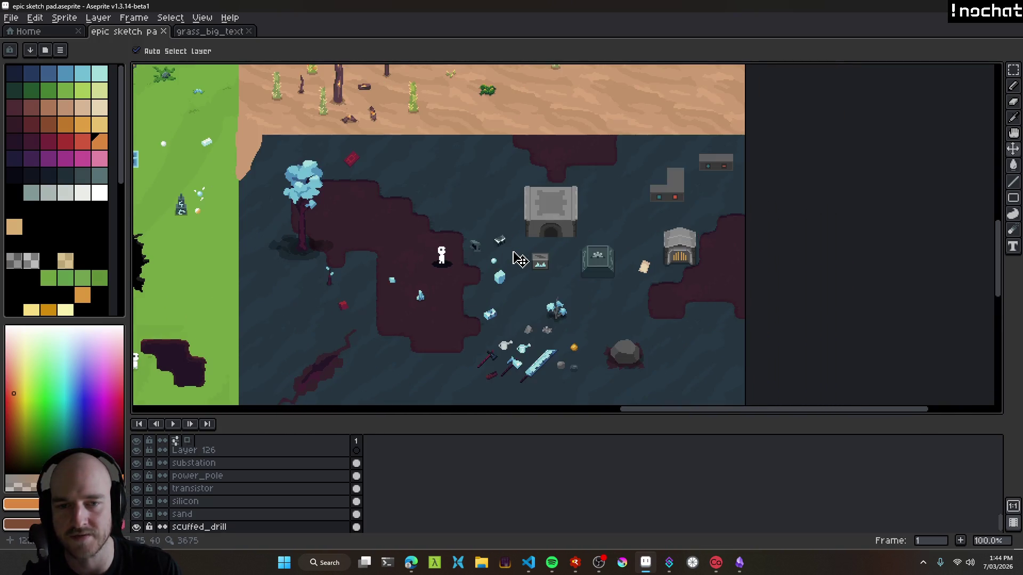
scroll(548, 213, up, 1)
scroll(589, 277, down, 1)
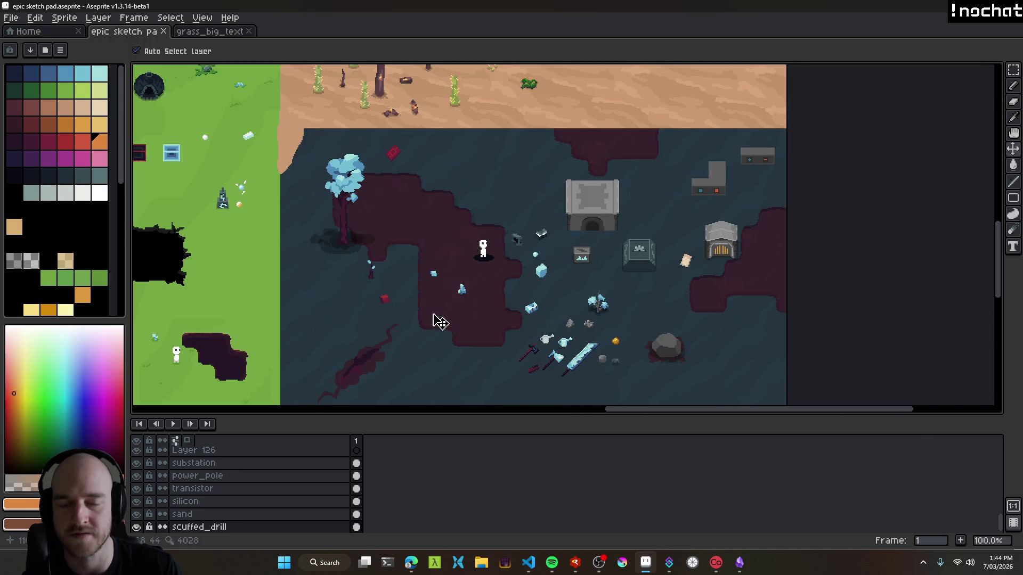
scroll(510, 228, down, 1)
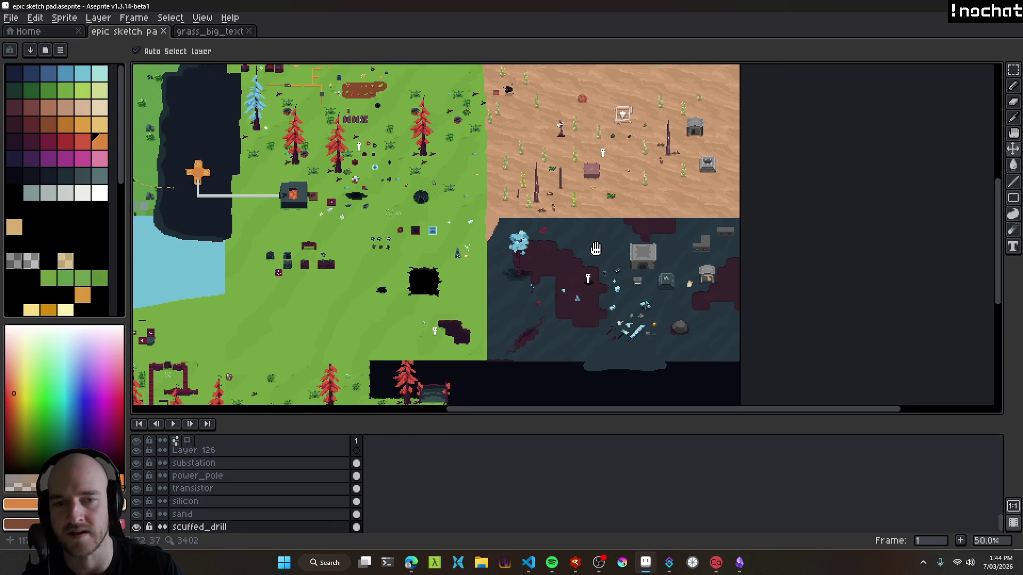
scroll(521, 220, up, 1)
Pan over the grass, trees, desert and machines to settle on the desert area.
mouse_move(521, 220)
mouse_down()
mouse_move(554, 147)
mouse_move(829, 138)
mouse_up()
scroll(829, 138, down, 1)
mouse_move(689, 242)
mouse_down()
mouse_move(532, 201)
mouse_move(461, 130)
mouse_up()
scroll(532, 200, up, 1)
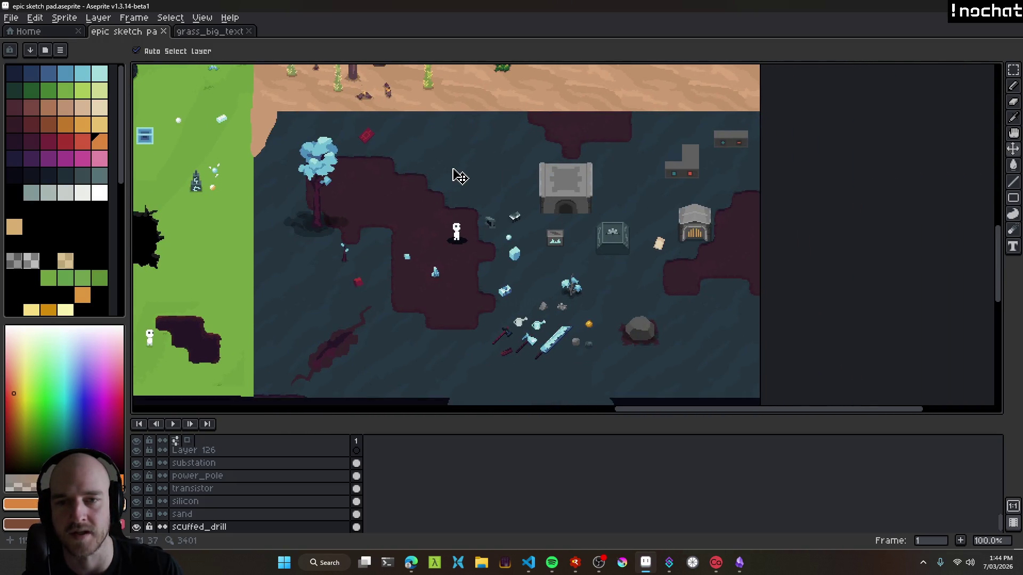
mouse_move(460, 176)
mouse_down()
mouse_move(492, 219)
mouse_move(565, 274)
mouse_move(588, 350)
mouse_up()
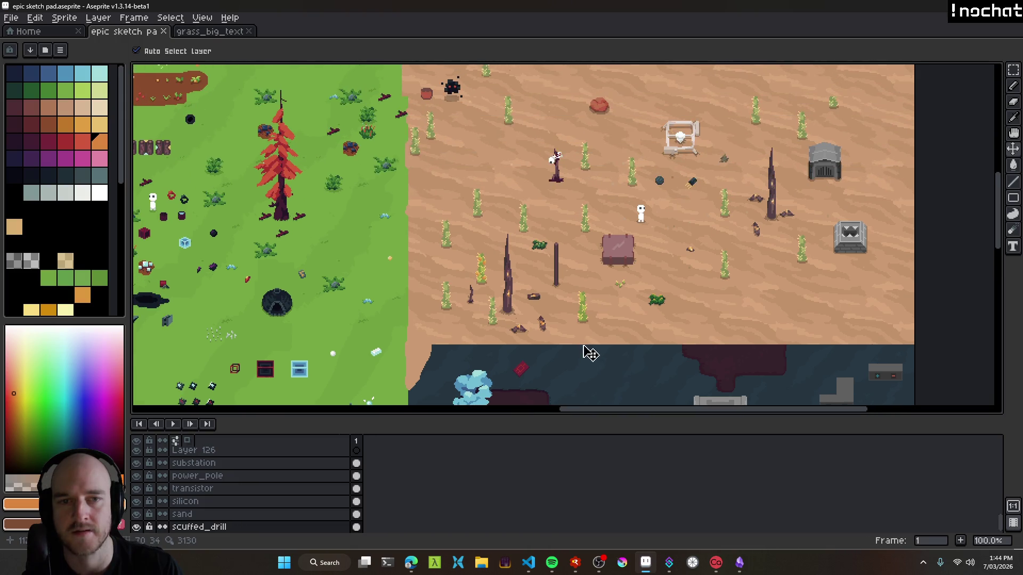
drag(560, 213, 461, 315)
scroll(462, 315, down, 1)
scroll(367, 312, up, 1)
mouse_move(605, 252)
mouse_down()
mouse_move(552, 224)
mouse_move(937, 359)
mouse_move(685, 325)
mouse_move(636, 241)
mouse_up()
Close the sketch pad's binary preview in VS Code and return to Aseprite.
click(528, 562)
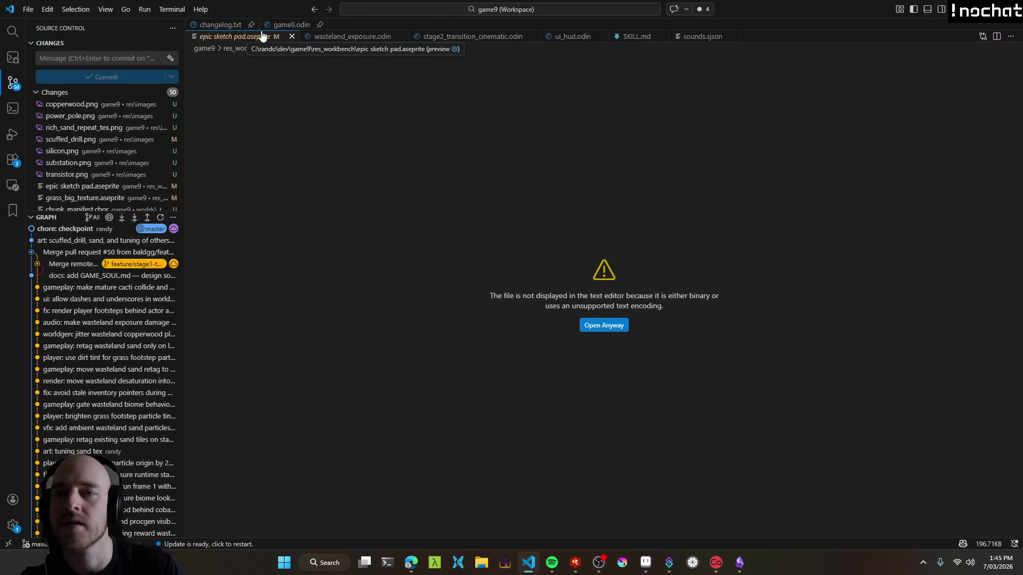
key(ctrl+w)
key(alt+Tab)
drag(571, 240, 534, 261)
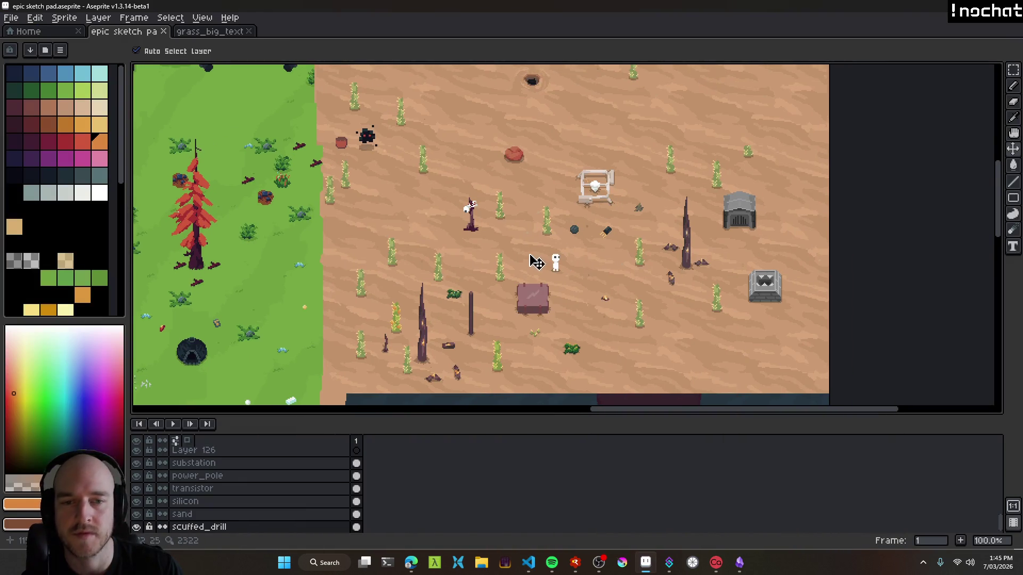
Look around the desert scene and save the sketch pad.
drag(478, 232, 601, 242)
mouse_move(389, 313)
mouse_down()
mouse_move(480, 313)
mouse_move(769, 193)
mouse_move(562, 355)
mouse_up()
mouse_move(638, 265)
mouse_down()
mouse_move(803, 308)
mouse_move(763, 318)
mouse_move(714, 235)
mouse_move(558, 252)
mouse_move(618, 224)
mouse_move(560, 233)
mouse_up()
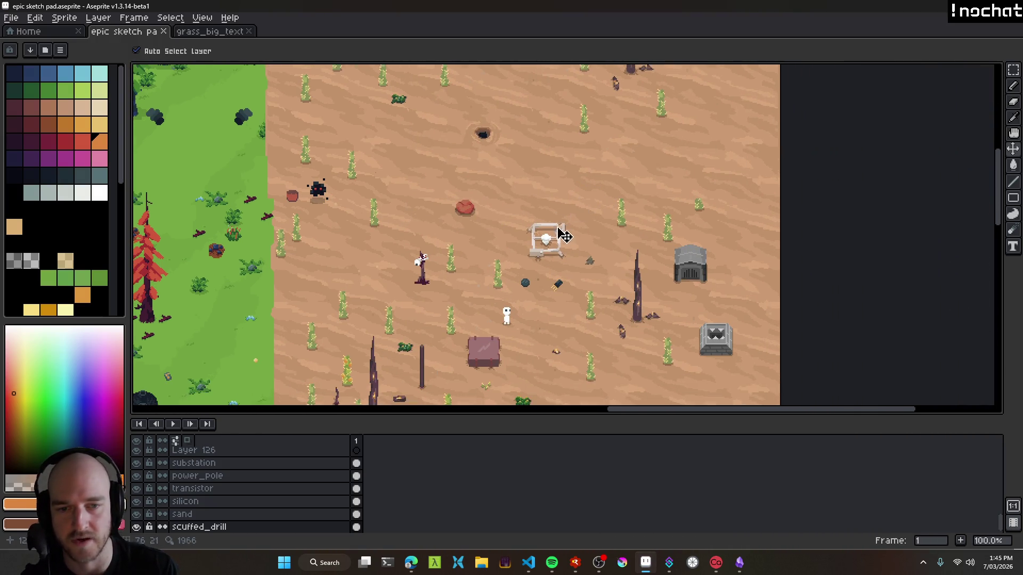
scroll(559, 232, up, 2)
scroll(628, 208, down, 2)
scroll(618, 208, up, 1)
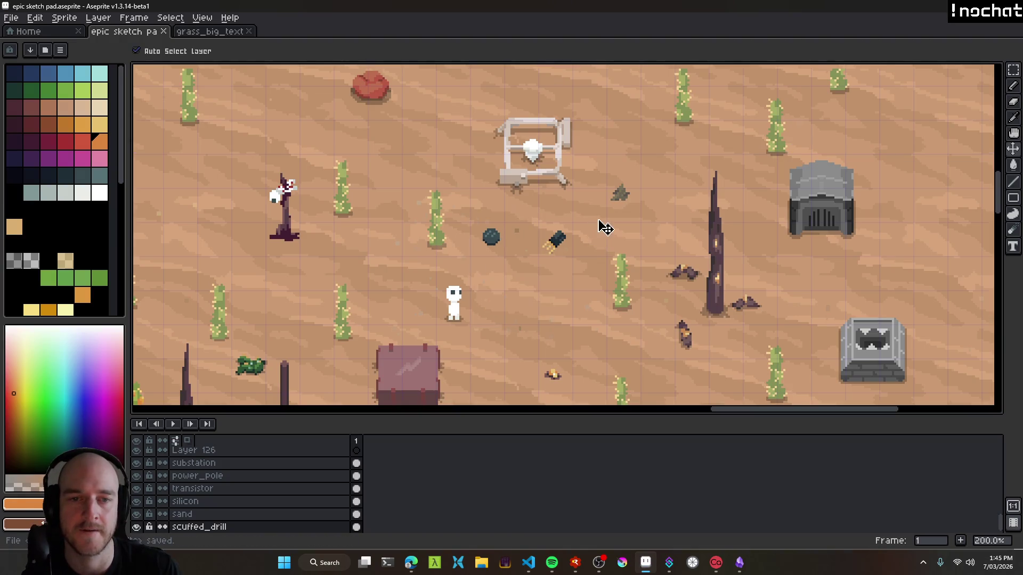
scroll(634, 223, down, 1)
key(ctrl+s)
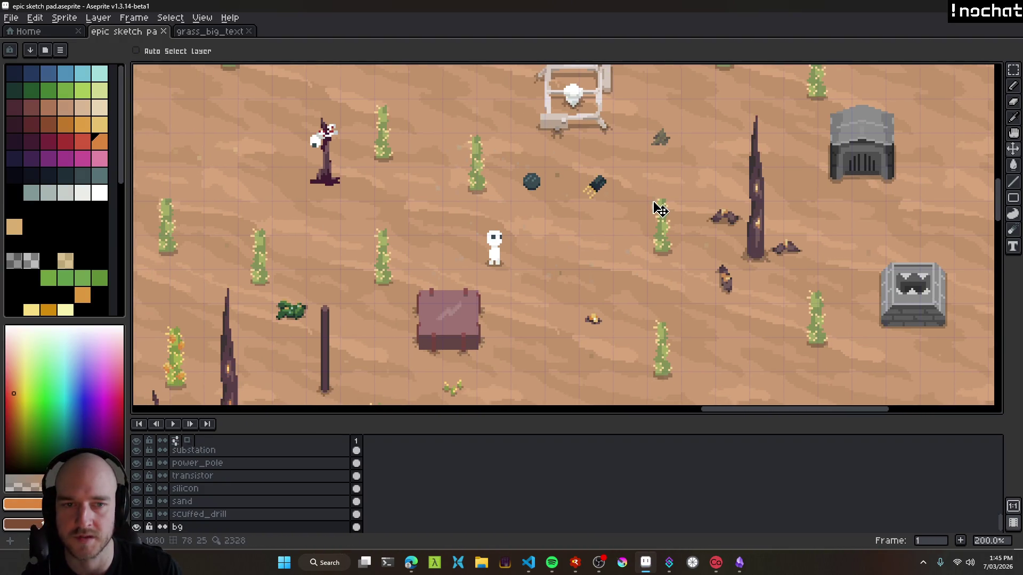
Move the small grey arrow sprite upward and save again.
scroll(554, 296, up, 1)
drag(536, 205, 537, 184)
scroll(538, 213, down, 1)
key(ctrl+s)
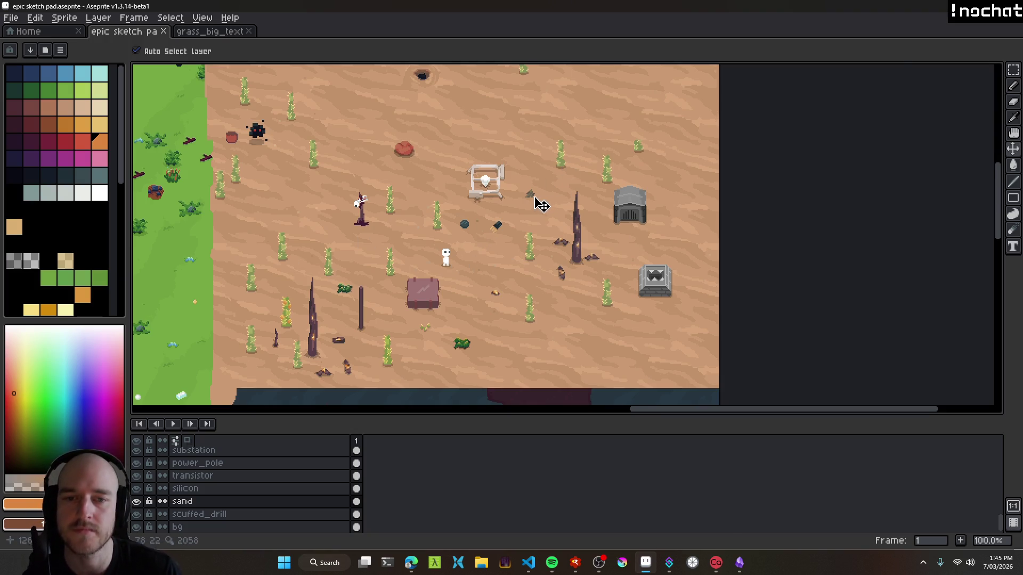
Move the silicon sprite up and right, trying the transistor beside it before returning it.
scroll(539, 202, up, 1)
scroll(533, 192, down, 2)
scroll(532, 190, up, 2)
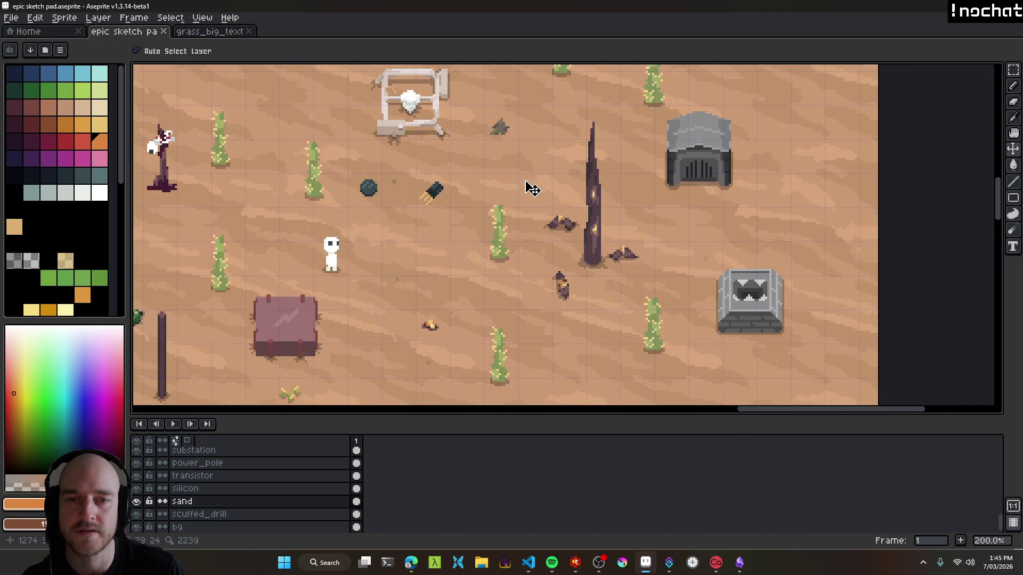
scroll(533, 189, left, 5)
scroll(638, 189, right, 3)
scroll(586, 176, up, 1)
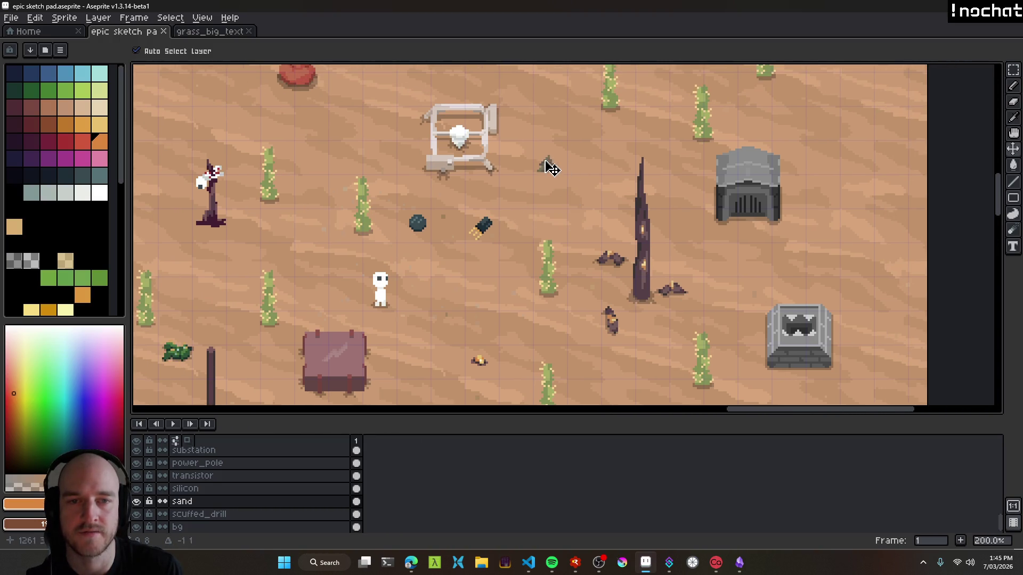
mouse_move(421, 226)
mouse_down()
mouse_move(615, 146)
mouse_move(589, 163)
mouse_up()
mouse_move(486, 234)
mouse_down()
mouse_move(614, 175)
mouse_move(542, 239)
mouse_move(518, 234)
mouse_up()
drag(539, 242, 549, 232)
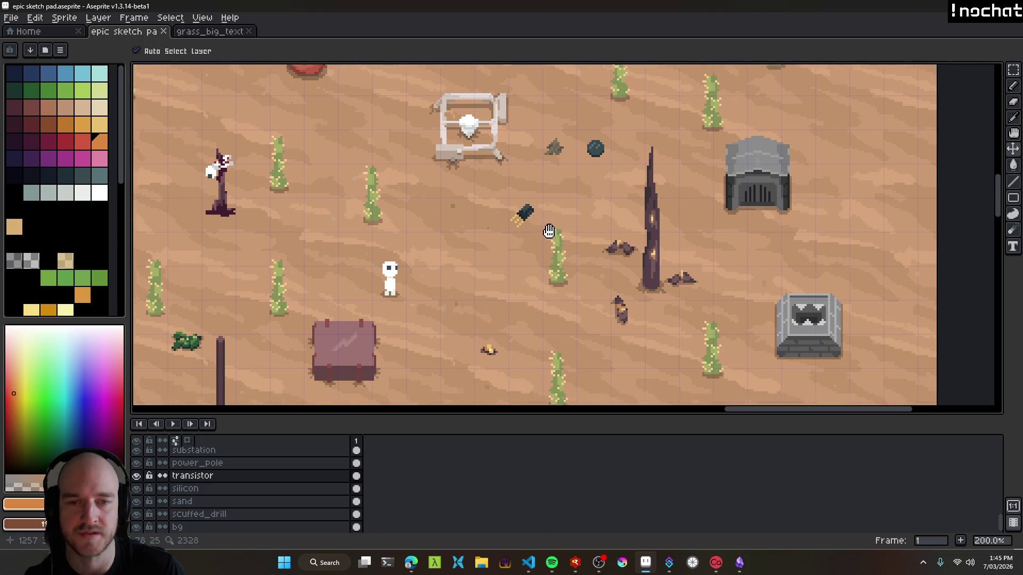
View the green forest's upper-left area, then bring the desert back into view.
scroll(548, 232, down, 3)
scroll(607, 251, up, 1)
drag(608, 251, 653, 253)
scroll(565, 349, up, 1)
mouse_move(565, 349)
mouse_down()
mouse_move(379, 400)
mouse_move(379, 362)
mouse_move(450, 415)
mouse_move(659, 424)
mouse_move(574, 439)
mouse_move(468, 297)
mouse_move(629, 357)
mouse_move(399, 196)
mouse_up()
drag(719, 319, 499, 288)
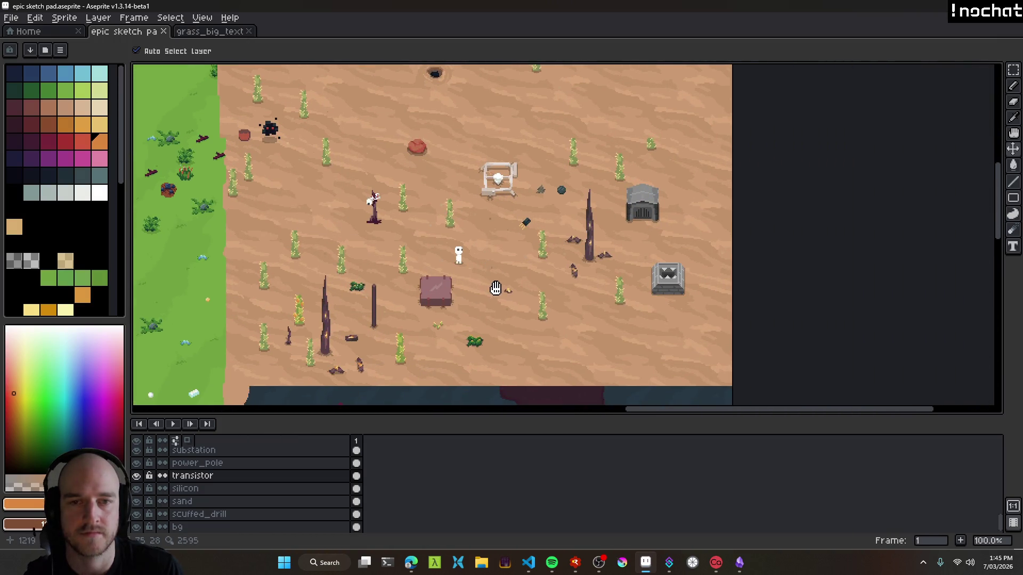
scroll(558, 252, up, 1)
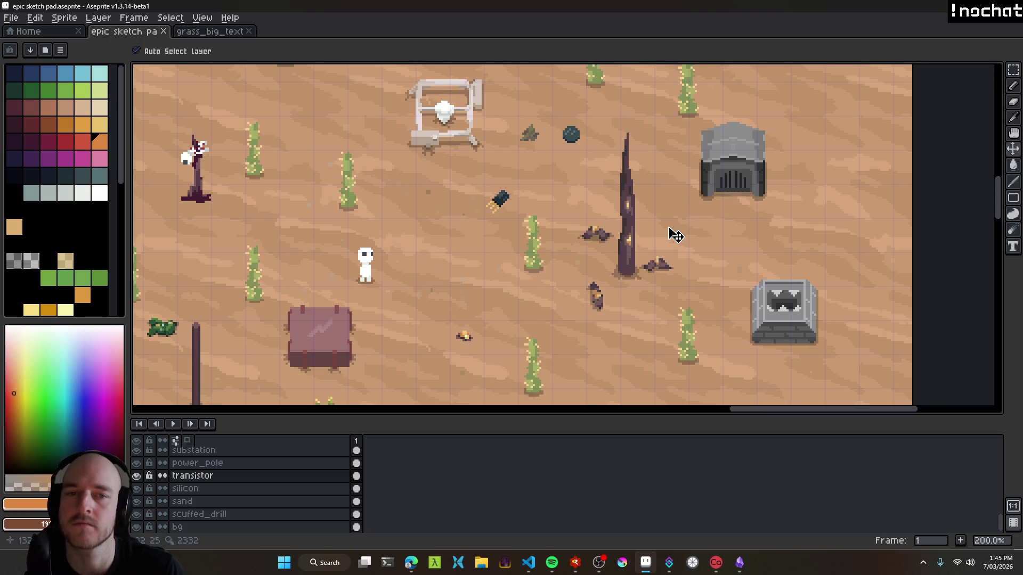
Pan between the grass and lower desert to review the rearranged scene.
scroll(565, 239, down, 1)
mouse_move(392, 173)
mouse_down()
mouse_move(599, 263)
mouse_move(593, 270)
mouse_move(450, 196)
mouse_up()
mouse_move(582, 184)
mouse_down()
mouse_move(805, 337)
mouse_move(586, 250)
mouse_move(514, 200)
mouse_up()
scroll(549, 213, up, 1)
scroll(549, 213, down, 1)
scroll(544, 206, up, 1)
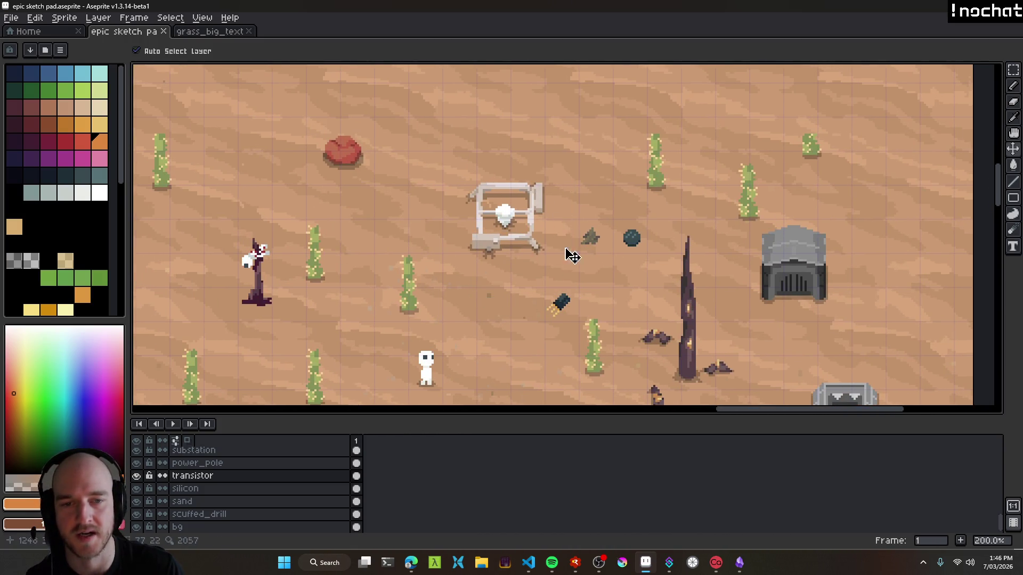
drag(616, 292, 491, 251)
scroll(491, 251, down, 1)
mouse_move(475, 215)
mouse_down()
mouse_move(653, 233)
mouse_move(646, 267)
mouse_move(546, 235)
mouse_up()
mouse_move(496, 257)
mouse_down()
mouse_move(948, 306)
mouse_move(533, 221)
mouse_move(524, 205)
mouse_move(576, 157)
mouse_move(617, 255)
mouse_move(541, 223)
mouse_move(587, 131)
mouse_up()
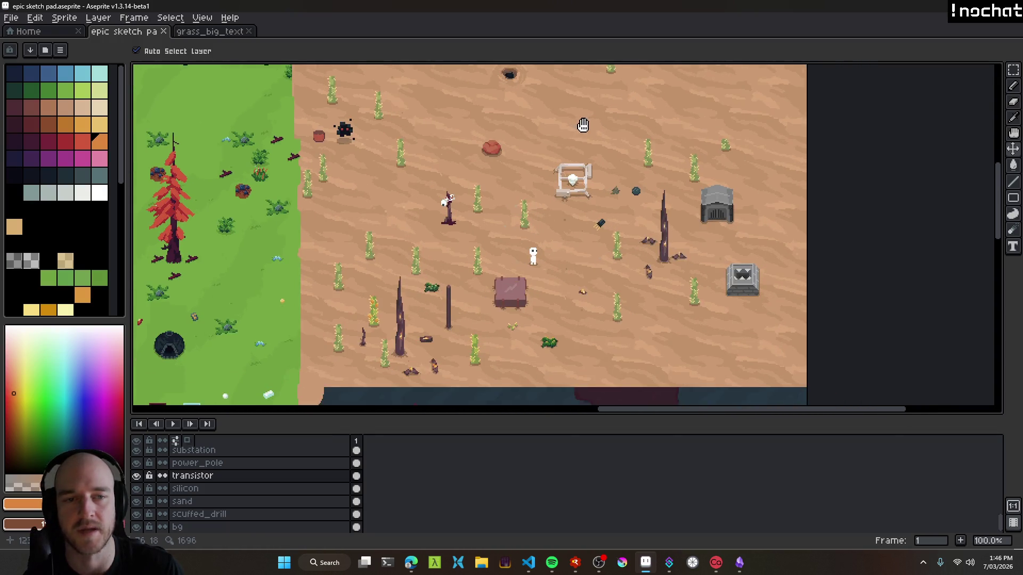
mouse_move(665, 228)
mouse_down()
mouse_move(620, 292)
mouse_move(590, 210)
mouse_up()
mouse_move(605, 89)
mouse_down()
mouse_move(589, 164)
mouse_move(639, 247)
mouse_up()
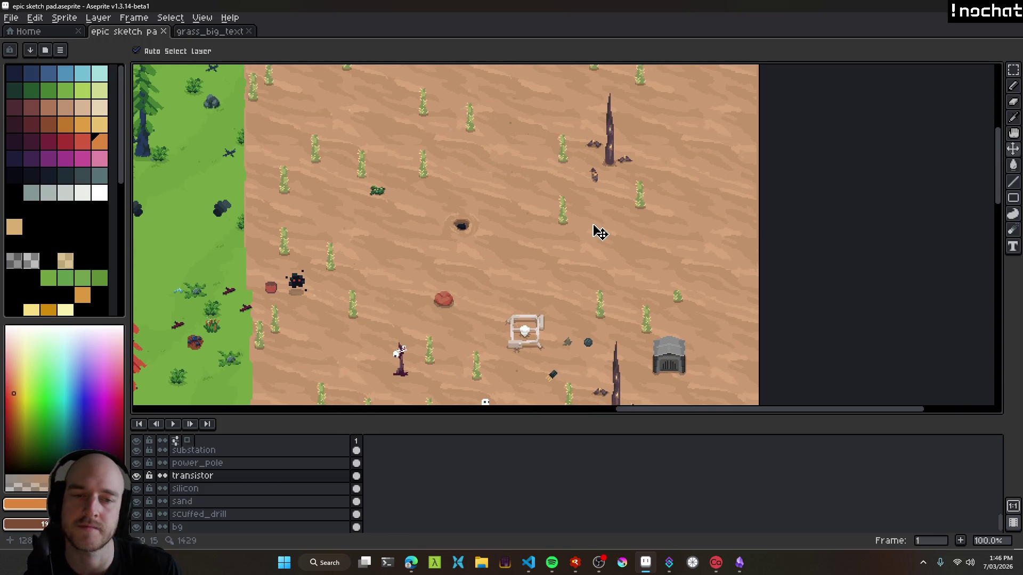
scroll(600, 233, up, 1)
On the bg layer, pick the sand colour from the ground as the Pencil colour.
click(554, 219)
key(b)
alt+click(523, 215)
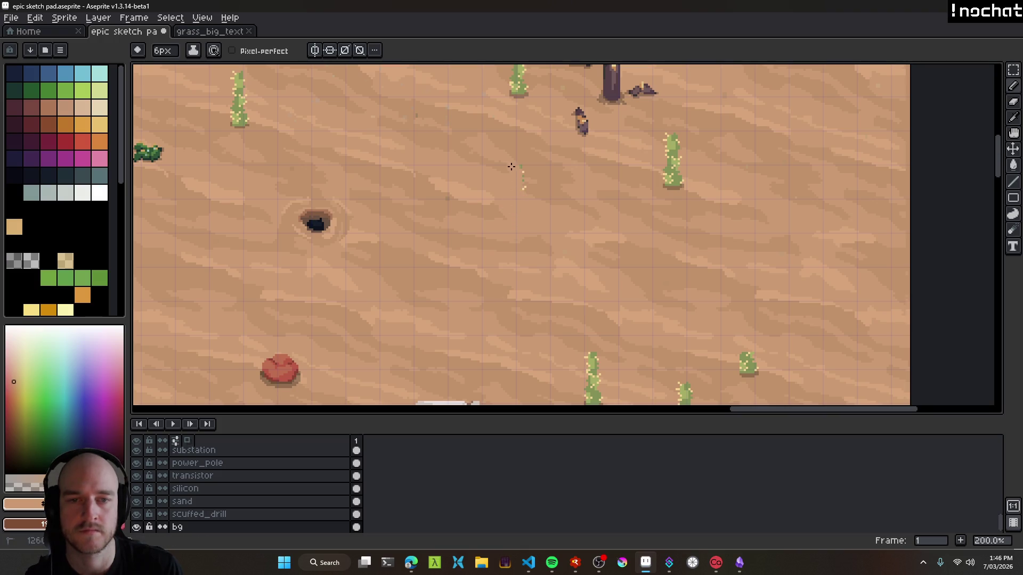
scroll(539, 210, right, 3)
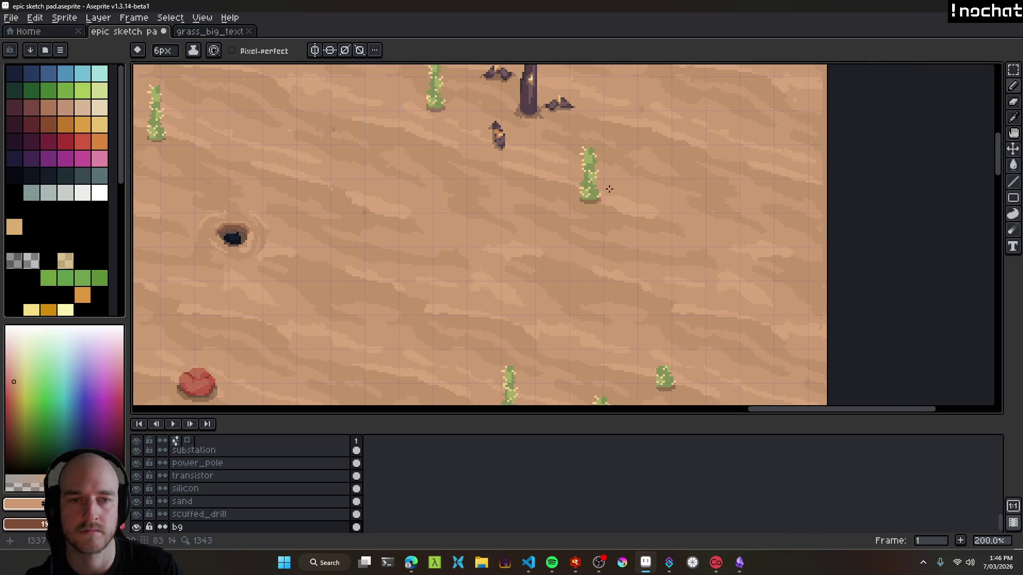
scroll(554, 235, down, 1)
drag(546, 236, 578, 209)
Return to the Move tool, look over the sand and forest areas, and save the sketch pad.
key(v)
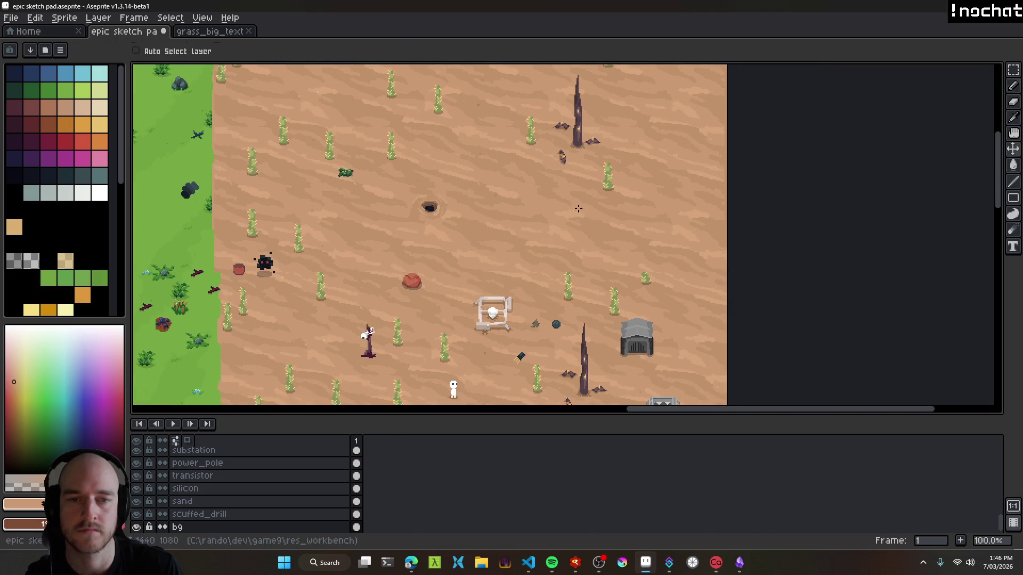
scroll(538, 212, up, 1)
scroll(541, 219, down, 1)
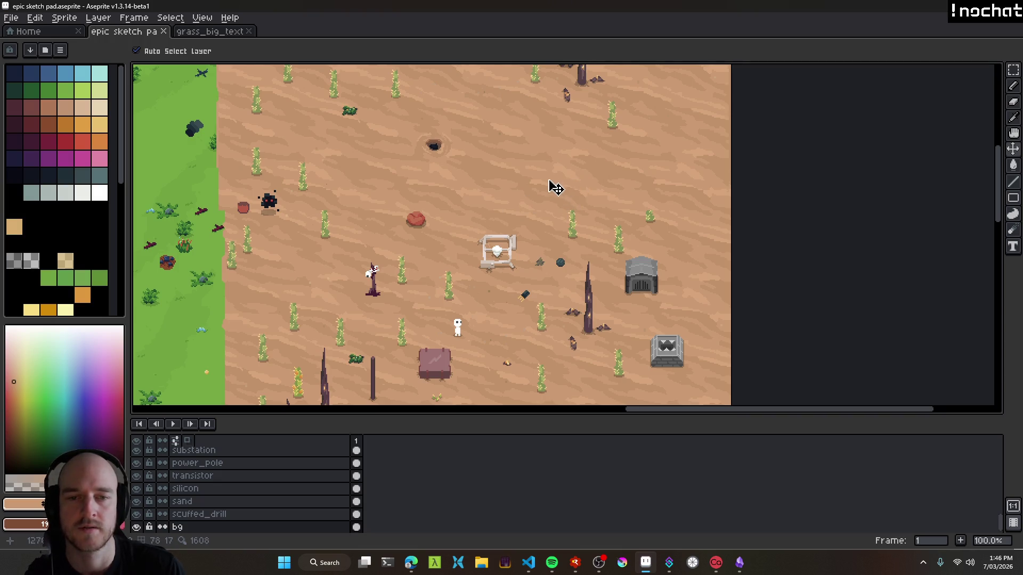
mouse_move(534, 151)
mouse_down()
mouse_move(710, 126)
mouse_move(722, 208)
mouse_move(771, 304)
mouse_move(829, 283)
mouse_move(537, 198)
mouse_up()
drag(802, 288, 577, 159)
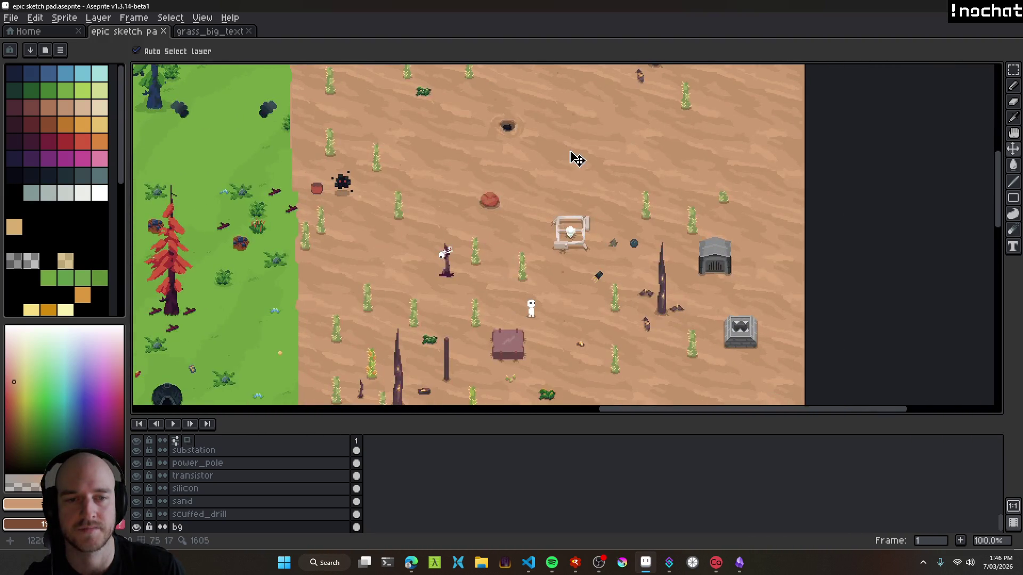
mouse_move(482, 235)
mouse_down()
mouse_move(586, 245)
mouse_move(575, 199)
mouse_move(621, 217)
mouse_move(663, 266)
mouse_up()
scroll(664, 266, down, 1)
mouse_move(648, 313)
mouse_down()
mouse_move(626, 271)
mouse_move(487, 317)
mouse_up()
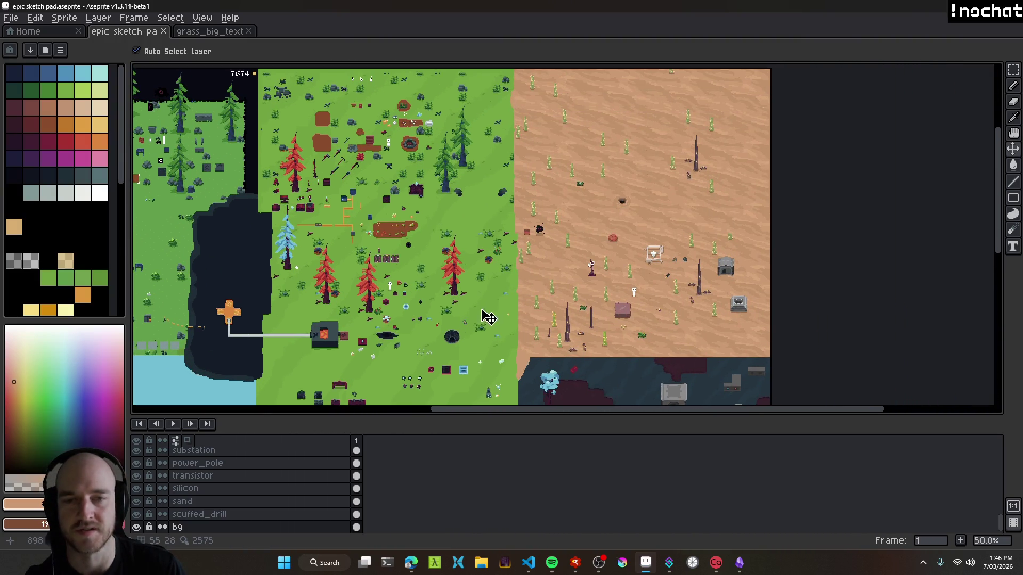
drag(663, 218, 529, 225)
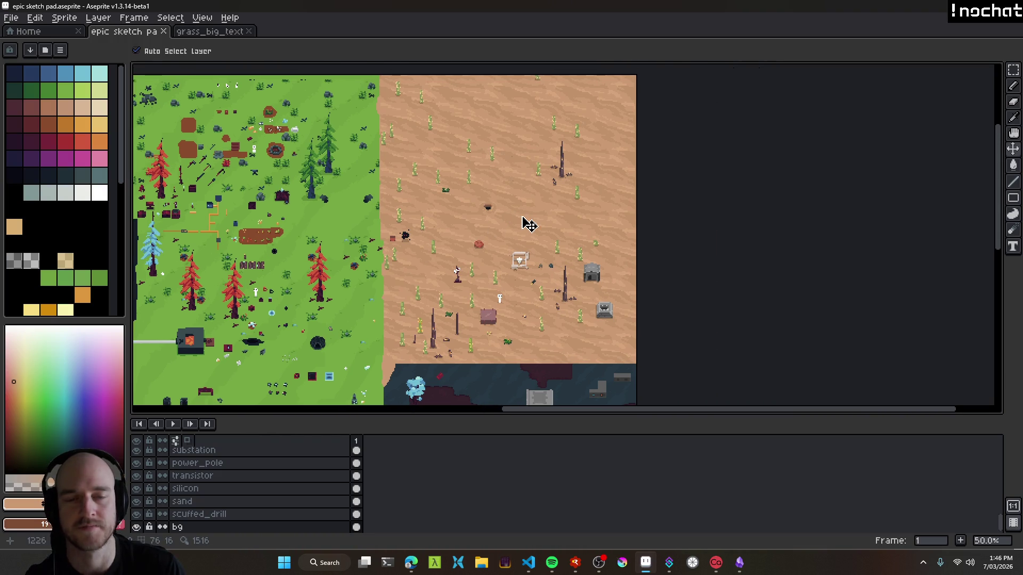
scroll(535, 213, up, 1)
key(ctrl+s)
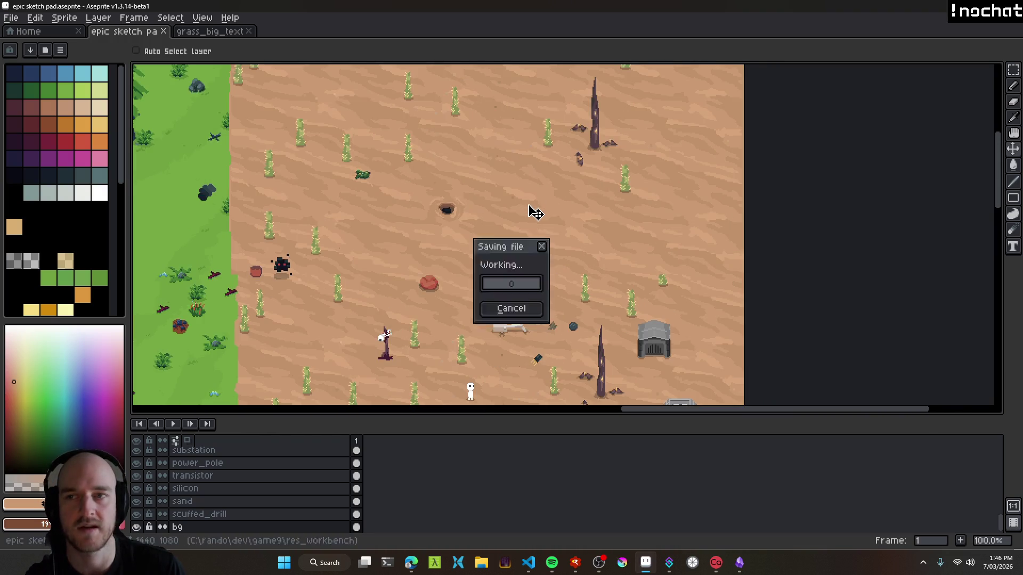
scroll(557, 218, up, 1)
scroll(558, 218, down, 1)
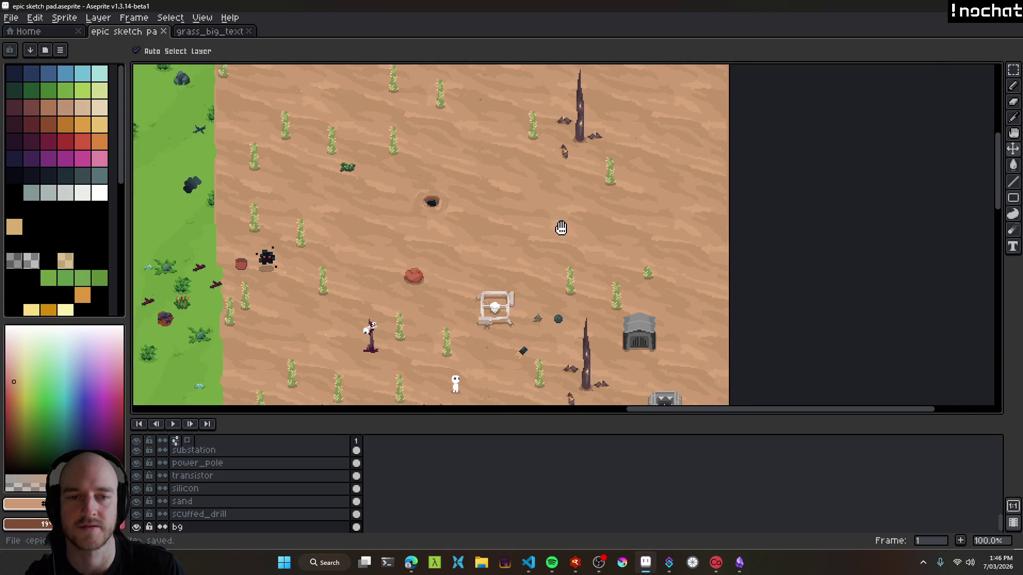
scroll(540, 229, up, 1)
On a new layer, paint a filled salmon rectangle onto the sand with an enlarged Pencil brush.
key(shift+n)
scroll(537, 217, up, 1)
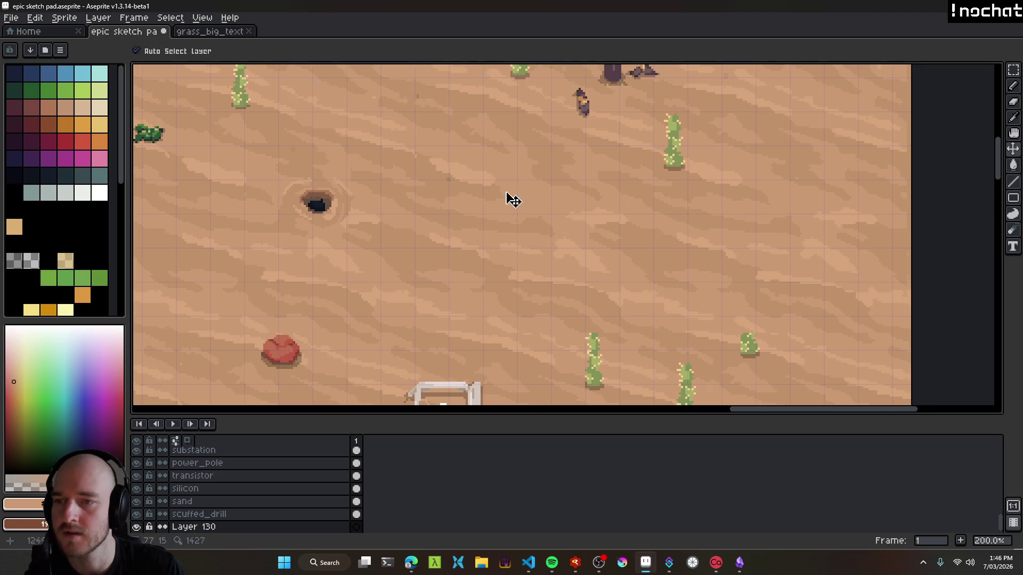
key(b)
scroll(533, 213, up, 1)
click(12, 386)
click(9, 387)
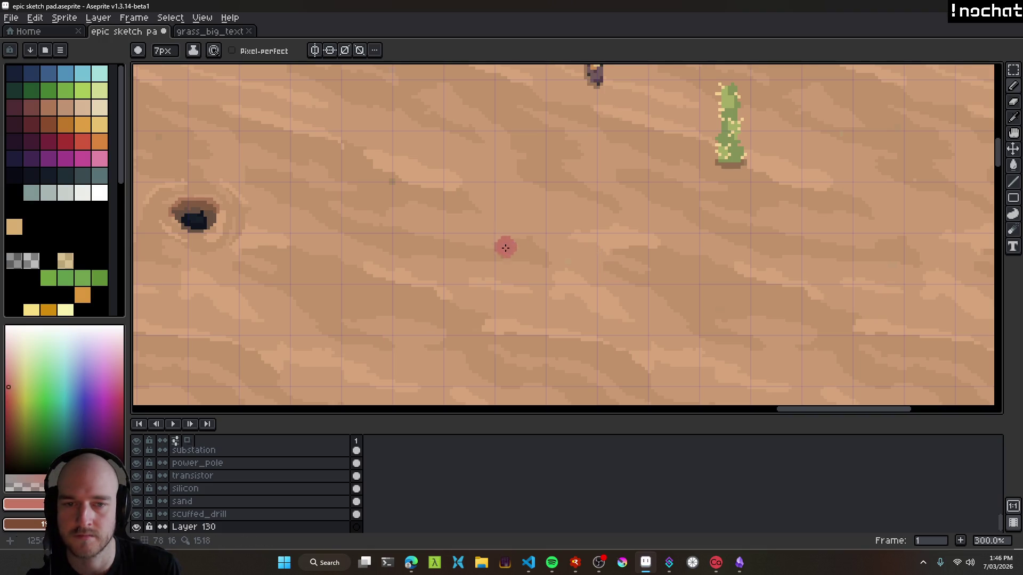
scroll(487, 268, down, 1)
key(plus)
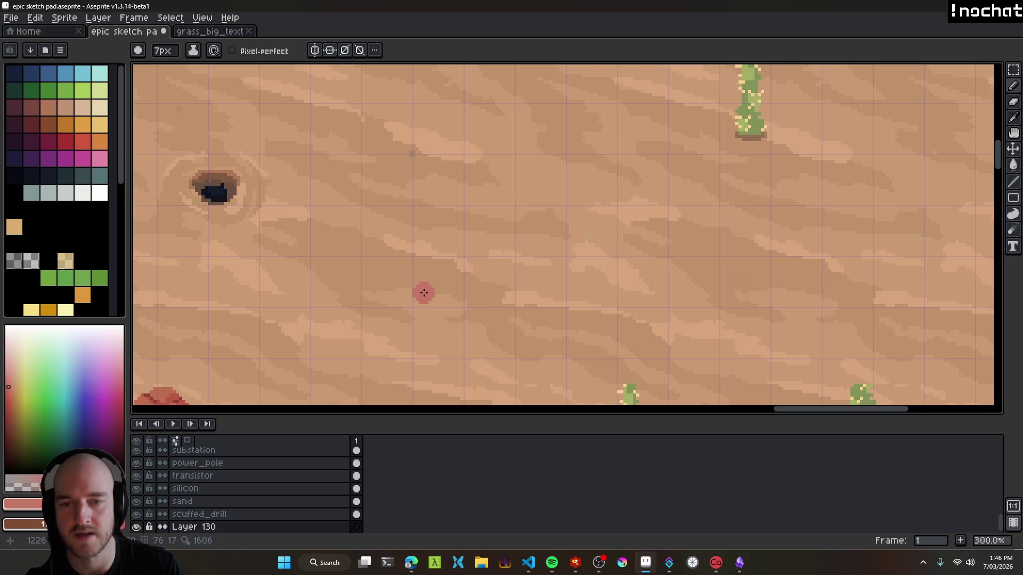
mouse_move(424, 284)
mouse_down()
mouse_move(446, 264)
mouse_move(469, 266)
mouse_up()
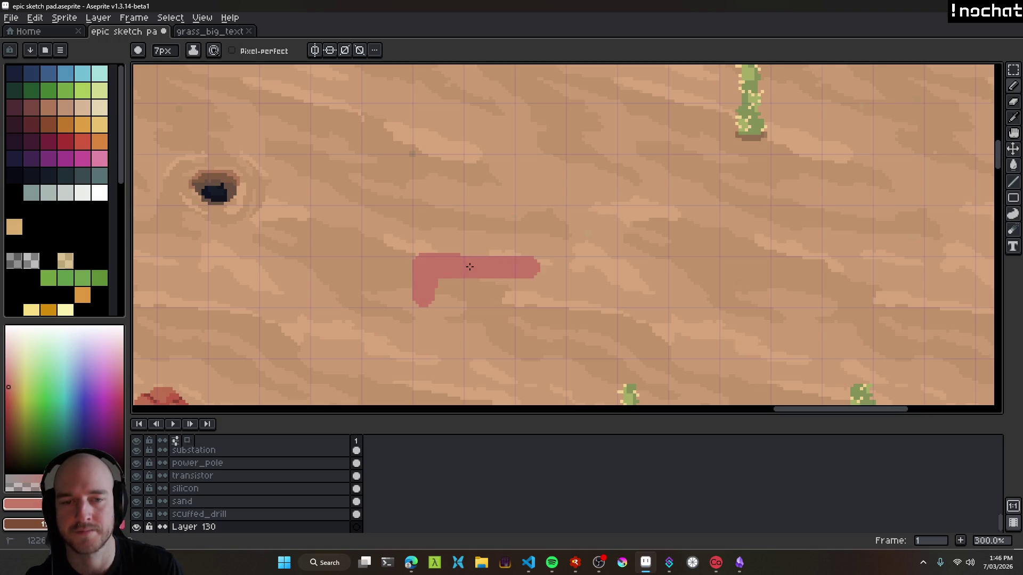
mouse_move(550, 262)
mouse_down()
mouse_move(556, 301)
mouse_move(490, 277)
mouse_up()
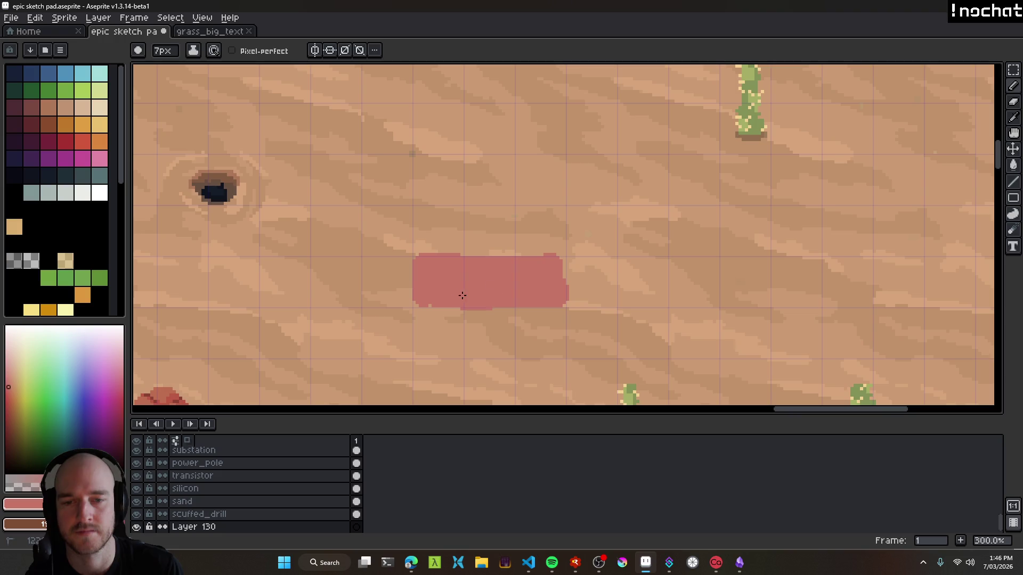
Launch PureRef from Windows search and dismiss its update notice.
click(326, 564)
text(ref)
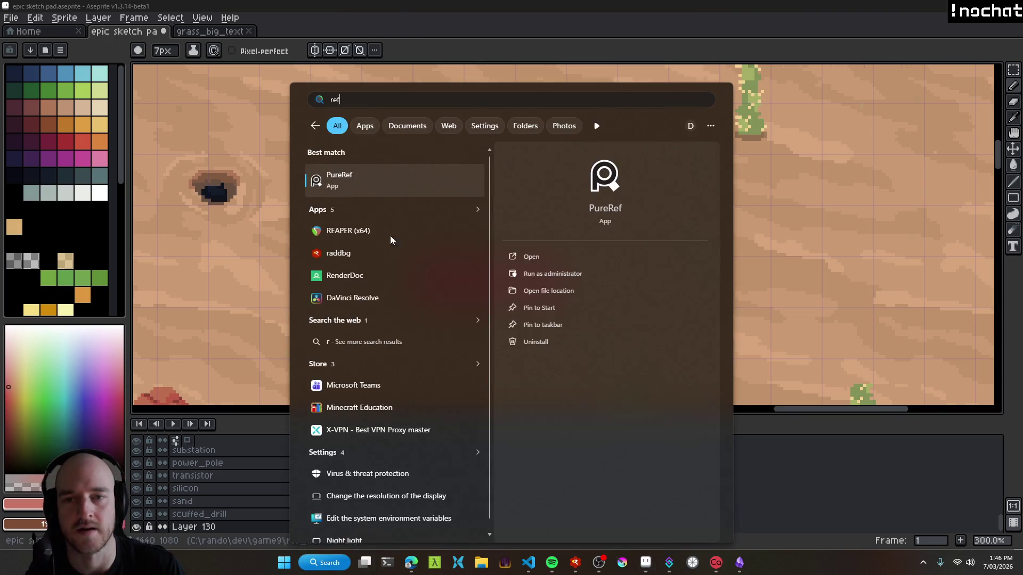
click(362, 184)
right_click(904, 75)
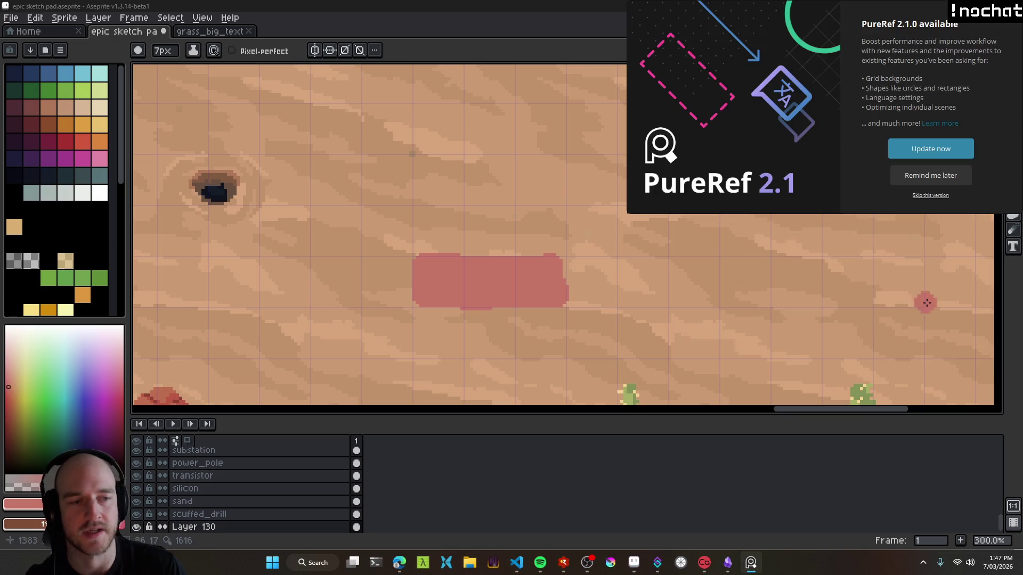
click(931, 176)
Open the recent megaref.pur board and fit the window to the castle image.
right_click(878, 87)
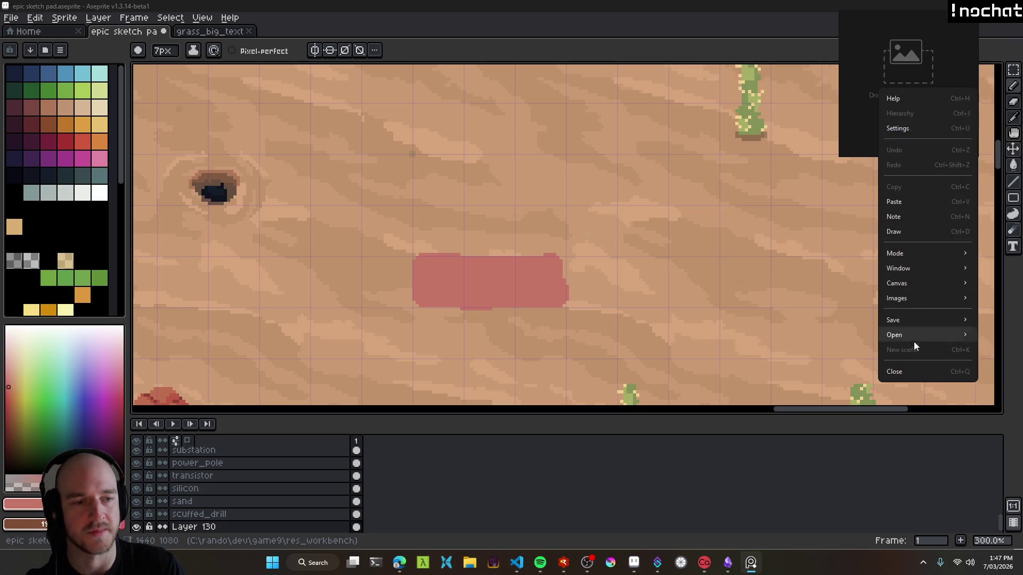
mouse_move(904, 329)
mouse_move(835, 351)
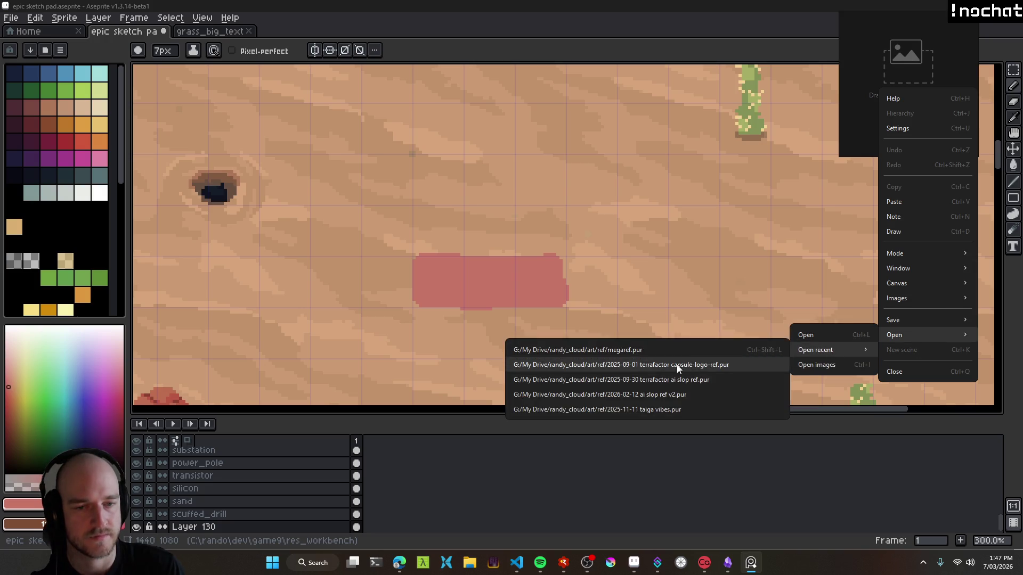
click(647, 350)
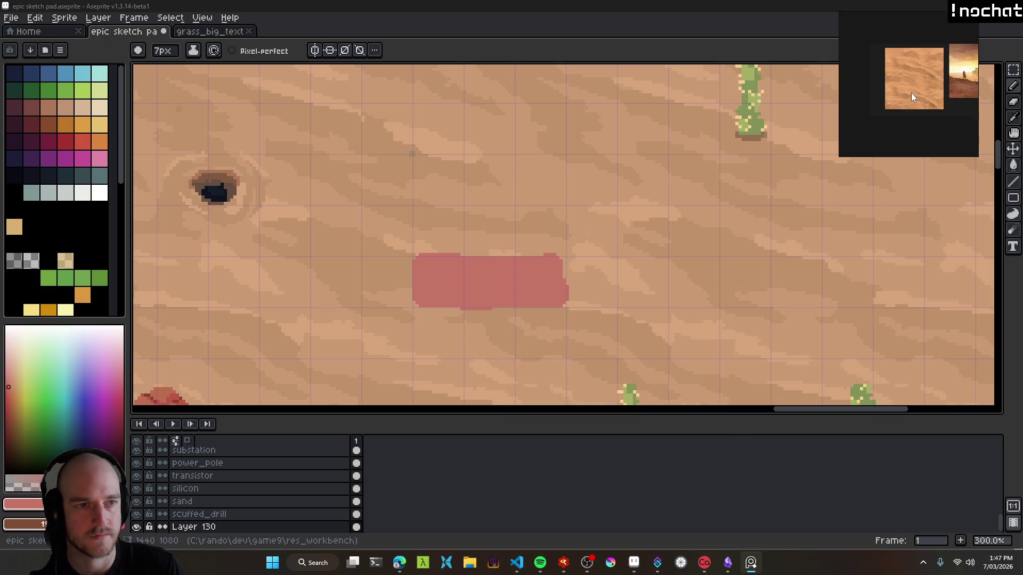
mouse_move(915, 69)
mouse_down()
mouse_move(852, 106)
mouse_move(908, 101)
mouse_move(944, 107)
mouse_move(919, 116)
mouse_move(950, 116)
mouse_up()
scroll(948, 112, down, 2)
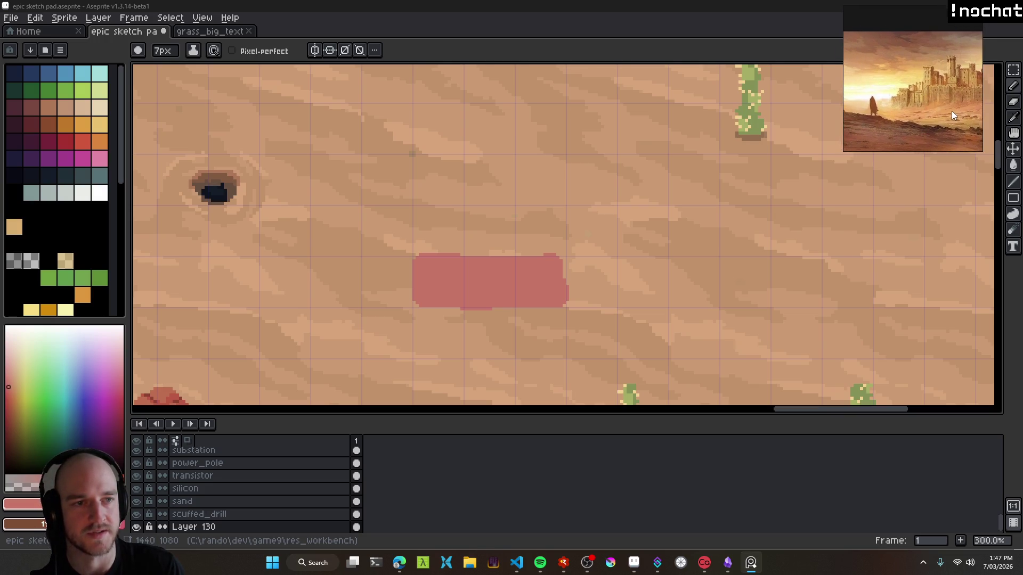
double_click(938, 106)
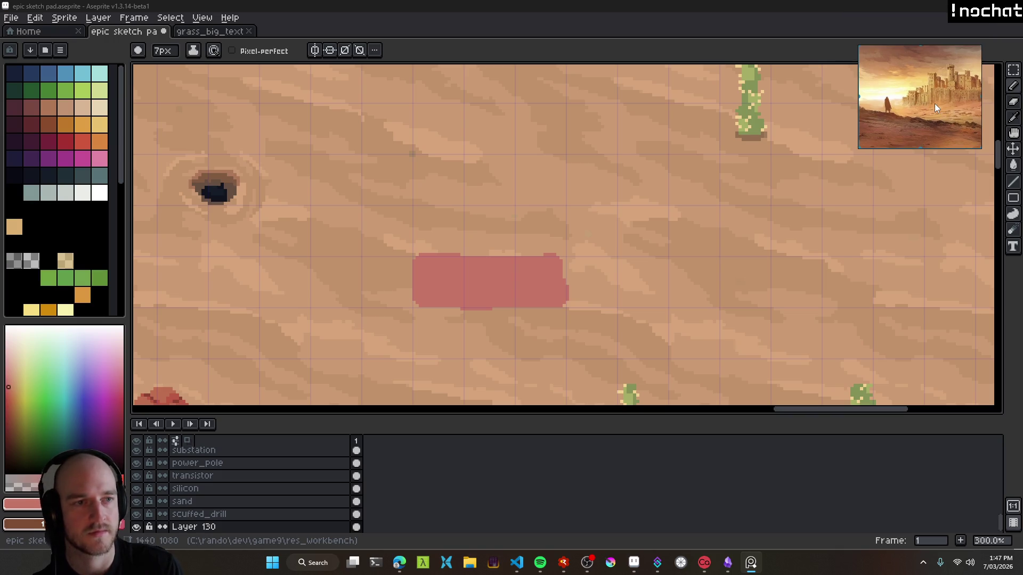
scroll(949, 114, up, 3)
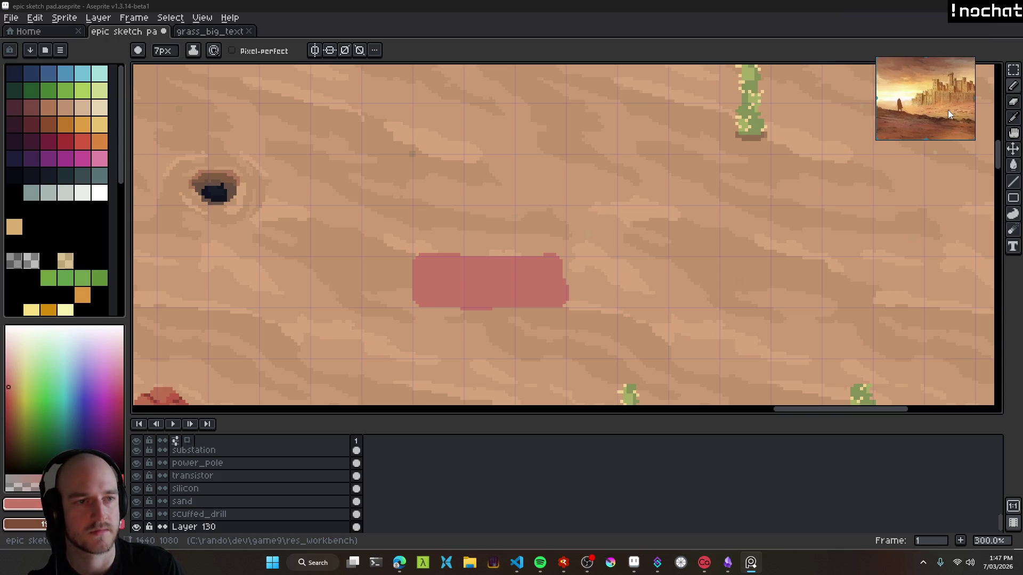
scroll(948, 110, down, 2)
scroll(948, 110, down, 3)
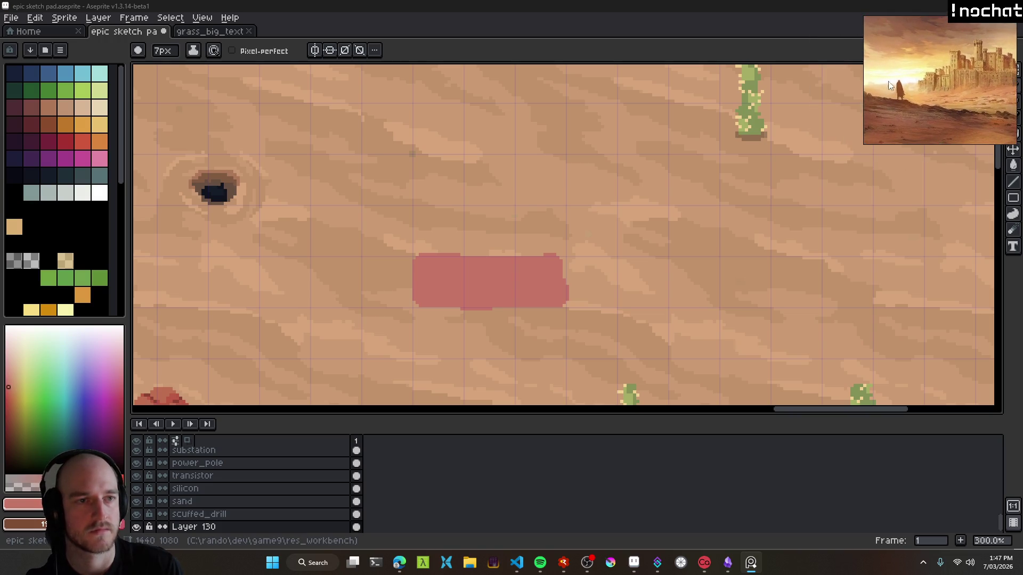
Set the PureRef reference window to stay always on top of Aseprite.
click(775, 26)
key(alt+Tab)
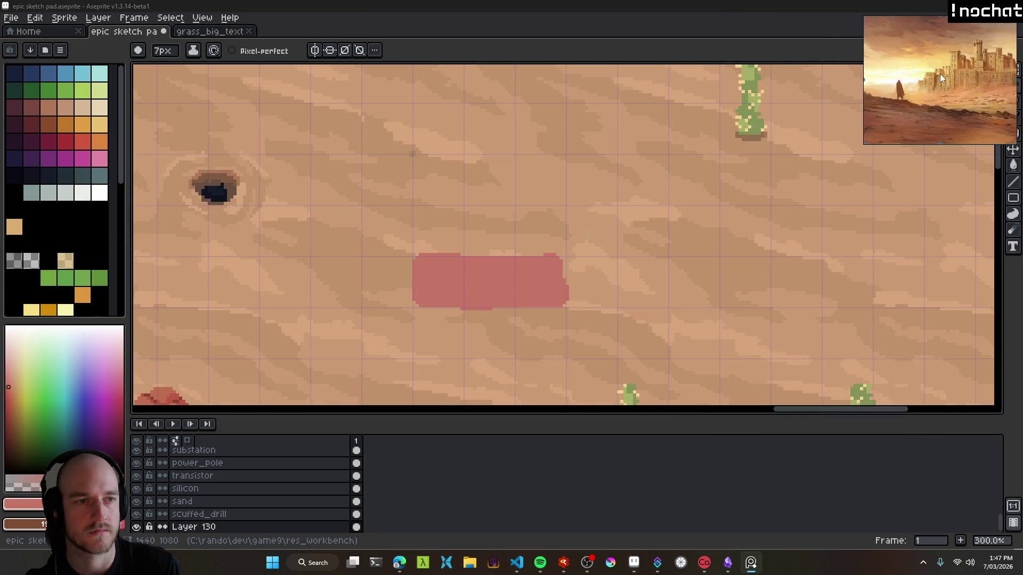
key(ctrl+shift+a)
drag(635, 207, 623, 166)
Sample the sandy colour e3a25d from the castle image with PowerToys Color Picker and copy the hex.
scroll(527, 221, down, 2)
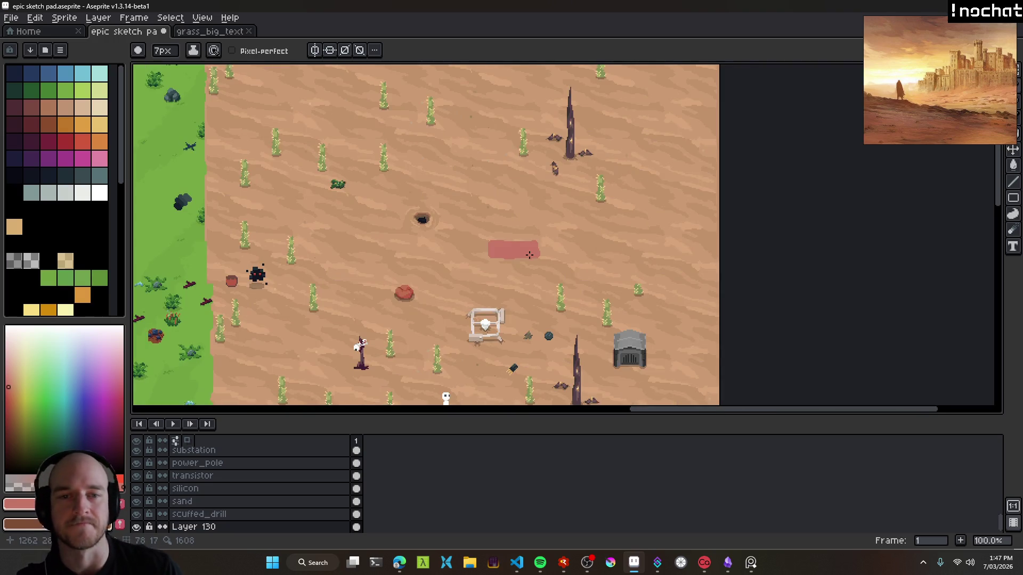
scroll(500, 240, up, 1)
drag(522, 242, 578, 232)
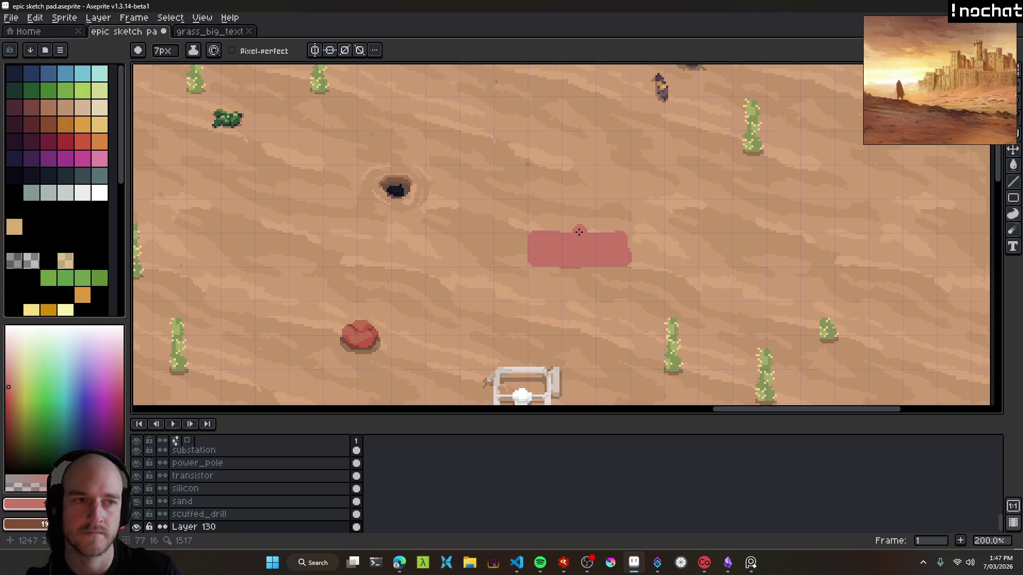
scroll(579, 231, up, 1)
scroll(576, 256, up, 1)
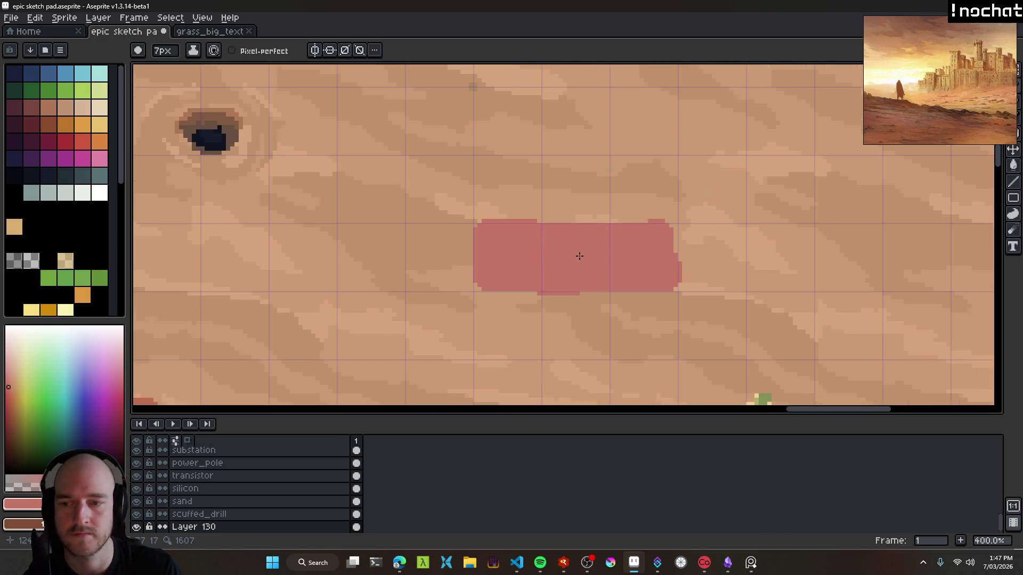
scroll(533, 266, right, 3)
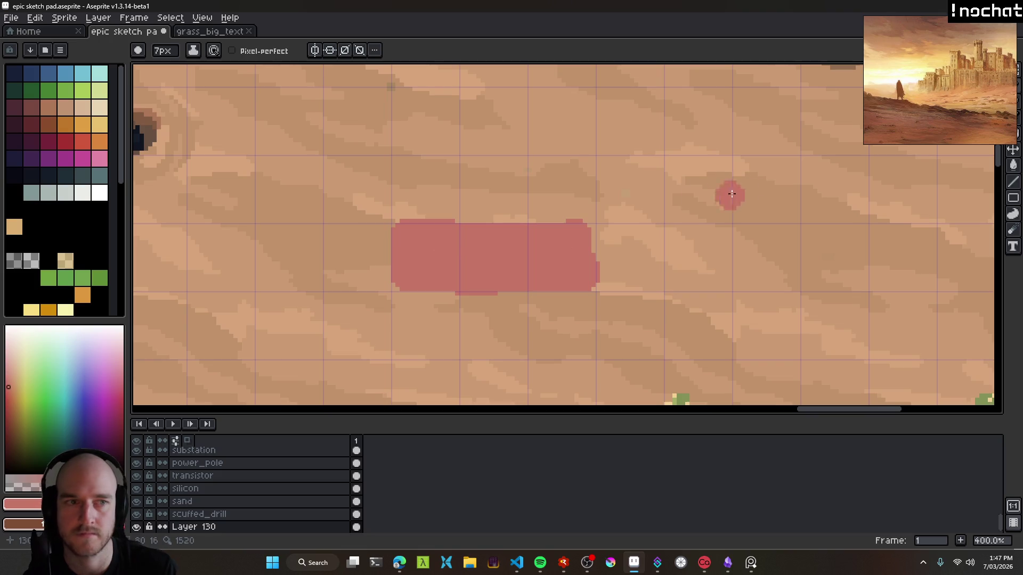
key(super+shift+c)
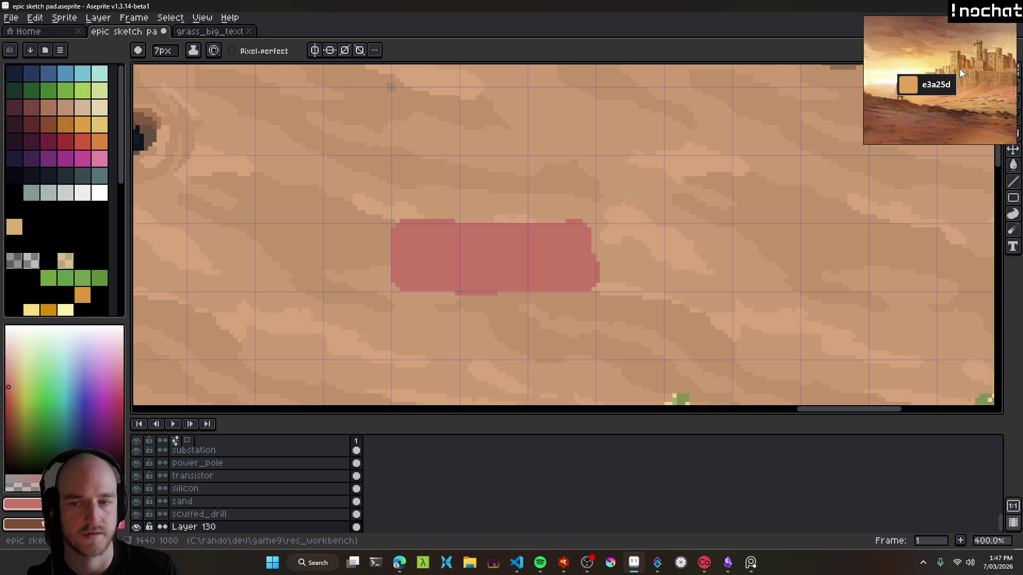
click(960, 68)
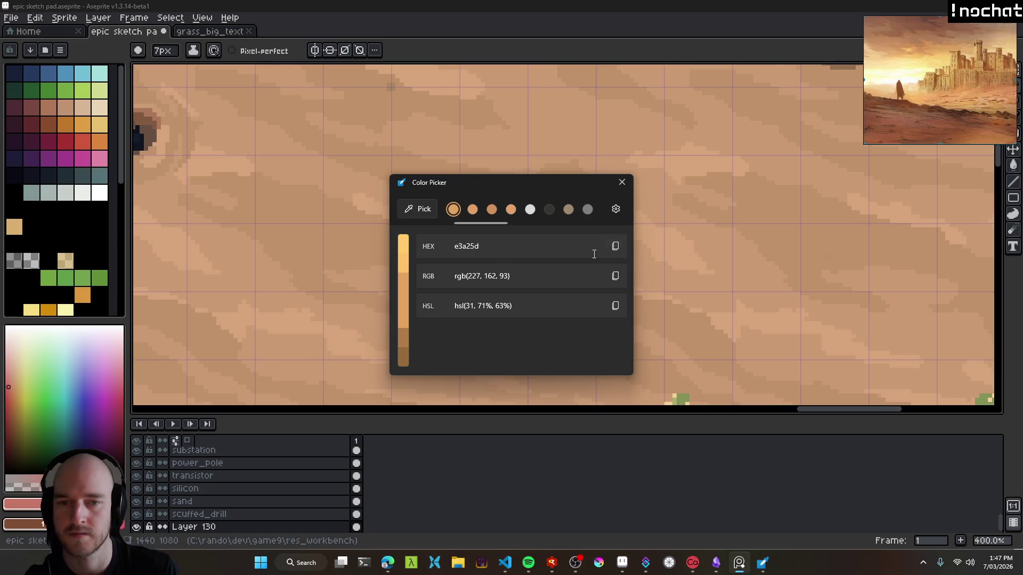
click(615, 246)
Paste e3a25d into the hex field of Aseprite's foreground colour.
click(621, 182)
click(21, 504)
click(178, 429)
key(ctrl+v)
key(Return)
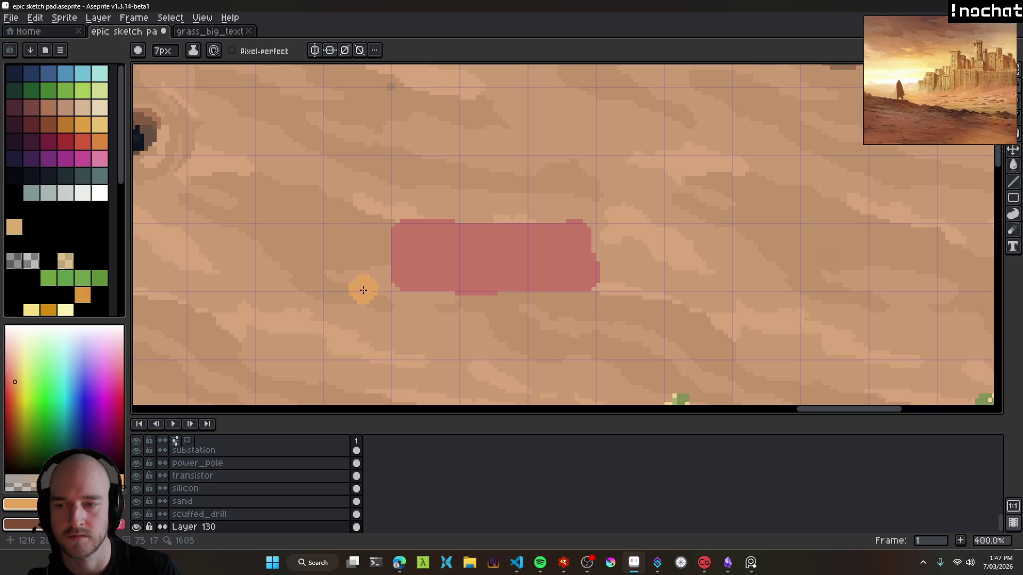
scroll(431, 255, down, 2)
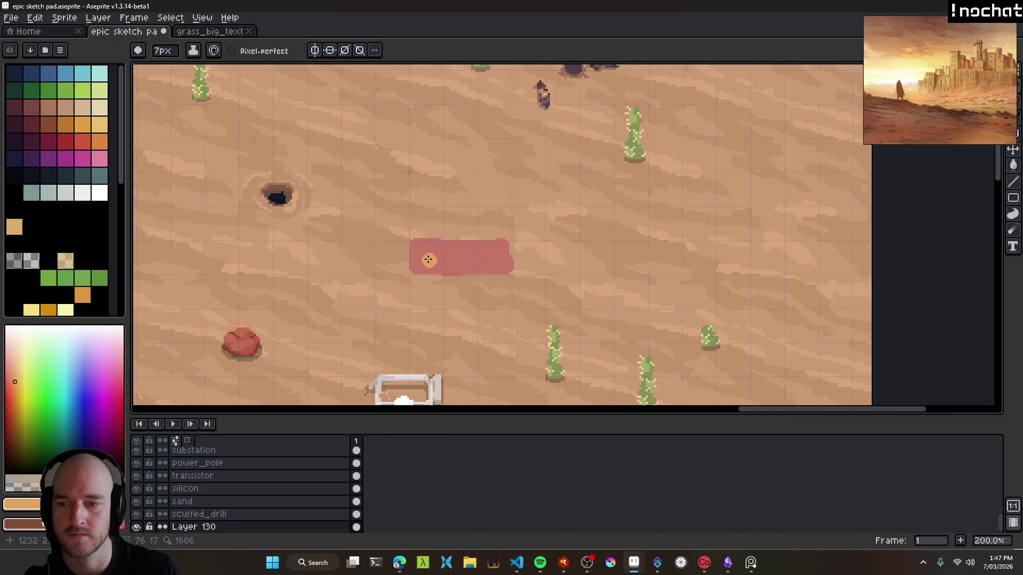
Brush orange, salmon and yellow-beige blobs over the salmon rectangle's left end.
scroll(428, 258, up, 2)
mouse_move(418, 249)
mouse_down()
mouse_move(402, 231)
mouse_move(437, 253)
mouse_up()
alt+click(419, 264)
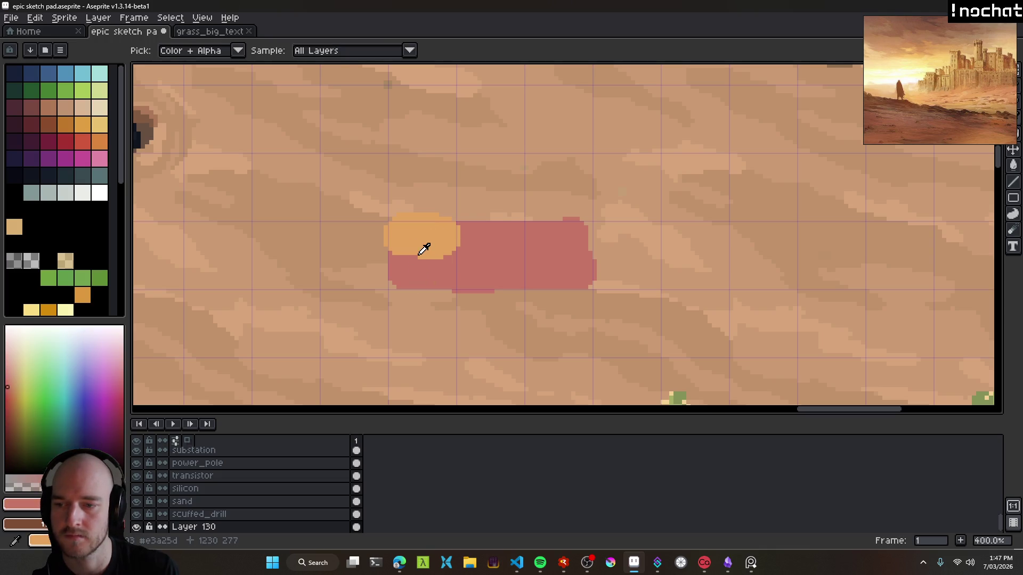
alt+click(419, 254)
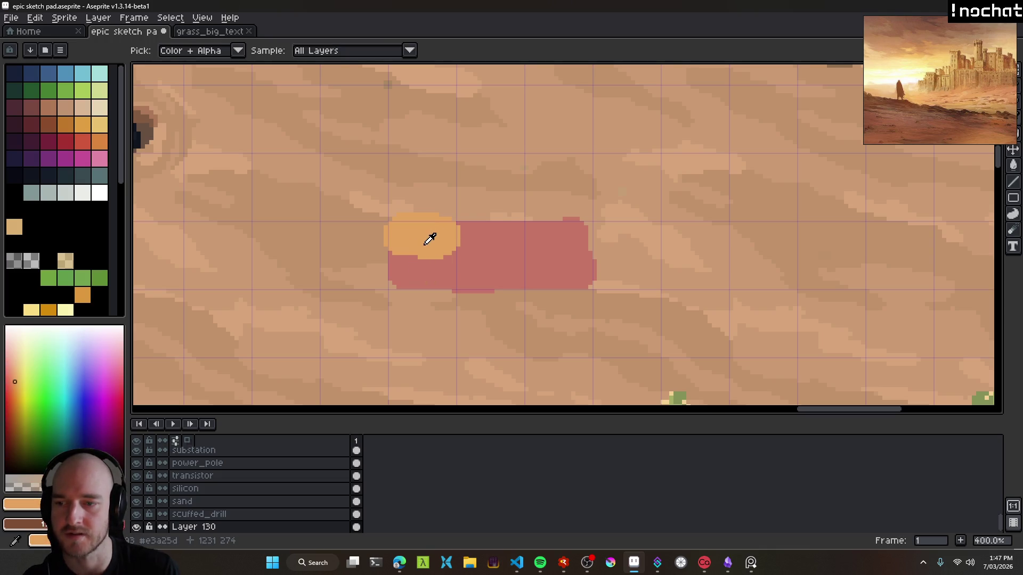
click(11, 377)
click(421, 236)
mouse_move(419, 239)
mouse_down()
mouse_move(413, 233)
mouse_move(455, 242)
mouse_move(425, 256)
mouse_move(401, 225)
mouse_move(446, 226)
mouse_up()
click(19, 378)
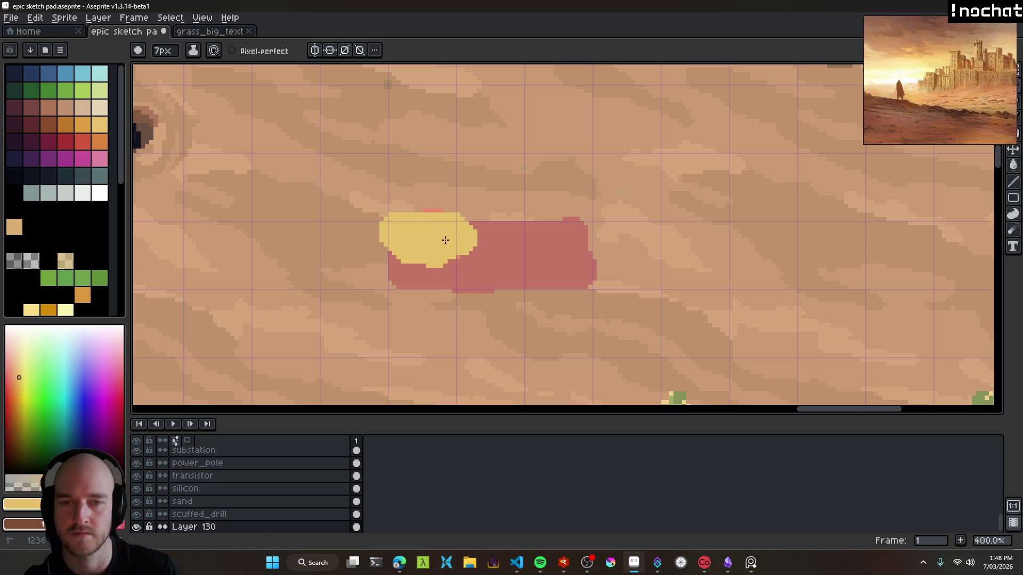
scroll(479, 249, down, 3)
scroll(517, 260, up, 4)
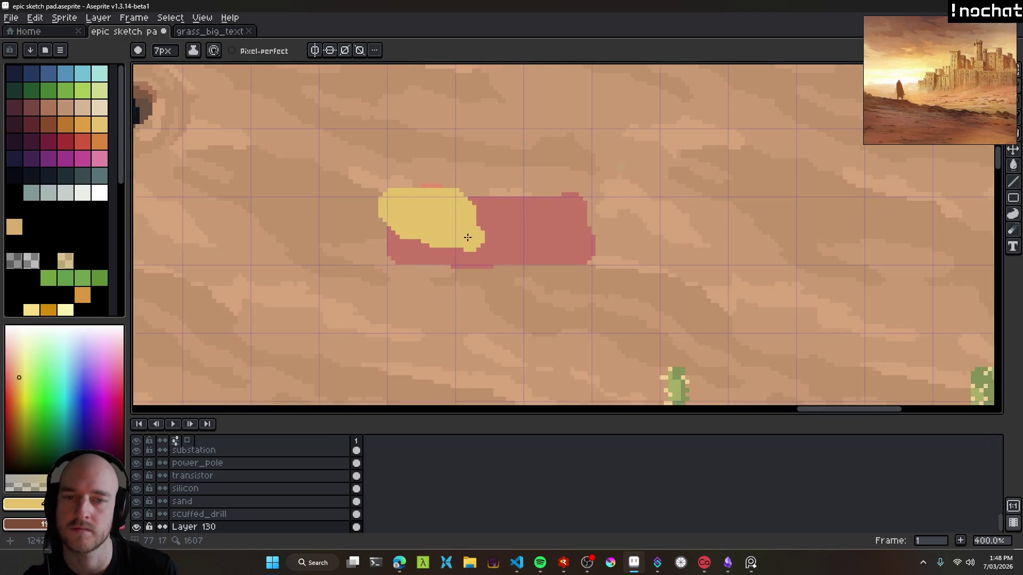
mouse_move(395, 213)
mouse_down()
mouse_move(400, 202)
mouse_move(427, 227)
mouse_move(448, 180)
mouse_up()
Cover the blob's left edge in sand-tan and nudge the patch with the Move tool.
click(13, 380)
scroll(452, 221, down, 4)
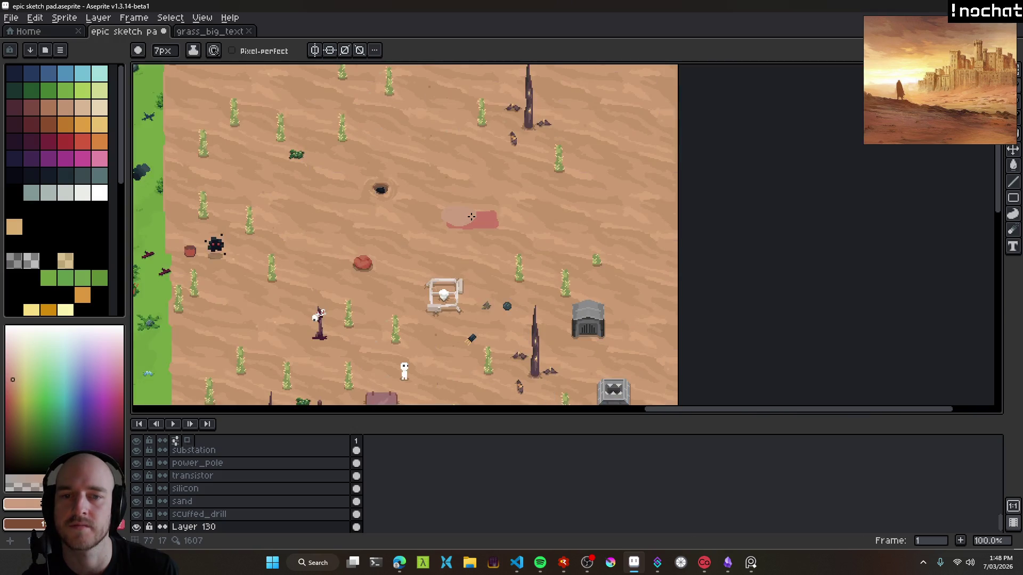
scroll(471, 216, up, 3)
click(15, 379)
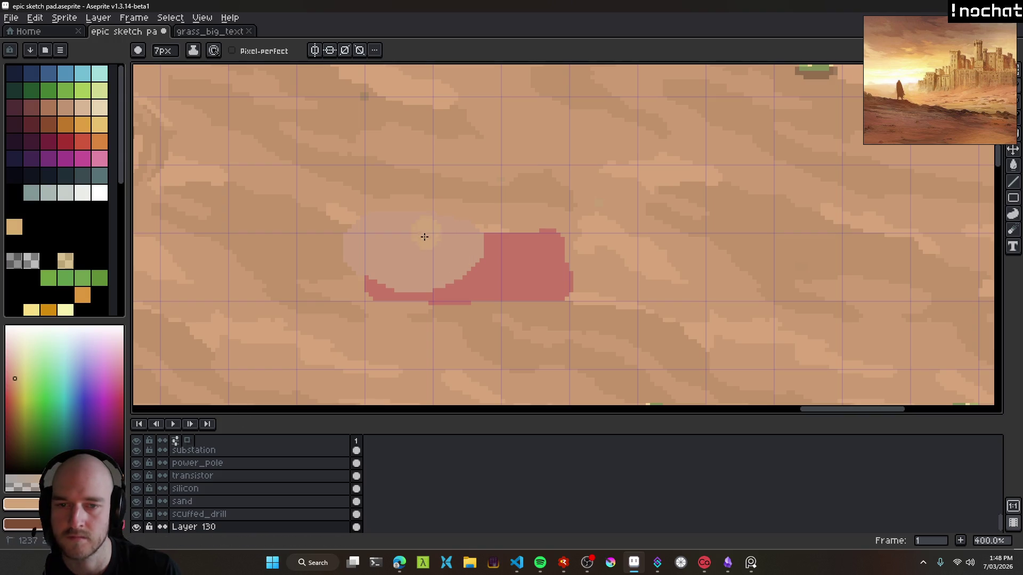
drag(427, 255, 402, 223)
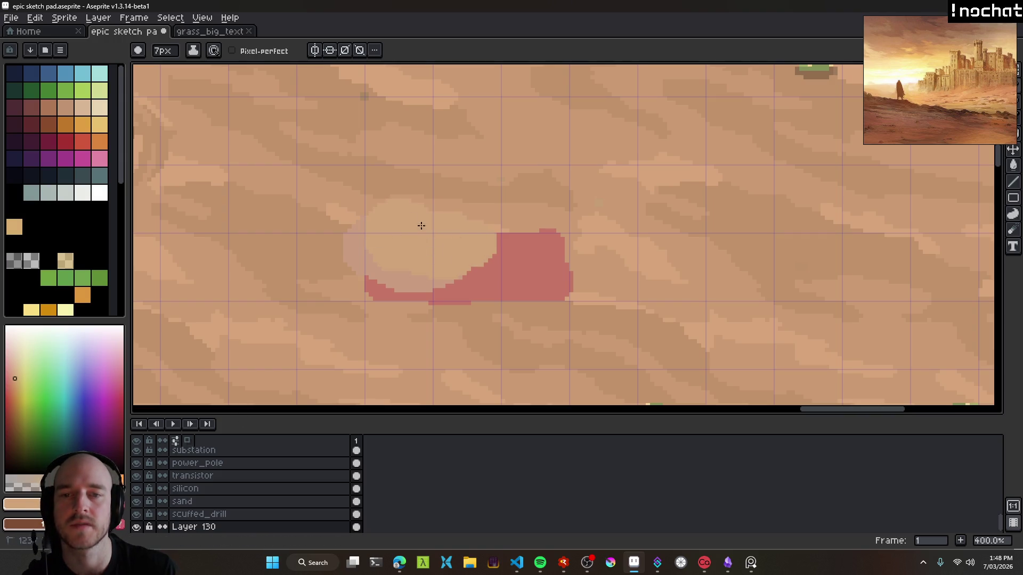
scroll(438, 240, down, 5)
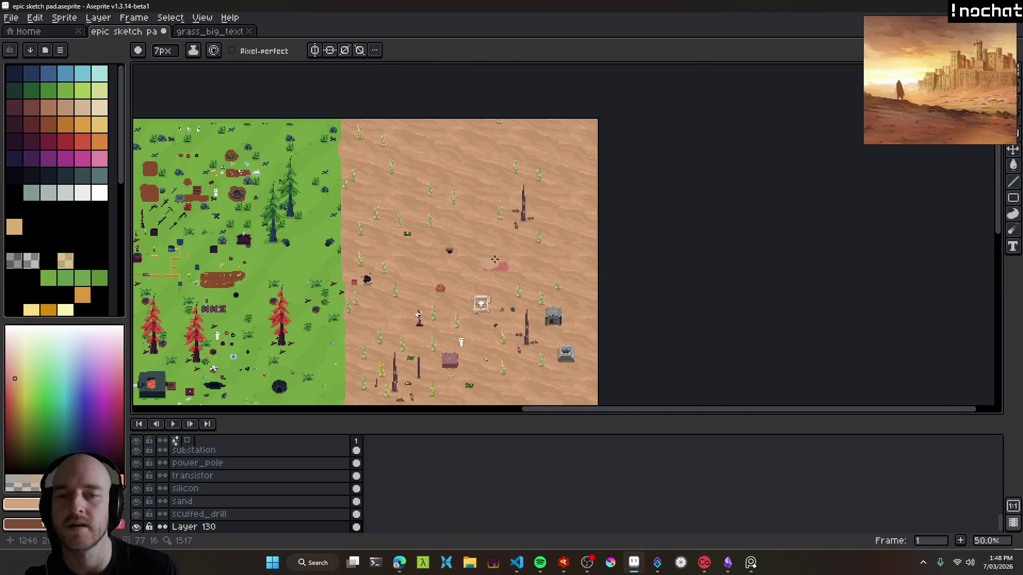
scroll(480, 301, up, 3)
key(v)
mouse_move(458, 262)
mouse_down()
mouse_move(434, 242)
mouse_move(447, 210)
mouse_move(444, 219)
mouse_move(557, 260)
mouse_move(530, 283)
mouse_move(515, 275)
mouse_up()
scroll(436, 261, up, 1)
Paint a dark brown blob near the canvas centre and extend it to the right.
key(b)
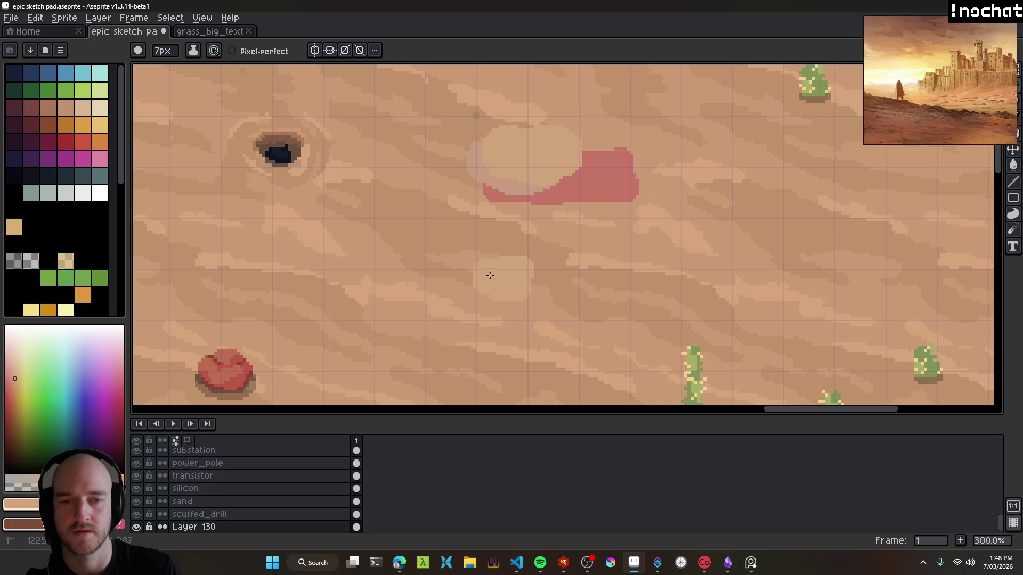
scroll(490, 275, down, 2)
scroll(524, 281, up, 4)
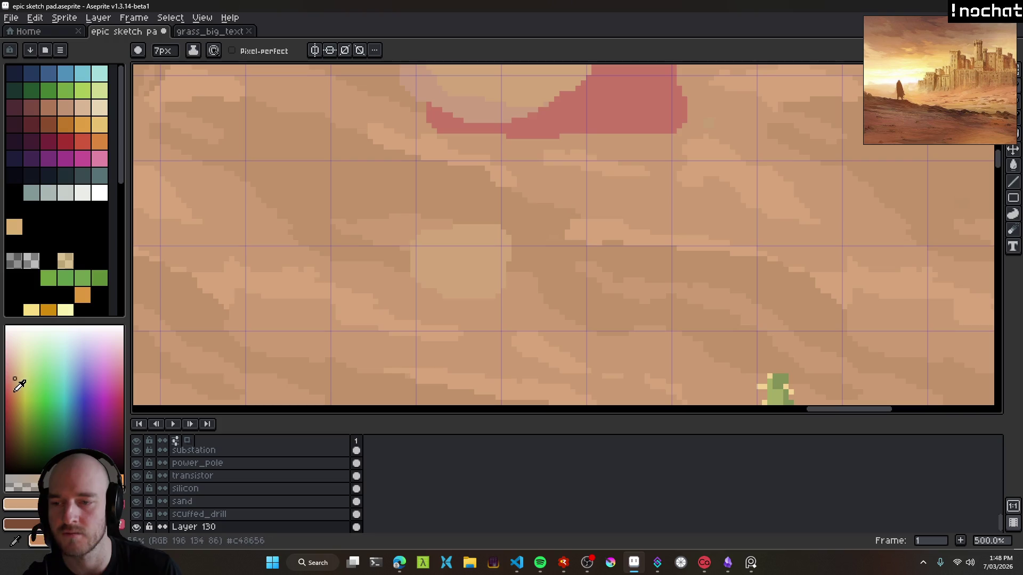
click(14, 414)
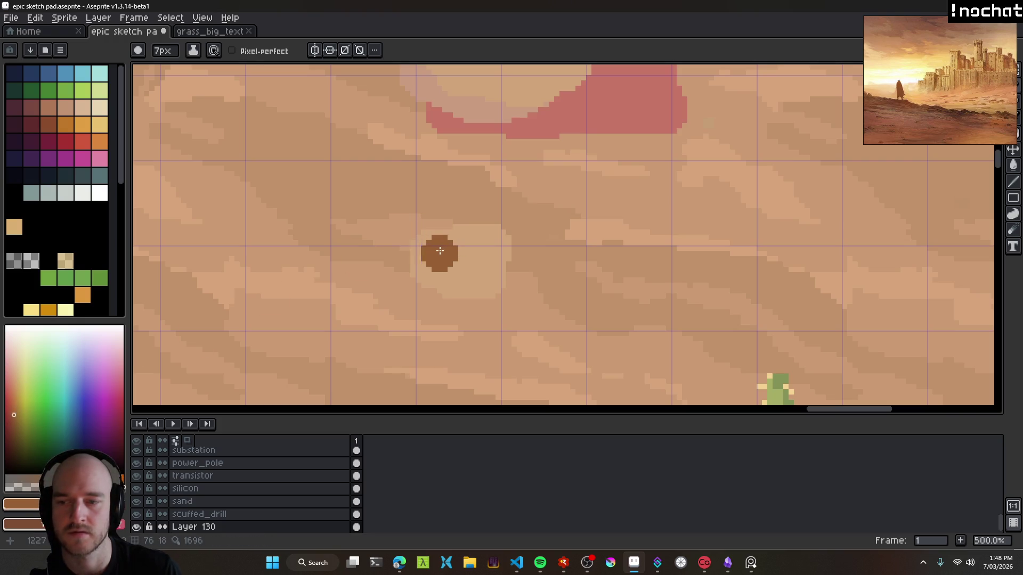
mouse_move(424, 254)
mouse_down()
mouse_move(454, 255)
mouse_move(437, 256)
mouse_move(453, 288)
mouse_move(426, 306)
mouse_move(440, 317)
mouse_move(457, 302)
mouse_up()
scroll(519, 299, down, 5)
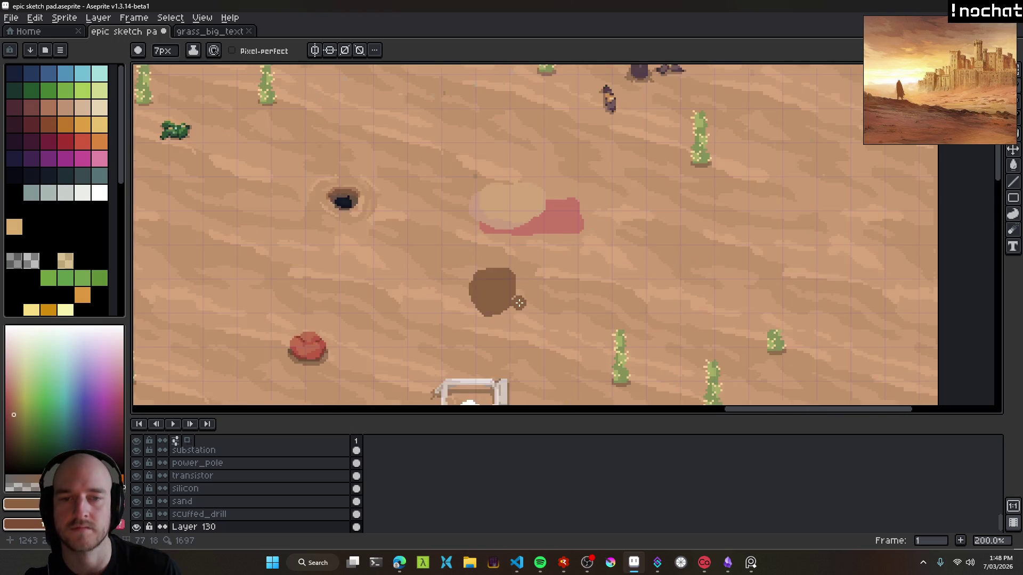
scroll(521, 301, up, 1)
scroll(520, 301, up, 2)
mouse_move(434, 303)
mouse_down()
mouse_move(520, 304)
mouse_move(508, 276)
mouse_move(599, 282)
mouse_move(528, 306)
mouse_move(607, 277)
mouse_up()
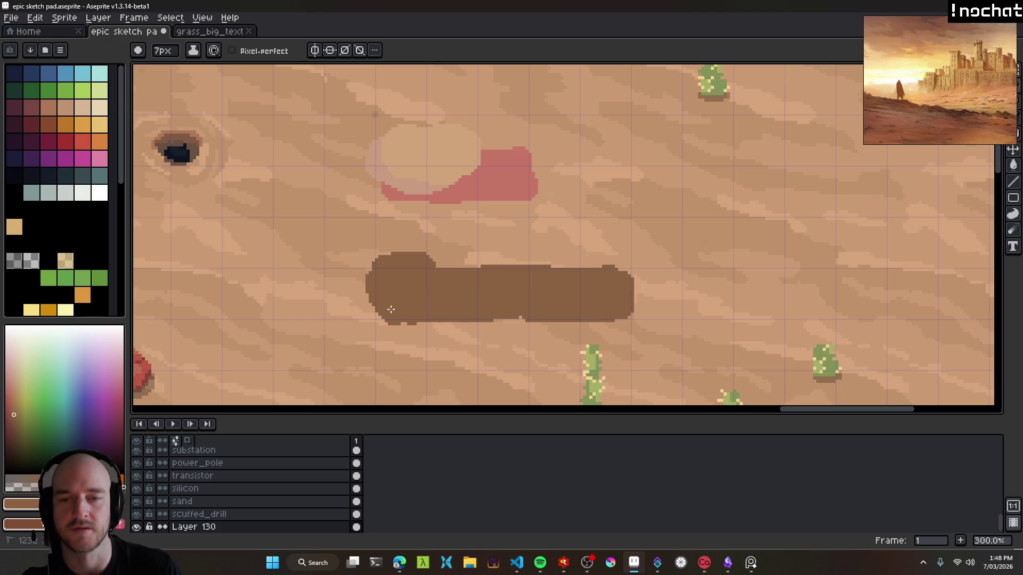
Erase the brown blob's left edge and flatten its top into a bar.
key(e)
drag(367, 270, 364, 267)
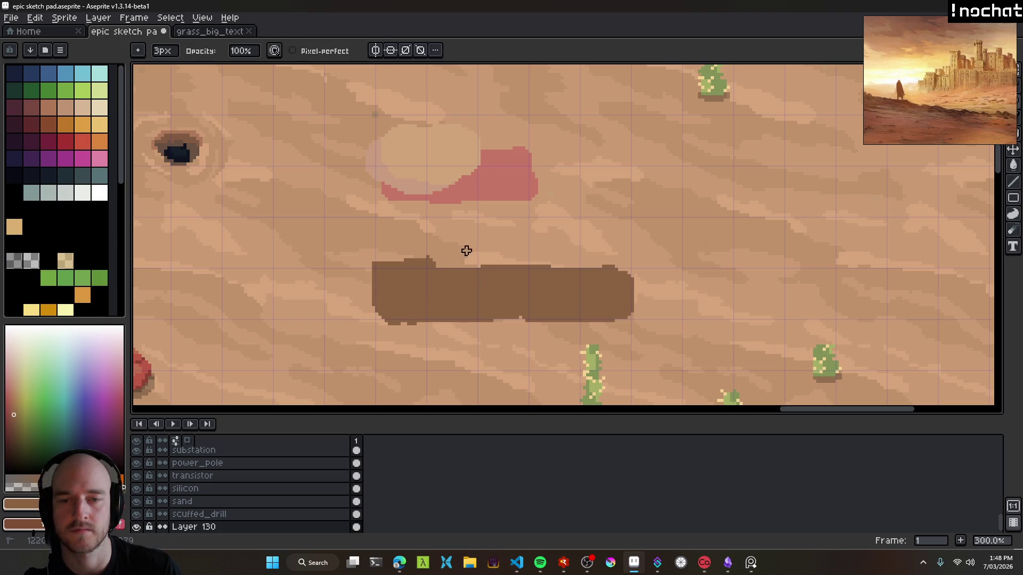
drag(467, 251, 409, 258)
scroll(469, 281, down, 1)
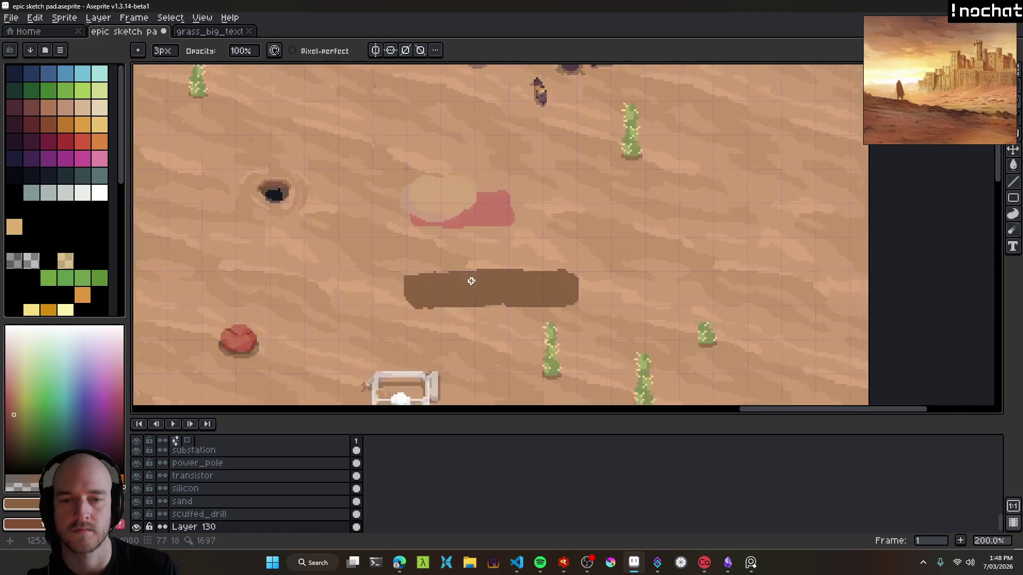
scroll(409, 263, up, 2)
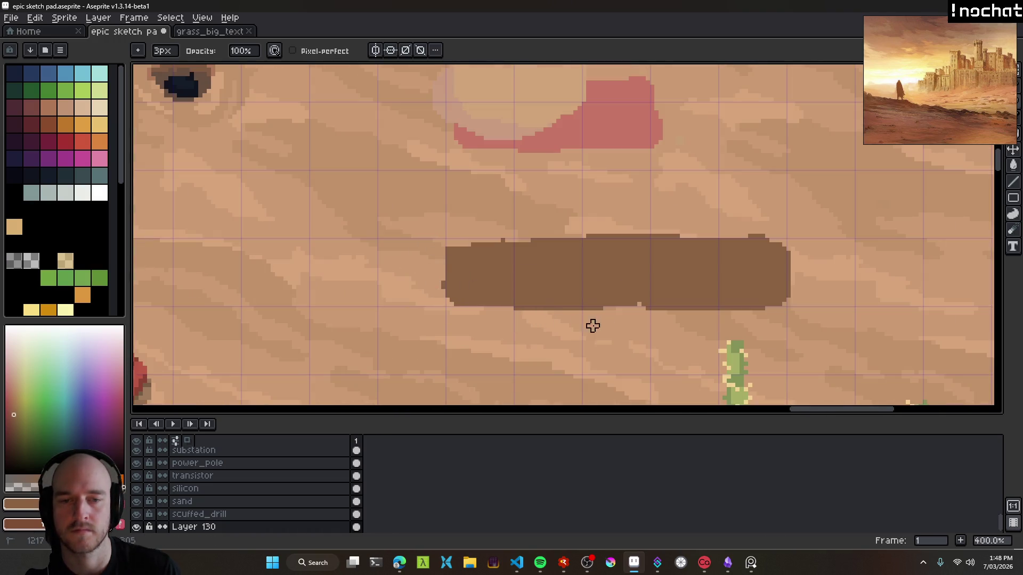
scroll(662, 338, down, 2)
scroll(614, 302, up, 2)
Paint a strip along the bar's top edge and save the sketch.
key(b)
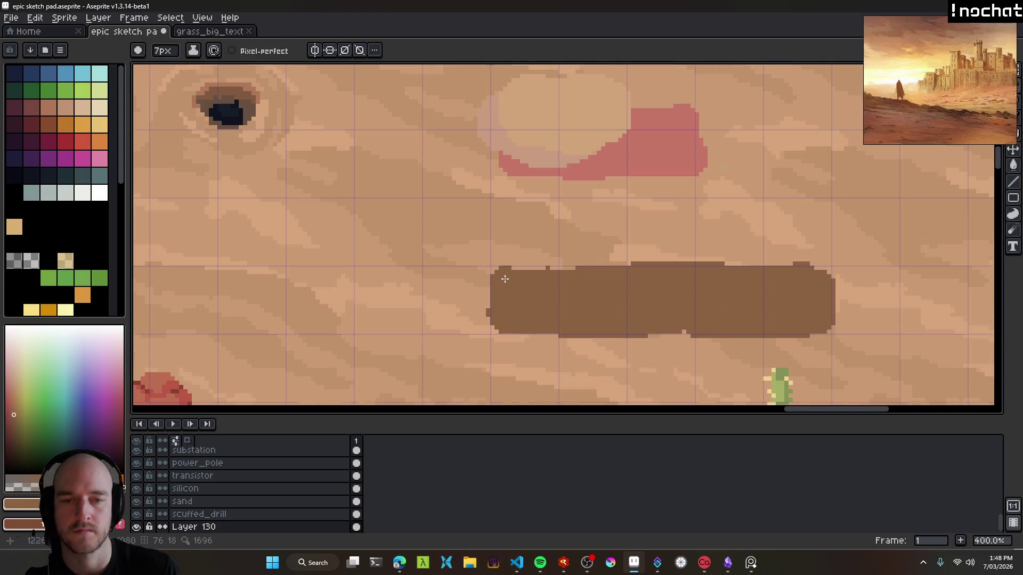
drag(501, 276, 549, 276)
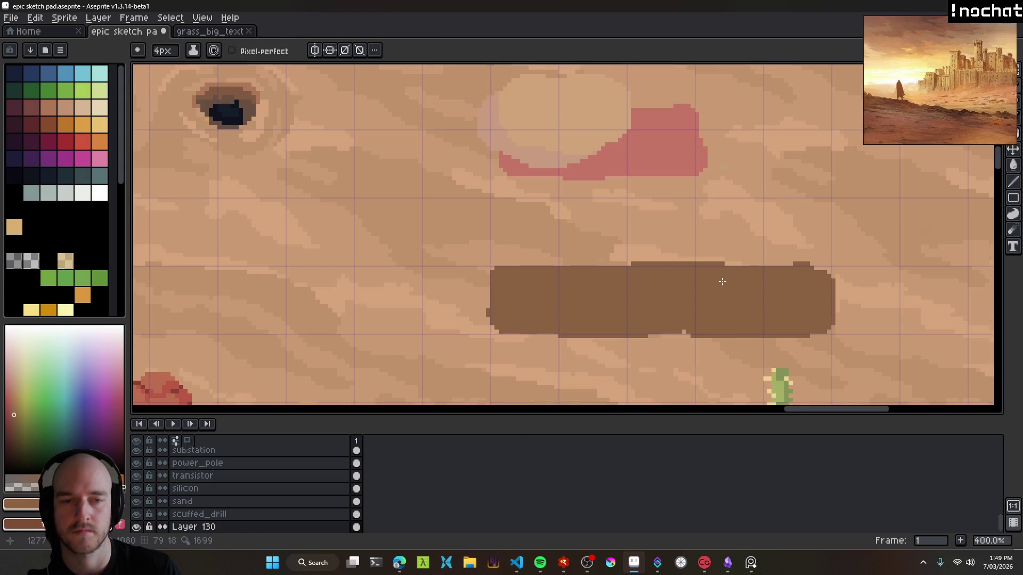
scroll(722, 281, down, 4)
scroll(643, 288, up, 2)
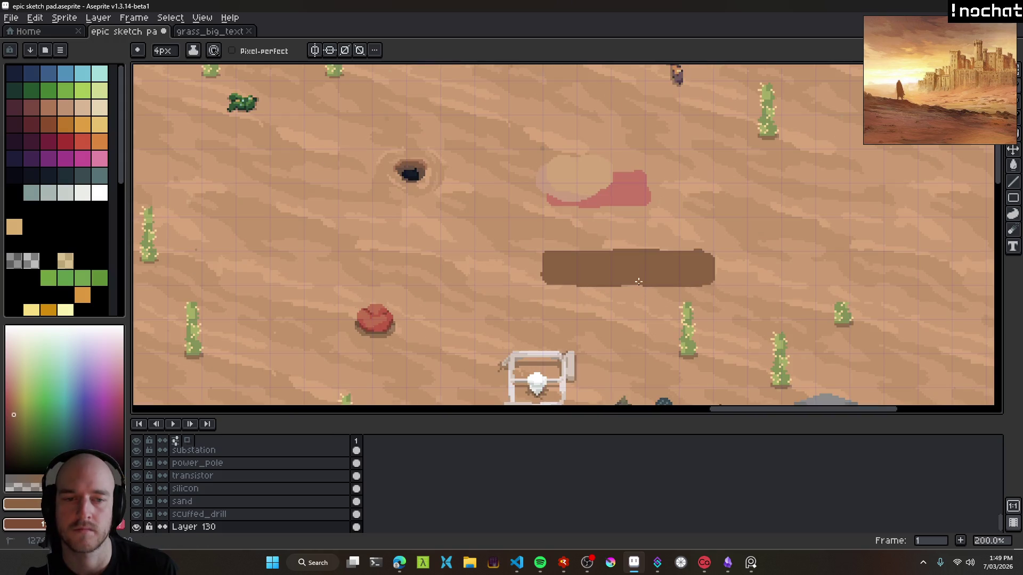
scroll(665, 274, down, 3)
scroll(633, 299, up, 5)
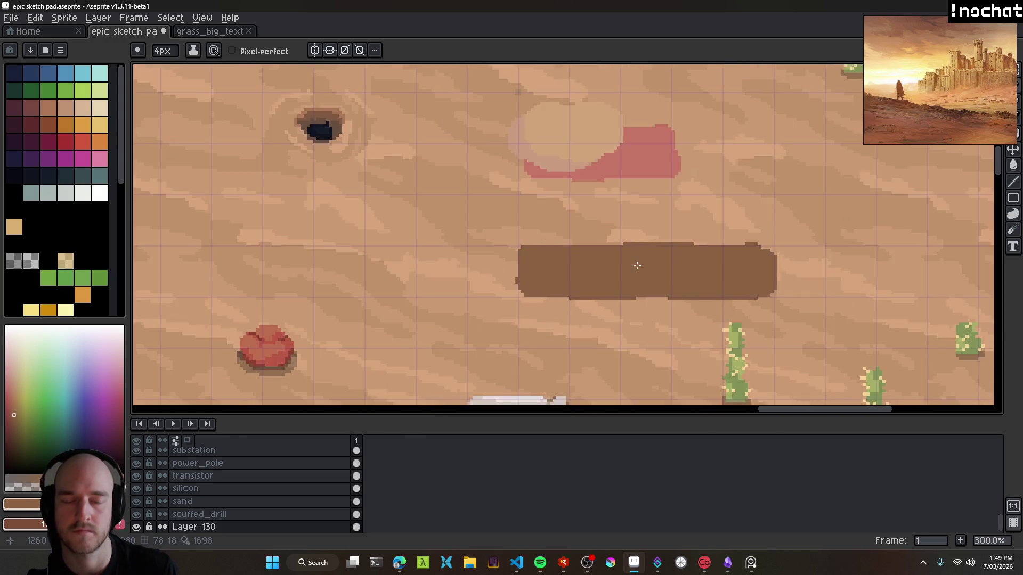
key(ctrl+s)
scroll(501, 261, down, 2)
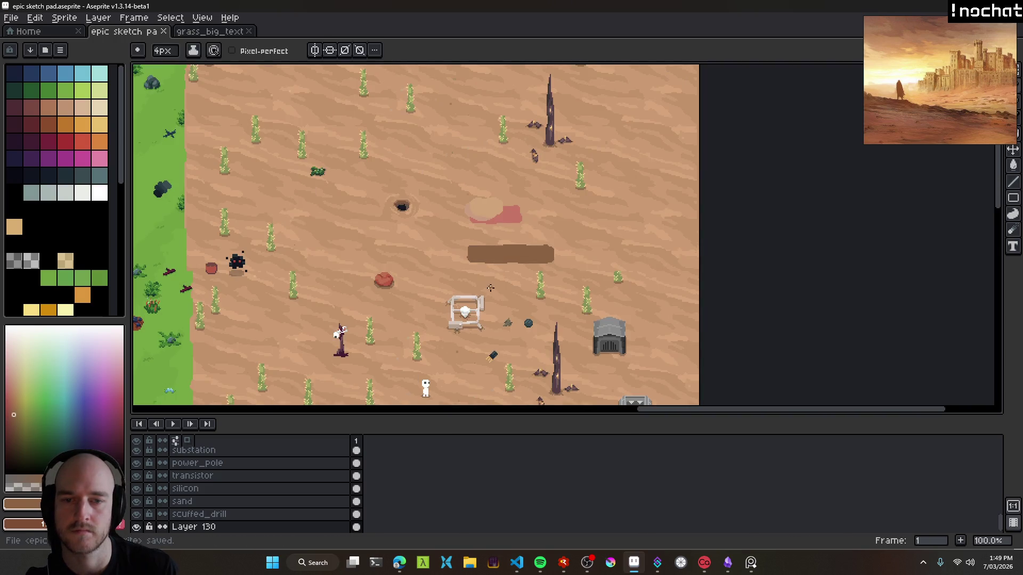
Darken the brown bar's top edge with a long Pencil stroke.
drag(490, 288, 521, 203)
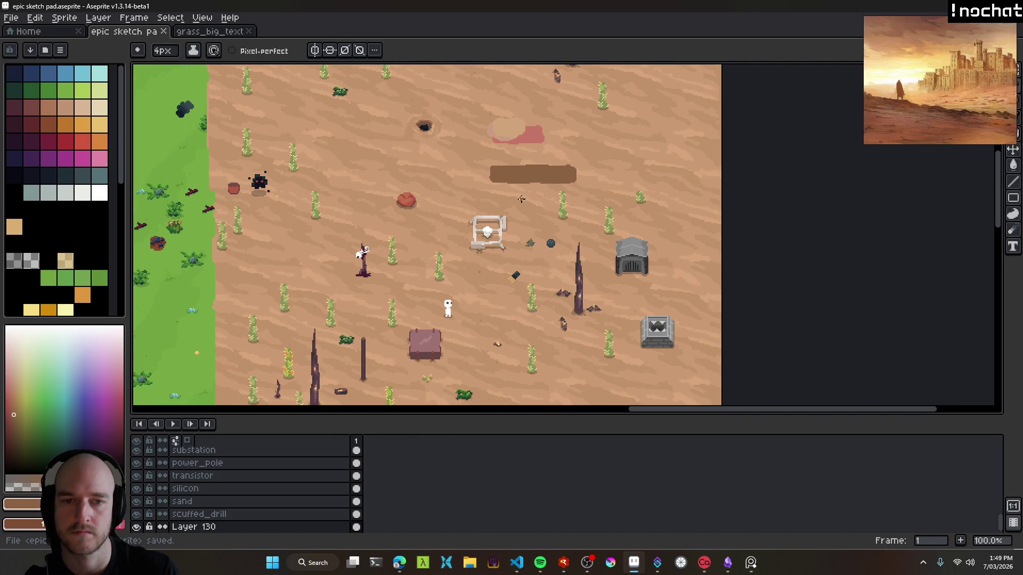
scroll(537, 223, up, 4)
mouse_move(516, 233)
mouse_down()
mouse_move(525, 240)
mouse_move(516, 233)
mouse_up()
scroll(568, 257, down, 2)
scroll(530, 234, up, 2)
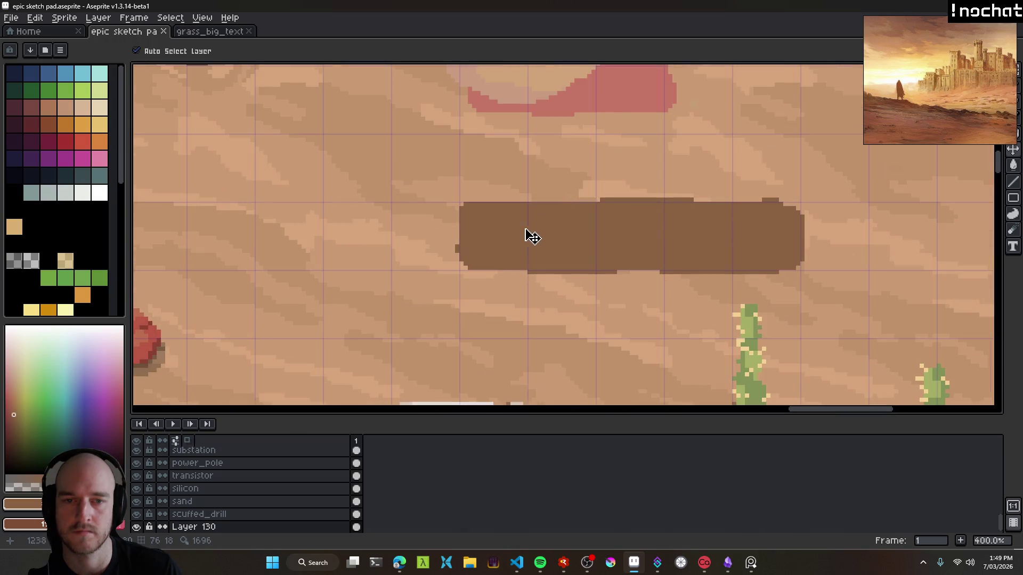
key(b)
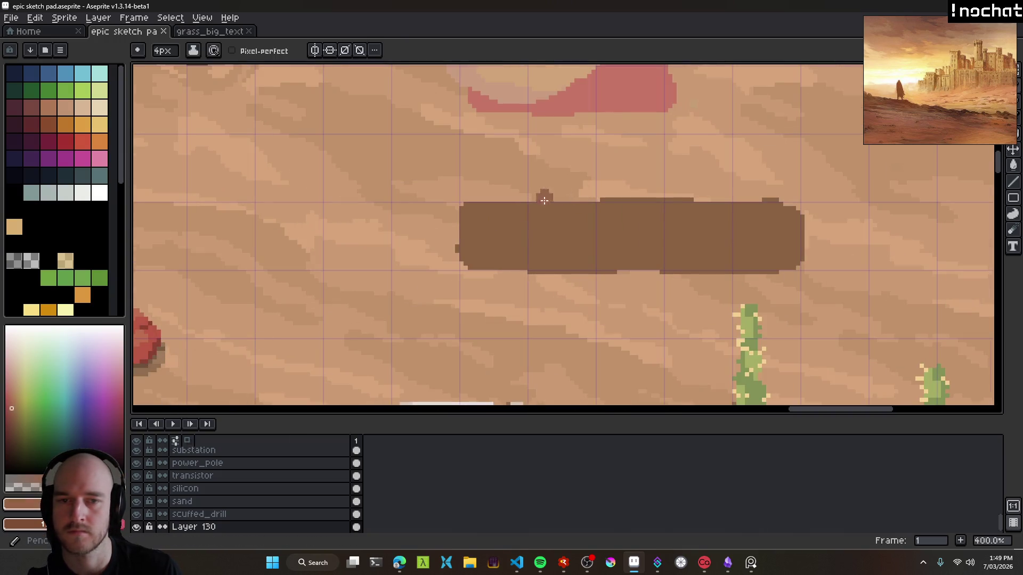
drag(517, 207, 664, 204)
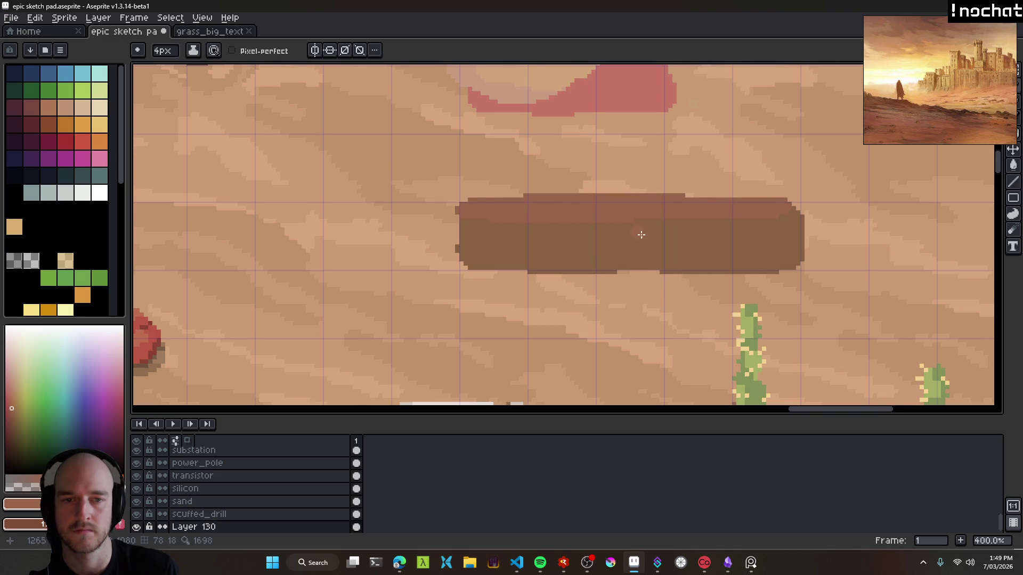
scroll(641, 234, down, 3)
scroll(651, 238, up, 3)
scroll(632, 255, down, 3)
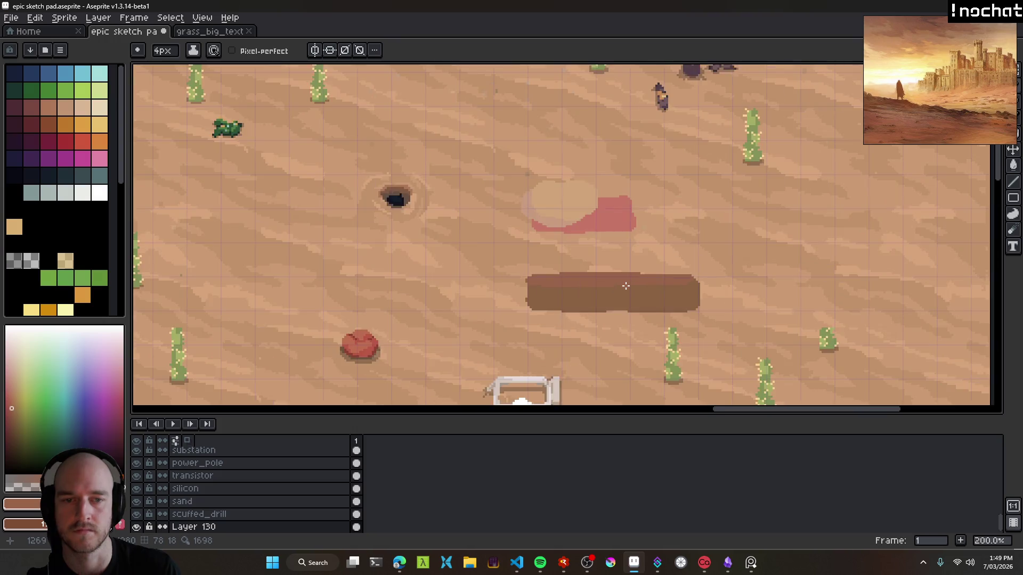
Move the brown bar up and to the left.
key(v)
mouse_move(652, 304)
mouse_down()
mouse_move(571, 203)
mouse_move(580, 200)
mouse_up()
scroll(607, 281, up, 3)
drag(588, 258, 604, 267)
key(b)
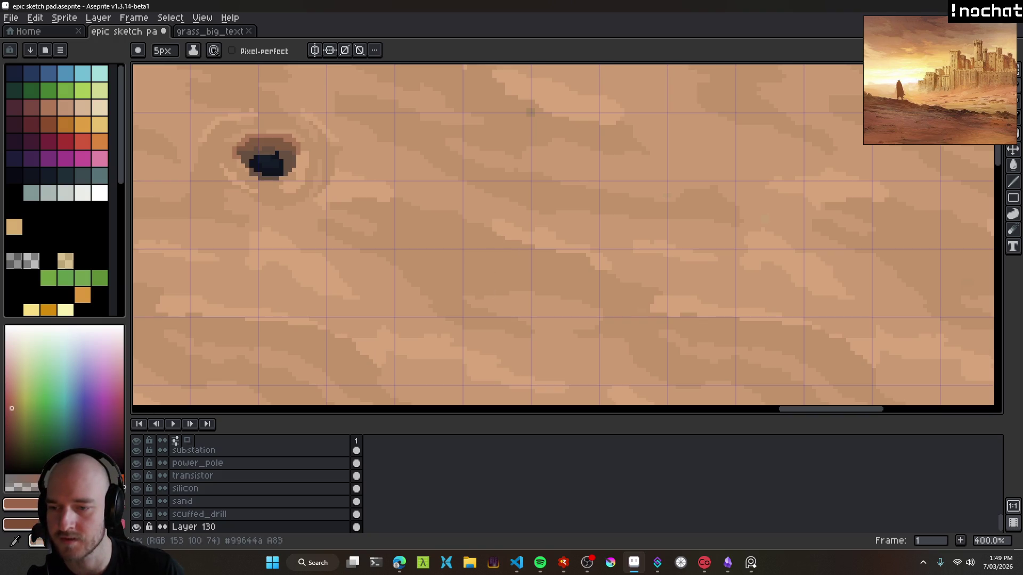
Paint a grey block in the centre of the sand with a darker grey band along its lower half.
click(5, 479)
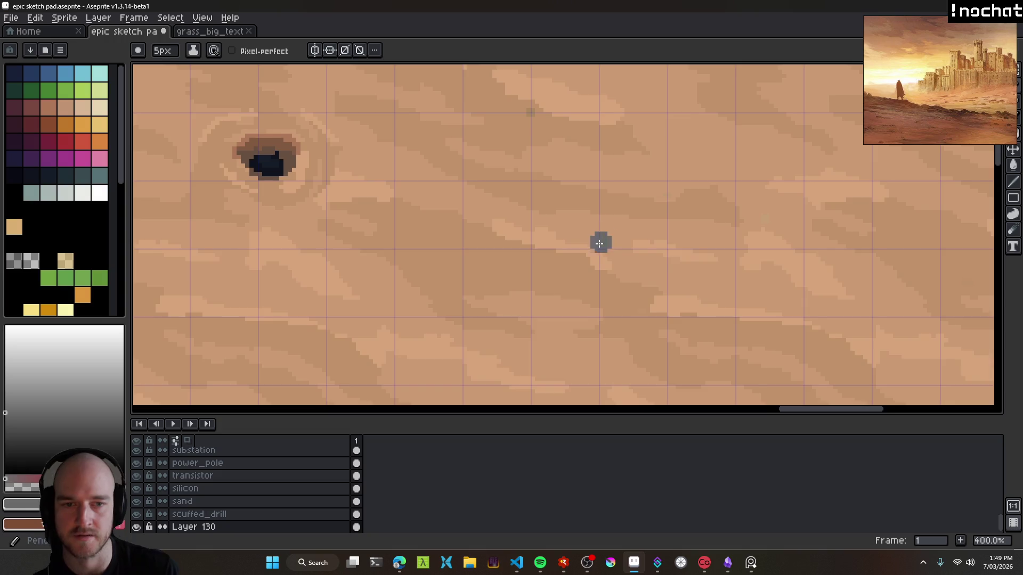
scroll(532, 247, right, 3)
scroll(533, 247, down, 2)
mouse_move(456, 246)
mouse_down()
mouse_move(576, 213)
mouse_move(639, 224)
mouse_move(528, 258)
mouse_move(445, 256)
mouse_move(638, 240)
mouse_up()
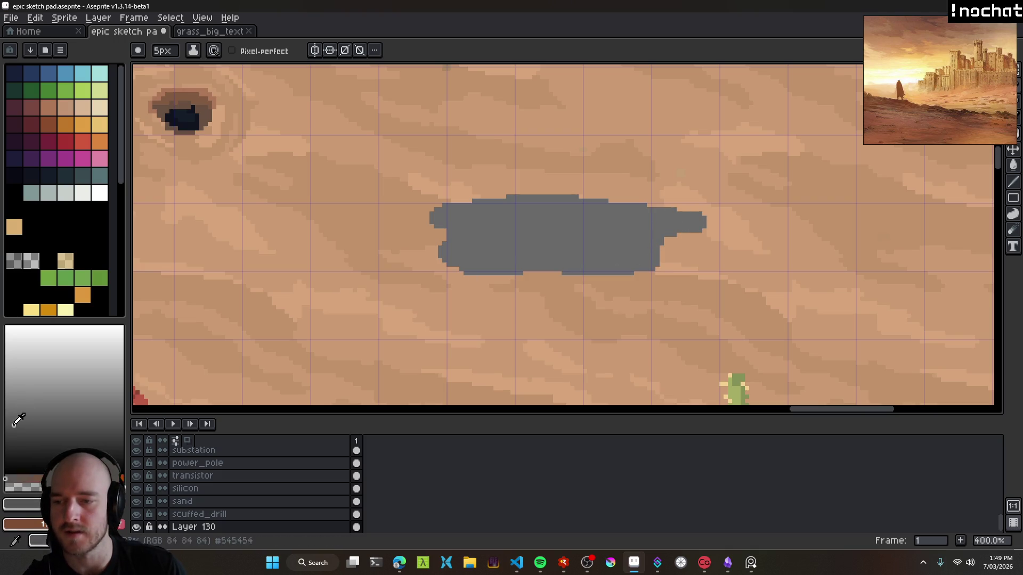
drag(463, 245, 646, 256)
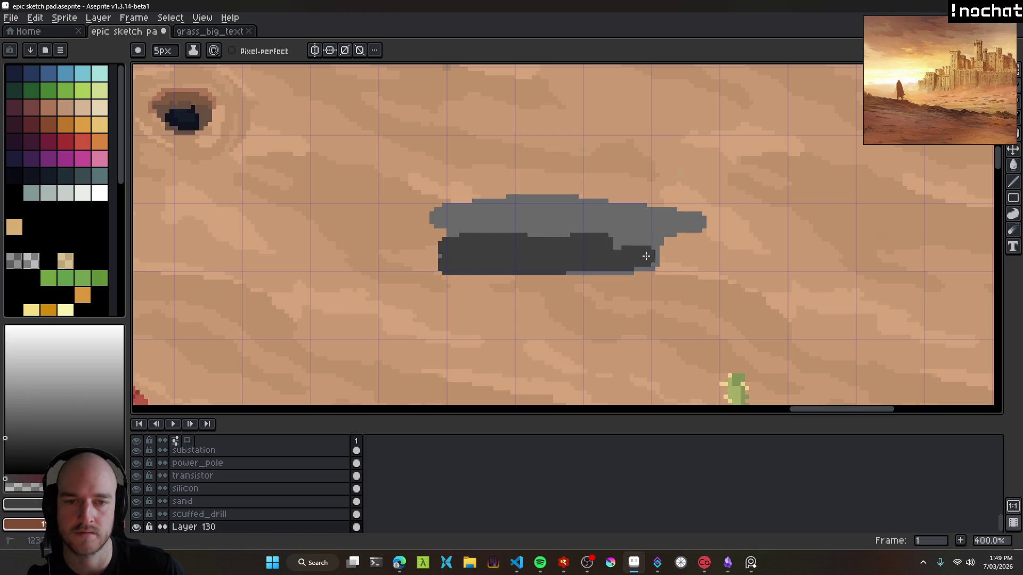
mouse_move(558, 247)
mouse_down()
mouse_move(621, 262)
mouse_move(730, 242)
mouse_move(772, 263)
mouse_move(783, 242)
mouse_up()
Erase the dark band's right end and stray dark bits with an enlarged eraser.
scroll(639, 280, down, 2)
scroll(639, 280, down, 2)
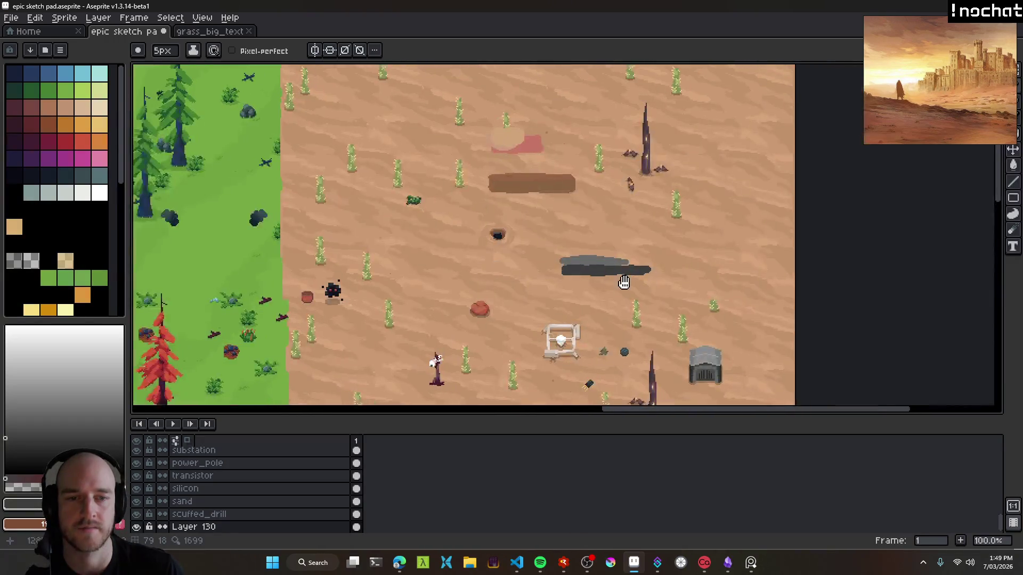
scroll(552, 261, up, 3)
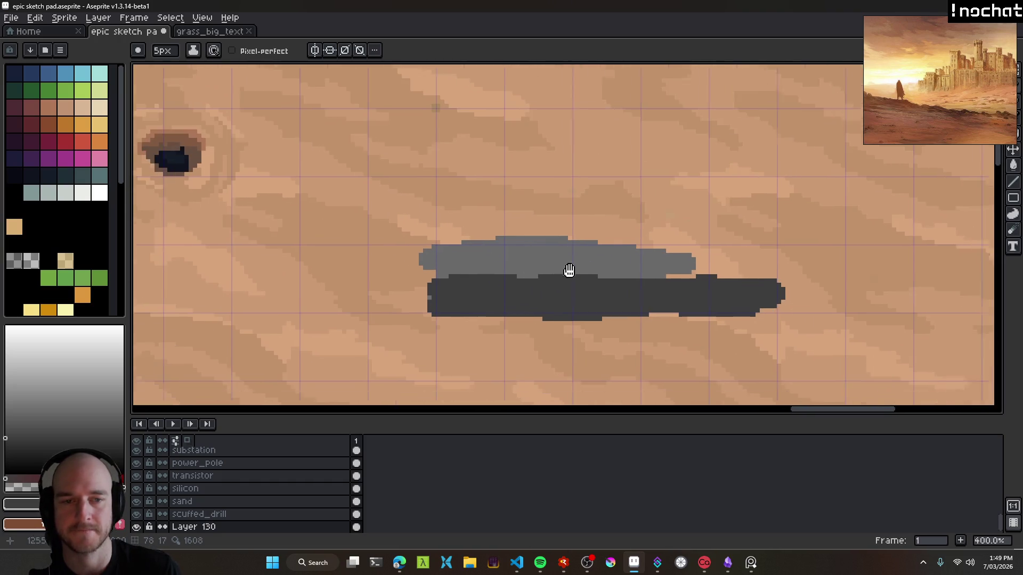
key(e)
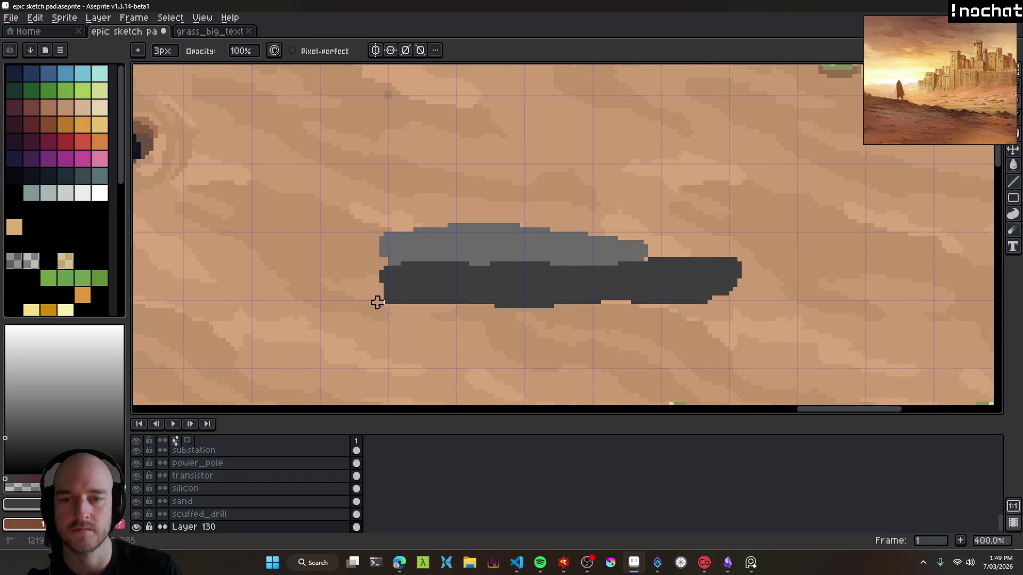
key(plus)
key(plus)
key(plus)
mouse_move(724, 282)
mouse_down()
mouse_move(656, 299)
mouse_move(681, 278)
mouse_up()
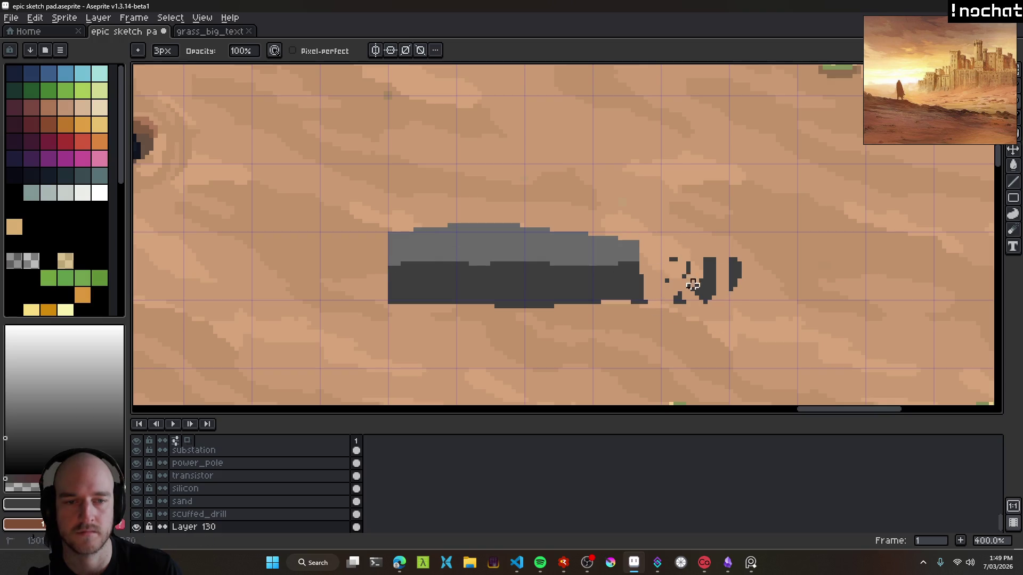
mouse_move(691, 317)
mouse_down()
mouse_move(728, 255)
mouse_move(659, 310)
mouse_up()
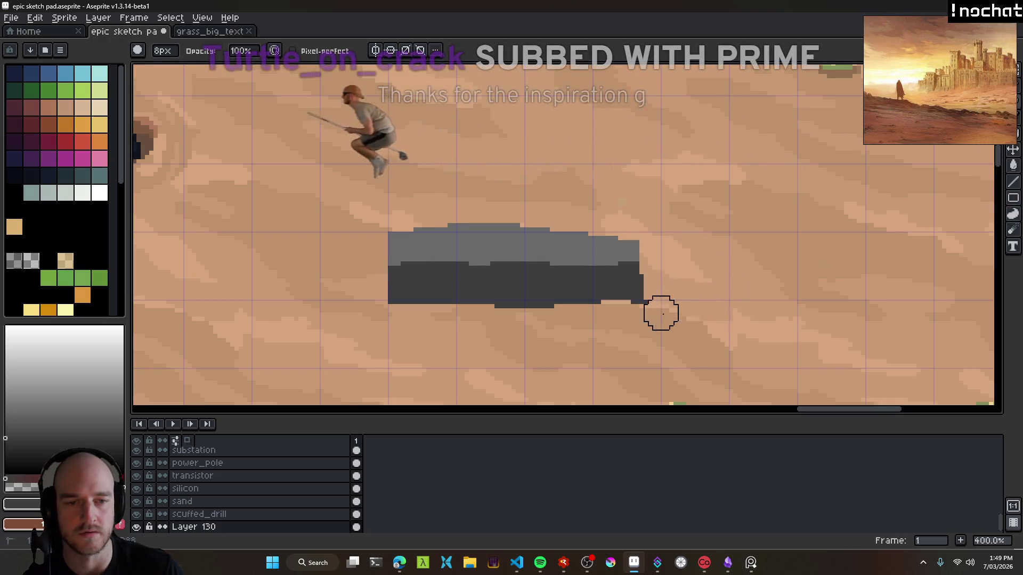
Back in Aseprite, eyedrop the light grey of the block's top.
click(595, 566)
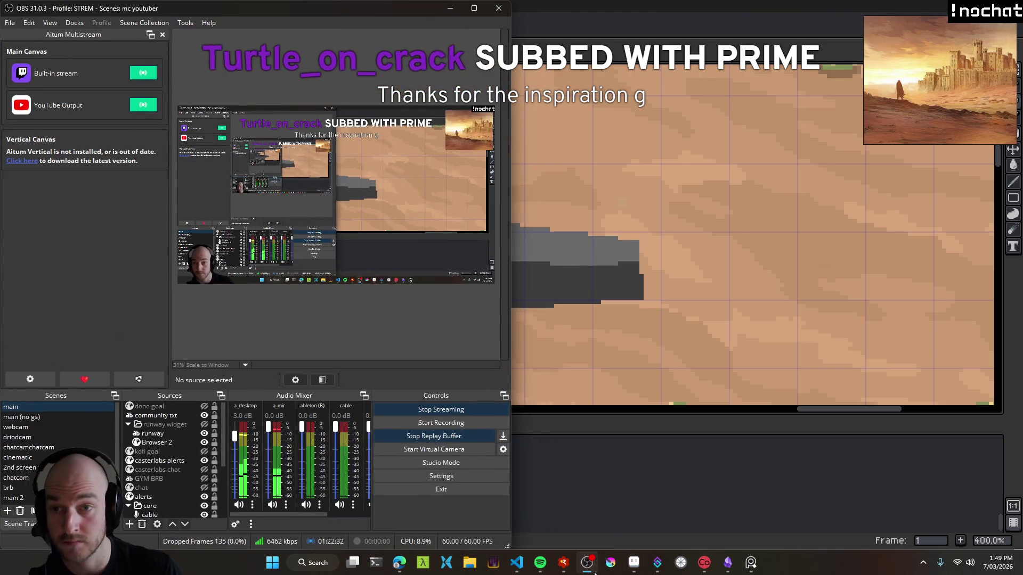
click(634, 563)
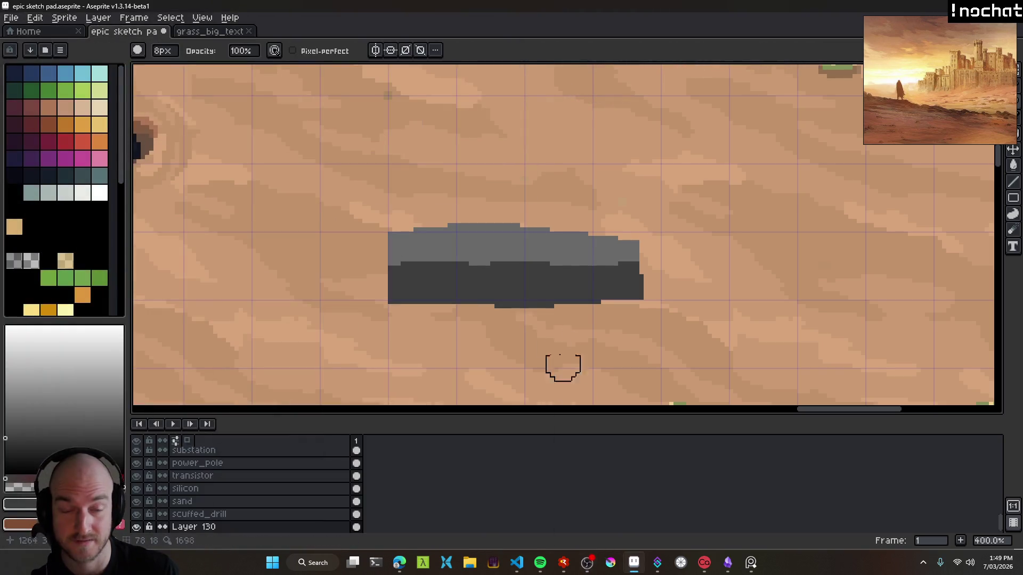
scroll(581, 315, left, 1)
key(alt)
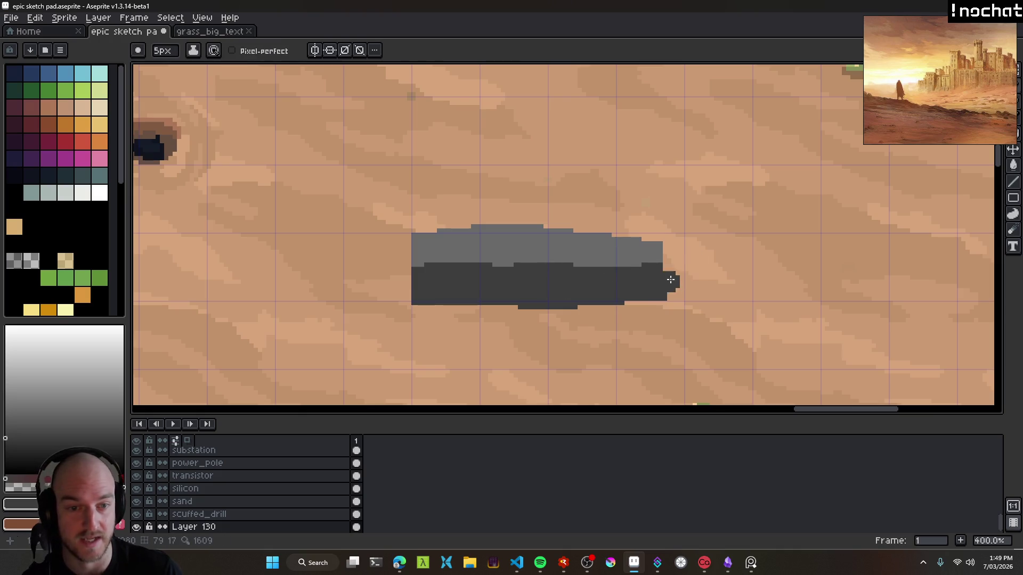
alt+click(655, 242)
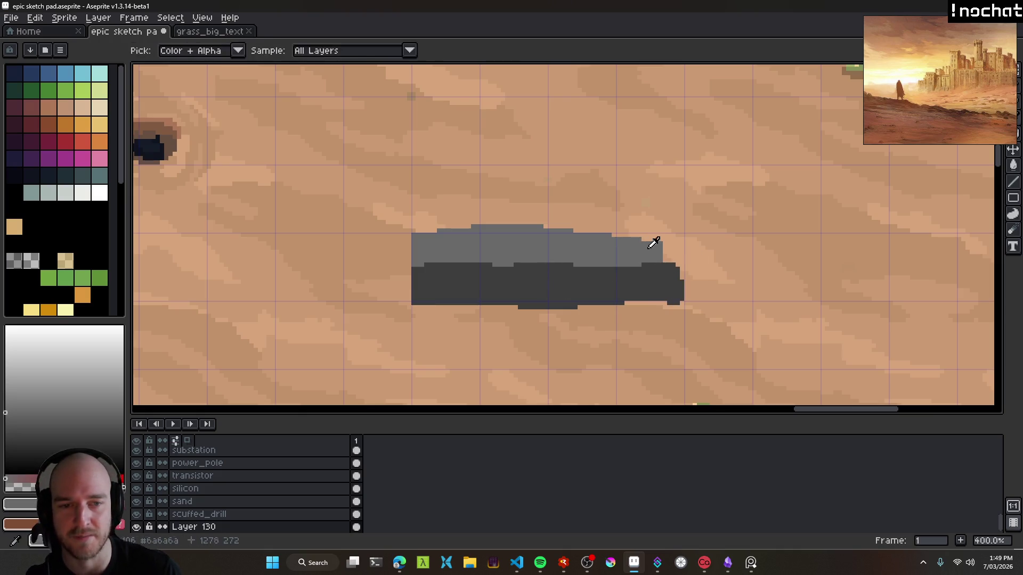
Extend the light grey top rightward and trim the block's top edge with sand colour.
drag(669, 246, 637, 244)
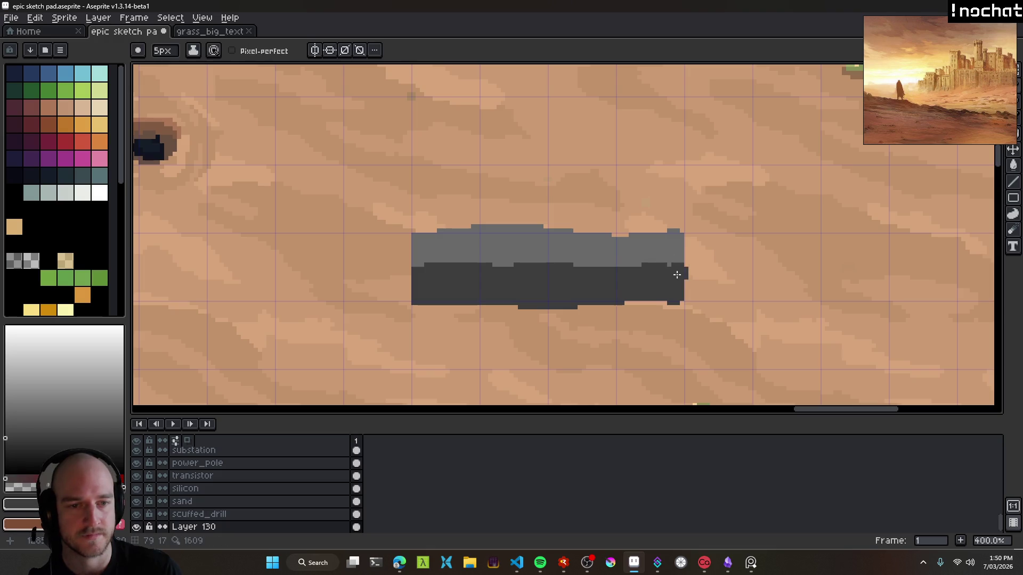
key(b)
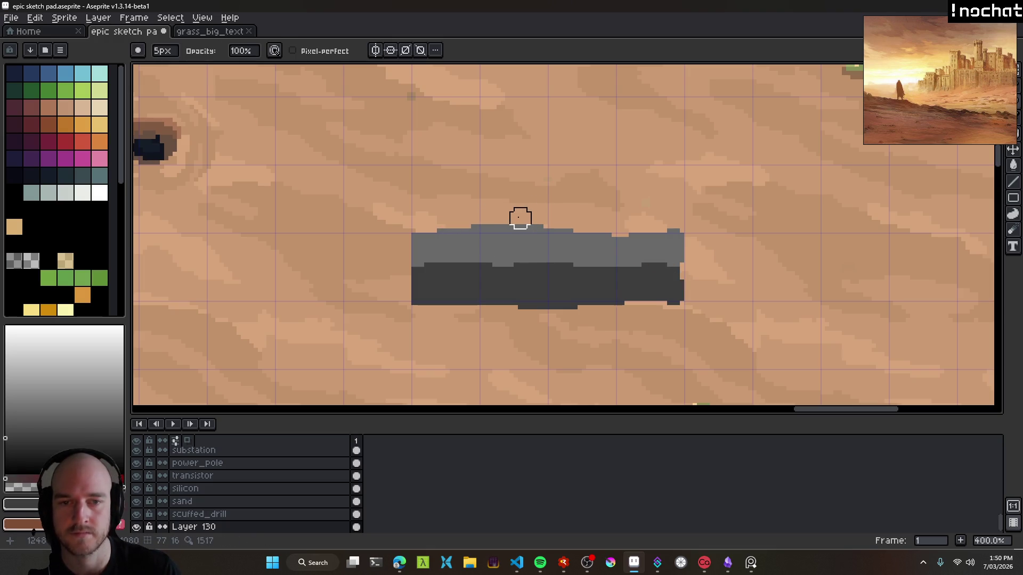
drag(523, 216, 416, 229)
scroll(675, 225, down, 1)
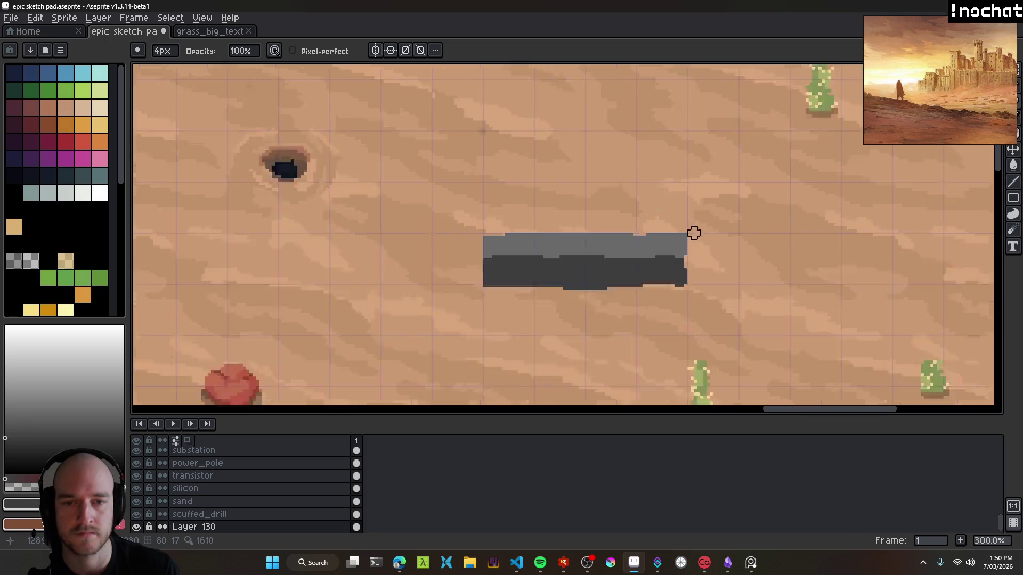
scroll(692, 254, up, 1)
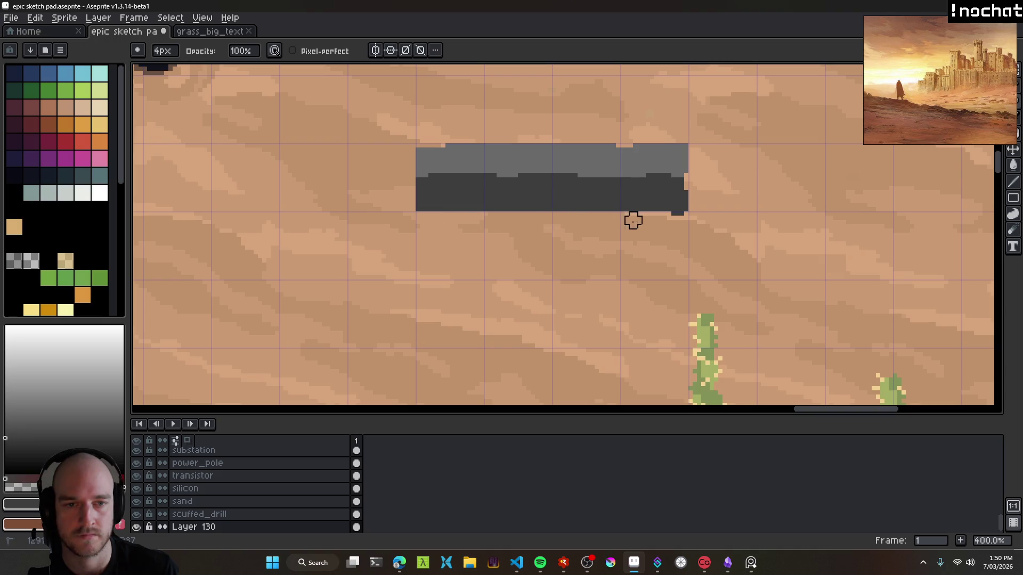
Fill the block's dark lower part with a lighter grey using the Paint Bucket.
drag(710, 160, 650, 221)
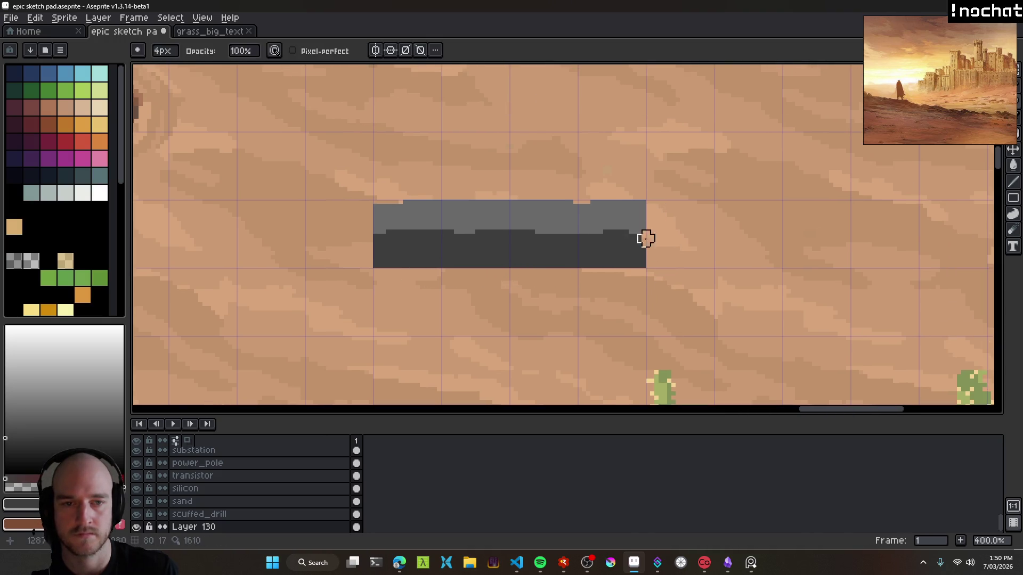
key(e)
scroll(647, 238, up, 5)
scroll(642, 253, down, 5)
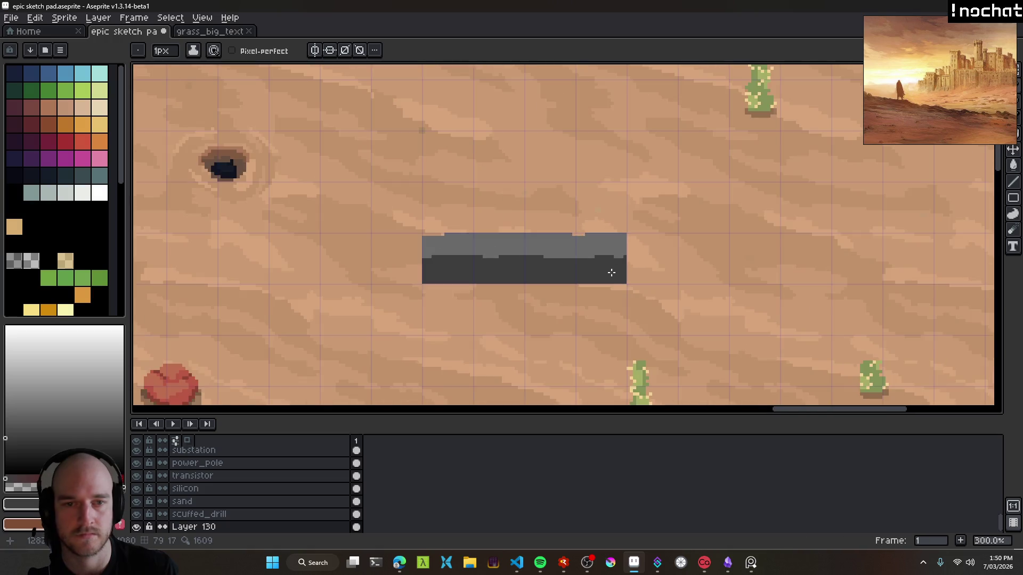
scroll(596, 231, up, 4)
drag(347, 239, 530, 221)
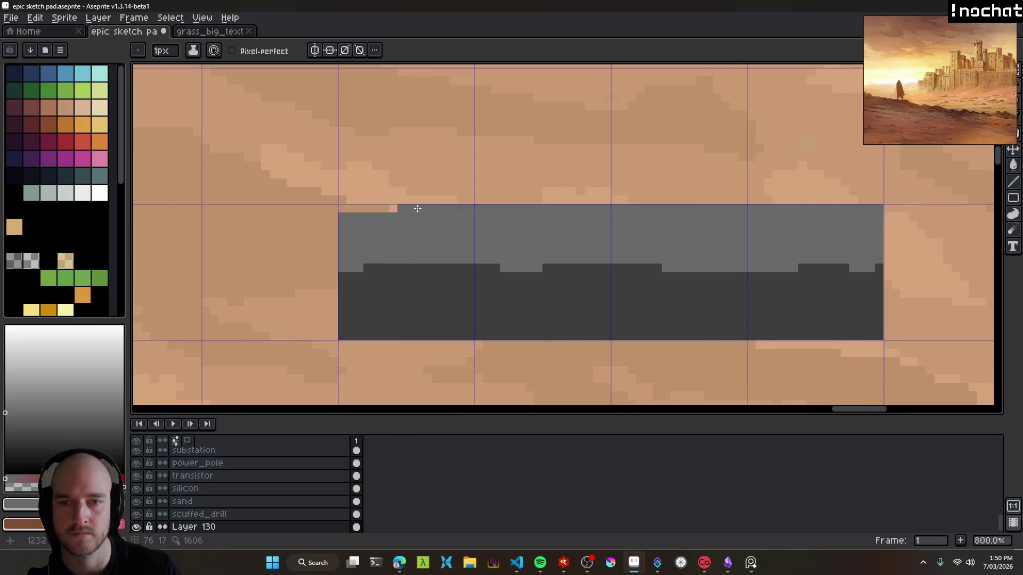
scroll(539, 262, down, 4)
scroll(561, 280, up, 3)
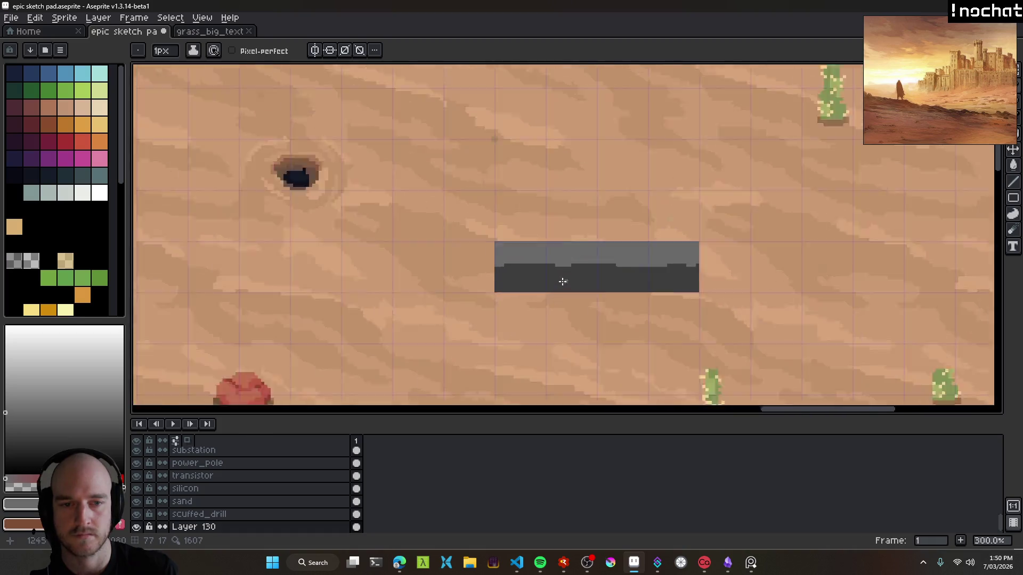
scroll(538, 249, down, 3)
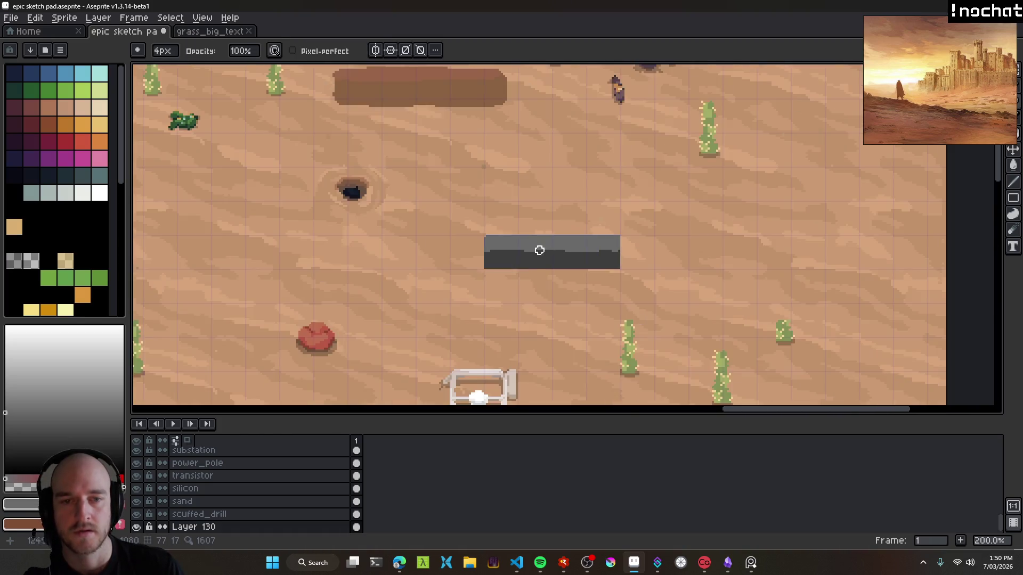
scroll(543, 249, up, 3)
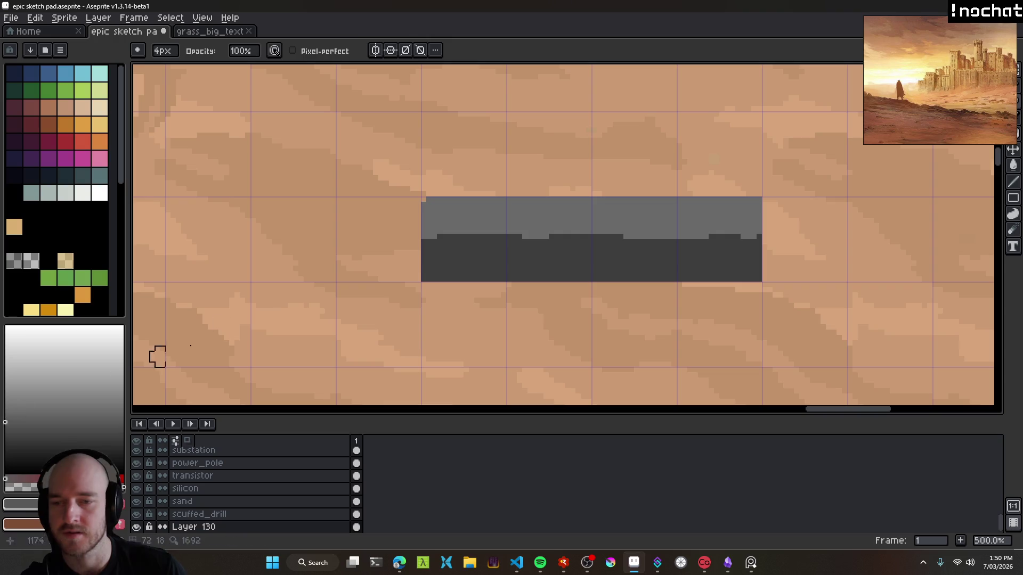
key(g)
click(503, 274)
Shift the grey block slightly left on the sand map.
scroll(516, 307, down, 4)
scroll(519, 308, up, 4)
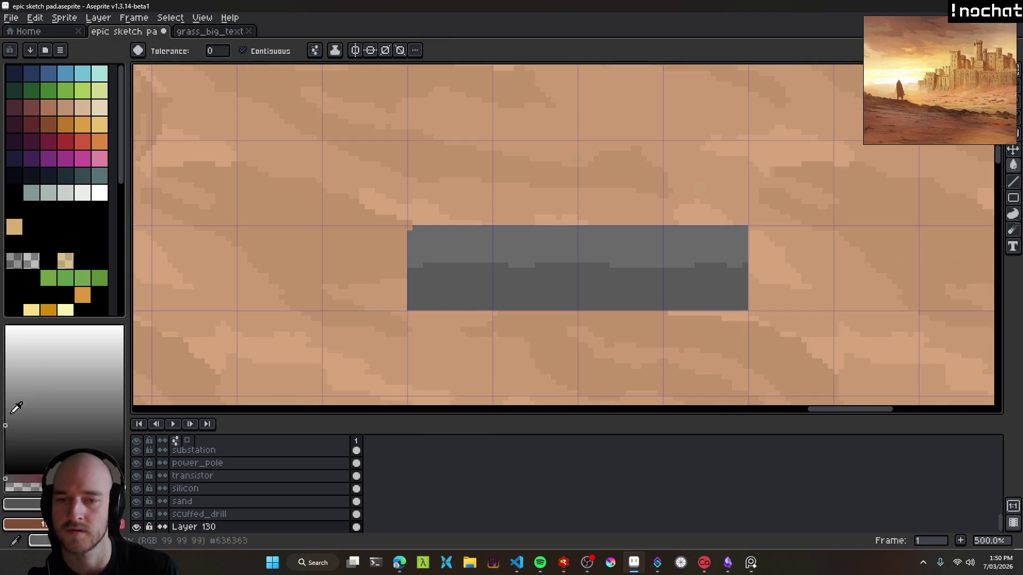
scroll(536, 306, down, 4)
scroll(540, 324, down, 1)
scroll(541, 324, up, 1)
mouse_move(541, 324)
mouse_down()
mouse_move(563, 140)
mouse_move(551, 283)
mouse_up()
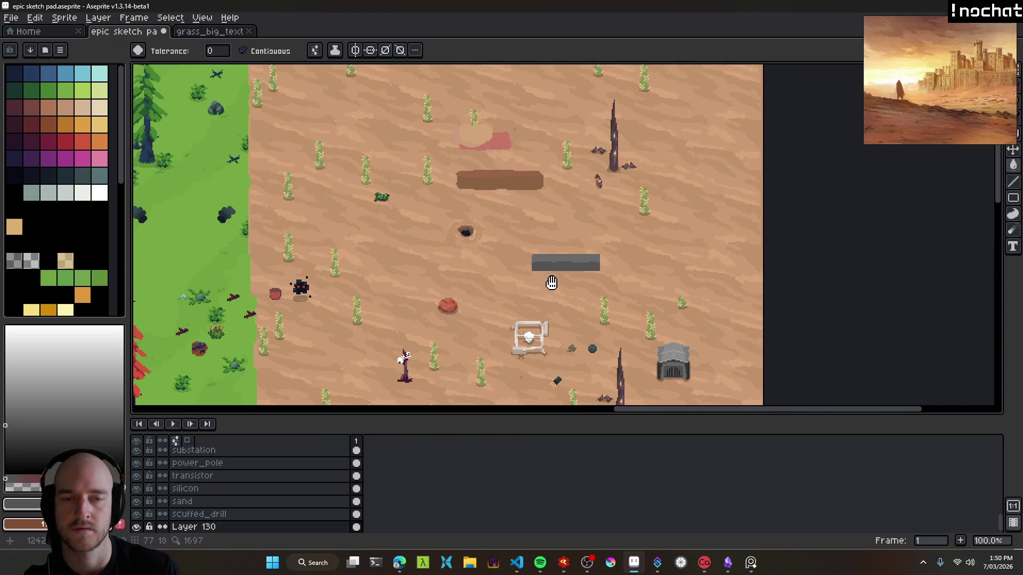
scroll(572, 262, up, 2)
scroll(508, 232, up, 1)
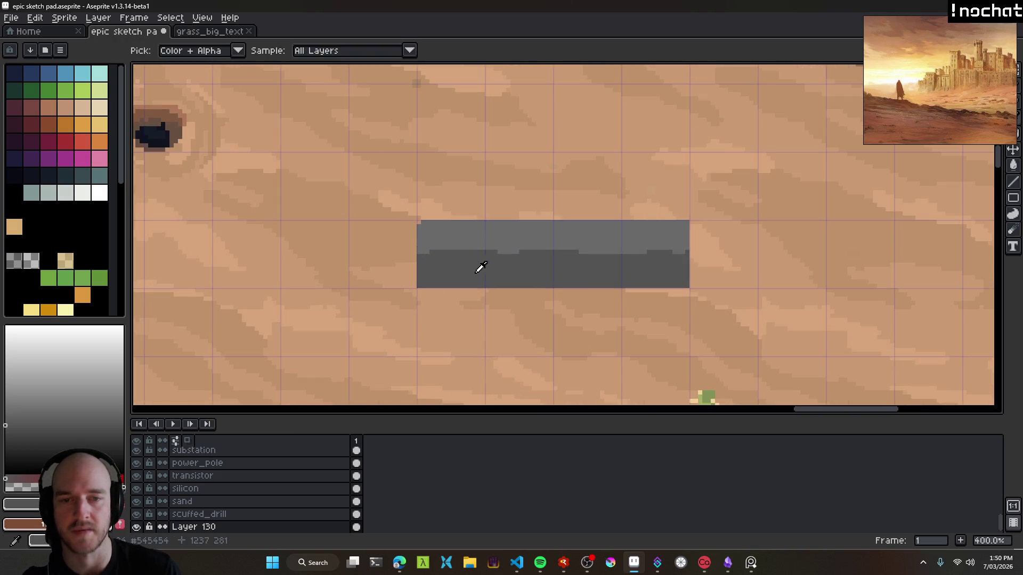
scroll(461, 267, down, 4)
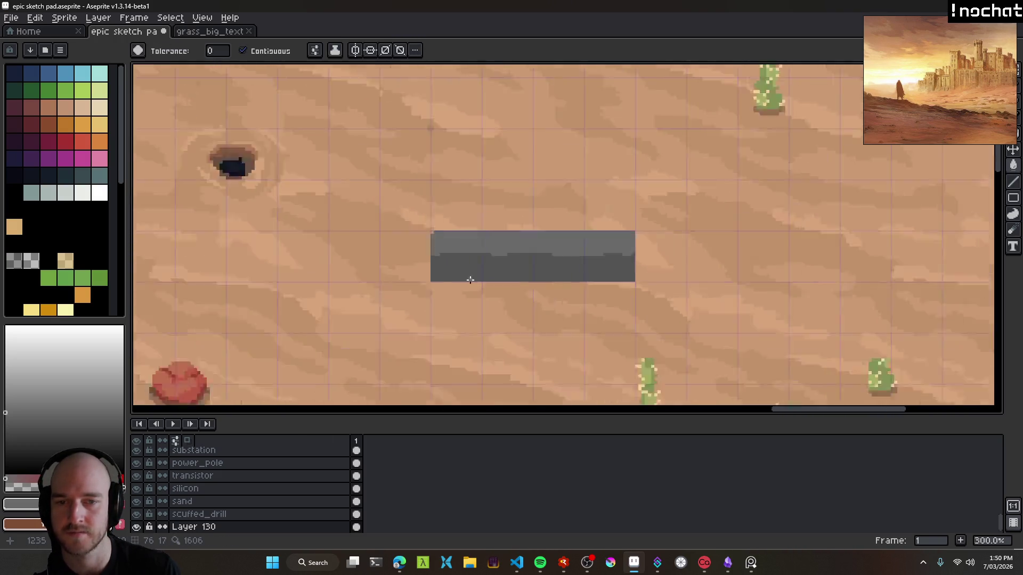
scroll(507, 302, up, 4)
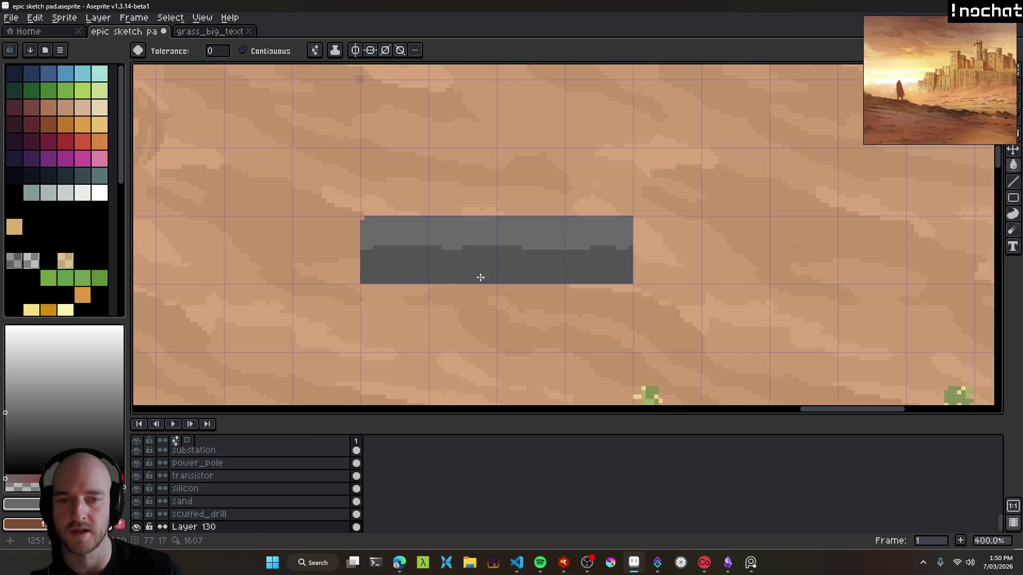
drag(555, 258, 489, 259)
scroll(390, 272, up, 5)
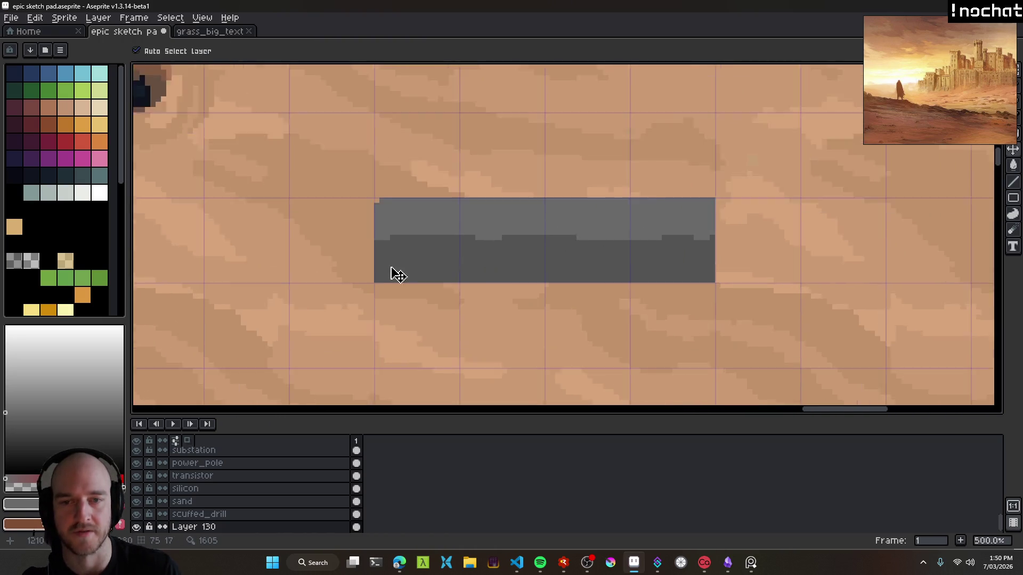
Touch up the small square grey block with the Eraser and Pencil.
key(e)
scroll(509, 307, down, 5)
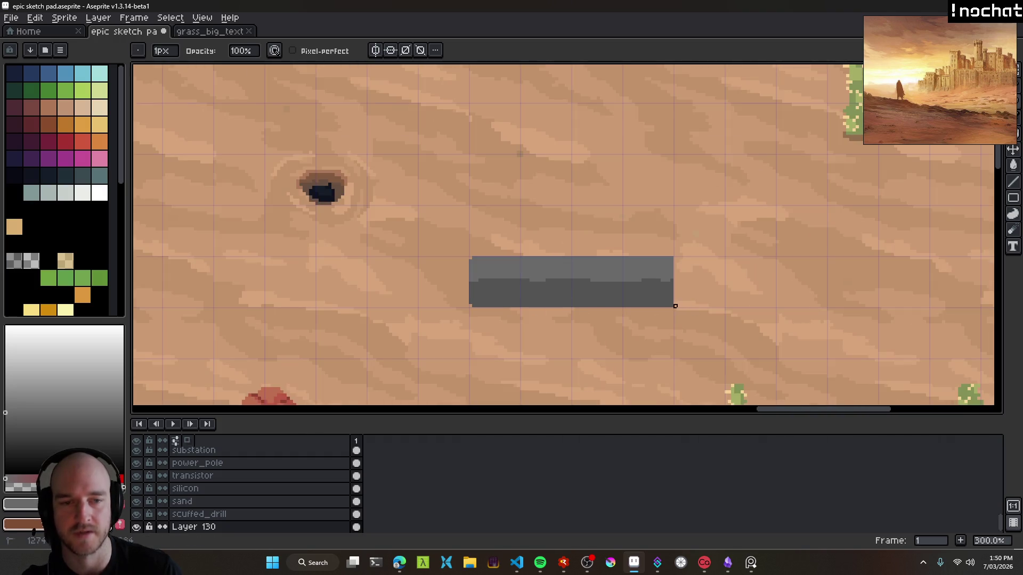
scroll(672, 258, down, 3)
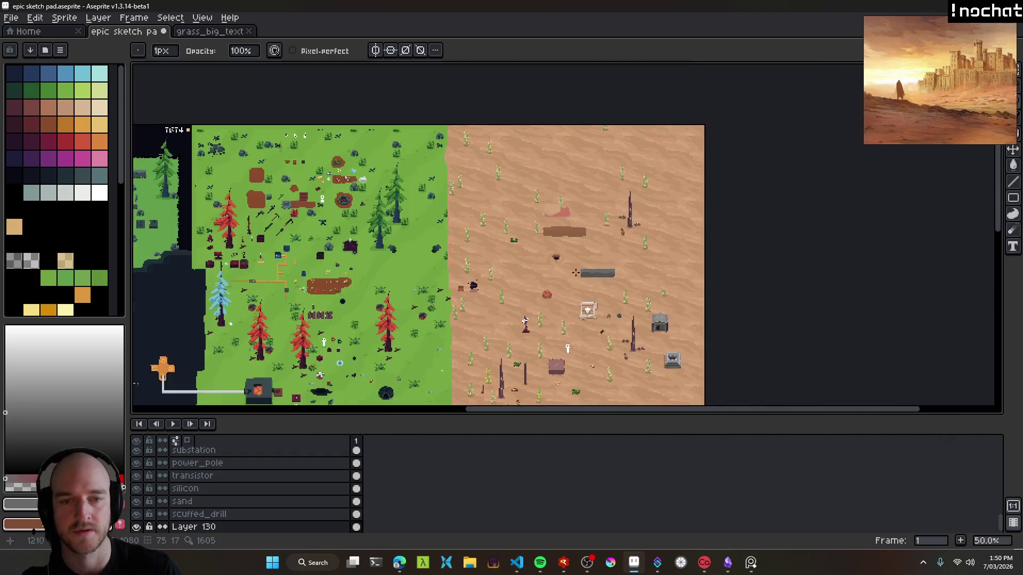
scroll(405, 212, left, 2)
scroll(405, 212, up, 2)
scroll(436, 219, down, 1)
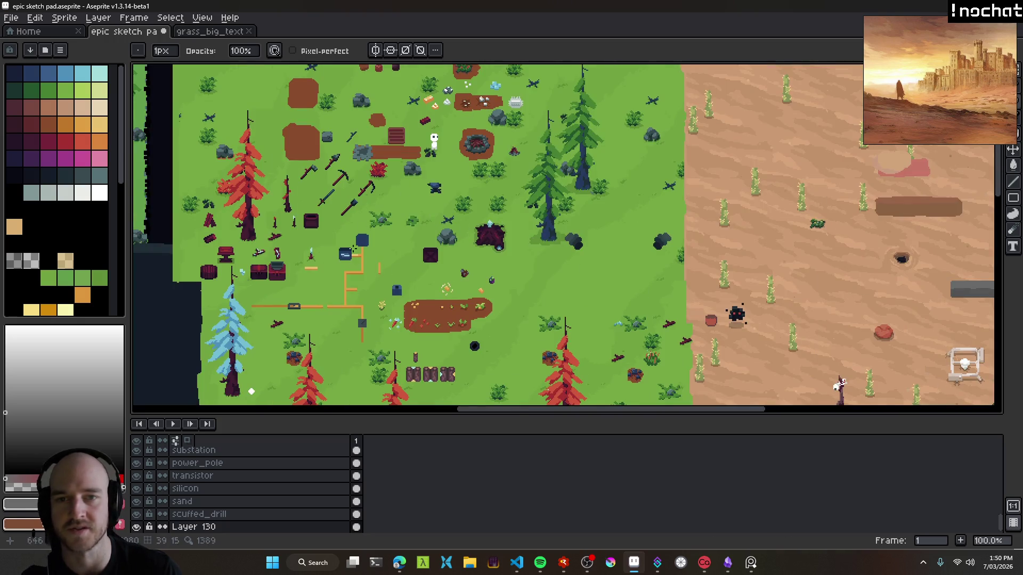
scroll(532, 251, left, 3)
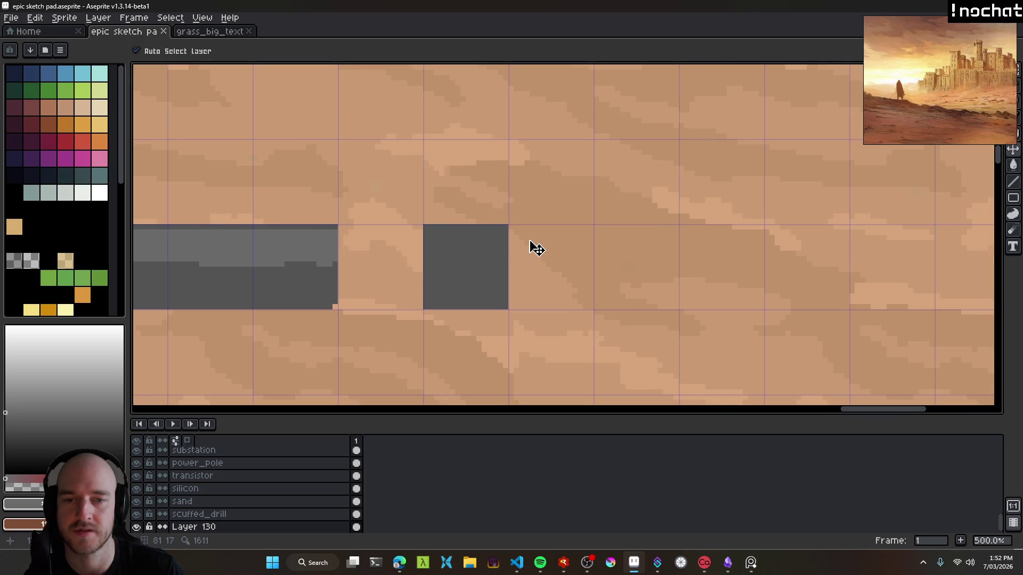
key(b)
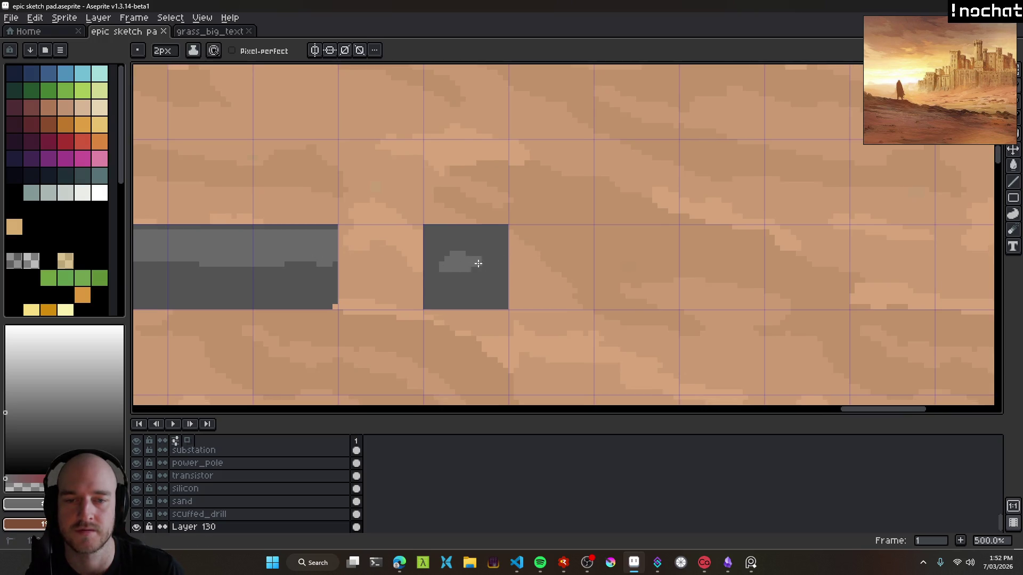
scroll(465, 270, down, 5)
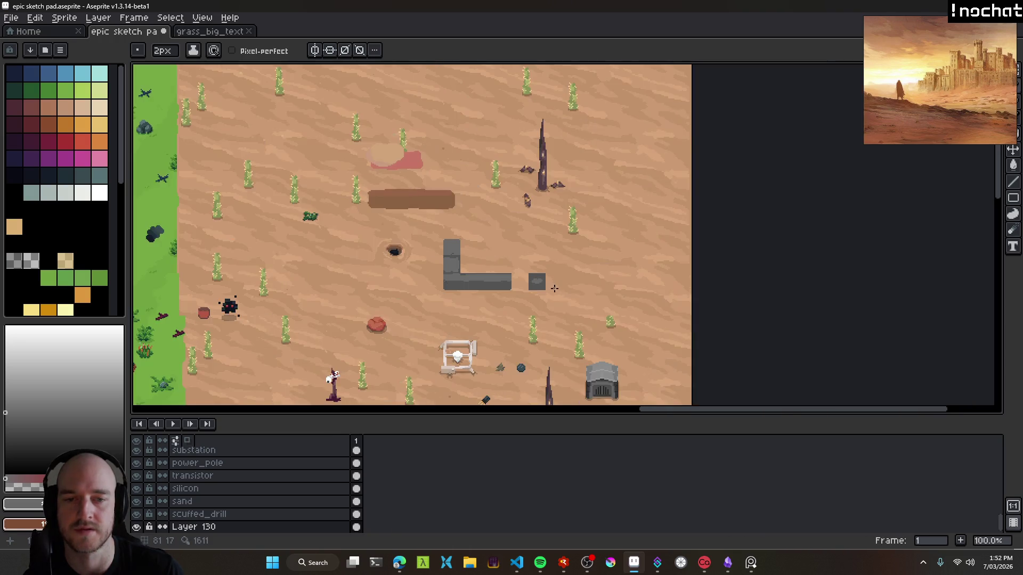
scroll(547, 275, up, 5)
Select the small grey block with Rectangular Marquee and move it beside the L-shaped wall.
key(v)
scroll(548, 275, down, 2)
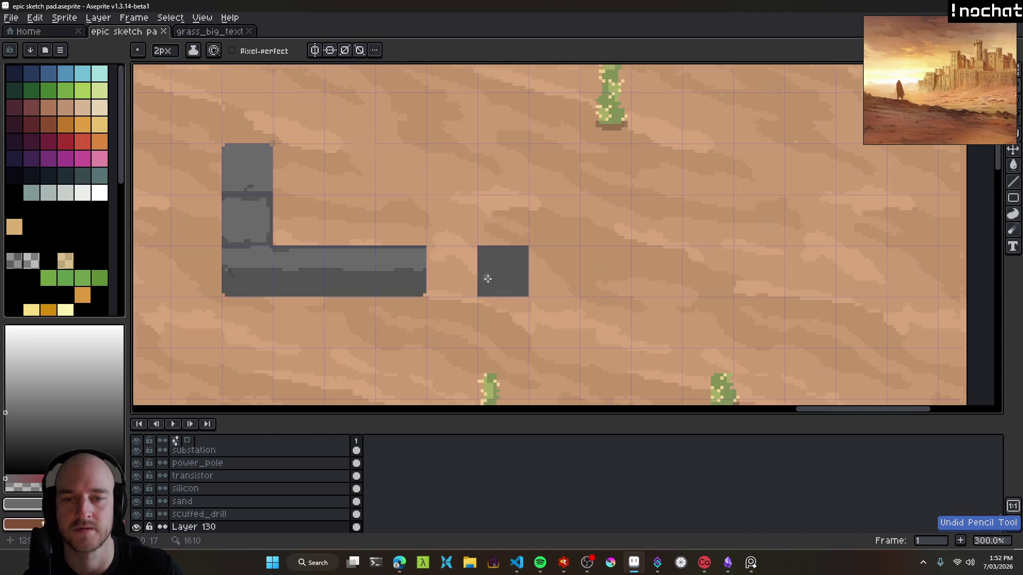
key(m)
drag(457, 214, 593, 335)
drag(521, 273, 465, 276)
key(b)
Paint the stray orange corner pixel dark grey and save the sketch.
scroll(427, 290, up, 6)
click(451, 301)
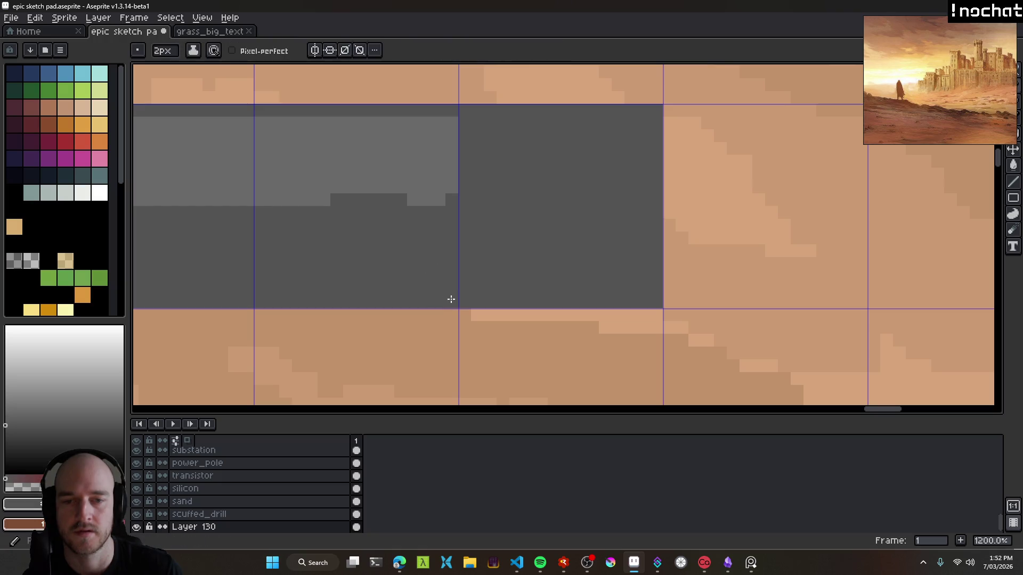
scroll(450, 299, down, 8)
key(ctrl+s)
View the whole wall, then go back to the Home start page.
scroll(517, 291, up, 4)
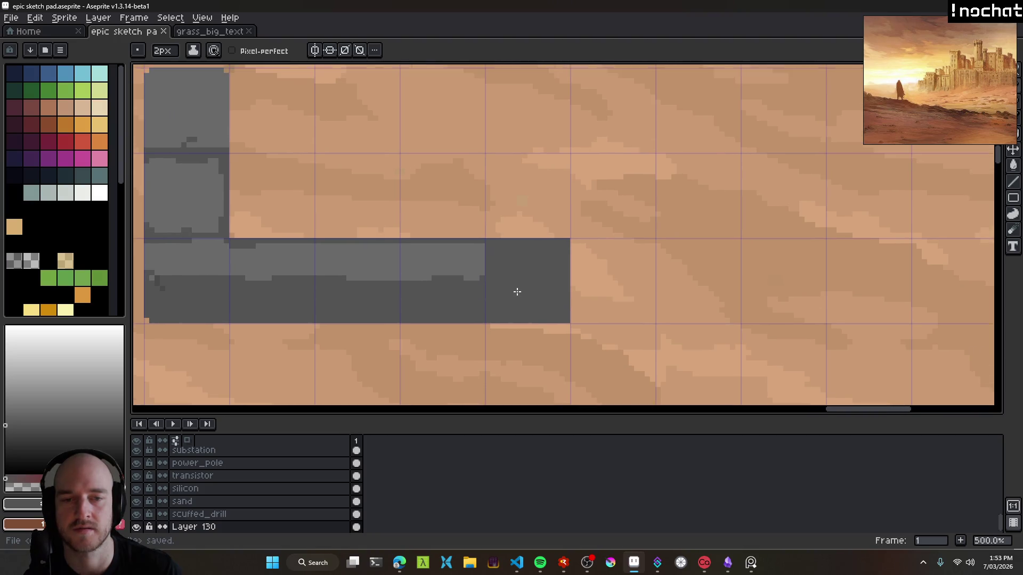
scroll(517, 291, down, 4)
scroll(502, 278, up, 6)
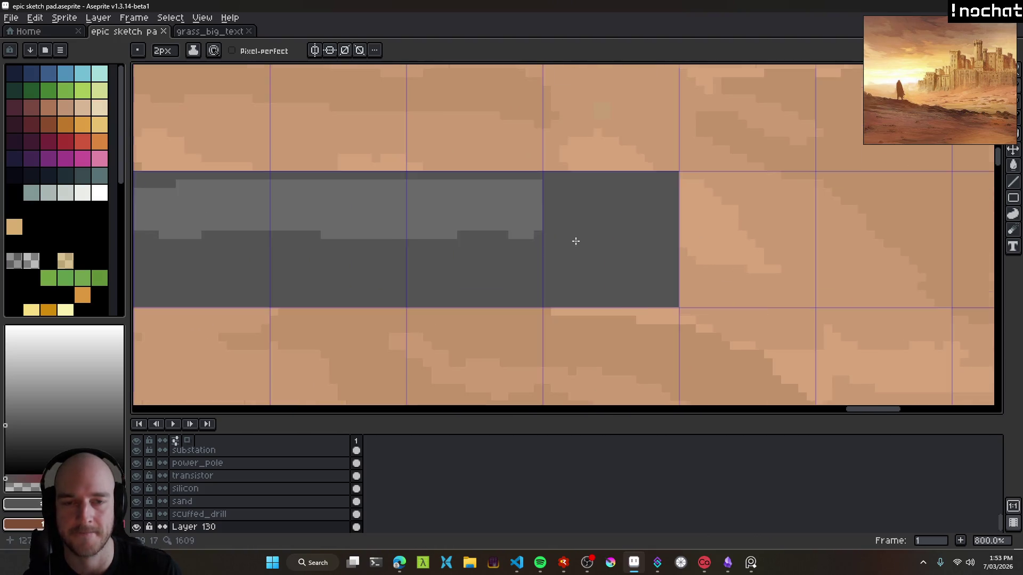
scroll(575, 241, down, 5)
drag(504, 224, 504, 264)
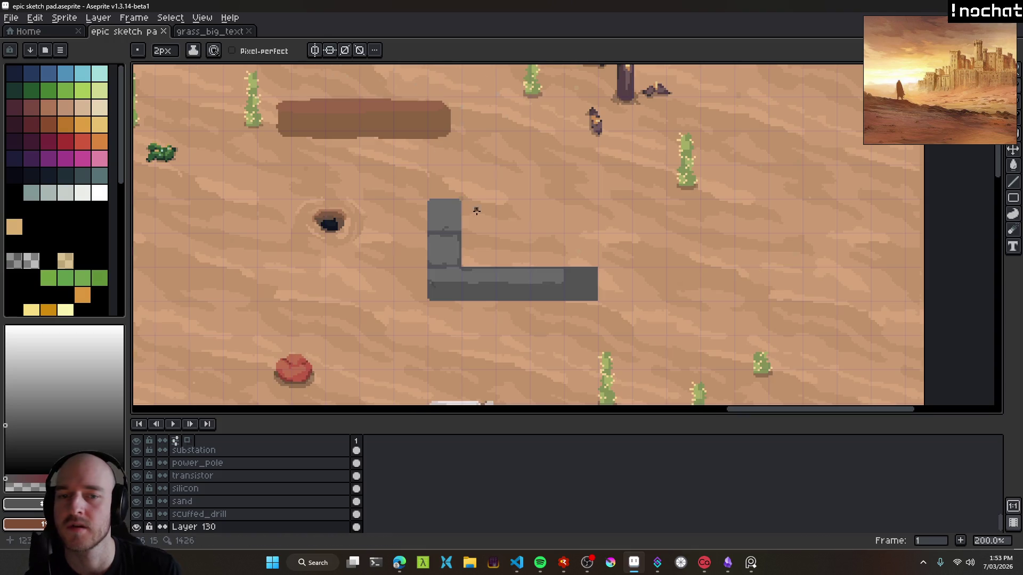
scroll(476, 211, down, 3)
scroll(472, 267, up, 3)
click(50, 30)
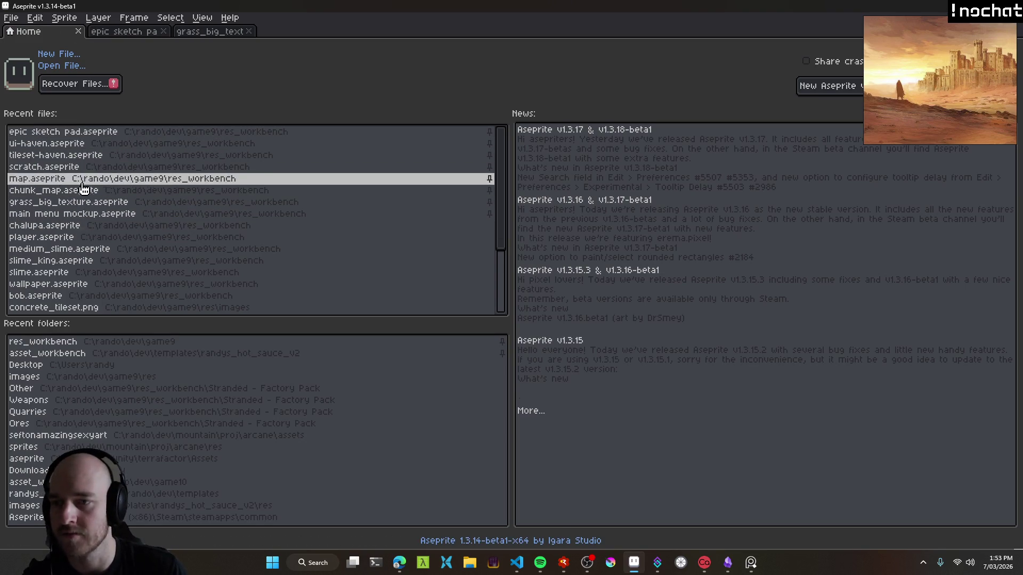
Open tileset-haven.aseprite from the recent files list.
click(70, 155)
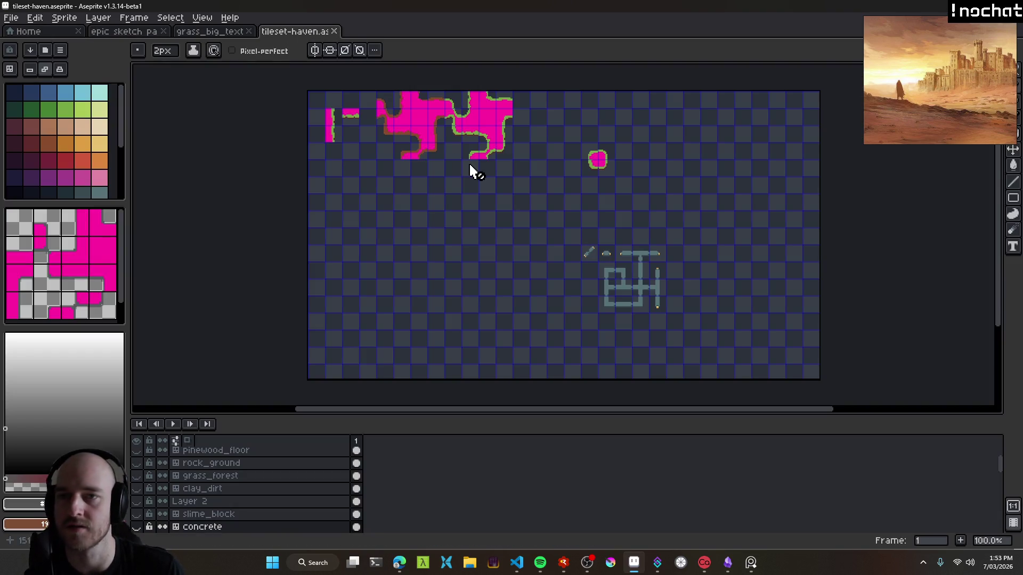
key(v)
scroll(229, 482, down, 3)
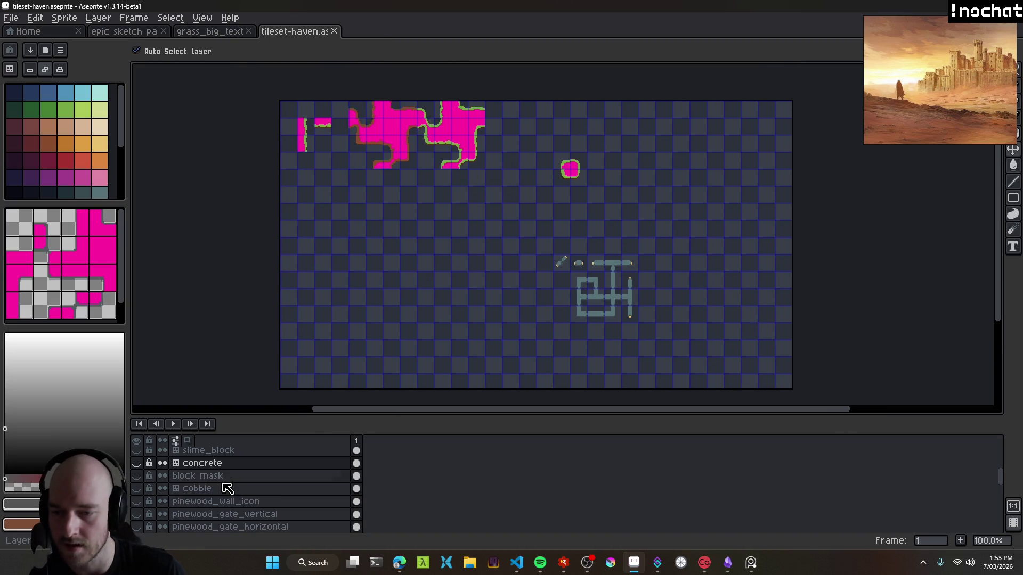
scroll(229, 493, down, 5)
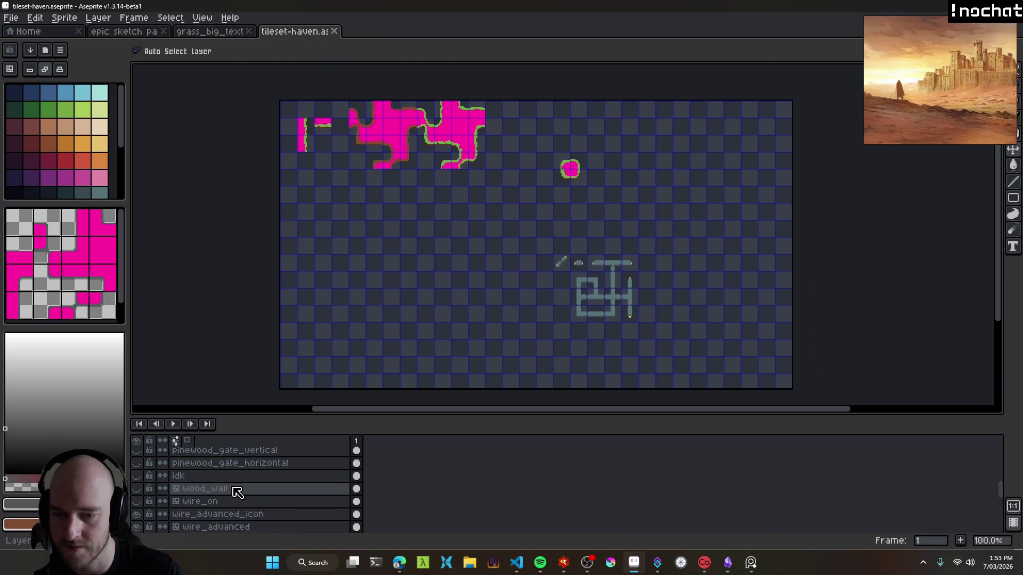
scroll(247, 495, up, 4)
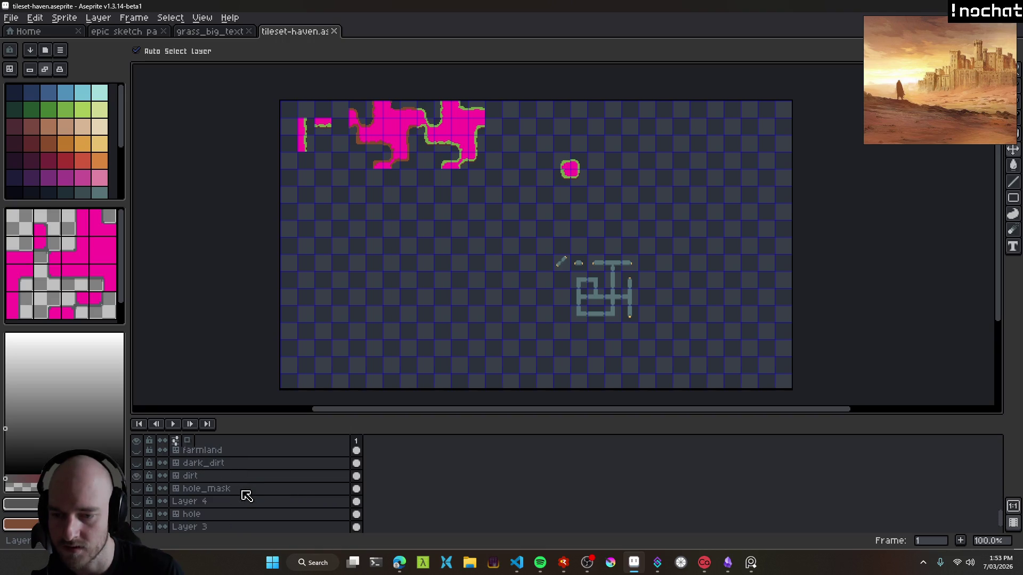
scroll(247, 496, up, 5)
drag(254, 420, 258, 286)
scroll(238, 402, up, 3)
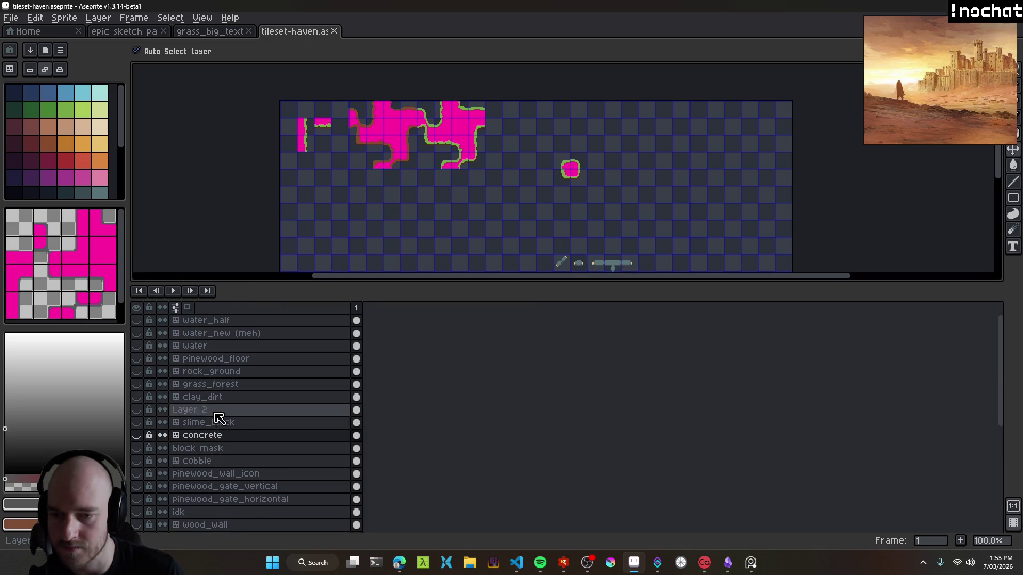
Briefly preview the cobble layer, then show wood_wall and make it the active layer.
click(140, 461)
click(140, 461)
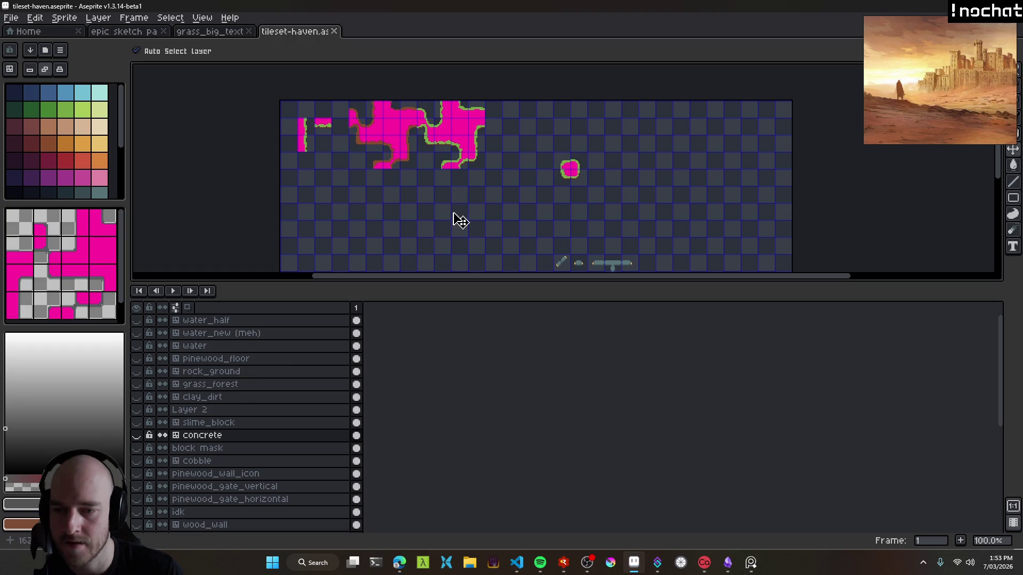
scroll(456, 219, down, 3)
scroll(280, 429, down, 1)
scroll(279, 429, down, 2)
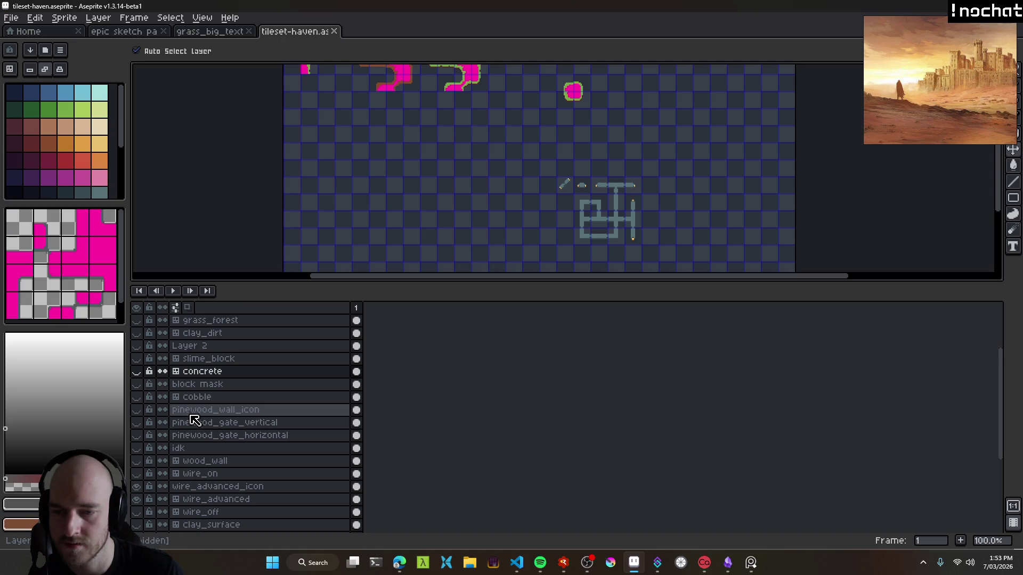
click(137, 461)
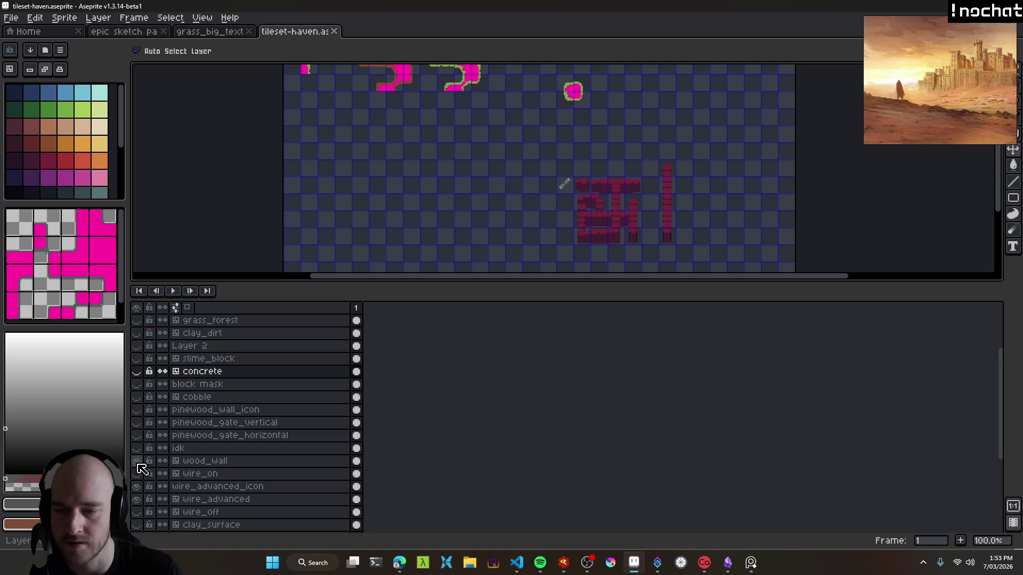
click(230, 464)
Bring up the wood_wall layer's context menu.
scroll(274, 479, down, 2)
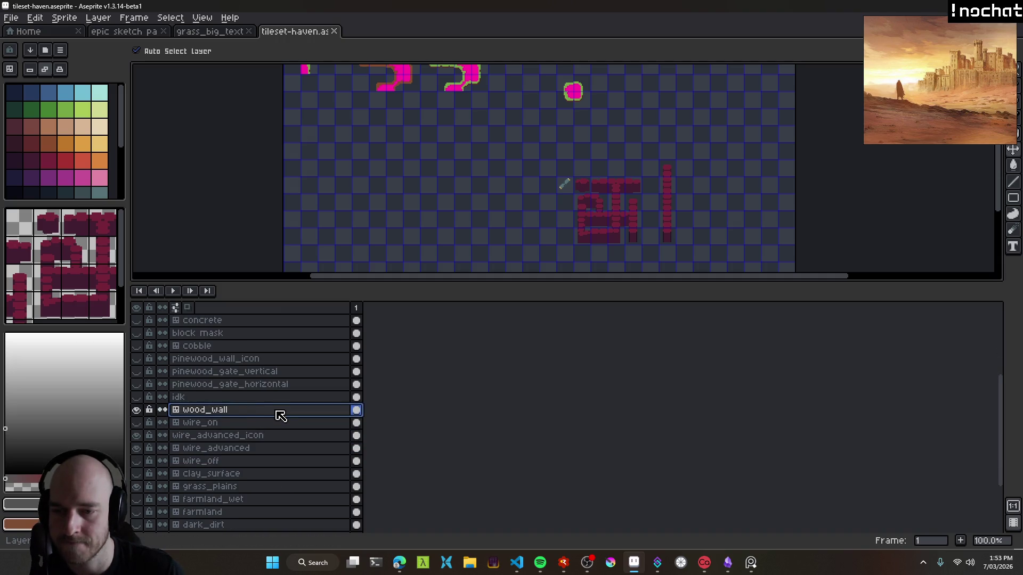
scroll(281, 415, down, 1)
scroll(280, 417, down, 5)
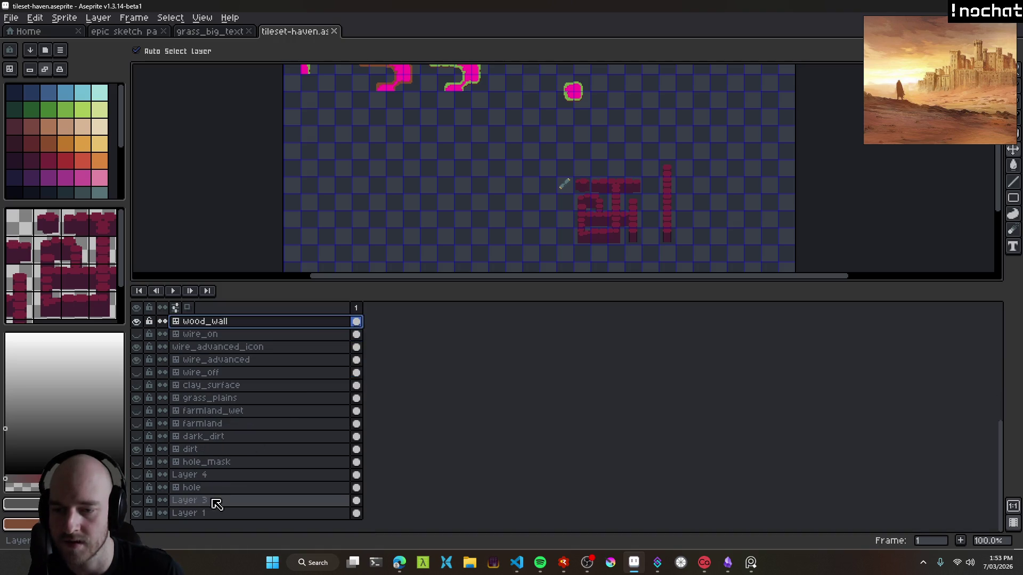
scroll(254, 435, up, 3)
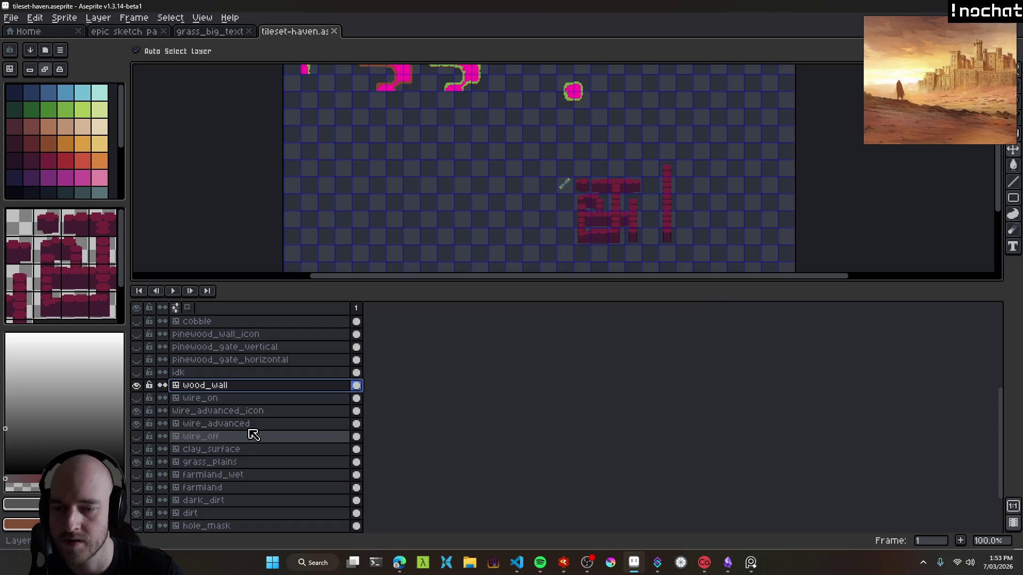
right_click(230, 389)
Create the stone_wall tilemap layer with a new 16×16 tileset above wood_wall.
mouse_move(309, 411)
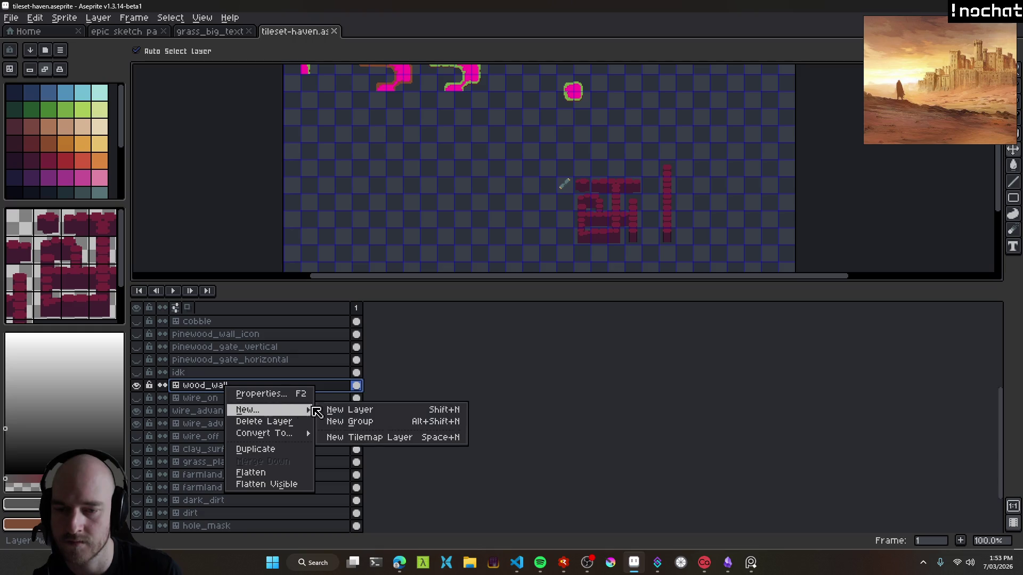
click(382, 440)
text(stone_wall)
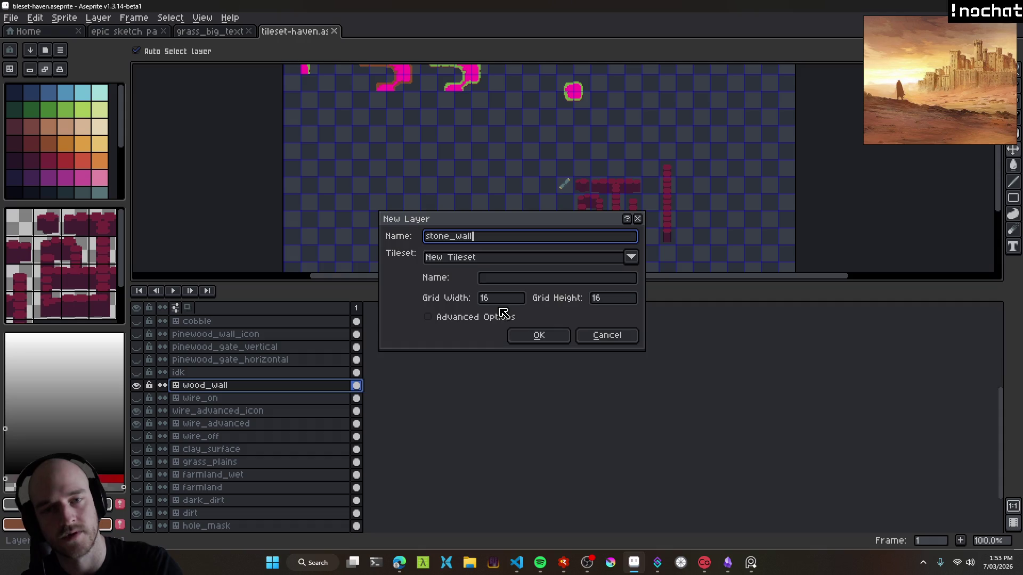
key(Return)
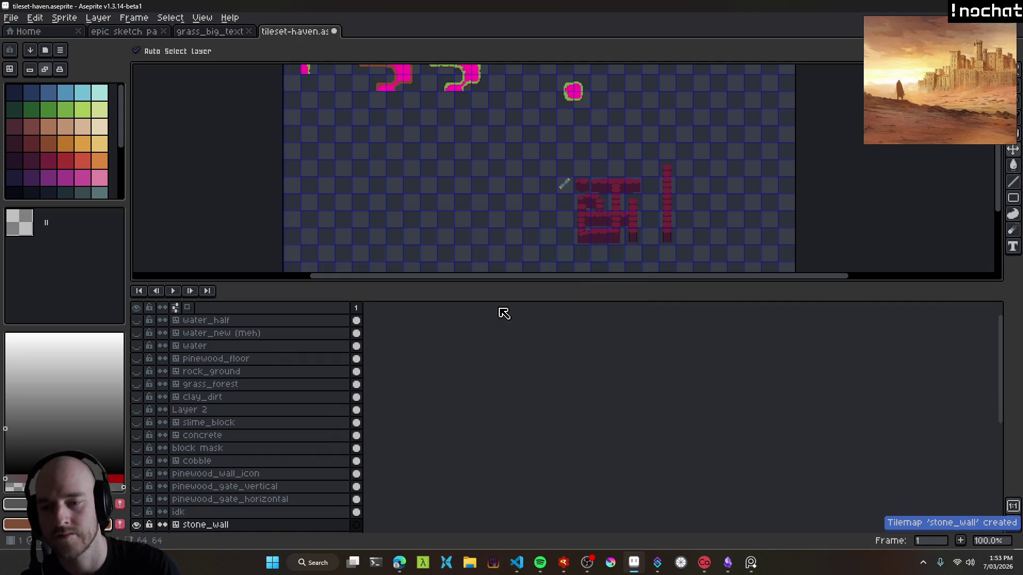
scroll(226, 449, up, 3)
scroll(226, 449, down, 1)
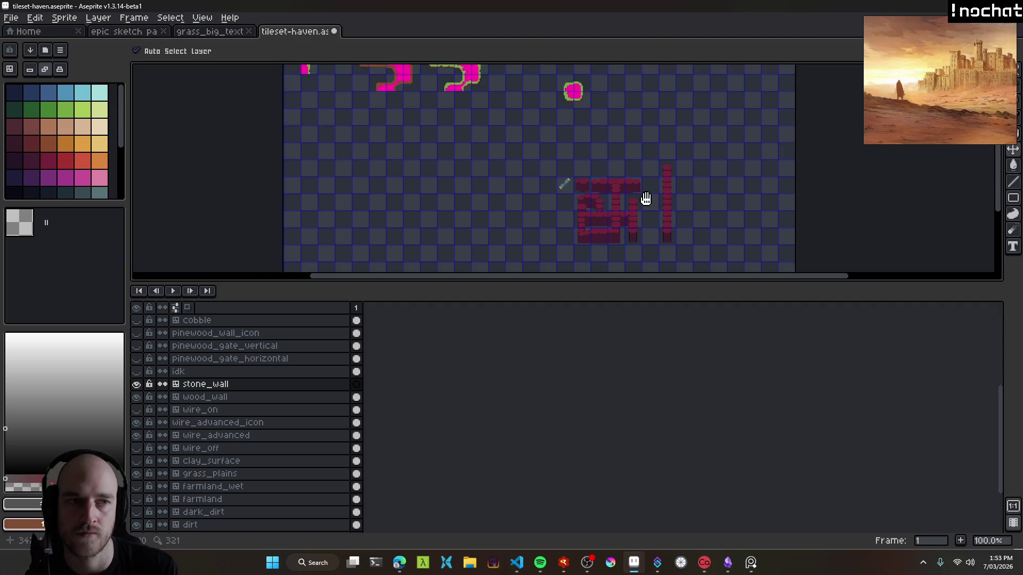
drag(647, 199, 577, 185)
scroll(561, 182, up, 2)
drag(440, 195, 485, 222)
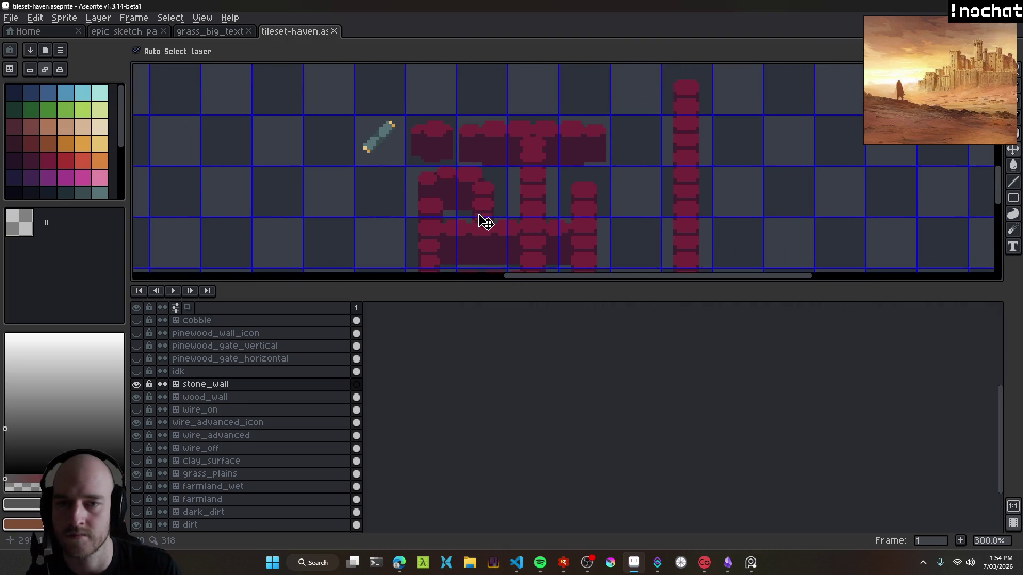
Switch between wood_wall and stone_wall, ending with the empty stone_wall layer selected.
click(219, 397)
scroll(503, 184, down, 3)
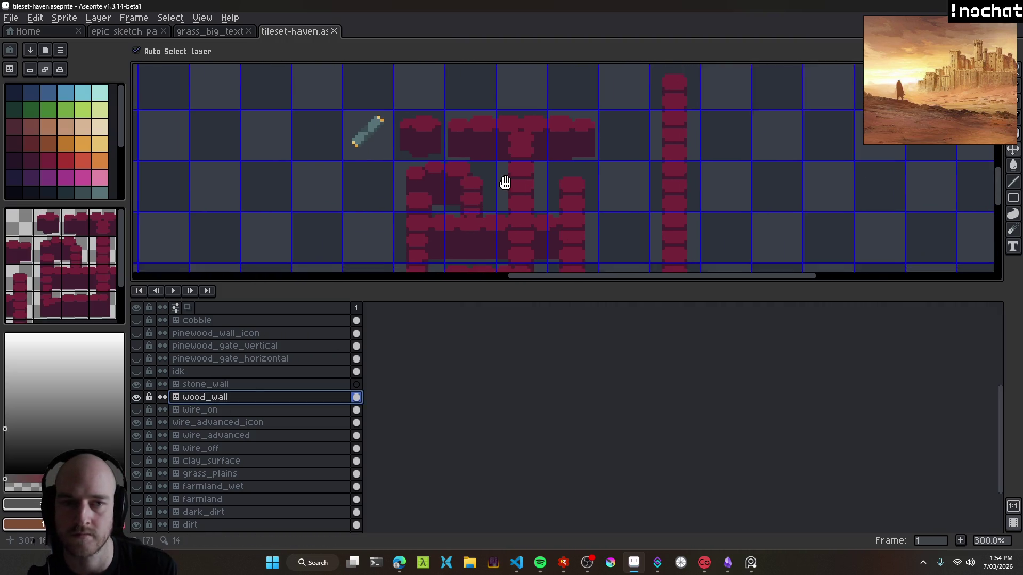
scroll(484, 167, up, 3)
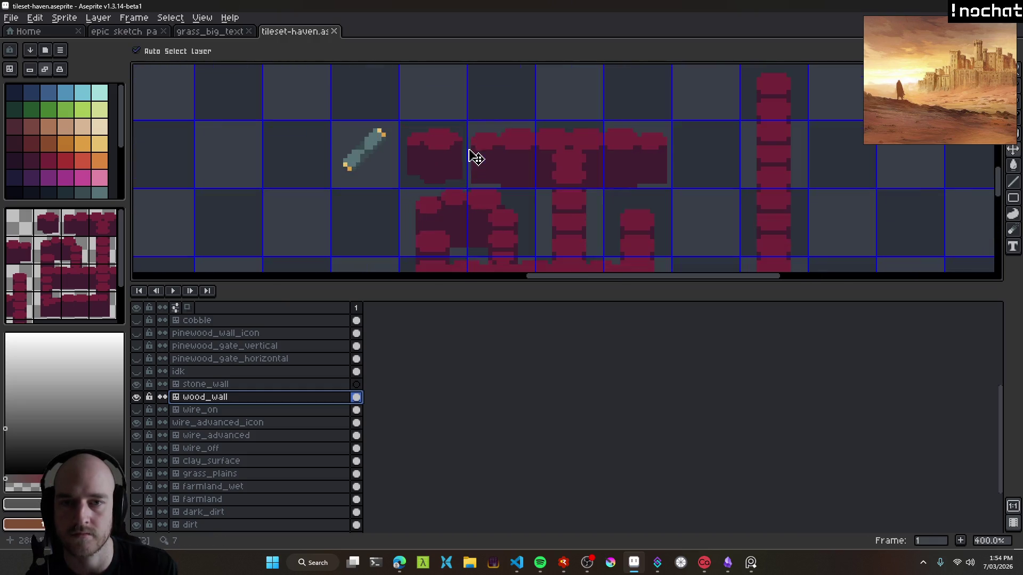
click(229, 384)
click(263, 397)
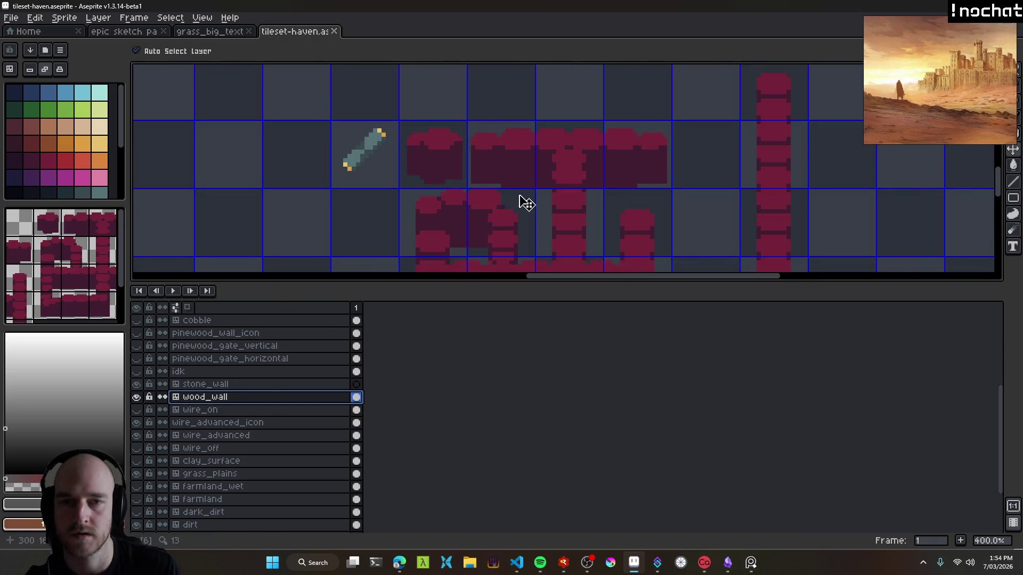
scroll(529, 145, down, 2)
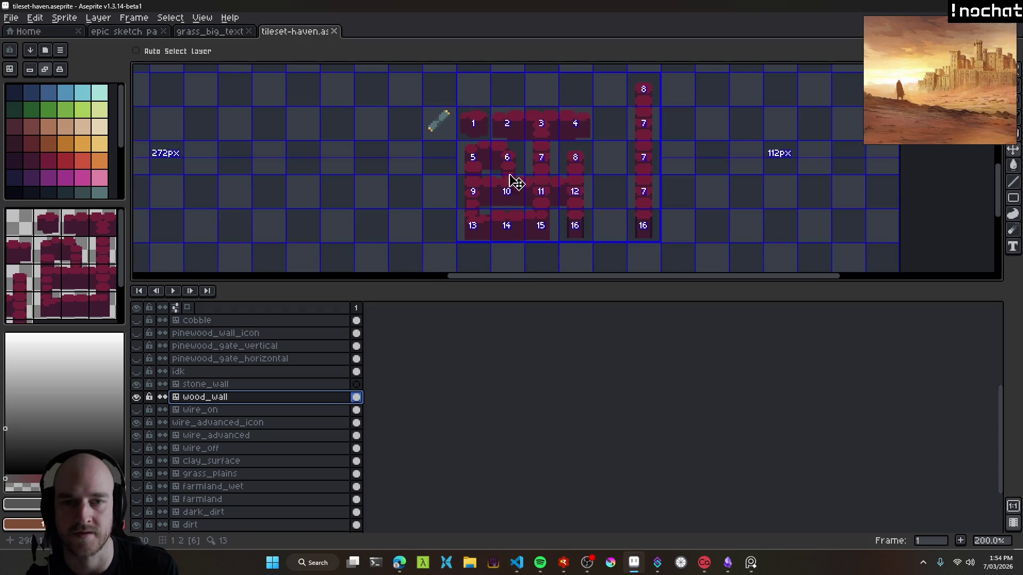
scroll(535, 128, up, 1)
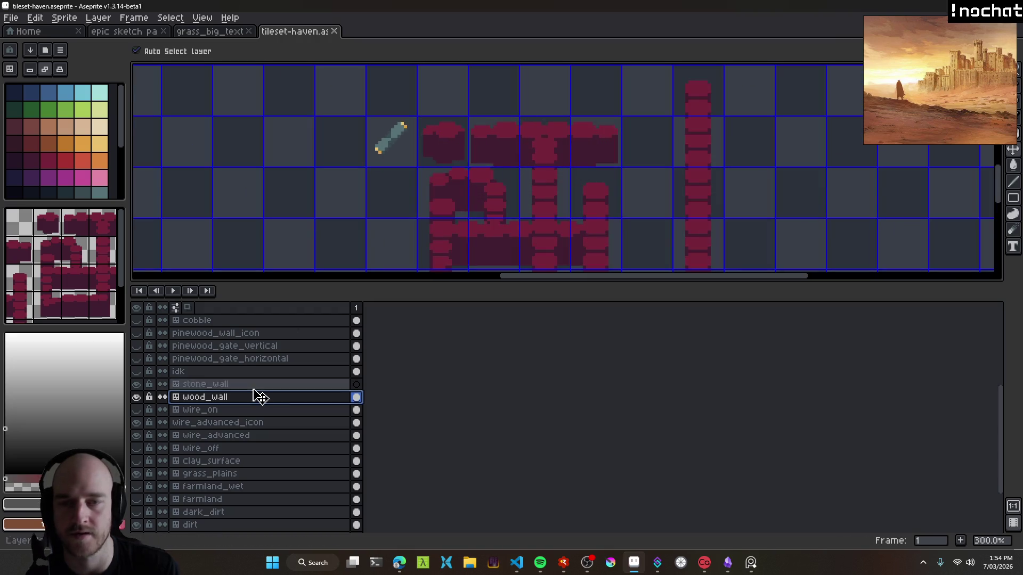
click(194, 386)
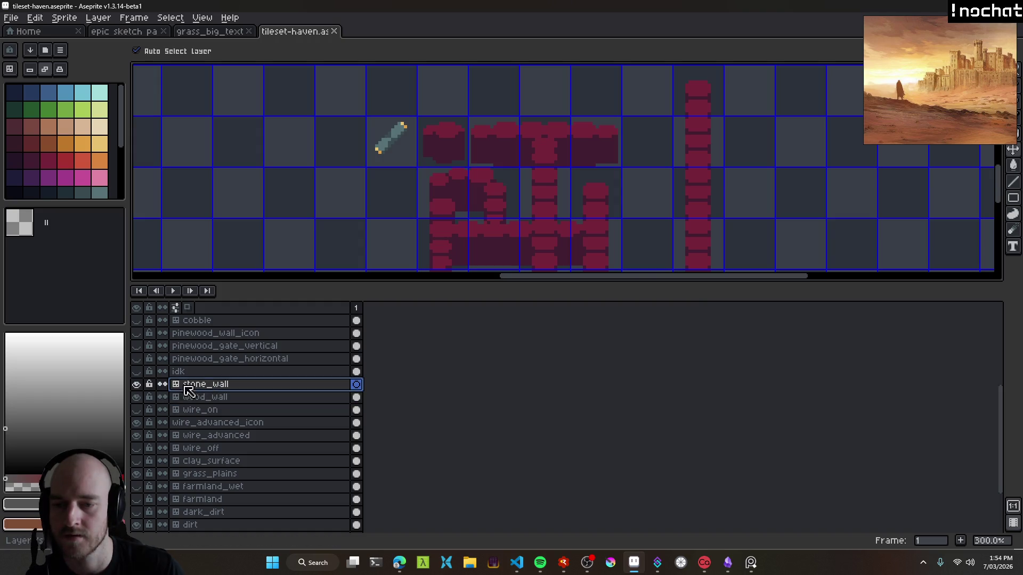
Toggle stone_wall and wood_wall visibility to compare their tiles.
click(139, 385)
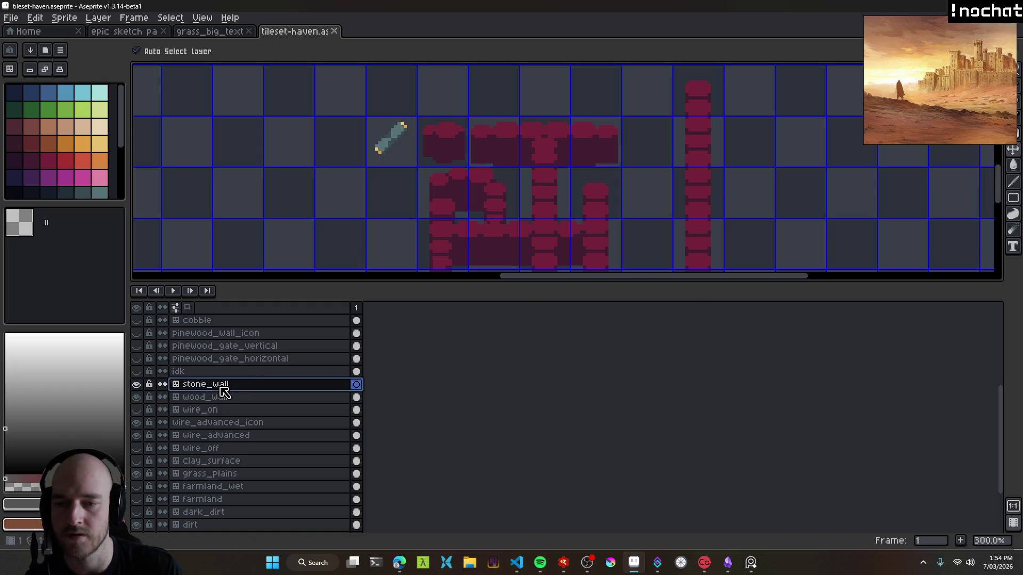
click(138, 397)
click(138, 397)
click(138, 398)
click(137, 397)
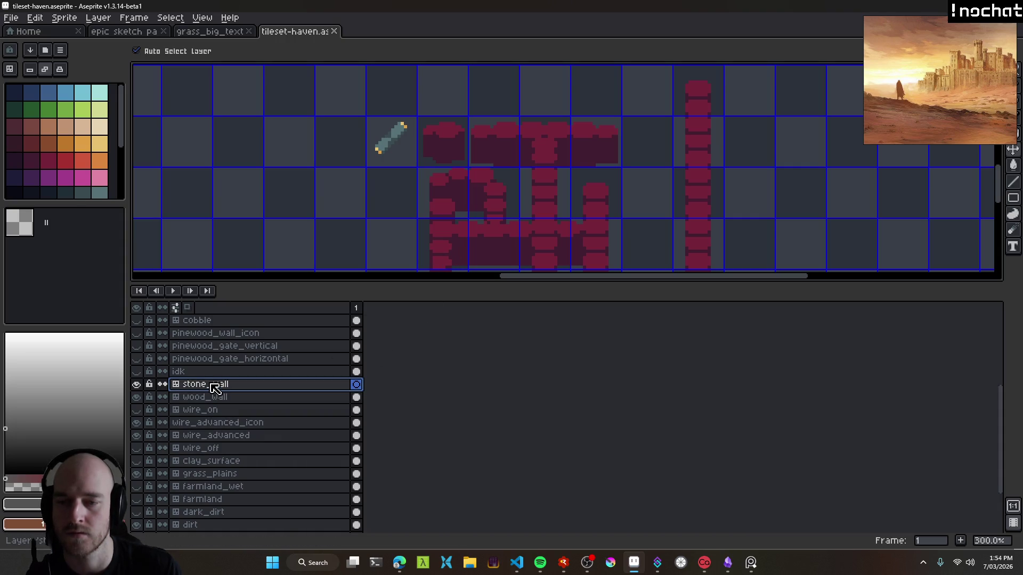
Go back to tileset-haven's wall tiles with the pencil and check the stone_wall layer's grey shapes.
key(b)
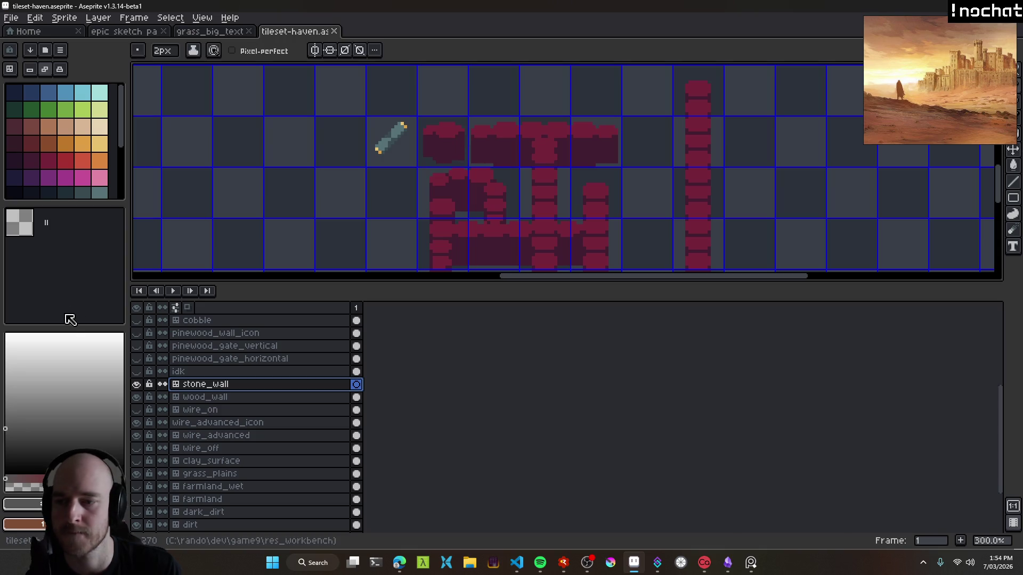
click(228, 33)
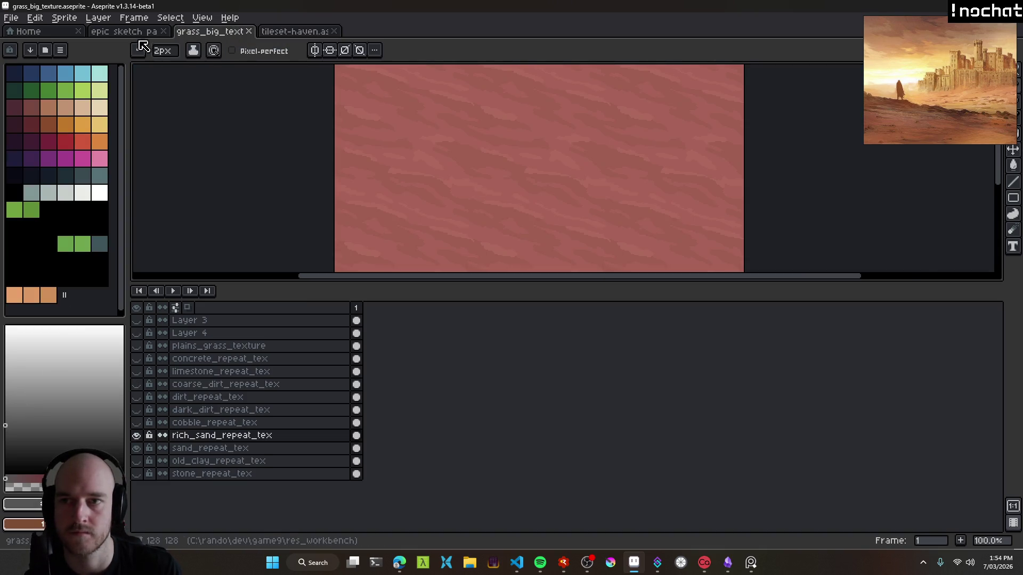
click(126, 31)
scroll(484, 155, up, 1)
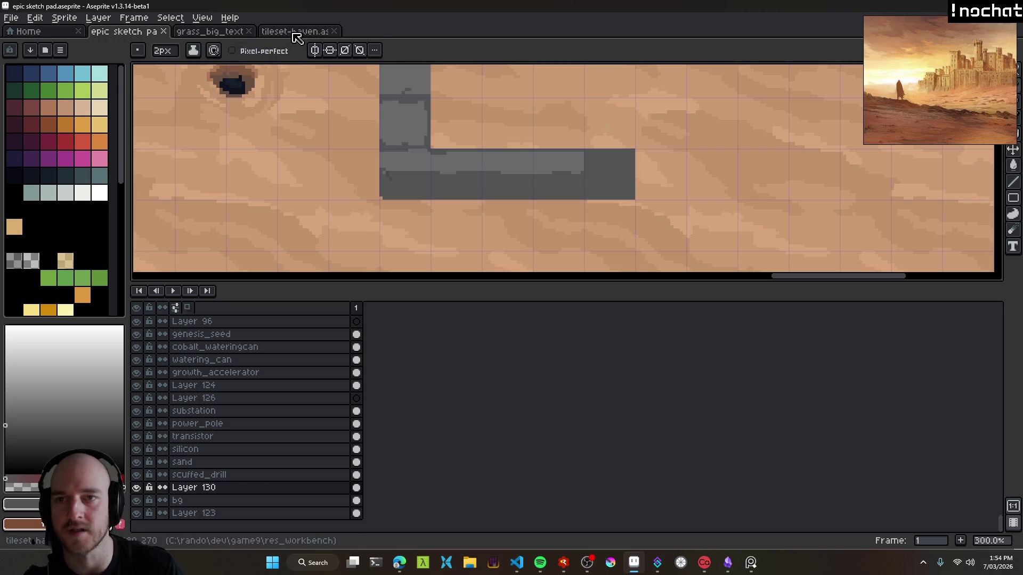
click(296, 32)
scroll(436, 160, up, 2)
mouse_move(434, 163)
mouse_down()
mouse_move(394, 166)
mouse_move(427, 160)
mouse_move(457, 174)
mouse_up()
scroll(393, 165, right, 2)
key(b)
click(137, 384)
click(136, 384)
Draw grey T, curved and straight strokes across the wall tiles, including tiles 7 and 8.
mouse_move(500, 137)
mouse_down()
mouse_move(552, 138)
mouse_move(521, 179)
mouse_up()
mouse_move(589, 139)
mouse_down()
mouse_move(632, 139)
mouse_move(582, 156)
mouse_up()
scroll(578, 132, down, 5)
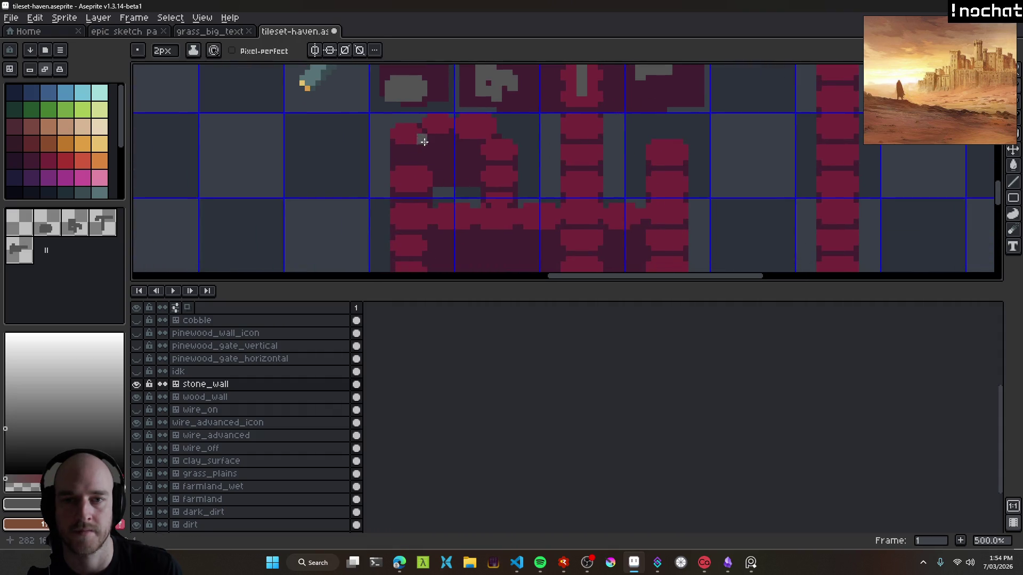
mouse_move(406, 183)
mouse_down()
mouse_move(430, 152)
mouse_move(494, 178)
mouse_up()
scroll(496, 158, right, 3)
drag(525, 141, 516, 184)
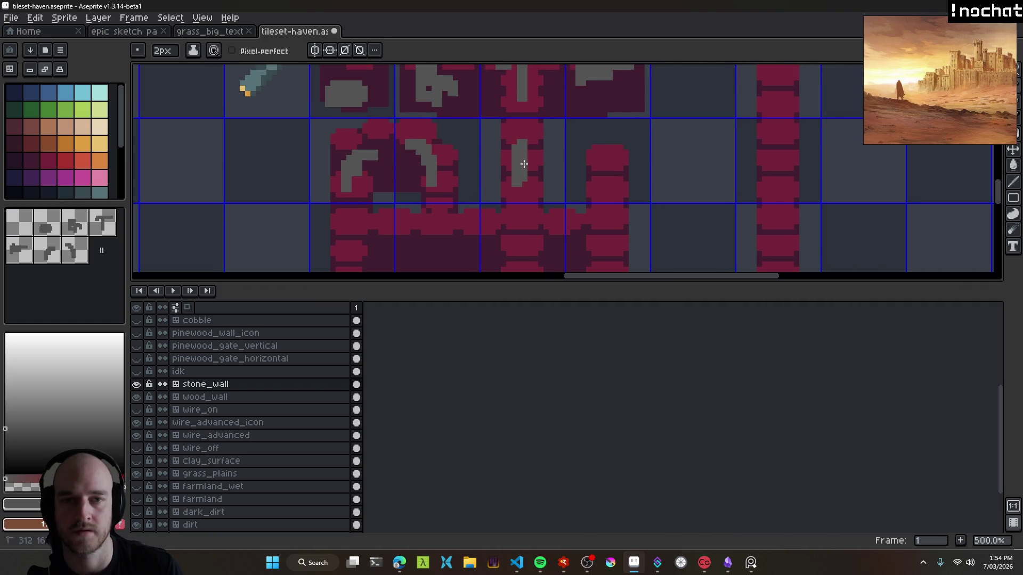
drag(612, 153, 605, 192)
Extend the grey strokes with rightward arms and add short and L-shaped strokes to the tiles.
key(ctrl)
scroll(546, 178, down, 2)
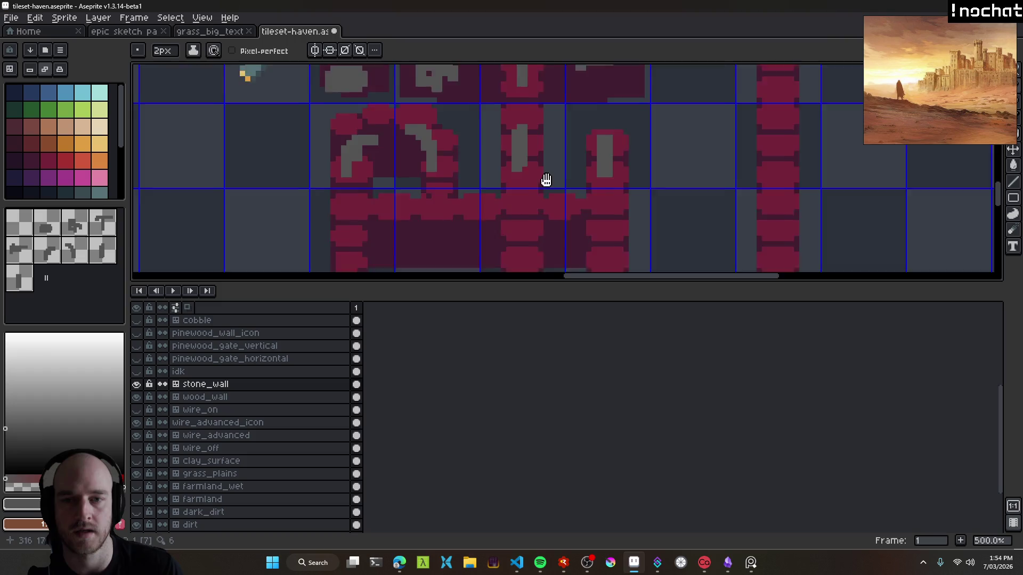
scroll(384, 202, left, 1)
mouse_move(378, 183)
mouse_down()
mouse_move(400, 182)
mouse_move(376, 159)
mouse_up()
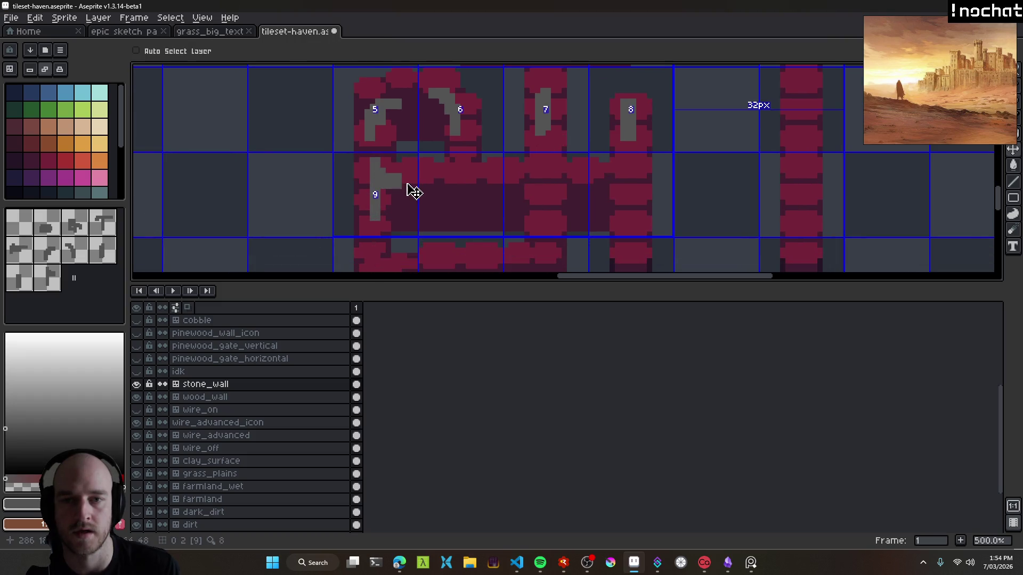
drag(481, 193, 491, 195)
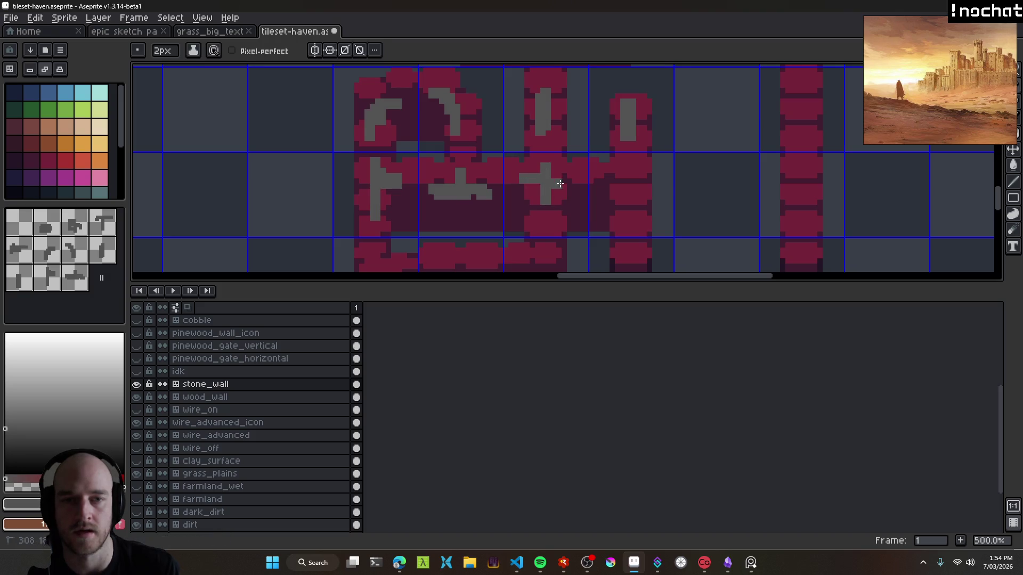
scroll(553, 160, down, 2)
scroll(552, 154, right, 3)
drag(543, 145, 564, 145)
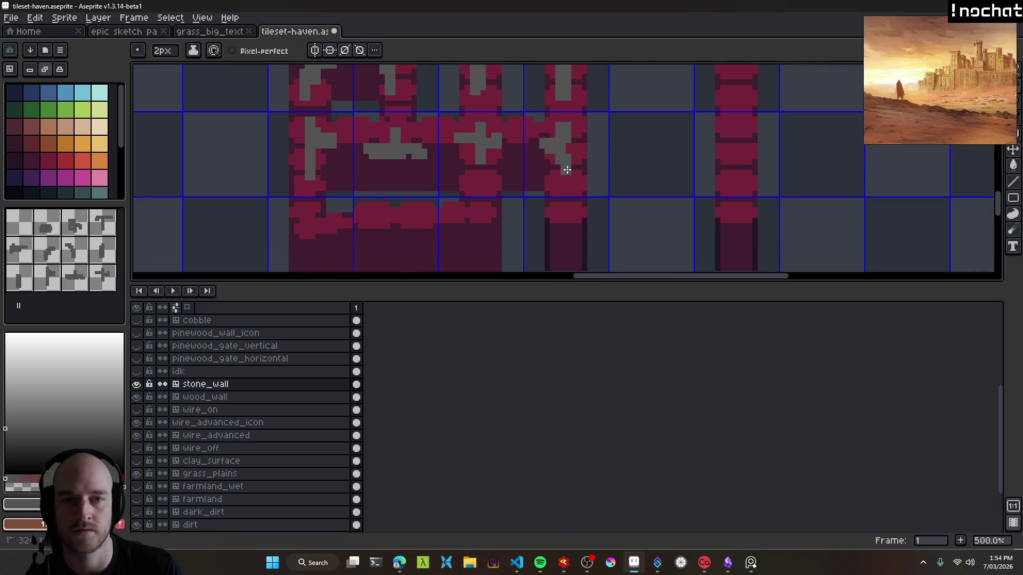
scroll(532, 186, down, 3)
scroll(453, 176, left, 4)
mouse_move(398, 145)
mouse_down()
mouse_move(422, 169)
mouse_move(499, 155)
mouse_up()
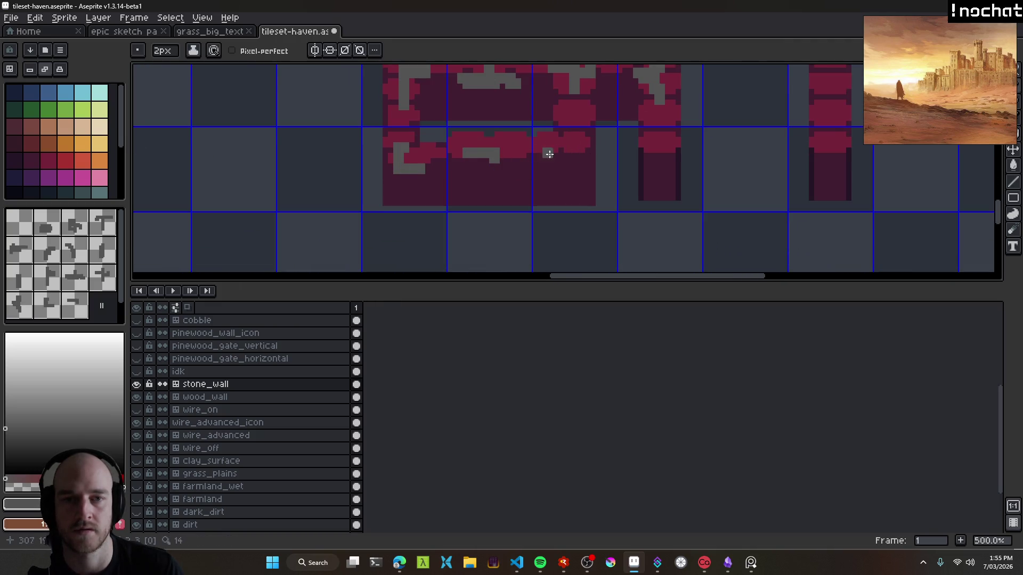
mouse_move(574, 150)
mouse_down()
mouse_move(577, 135)
mouse_move(526, 171)
mouse_up()
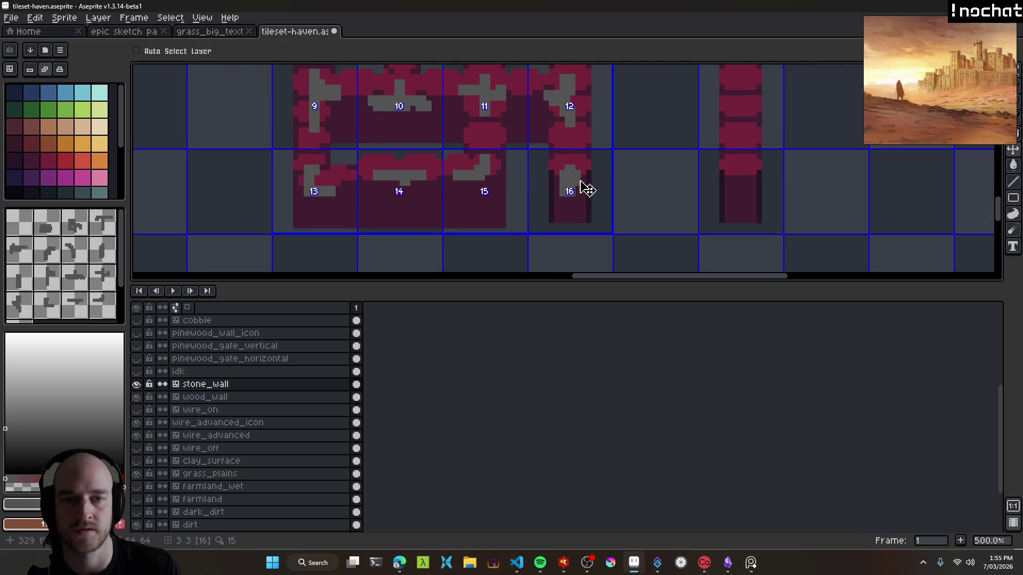
Repaint the T tile's stem and top bar in grey.
scroll(574, 211, down, 3)
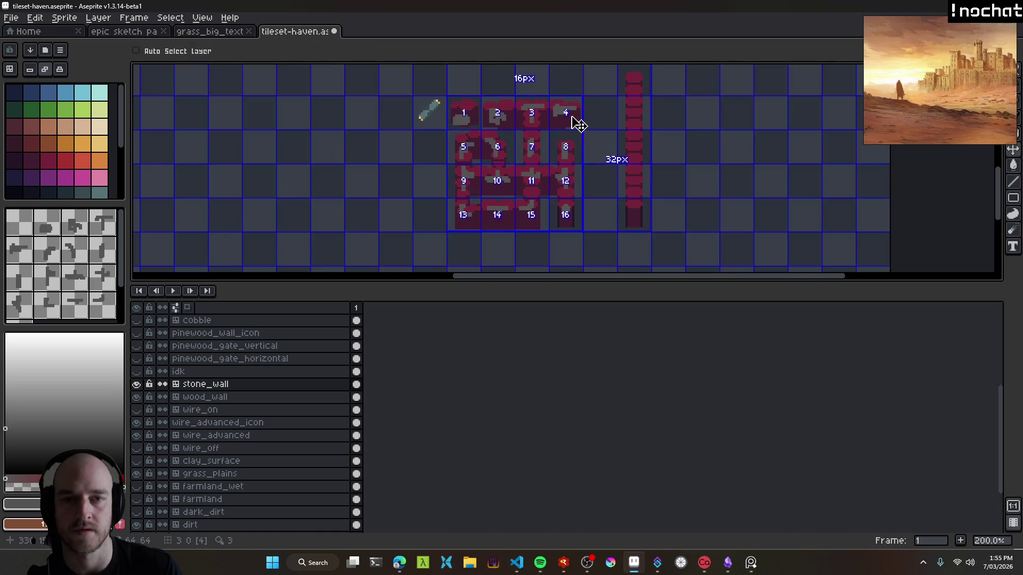
scroll(498, 120, up, 3)
scroll(494, 142, down, 3)
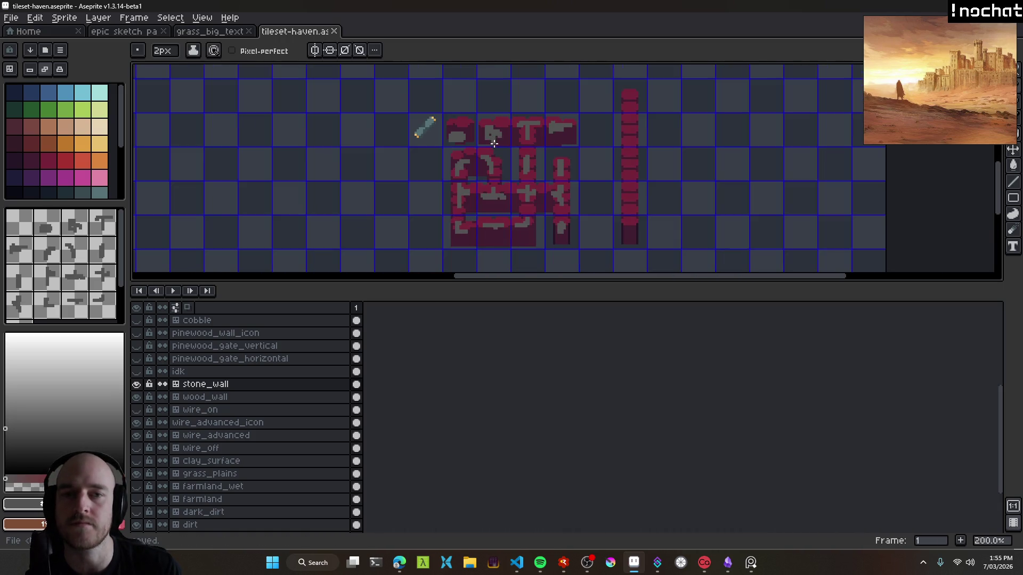
scroll(493, 143, down, 1)
scroll(493, 147, up, 4)
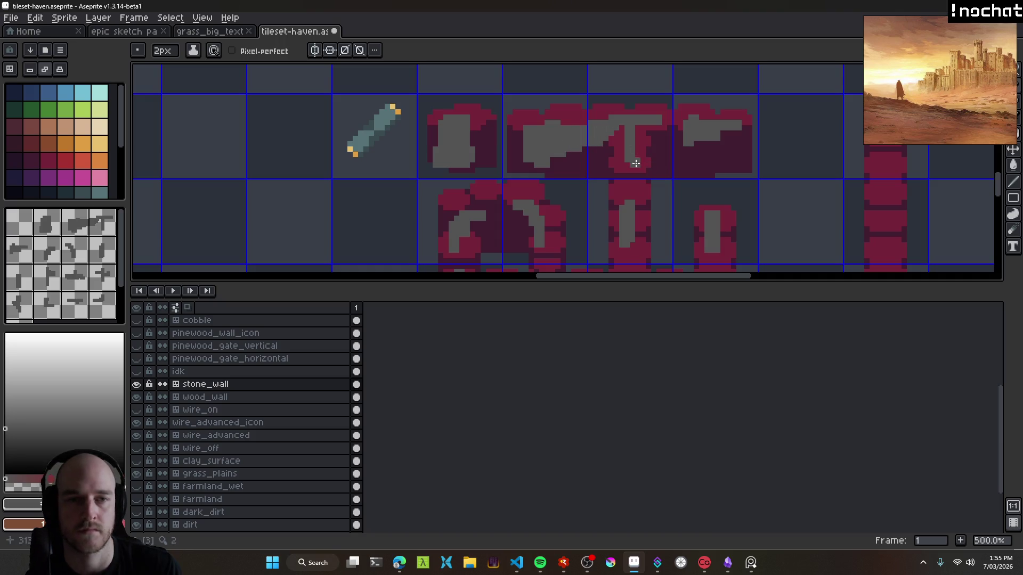
drag(615, 131, 631, 183)
drag(647, 132, 656, 132)
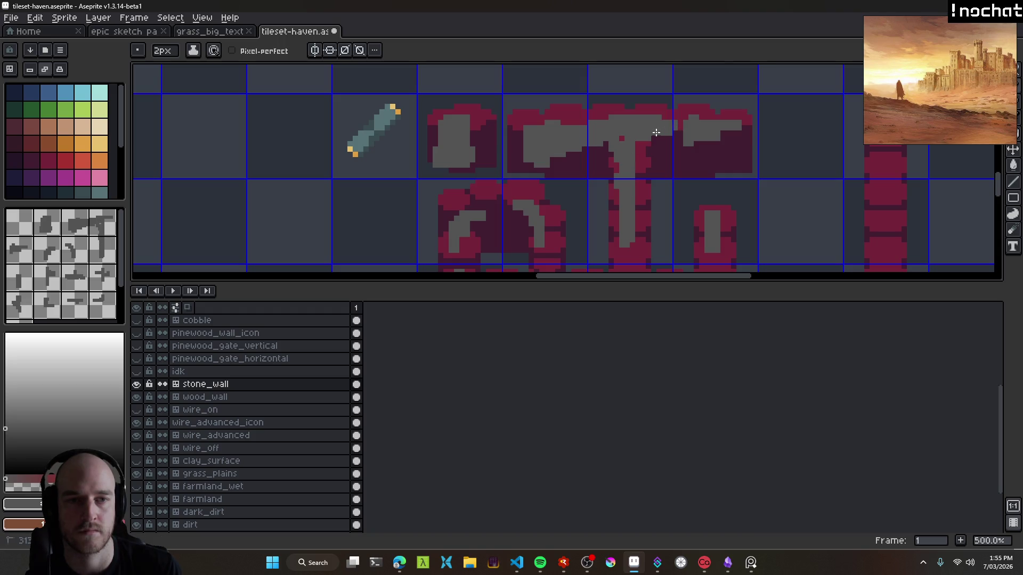
key(ctrl)
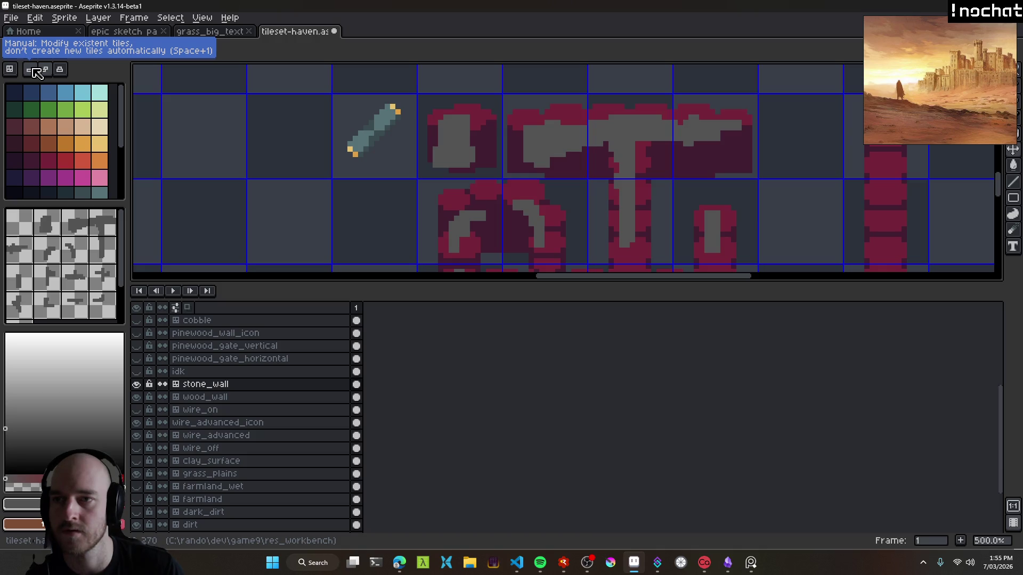
scroll(624, 103, down, 4)
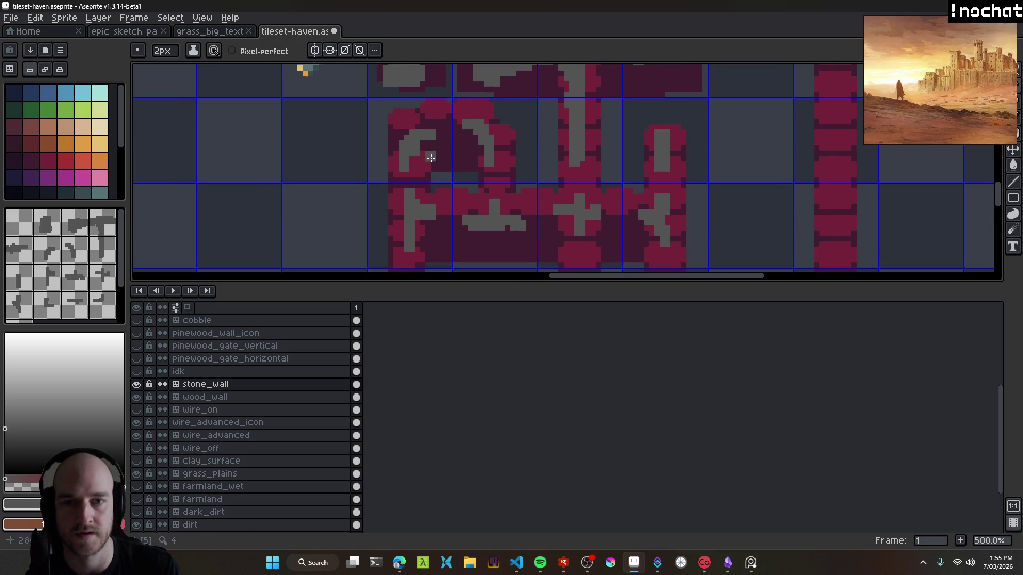
Trace grey along the left arc, the lower wall's lines and up the right pillar.
drag(410, 192, 453, 129)
scroll(495, 174, down, 2)
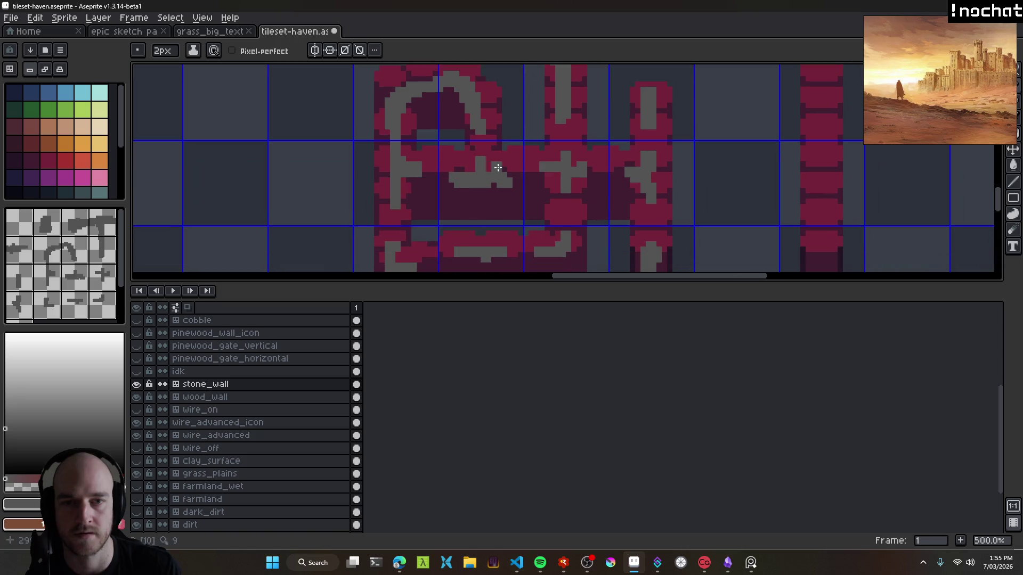
scroll(423, 173, down, 3)
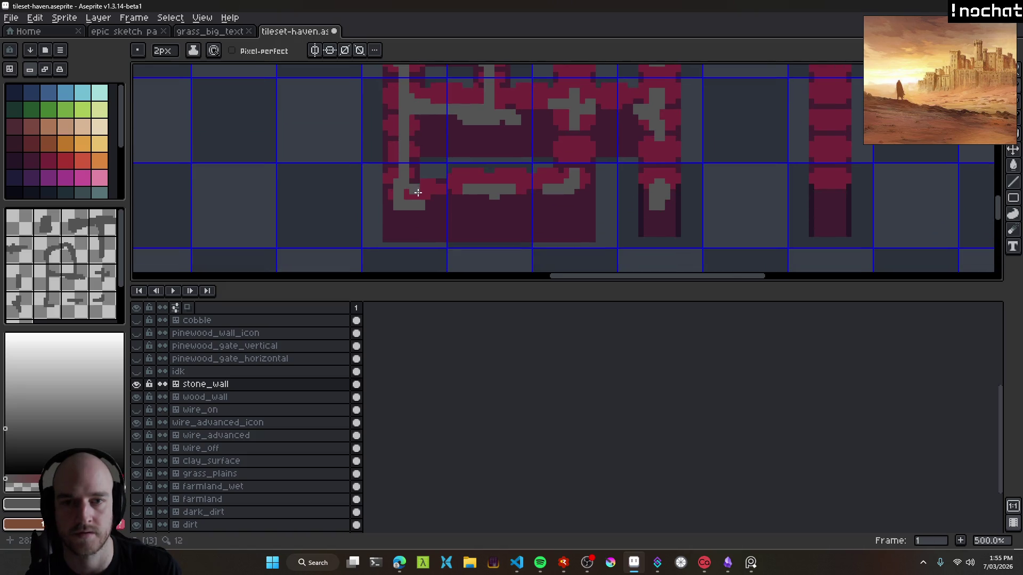
drag(418, 193, 477, 194)
drag(573, 167, 573, 113)
scroll(581, 155, up, 2)
mouse_move(534, 153)
mouse_down()
mouse_move(511, 153)
mouse_move(534, 151)
mouse_up()
scroll(555, 159, right, 3)
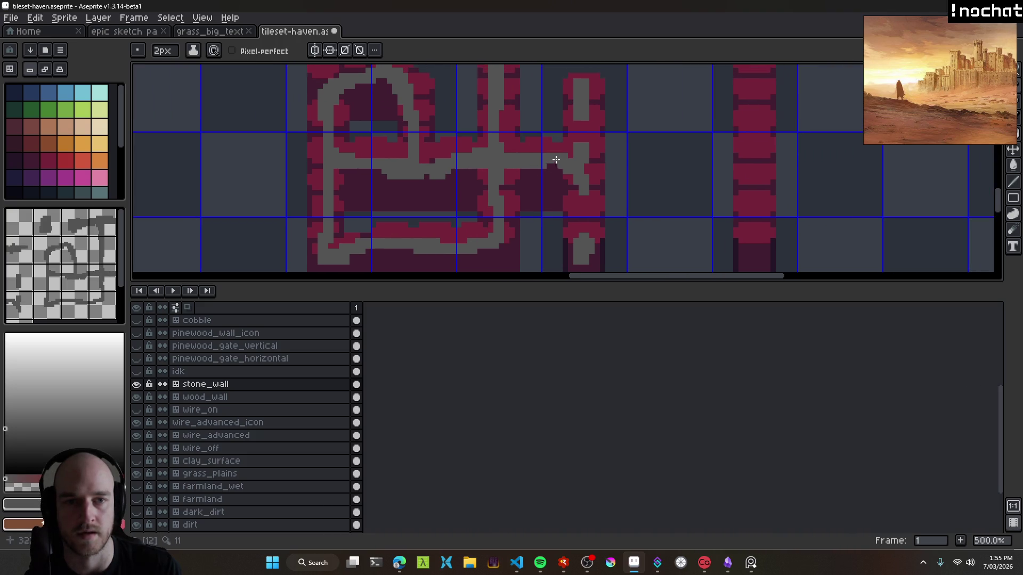
drag(581, 232, 582, 107)
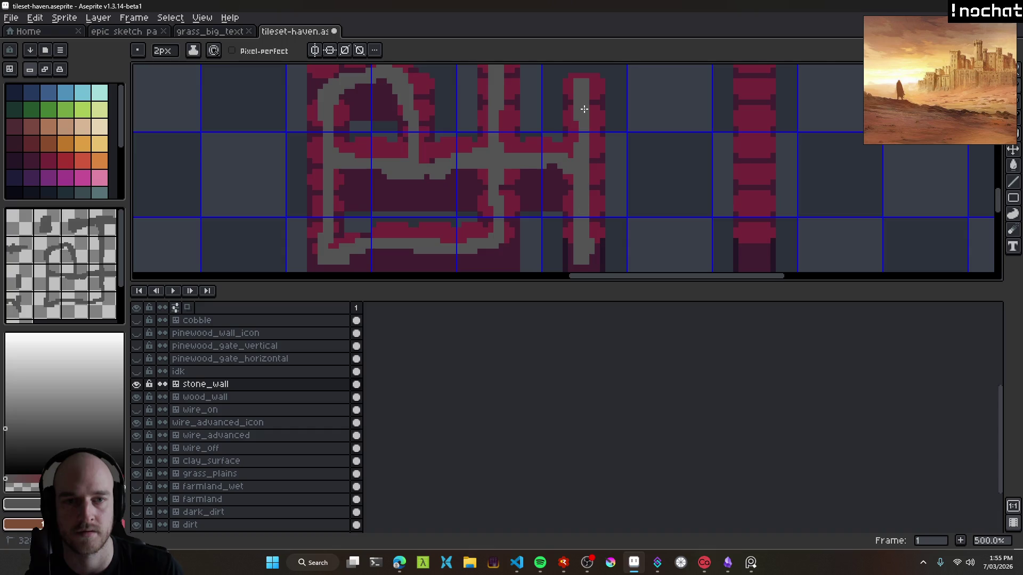
Hide the maroon wood_wall layer.
scroll(600, 154, down, 3)
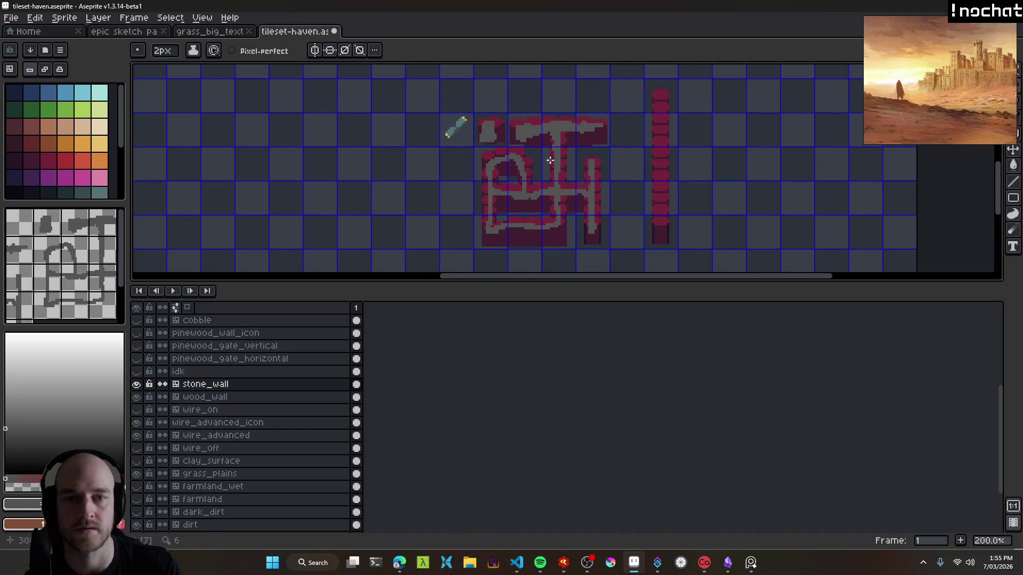
scroll(592, 154, up, 2)
click(137, 397)
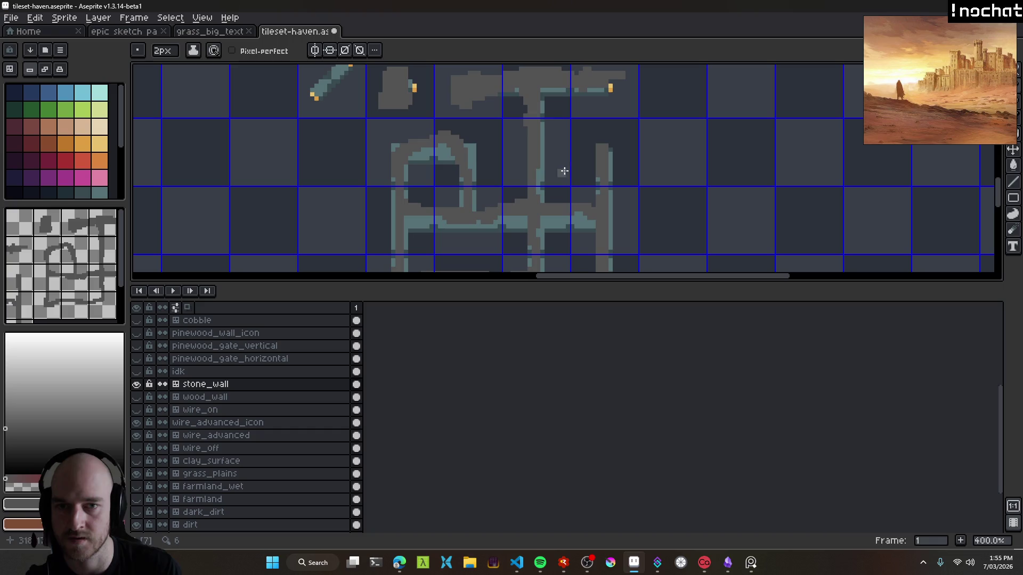
Hide the wire_advanced layer and save tileset-haven.
scroll(492, 194, down, 2)
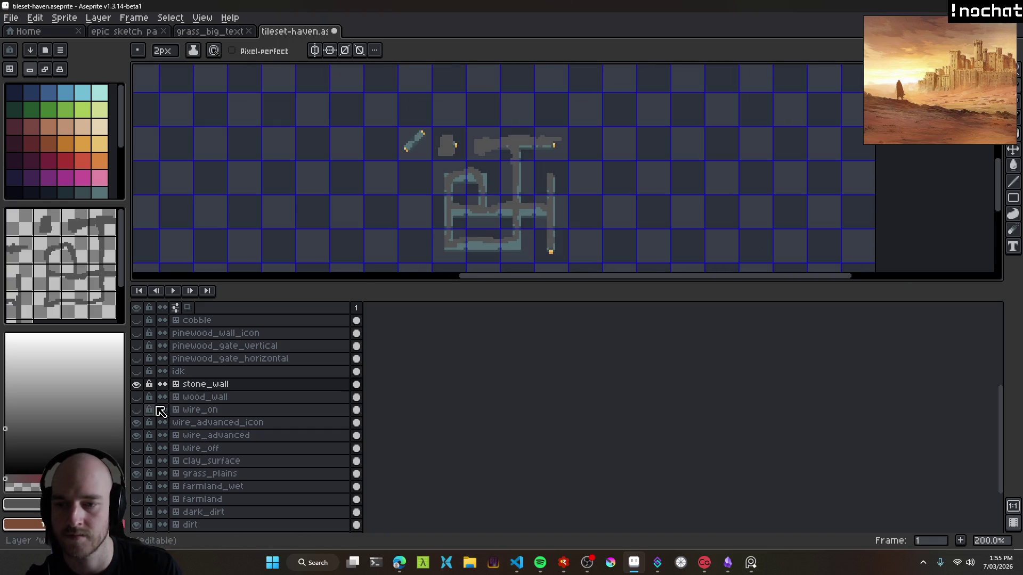
click(137, 438)
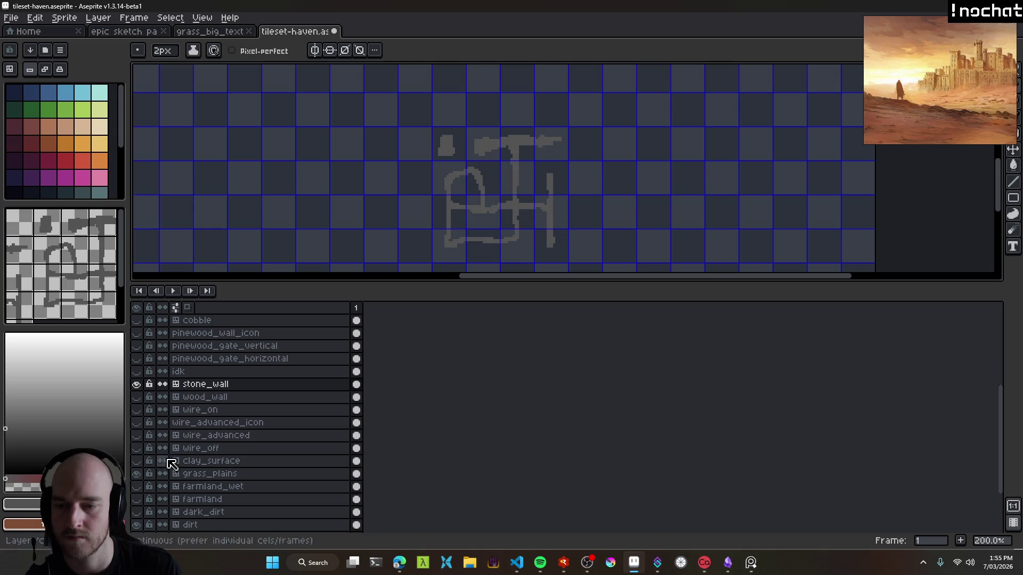
scroll(258, 482, down, 1)
key(ctrl+s)
Make the wood_wall layer visible again beneath stone_wall.
scroll(489, 149, up, 3)
scroll(490, 149, down, 5)
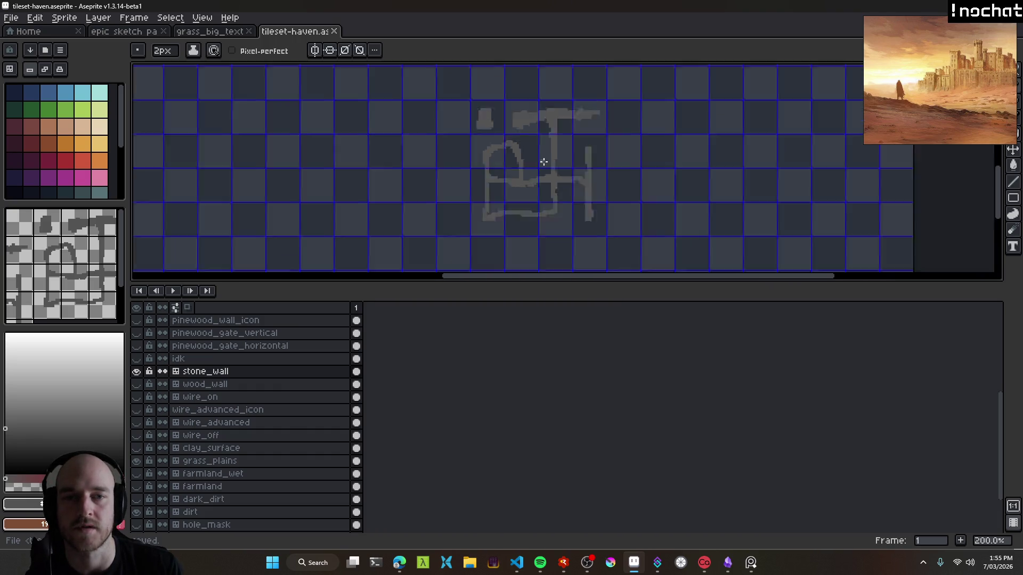
scroll(512, 158, up, 2)
scroll(229, 392, up, 2)
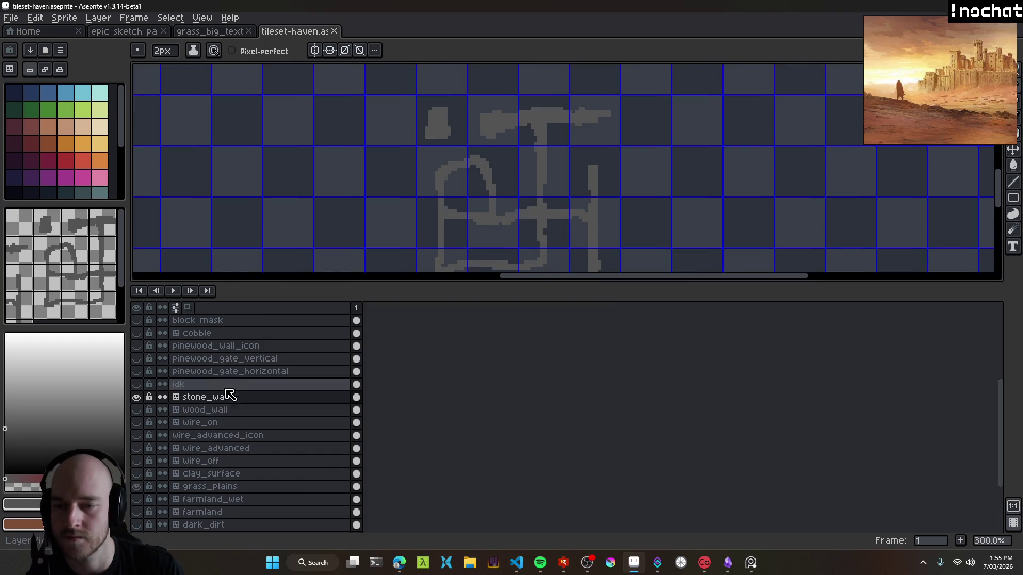
click(138, 411)
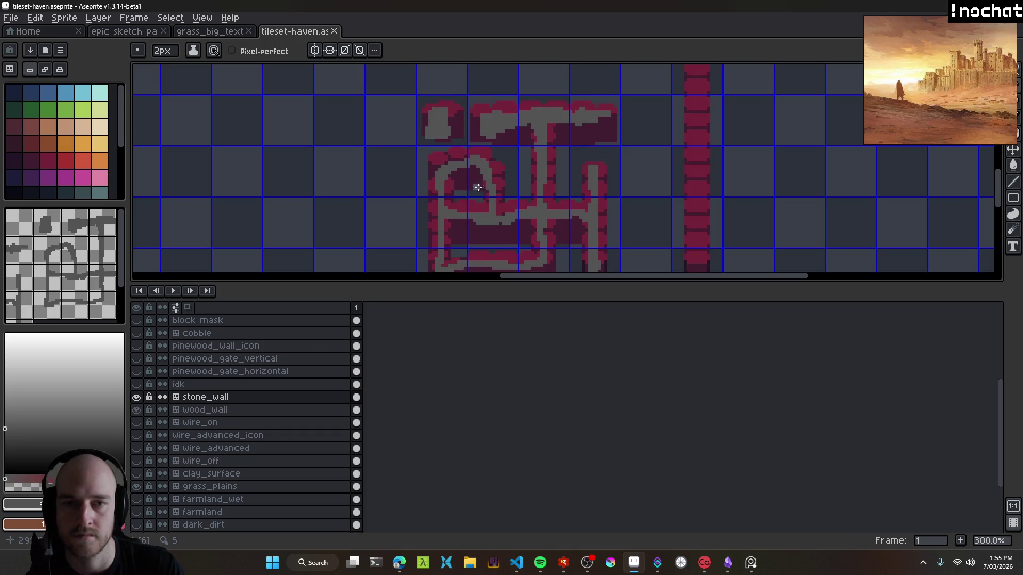
scroll(450, 133, up, 3)
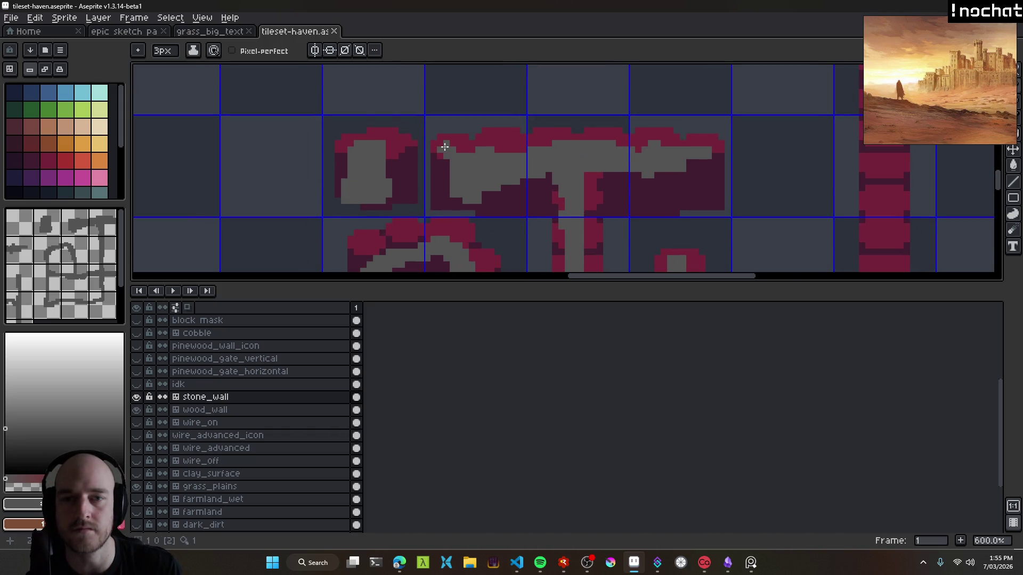
scroll(442, 141, up, 3)
scroll(457, 166, down, 5)
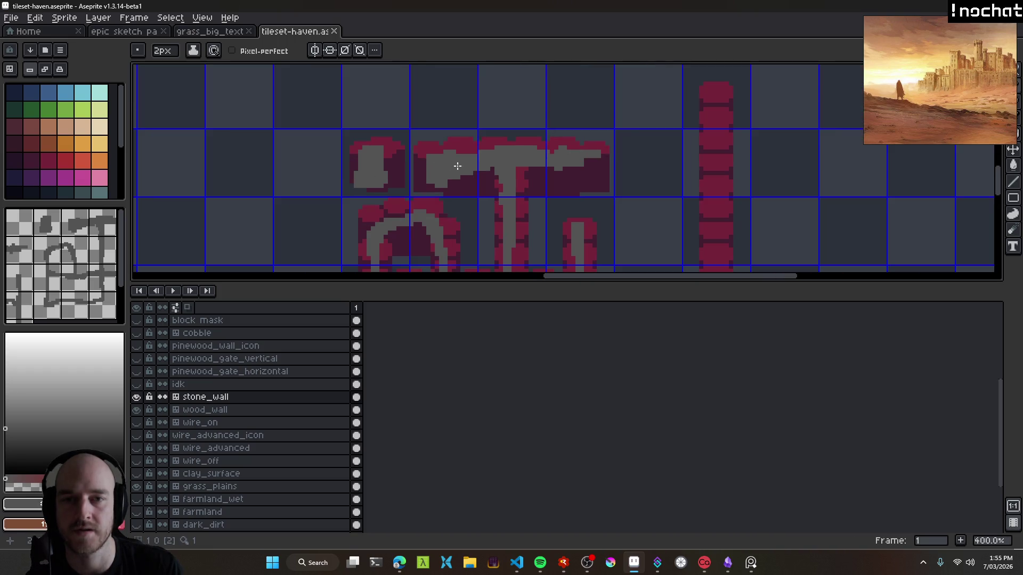
scroll(462, 181, up, 2)
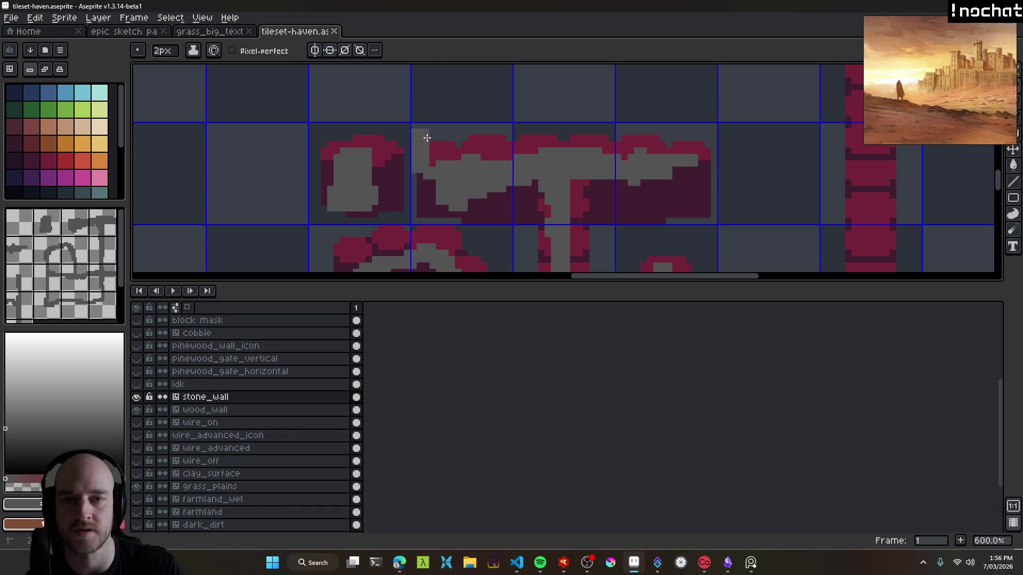
Paint grey over the wall's top row and maroon bands, then undo the strokes.
mouse_move(431, 131)
mouse_down()
mouse_move(692, 131)
mouse_move(714, 210)
mouse_move(708, 219)
mouse_move(424, 222)
mouse_up()
mouse_move(422, 171)
mouse_down()
mouse_move(433, 192)
mouse_move(525, 197)
mouse_move(499, 201)
mouse_up()
mouse_move(437, 156)
mouse_down()
mouse_move(487, 158)
mouse_move(468, 140)
mouse_move(655, 146)
mouse_up()
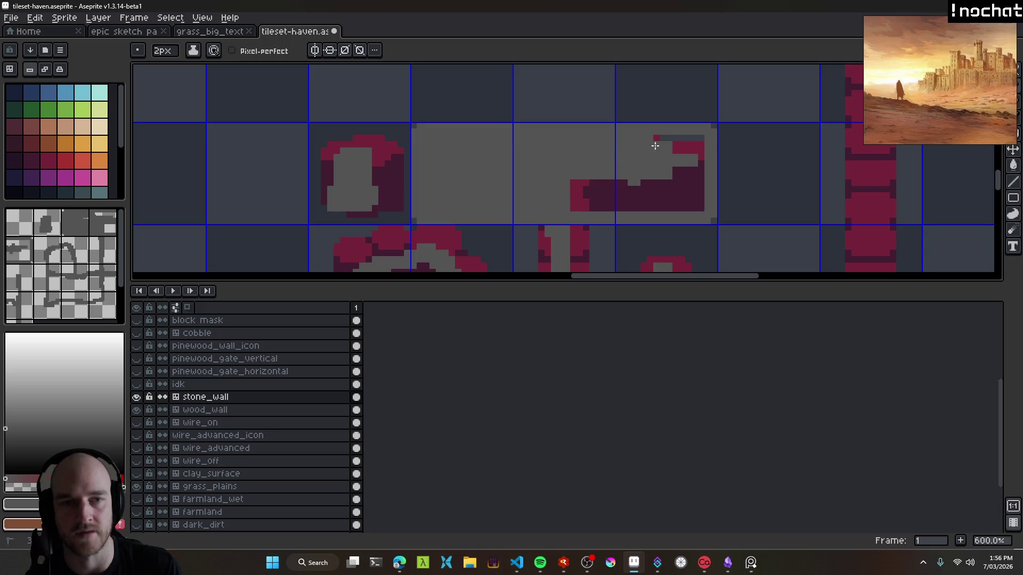
mouse_move(613, 176)
mouse_down()
mouse_move(575, 194)
mouse_move(619, 208)
mouse_move(703, 192)
mouse_move(671, 203)
mouse_move(585, 199)
mouse_up()
key(ctrl+z)
Enlarge the pencil to 3px and repaint the maroon top band, dark block and top rows grey.
key(plus)
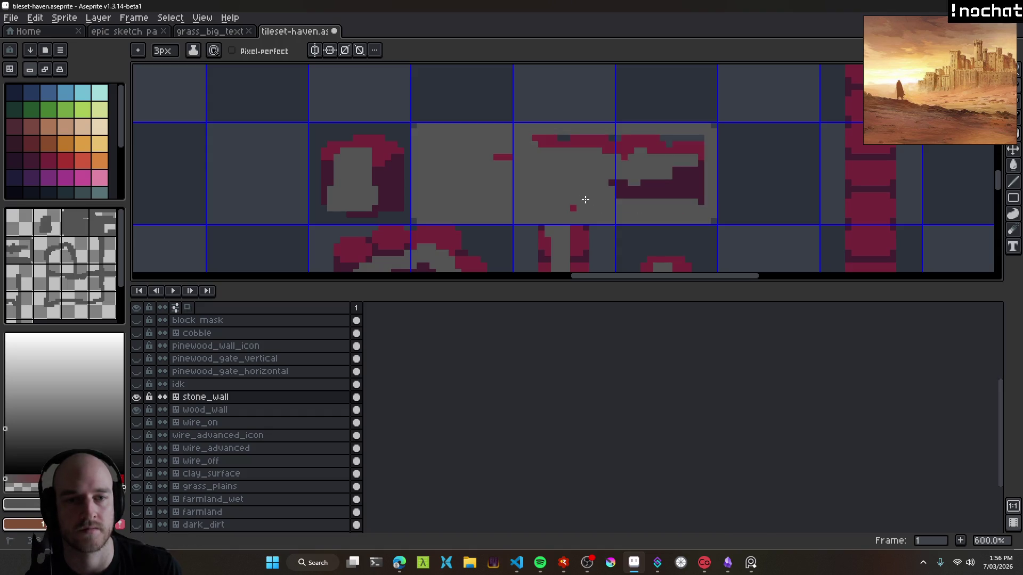
mouse_move(486, 161)
mouse_down()
mouse_move(529, 144)
mouse_move(702, 144)
mouse_up()
mouse_move(695, 197)
mouse_down()
mouse_move(605, 167)
mouse_move(676, 173)
mouse_move(616, 195)
mouse_up()
scroll(471, 140, left, 2)
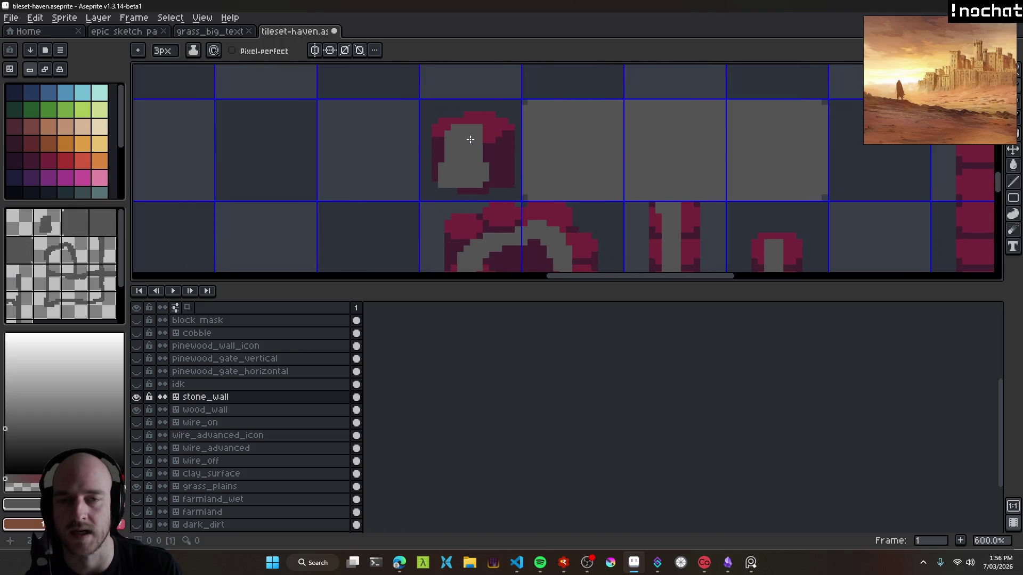
scroll(471, 140, up, 3)
mouse_move(420, 107)
mouse_down()
mouse_move(595, 108)
mouse_move(589, 235)
mouse_move(422, 238)
mouse_move(407, 199)
mouse_move(411, 91)
mouse_move(456, 171)
mouse_move(539, 130)
mouse_move(528, 201)
mouse_up()
Switch to the epic sketch pad document.
scroll(595, 108, down, 1)
scroll(528, 201, down, 5)
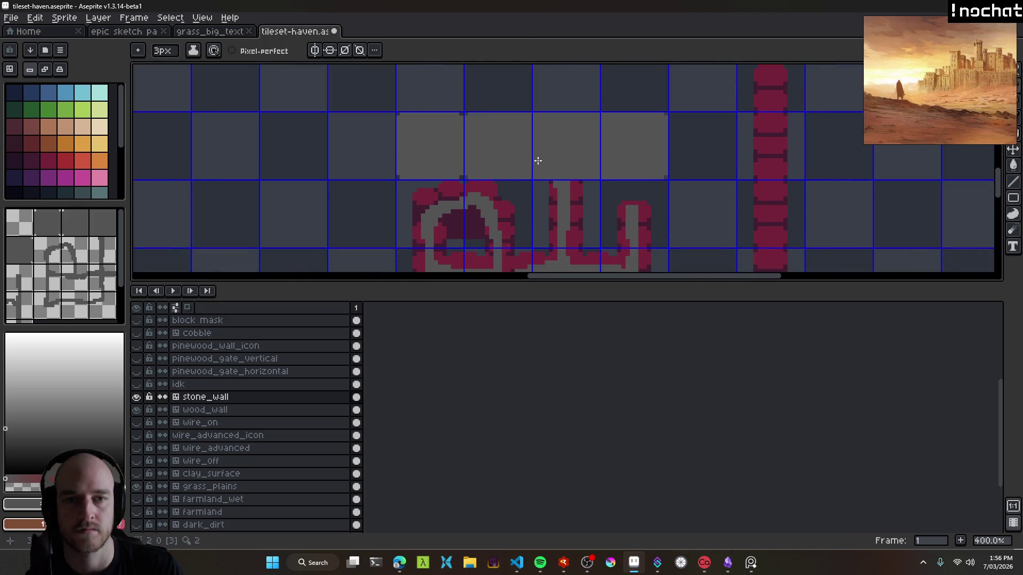
scroll(541, 152, down, 2)
scroll(543, 149, up, 2)
click(141, 32)
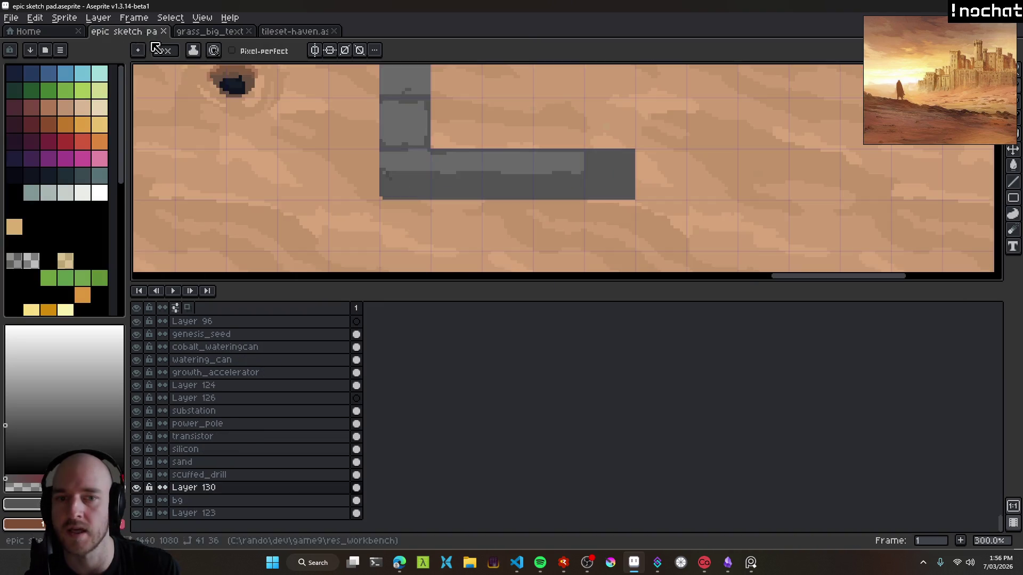
Pick the grey colour from the epic sketch pad and bring it back to tileset-haven.
scroll(536, 174, up, 3)
alt+click(527, 142)
click(308, 33)
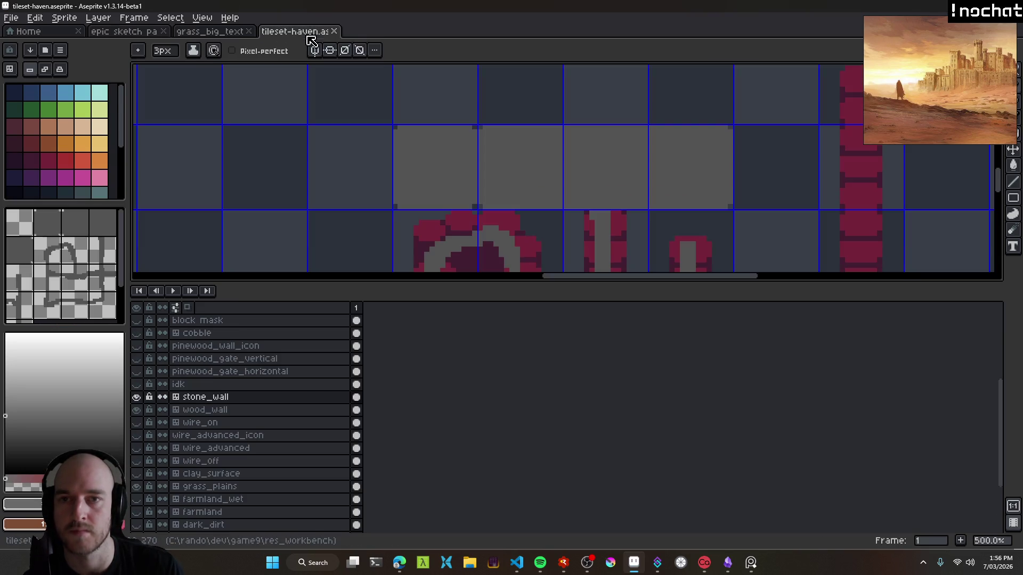
drag(437, 167, 456, 161)
key(ctrl+z)
Draw grey vertical lines on the stone block and a light-grey band along the tiles' top edge.
scroll(384, 147, up, 2)
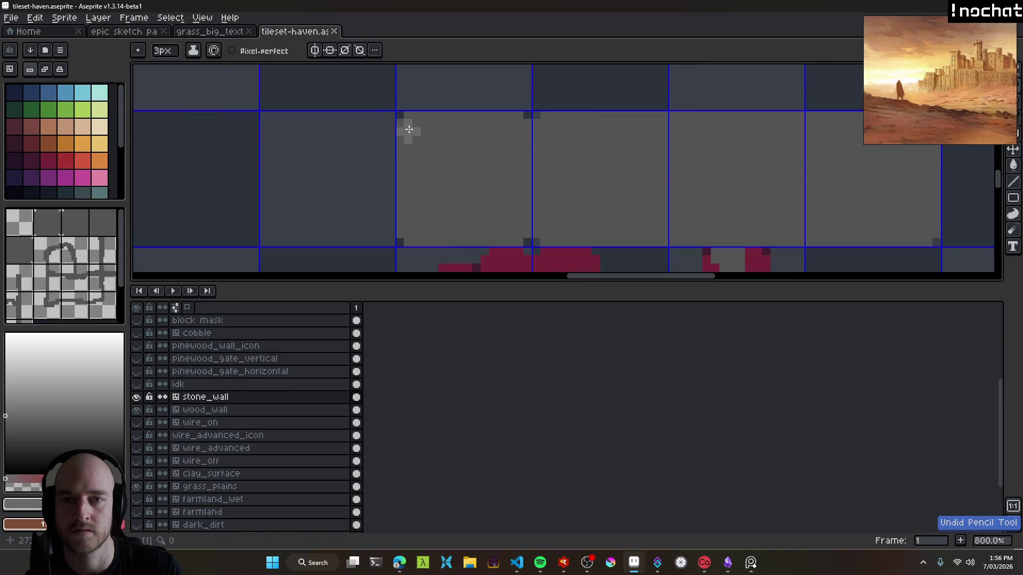
mouse_move(408, 122)
mouse_down()
mouse_move(411, 169)
mouse_move(516, 166)
mouse_move(520, 121)
mouse_move(426, 123)
mouse_up()
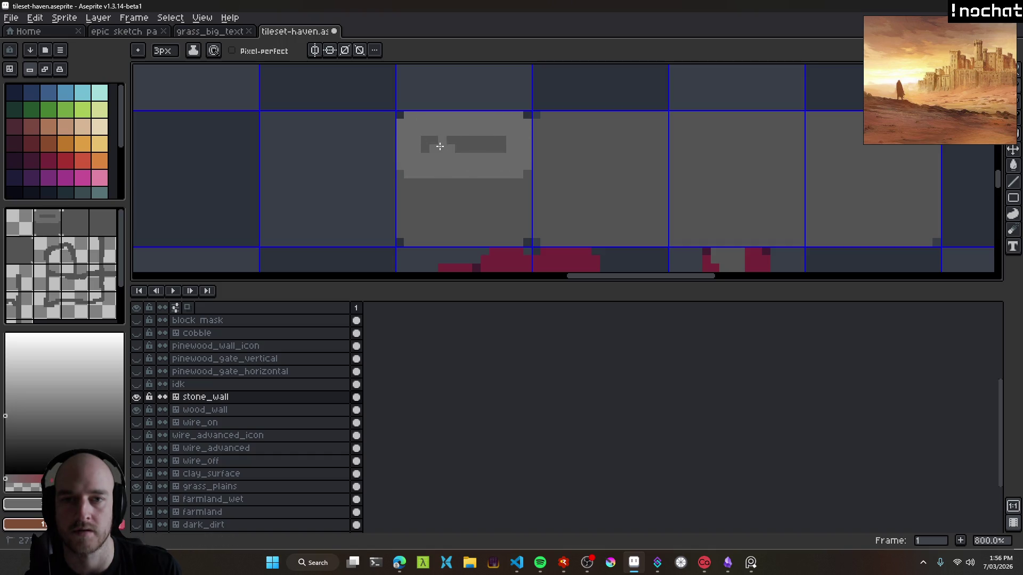
scroll(568, 171, down, 3)
scroll(496, 175, up, 5)
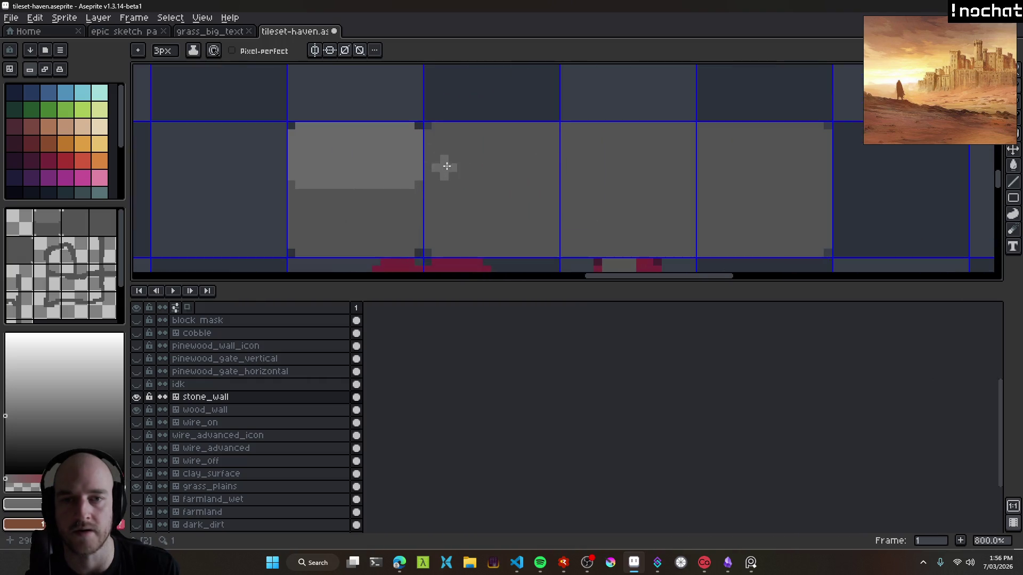
drag(432, 187, 431, 96)
scroll(477, 117, down, 3)
shift+click(668, 121)
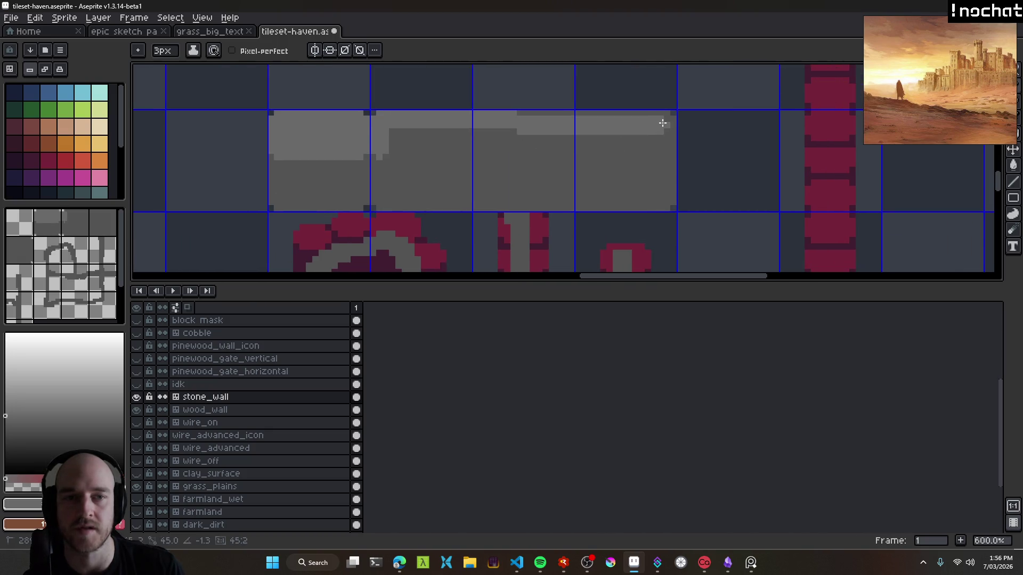
mouse_move(382, 152)
mouse_down()
mouse_move(663, 151)
mouse_move(669, 130)
mouse_up()
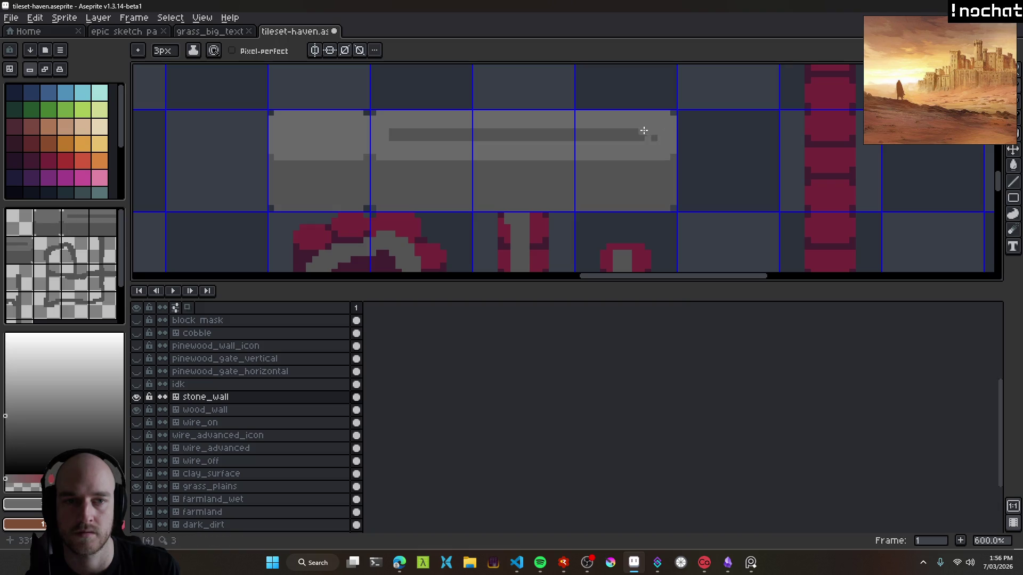
key(ctrl+z)
Paint light grey vertical strokes over the crimson stripes and edge the pillar tile's bottom and side.
scroll(574, 177, down, 1)
scroll(528, 166, up, 2)
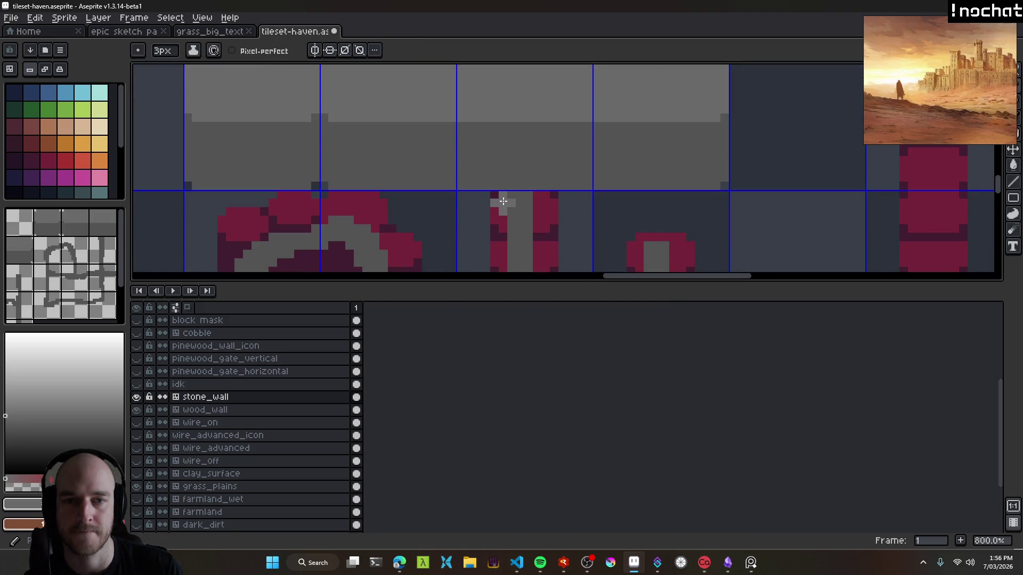
scroll(503, 201, down, 2)
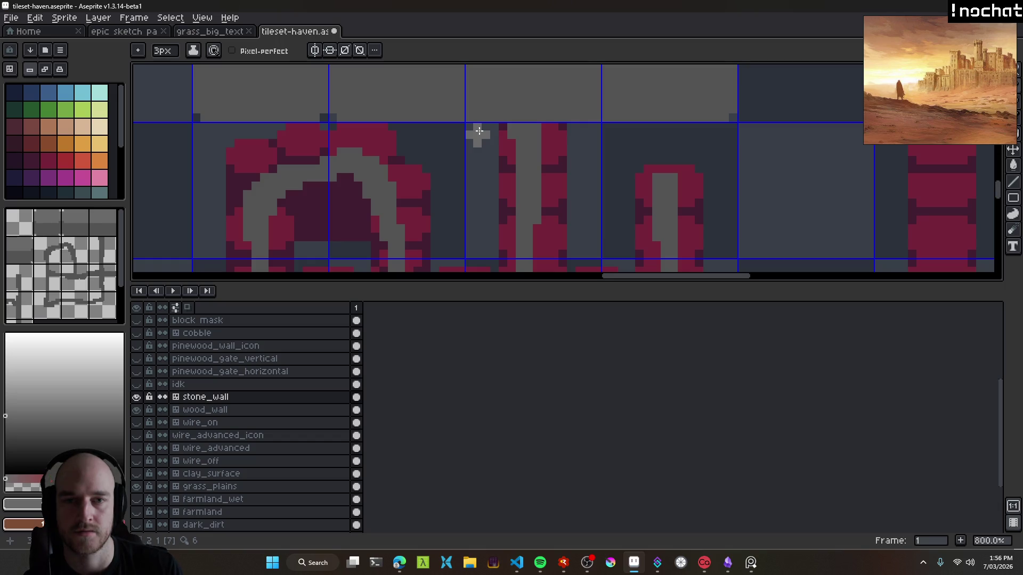
scroll(479, 130, up, 2)
drag(491, 189, 490, 109)
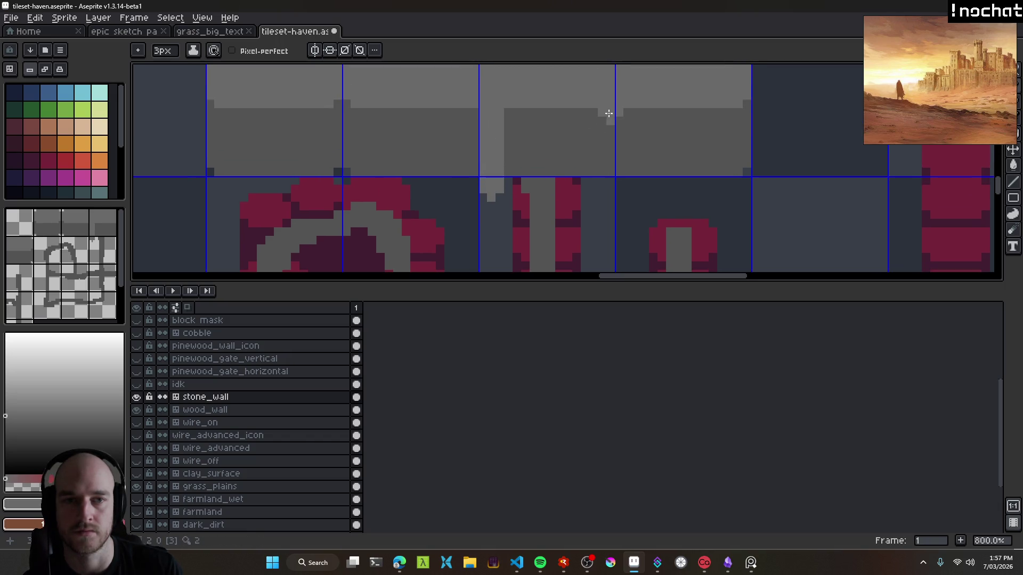
scroll(604, 110, down, 2)
drag(572, 72, 573, 217)
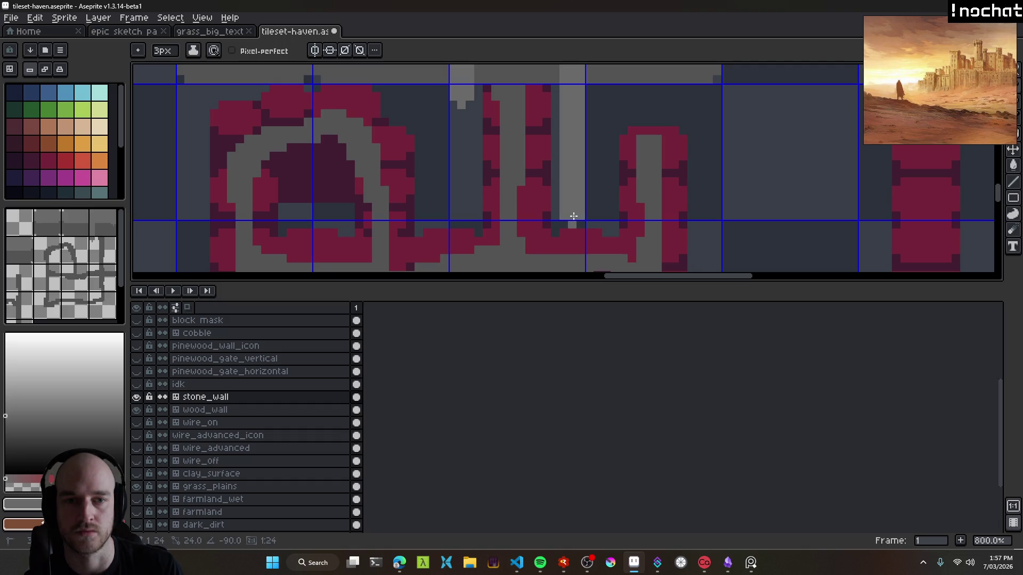
shift+click(459, 217)
shift+click(463, 102)
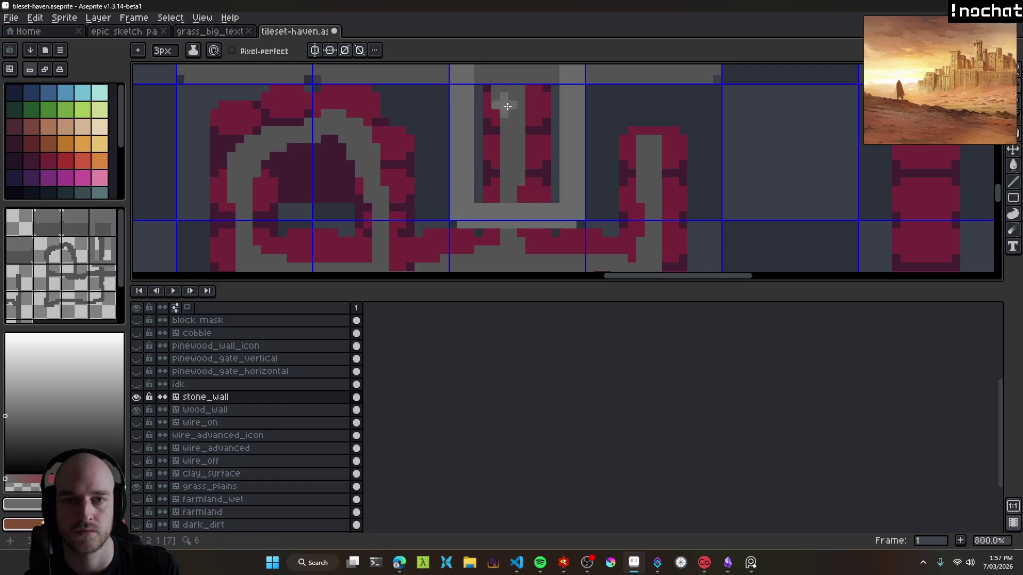
Bucket-fill three crimson stripes in the arch tiles with light grey and save the tileset.
scroll(524, 131, down, 2)
key(g)
click(524, 131)
click(513, 128)
click(507, 126)
scroll(534, 200, up, 2)
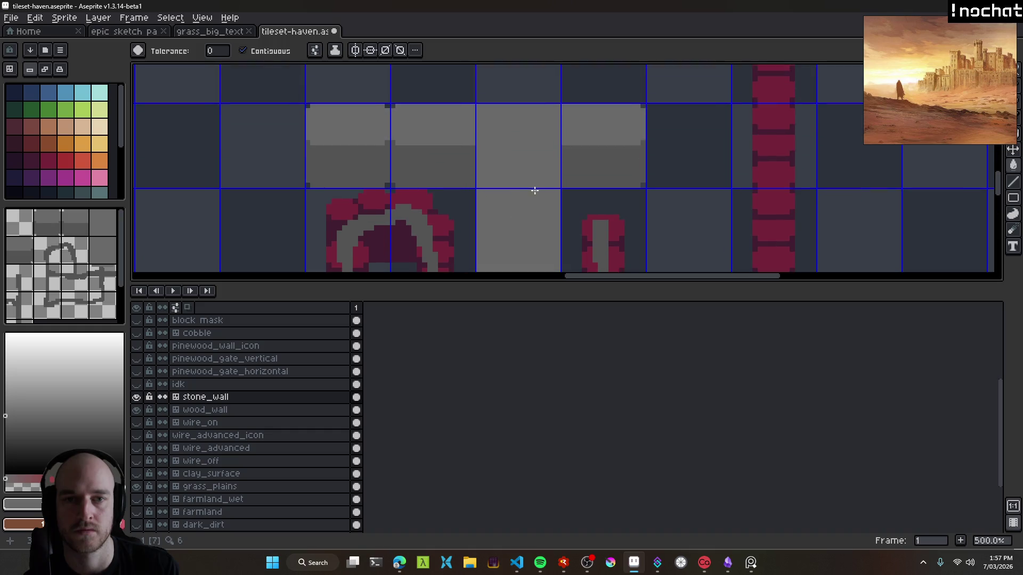
scroll(532, 128, down, 2)
key(ctrl+s)
Paint grey pencil strokes over the crimson shape in the central tiles.
drag(532, 128, 539, 147)
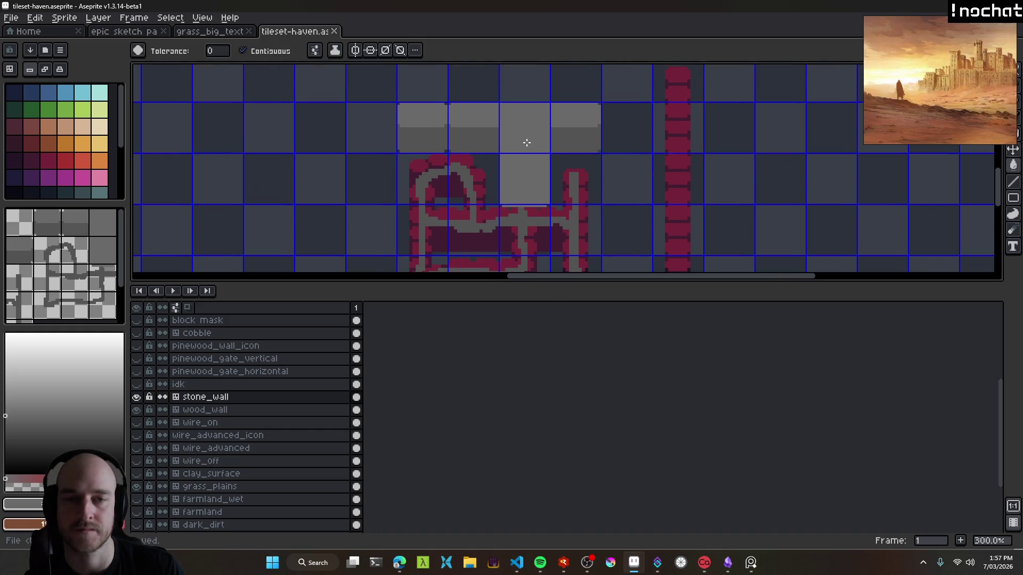
key(b)
scroll(512, 159, up, 2)
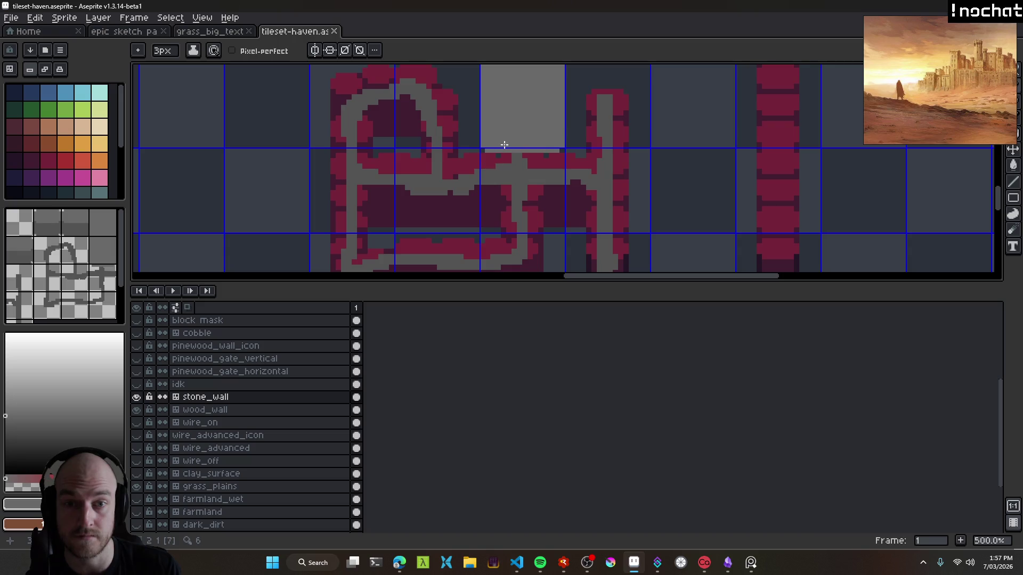
scroll(508, 171, up, 1)
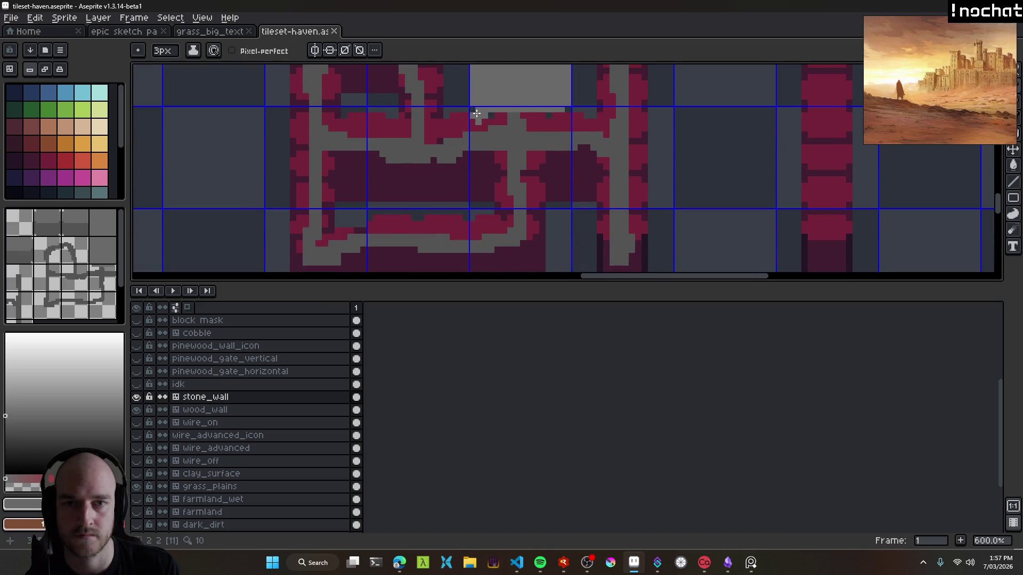
drag(478, 138, 480, 155)
drag(554, 141, 538, 155)
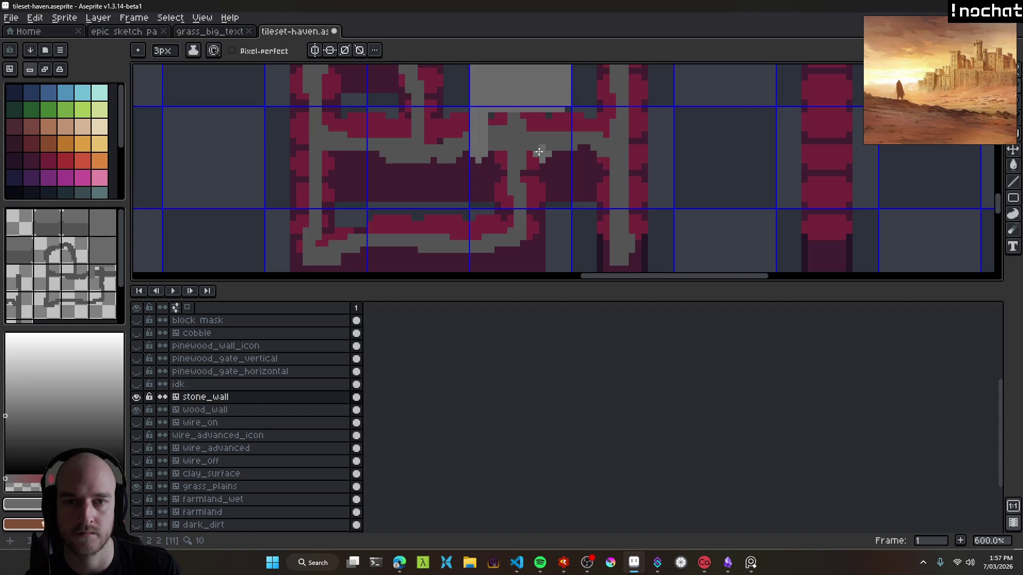
scroll(539, 155, down, 3)
Pick a darker grey from the artwork and paint over more of the crimson pattern.
alt+click(520, 121)
scroll(521, 121, up, 4)
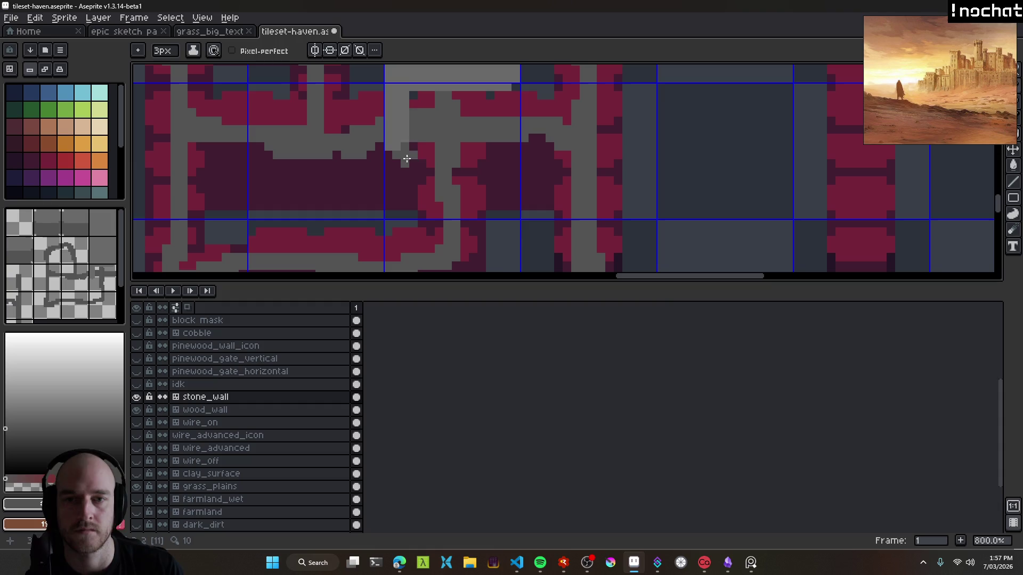
scroll(468, 162, down, 5)
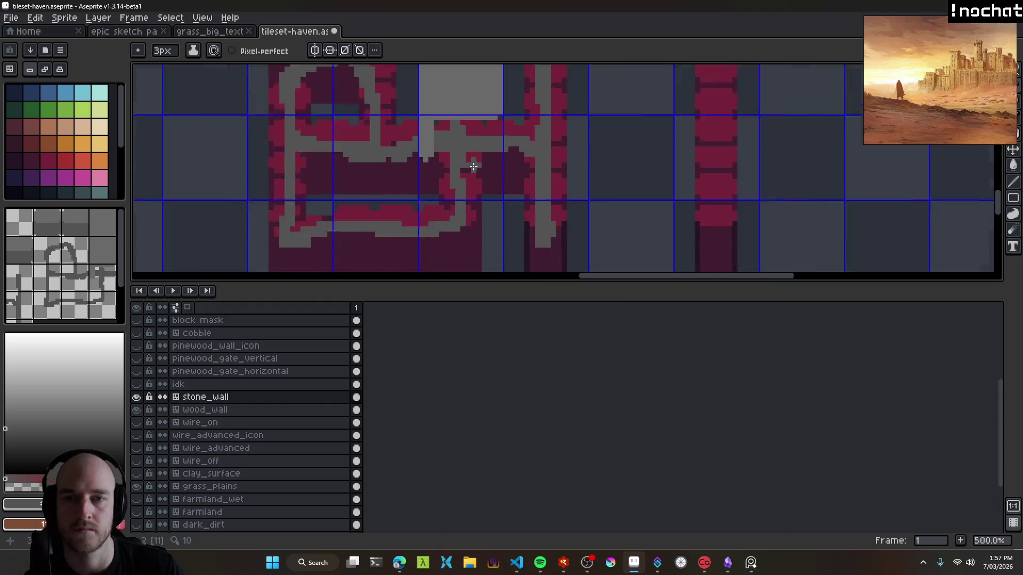
scroll(469, 155, up, 2)
mouse_move(465, 141)
mouse_down()
mouse_move(484, 169)
mouse_move(521, 167)
mouse_move(468, 194)
mouse_up()
scroll(468, 160, down, 2)
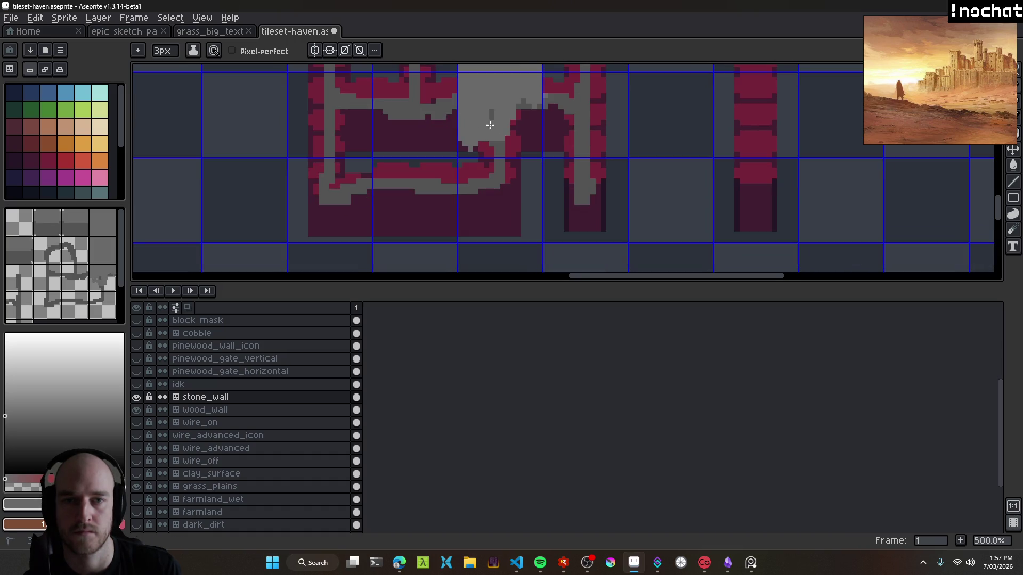
drag(531, 121, 485, 149)
Cover the bottom strip and pink area in grey, and paint a grey strip across the tile.
scroll(533, 159, up, 1)
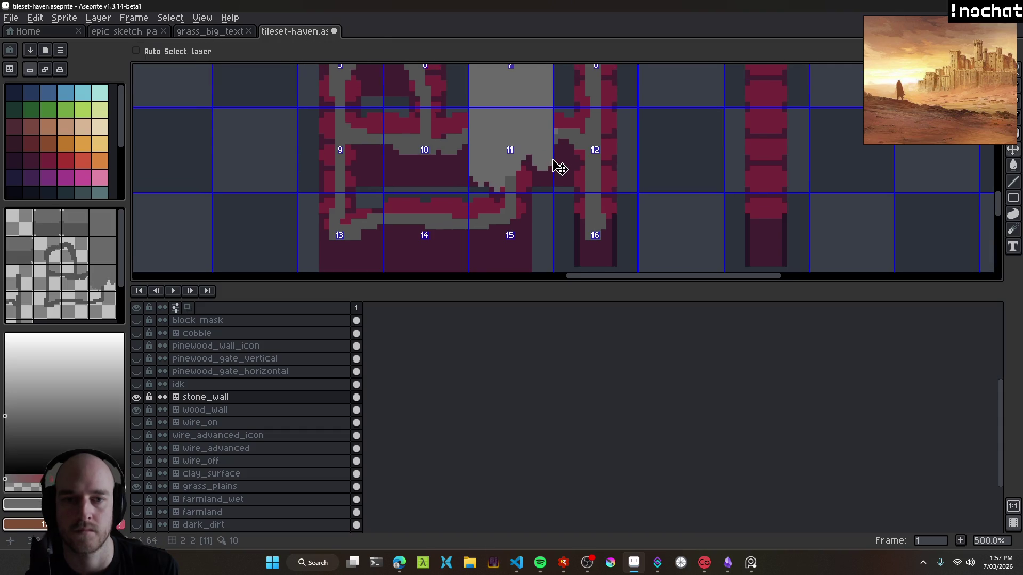
scroll(484, 183, up, 1)
mouse_move(492, 196)
mouse_down()
mouse_move(573, 191)
mouse_move(582, 160)
mouse_move(526, 171)
mouse_up()
scroll(513, 84, up, 2)
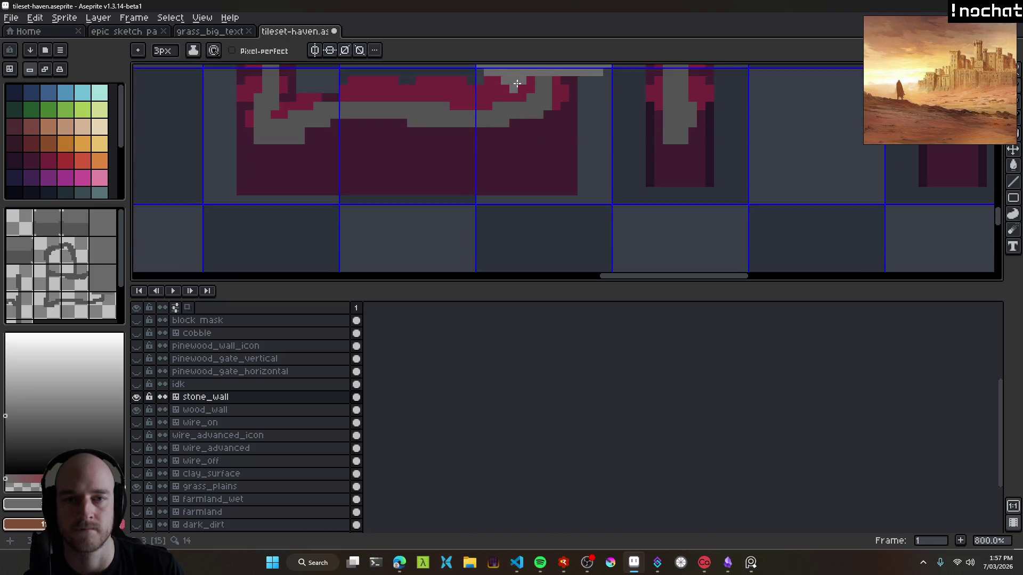
mouse_move(474, 191)
mouse_down()
mouse_move(640, 194)
mouse_move(634, 149)
mouse_move(459, 163)
mouse_move(497, 110)
mouse_move(583, 121)
mouse_up()
Erase a stray grey pixel and paint a grey line along the centre tile's bottom.
key(e)
click(657, 192)
scroll(669, 219, down, 5)
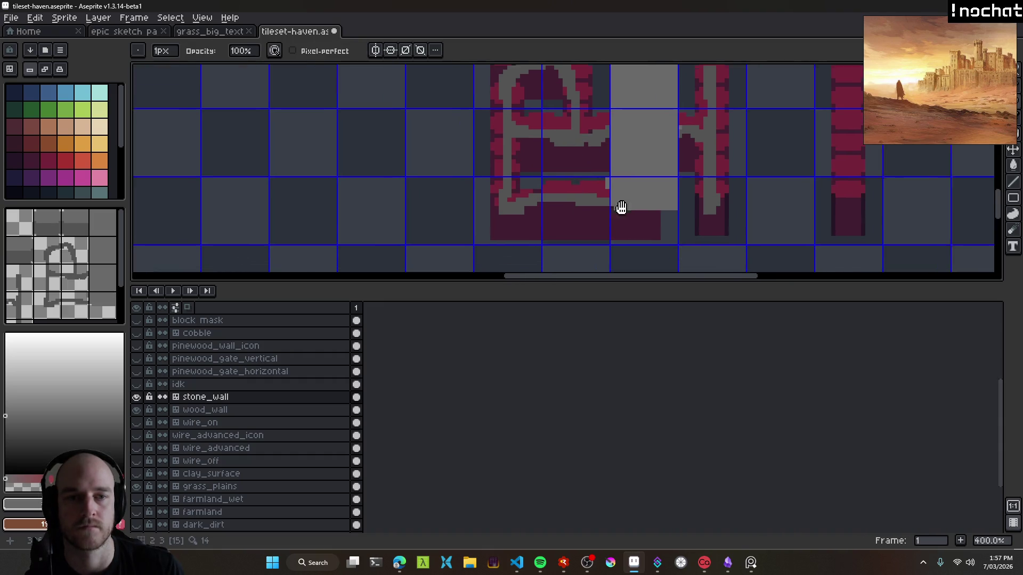
key(b)
mouse_move(648, 202)
mouse_down()
mouse_move(547, 196)
mouse_move(581, 203)
mouse_up()
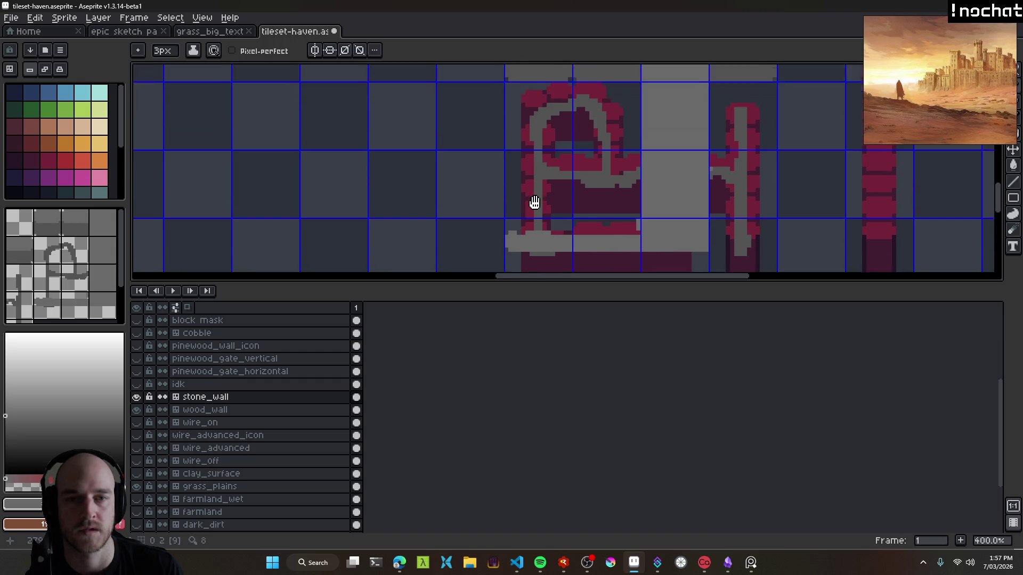
scroll(532, 201, up, 3)
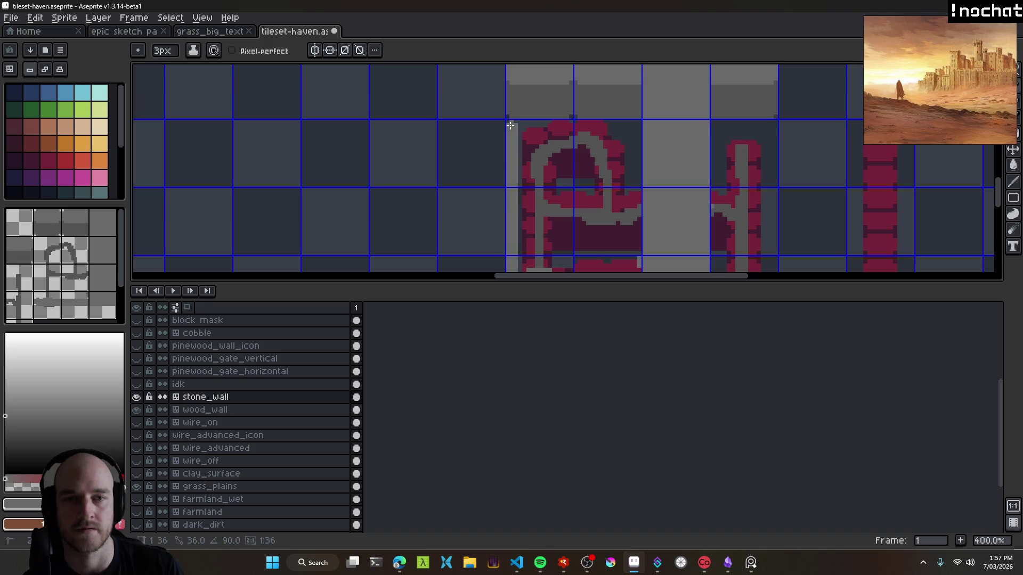
Paint grey down the tile's left and right edges and over the dark area.
shift+click(511, 126)
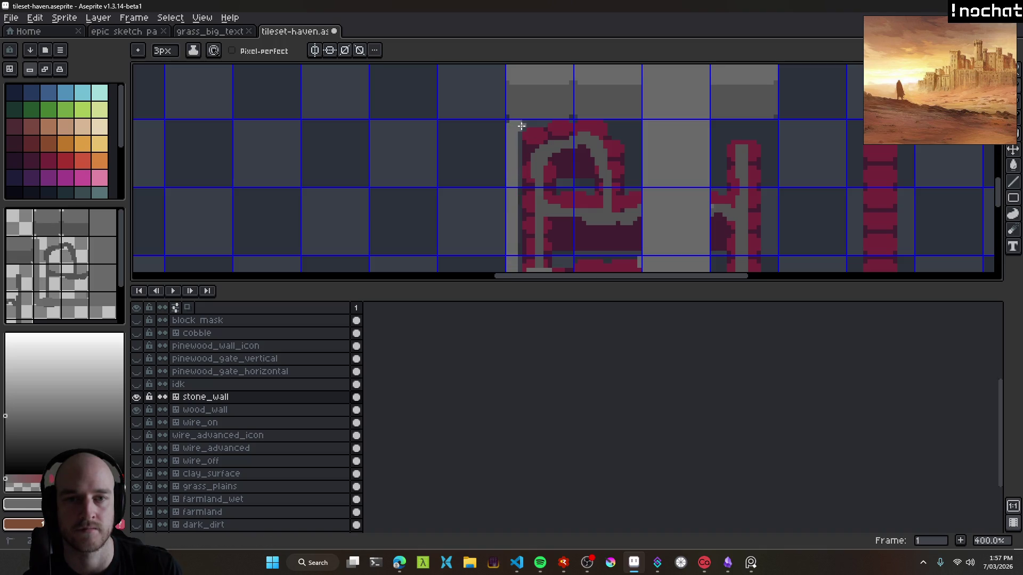
mouse_move(637, 125)
mouse_down()
mouse_move(634, 210)
mouse_move(588, 193)
mouse_move(560, 150)
mouse_up()
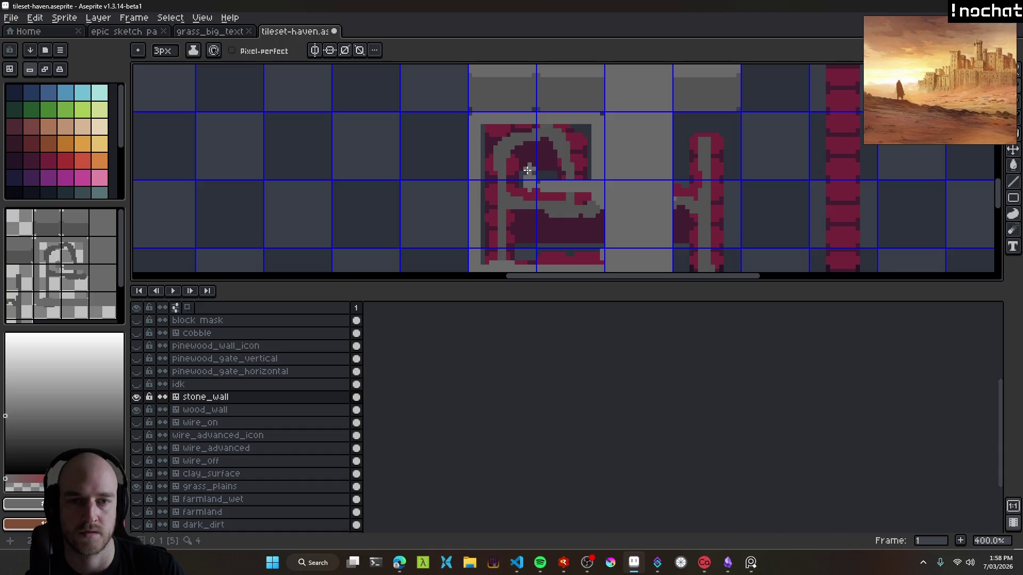
scroll(528, 172, up, 3)
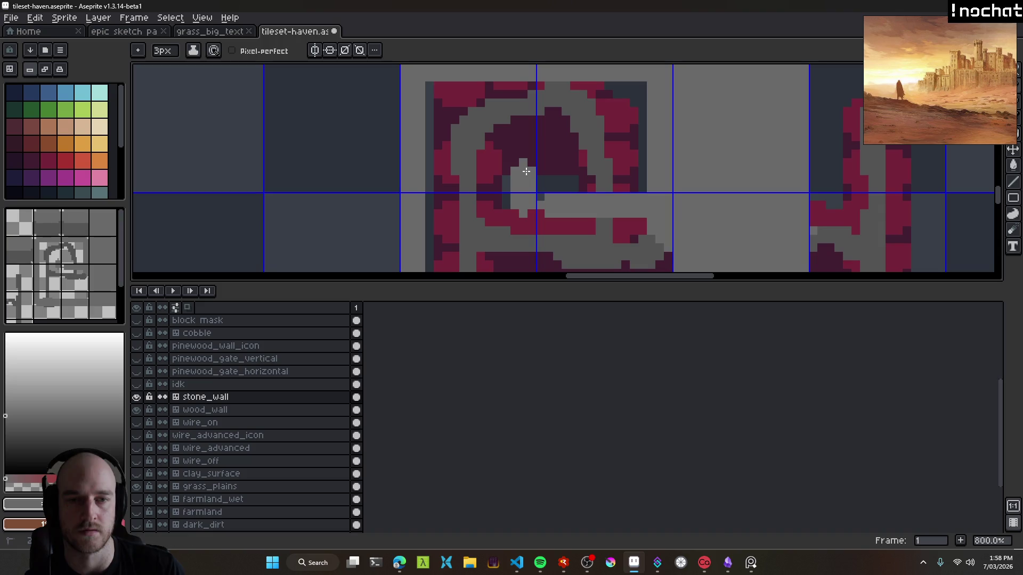
mouse_move(526, 171)
mouse_down()
mouse_move(667, 183)
mouse_move(646, 155)
mouse_move(545, 118)
mouse_move(602, 88)
mouse_move(583, 132)
mouse_move(466, 174)
mouse_move(587, 135)
mouse_move(576, 114)
mouse_move(479, 107)
mouse_move(503, 184)
mouse_move(419, 179)
mouse_move(440, 115)
mouse_move(482, 114)
mouse_move(434, 167)
mouse_up()
scroll(590, 159, down, 3)
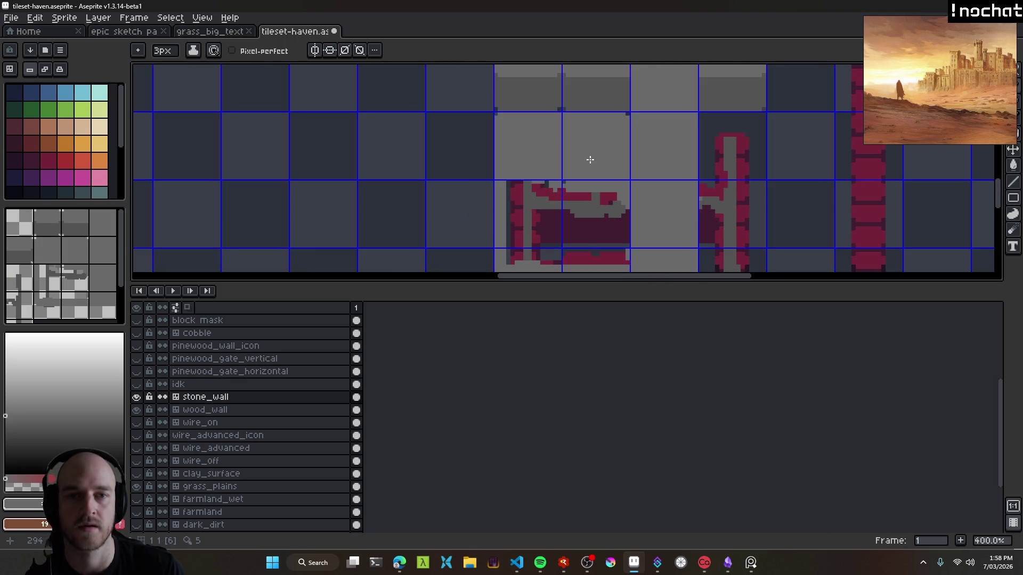
Paint grey over the crimson shape's left and top edges and remaining crimson pixels.
scroll(564, 132, up, 2)
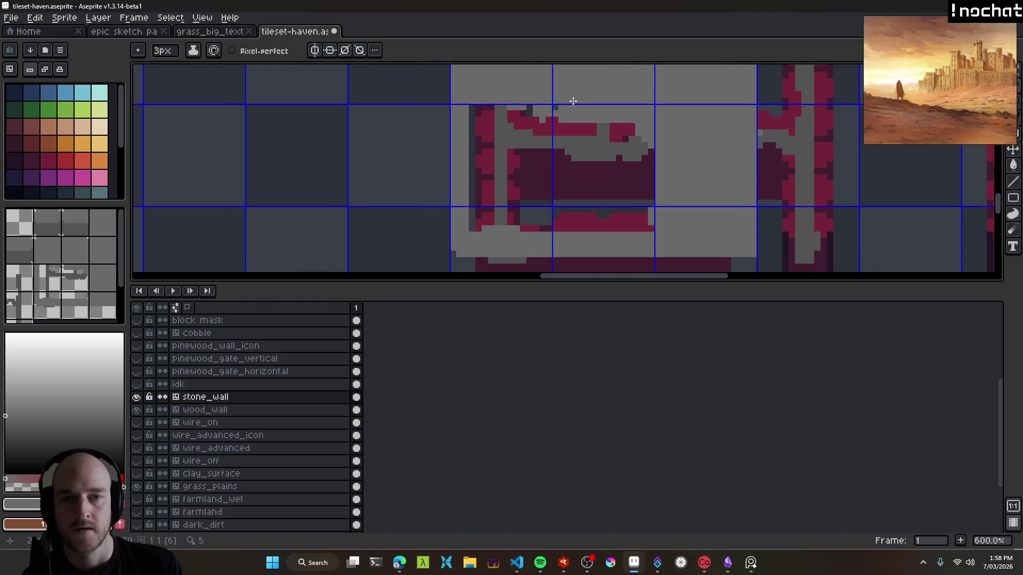
mouse_move(503, 103)
mouse_down()
mouse_move(505, 134)
mouse_move(517, 140)
mouse_move(610, 130)
mouse_move(579, 178)
mouse_move(555, 152)
mouse_move(613, 139)
mouse_up()
mouse_move(550, 144)
mouse_down()
mouse_move(497, 146)
mouse_move(524, 127)
mouse_up()
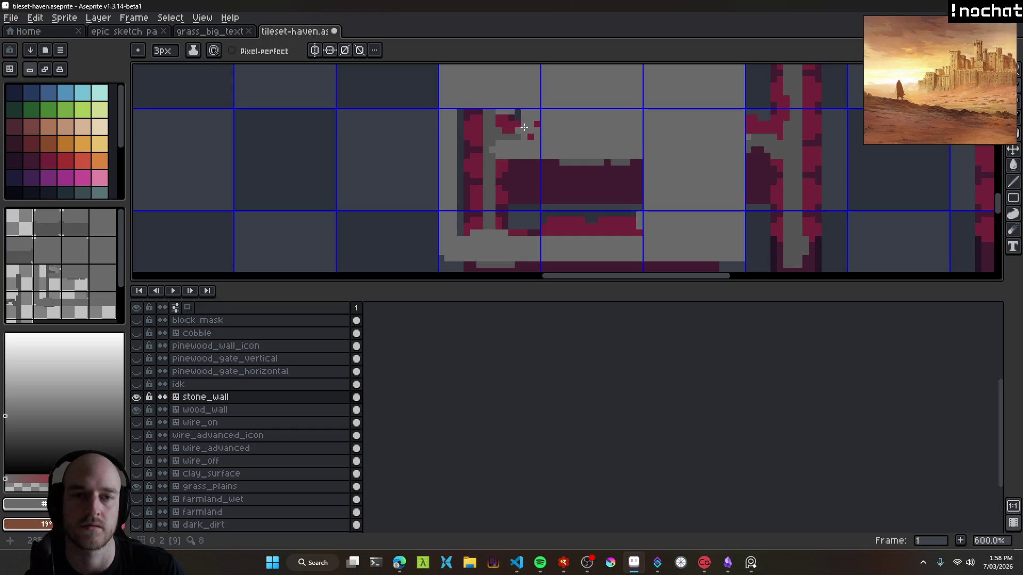
scroll(632, 152, down, 4)
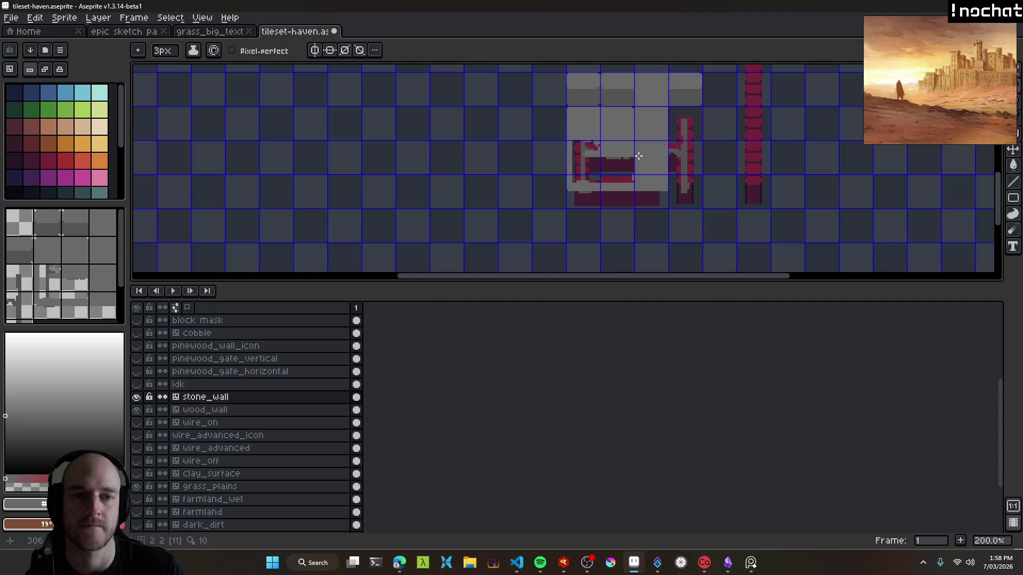
scroll(613, 122, right, 2)
scroll(589, 144, up, 2)
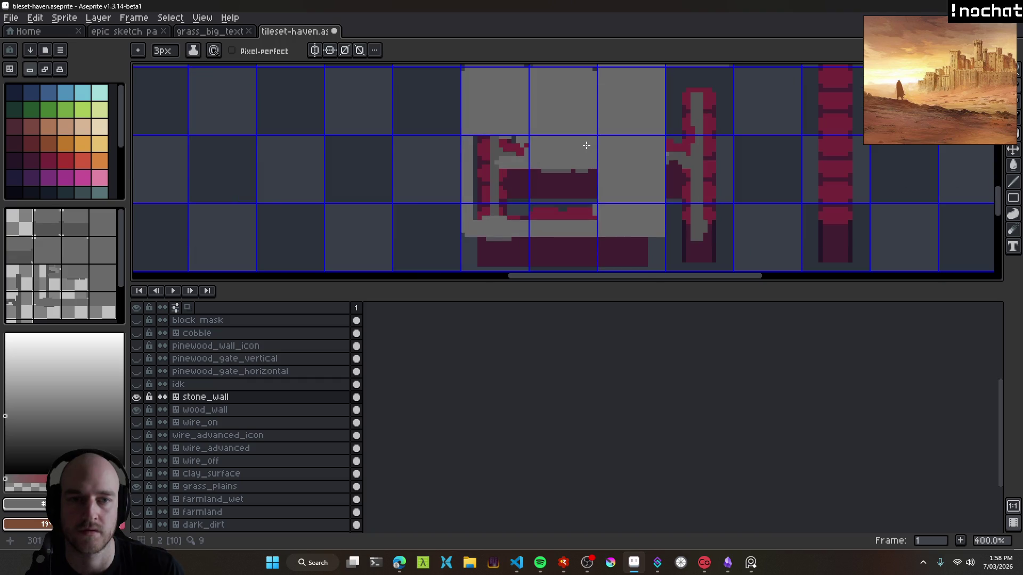
drag(539, 149, 504, 150)
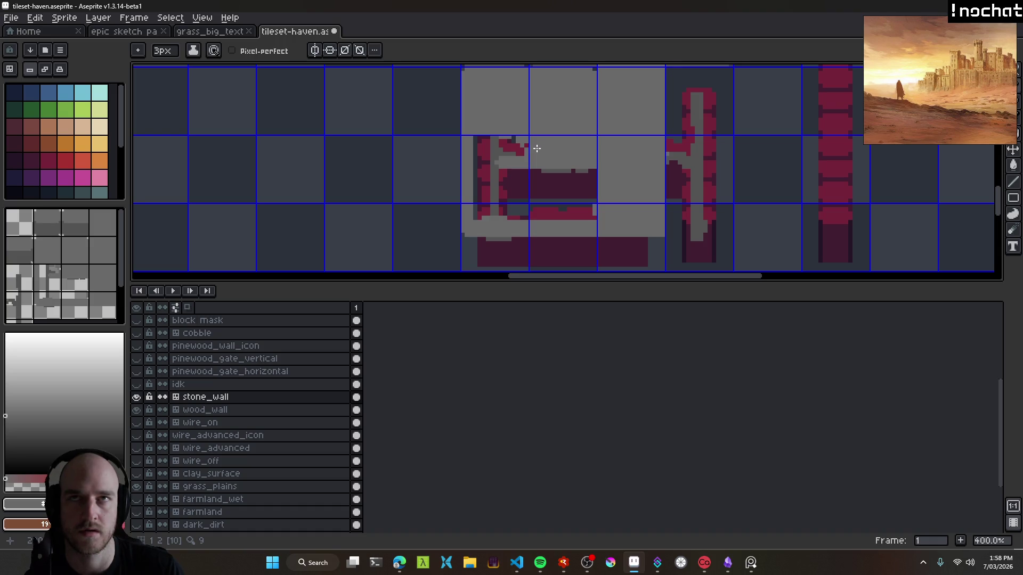
mouse_move(536, 149)
mouse_down()
mouse_move(495, 154)
mouse_move(512, 161)
mouse_up()
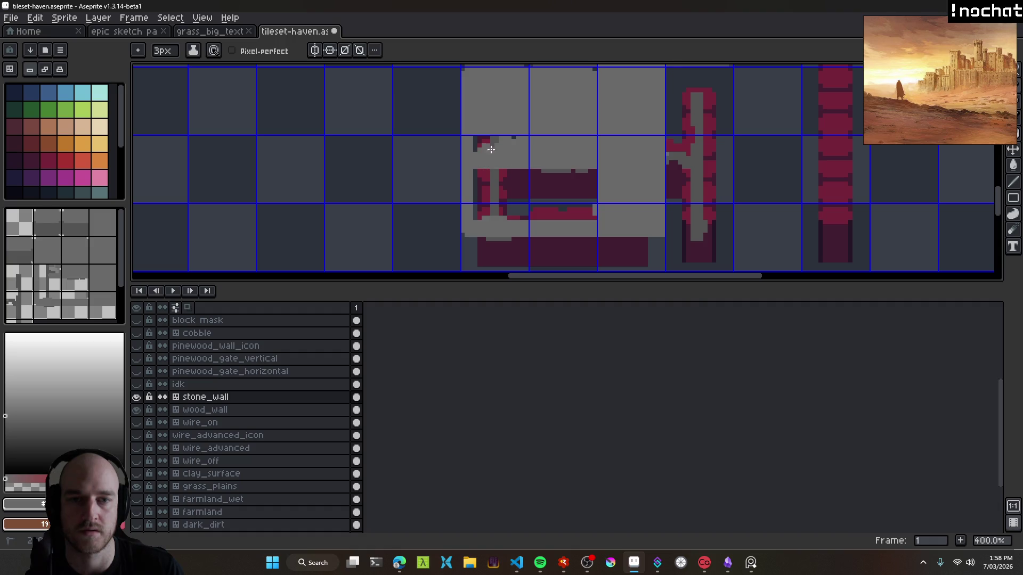
Shrink the pencil to 2px and outline the dark crimson block in thin grey.
scroll(475, 148, down, 3)
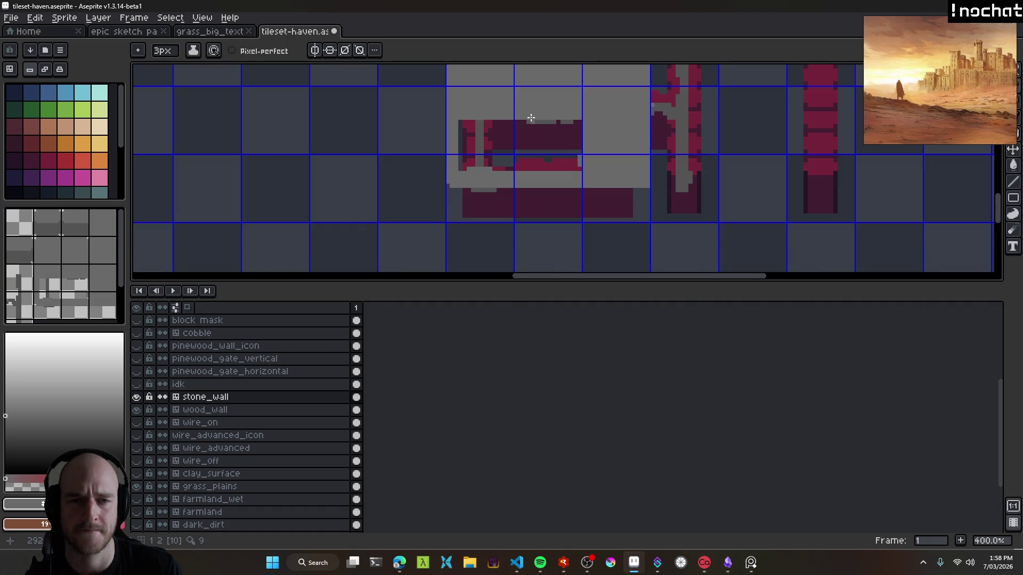
scroll(530, 114, up, 1)
scroll(583, 160, down, 1)
key(minus)
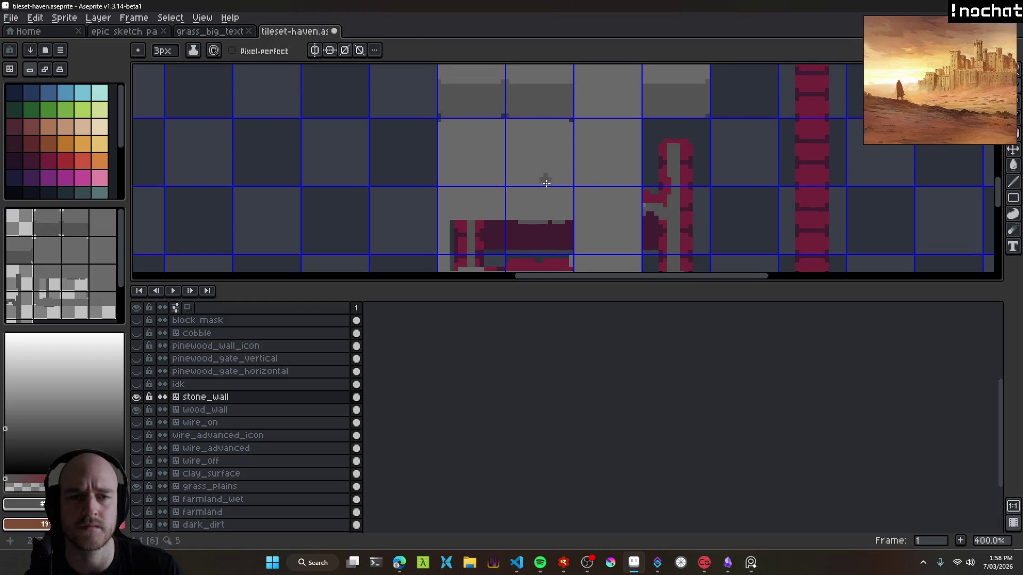
scroll(479, 160, up, 5)
mouse_move(479, 158)
mouse_down()
mouse_move(464, 208)
mouse_move(644, 221)
mouse_move(644, 147)
mouse_move(498, 146)
mouse_move(497, 194)
mouse_move(548, 174)
mouse_move(631, 185)
mouse_up()
scroll(631, 185, down, 6)
scroll(520, 137, right, 3)
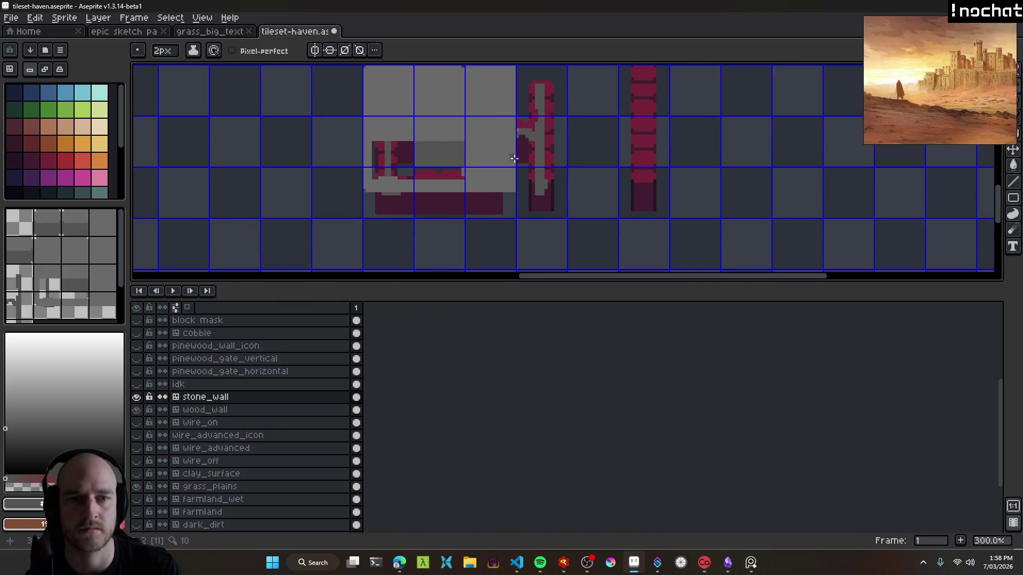
scroll(525, 160, up, 2)
scroll(526, 165, up, 2)
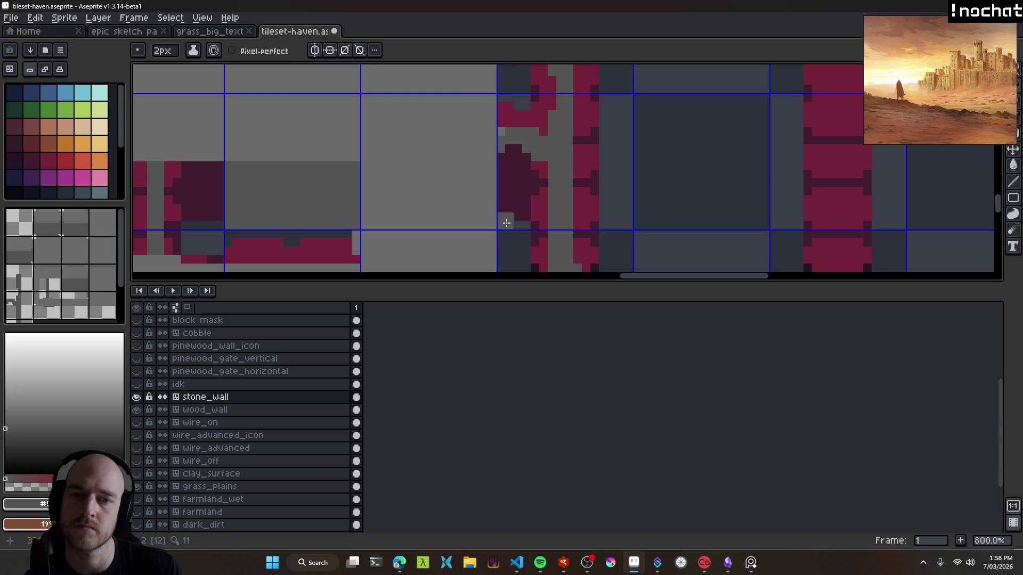
click(511, 181)
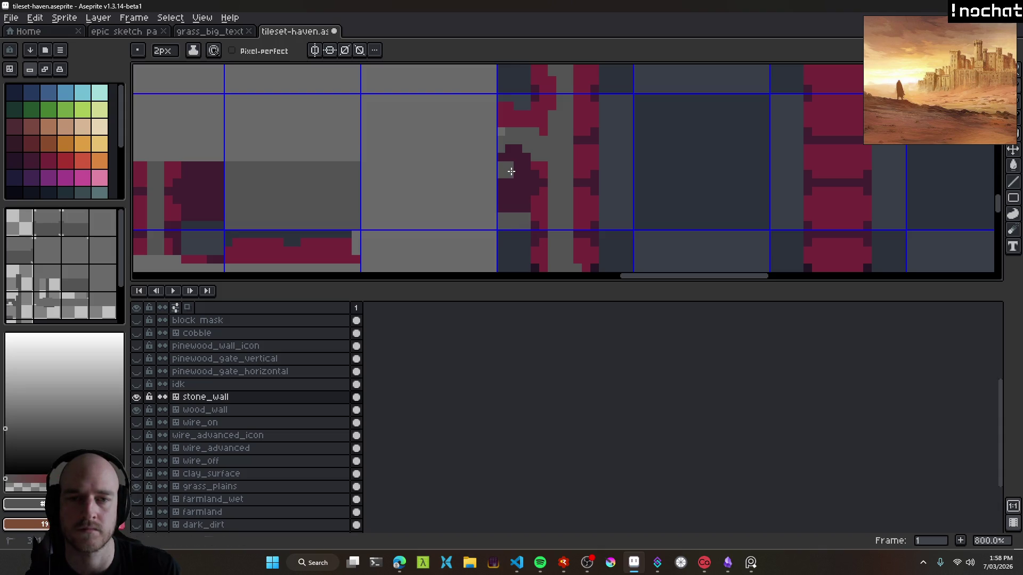
Hide the stone_wall layer to reveal the crimson wood_wall pattern underneath.
scroll(504, 169, down, 2)
key(alt)
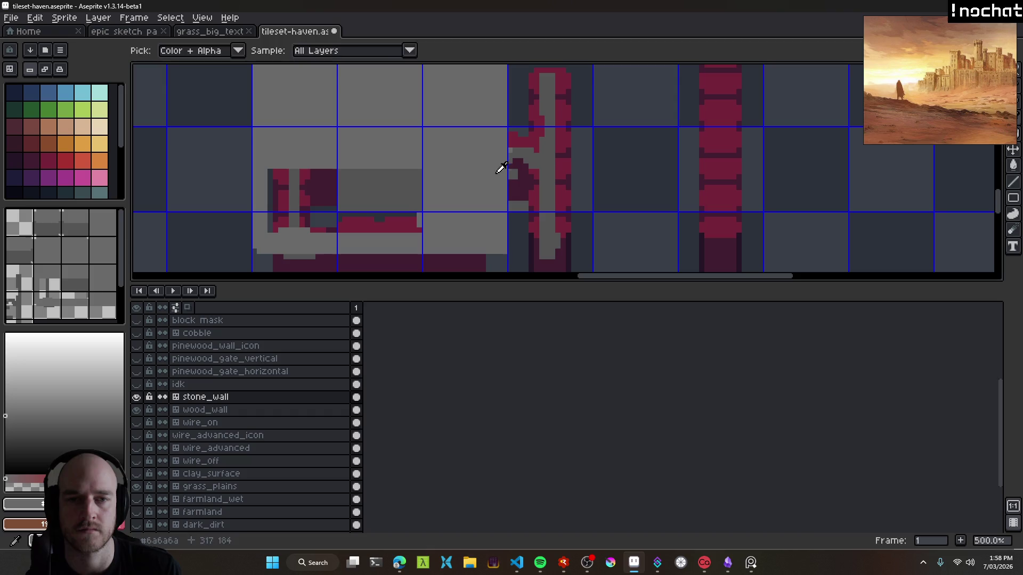
scroll(516, 208, down, 3)
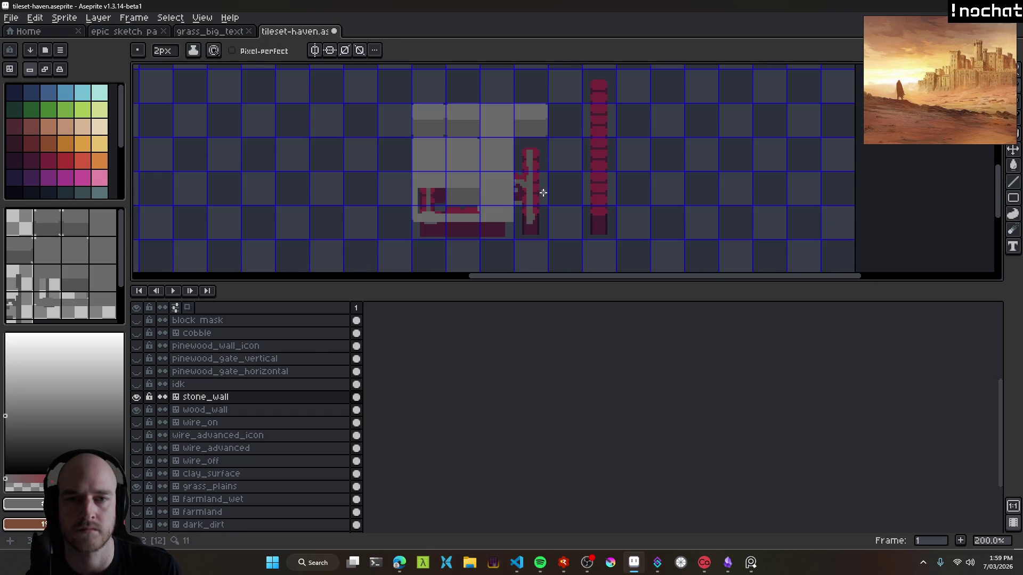
scroll(466, 188, up, 2)
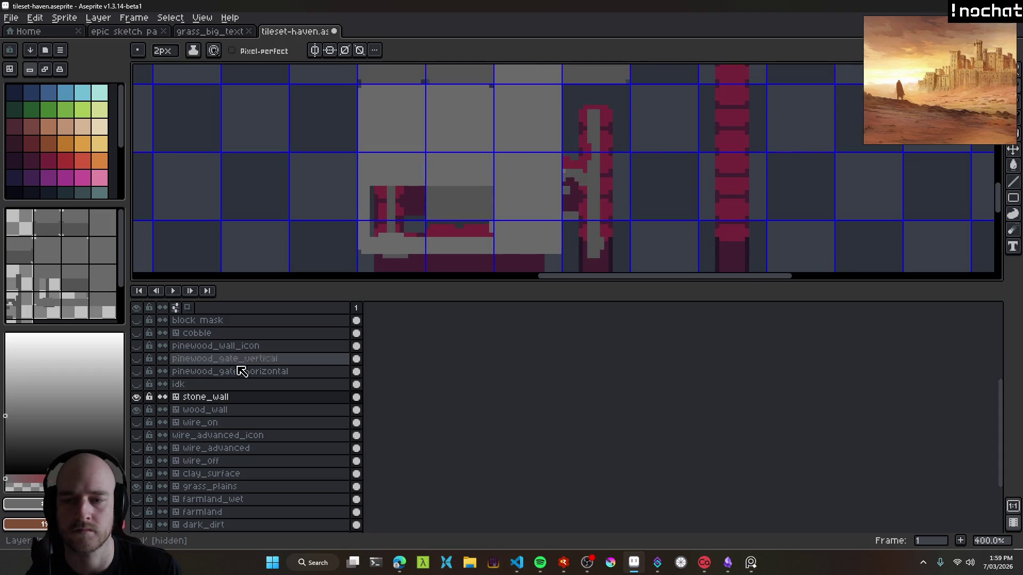
click(137, 398)
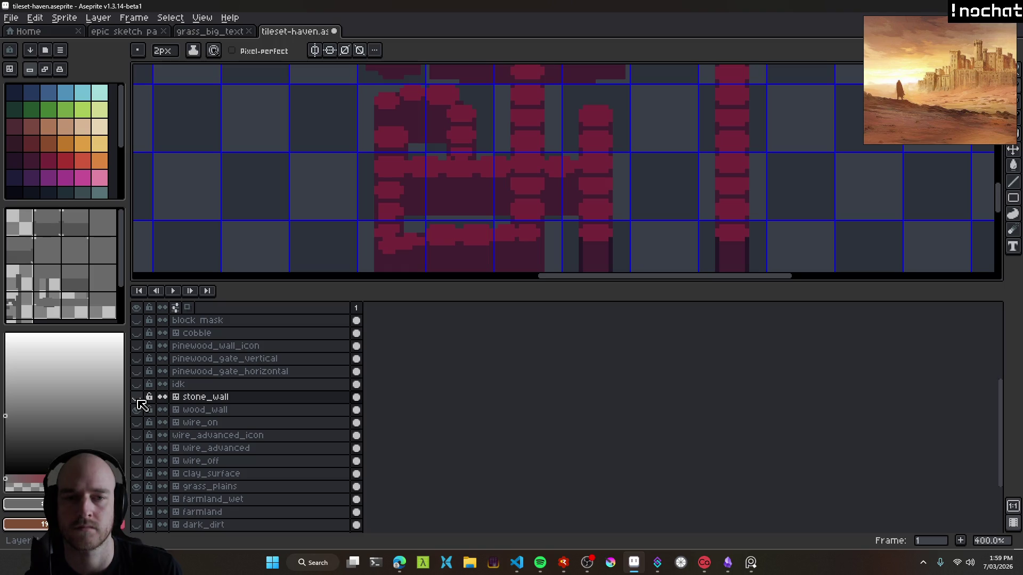
Compare with stone_wall hidden, then show it and paint grey over the dark red edge pixels.
click(136, 398)
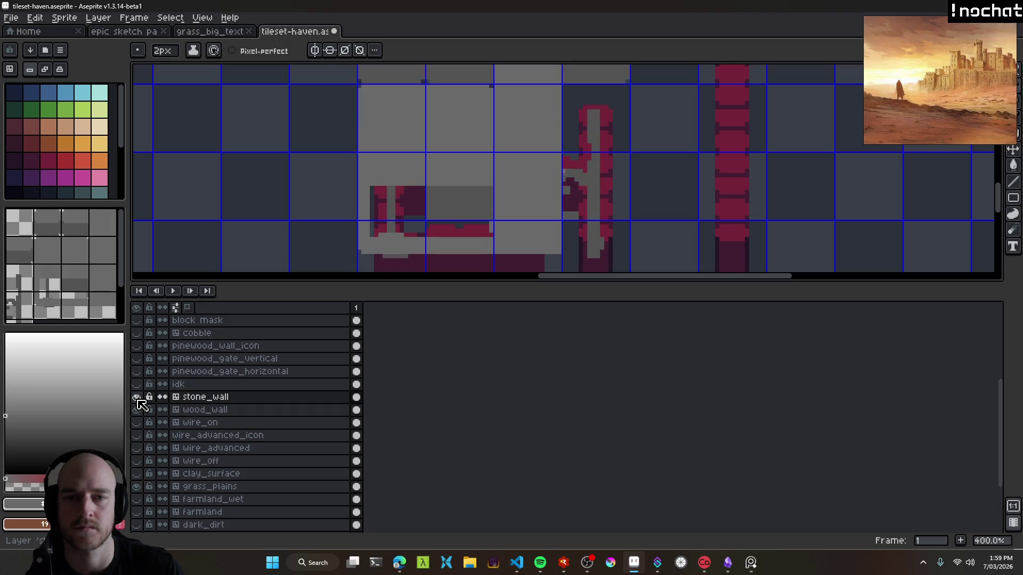
click(137, 398)
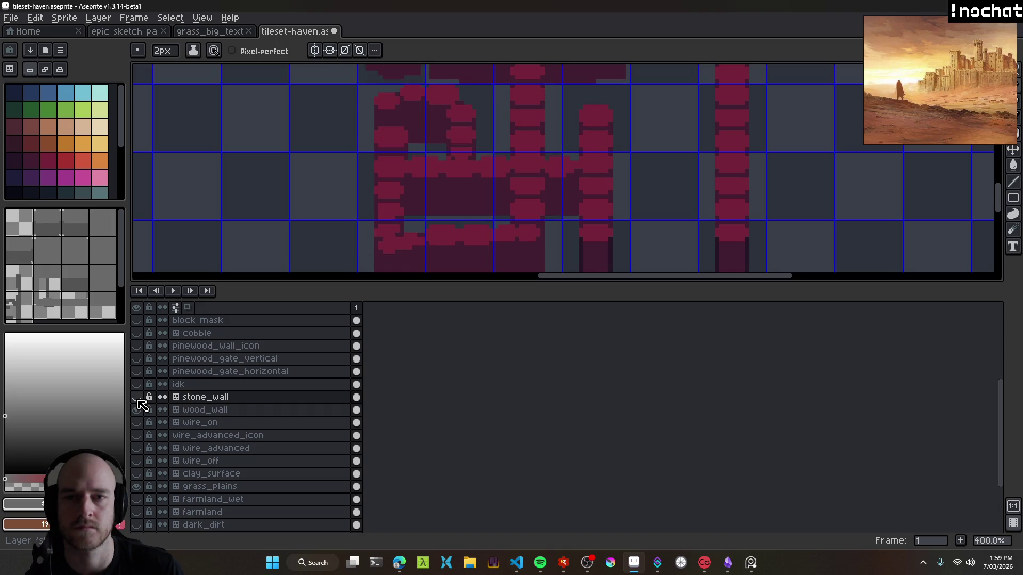
click(137, 398)
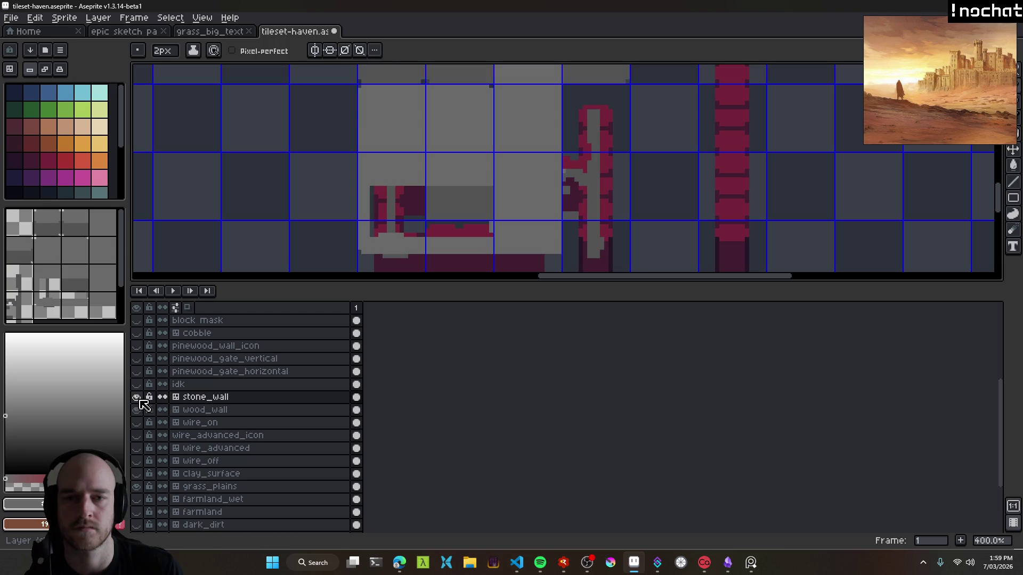
scroll(410, 170, up, 1)
mouse_move(385, 217)
mouse_down()
mouse_move(394, 160)
mouse_move(413, 216)
mouse_move(426, 210)
mouse_move(436, 160)
mouse_move(442, 219)
mouse_move(433, 204)
mouse_up()
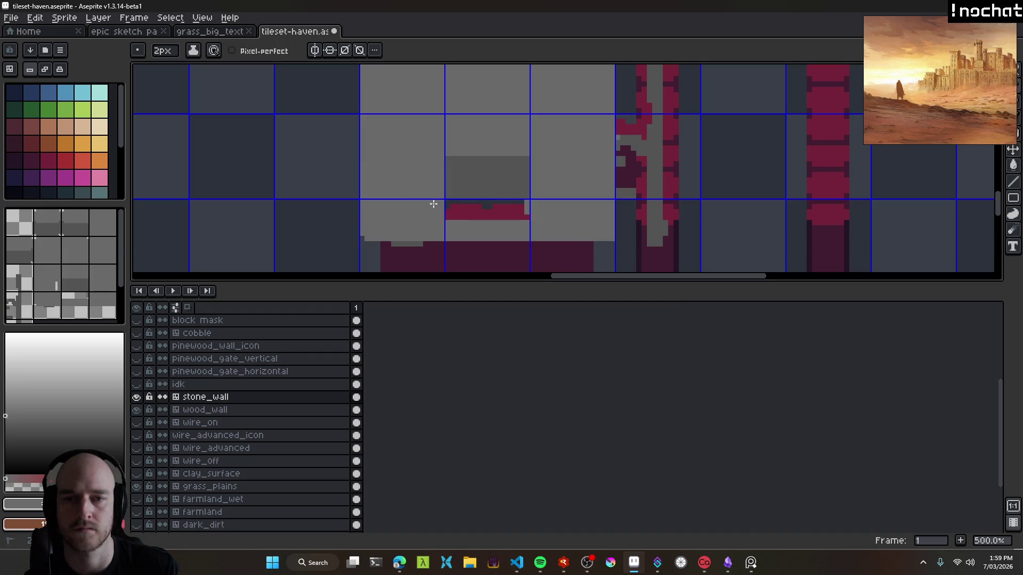
scroll(450, 172, down, 2)
mouse_move(522, 167)
mouse_down()
mouse_move(542, 162)
mouse_move(450, 163)
mouse_up()
Outline the dark-red block's left and bottom in grey, then bucket-fill it grey.
scroll(456, 171, up, 1)
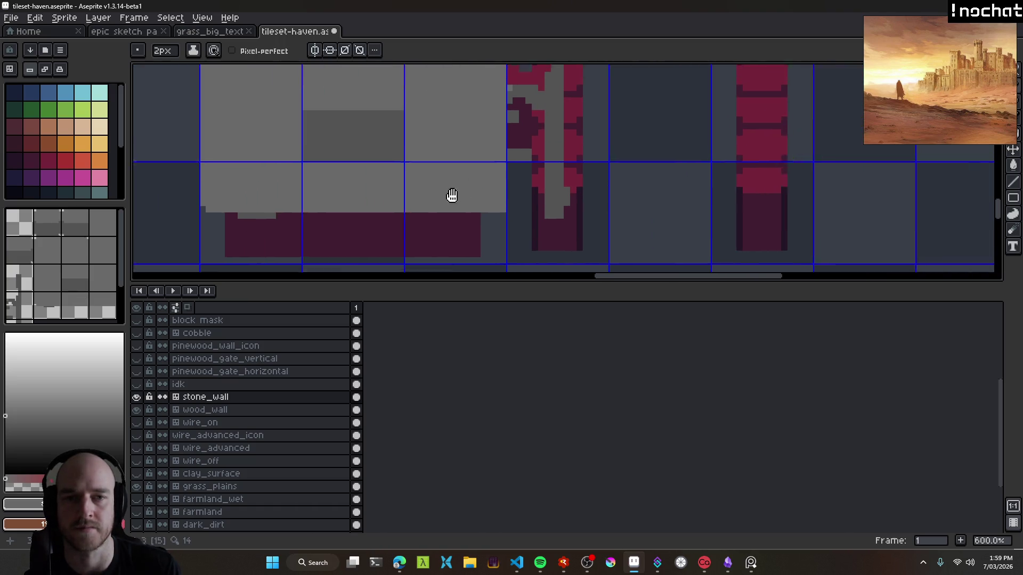
scroll(369, 161, up, 1)
drag(368, 160, 480, 98)
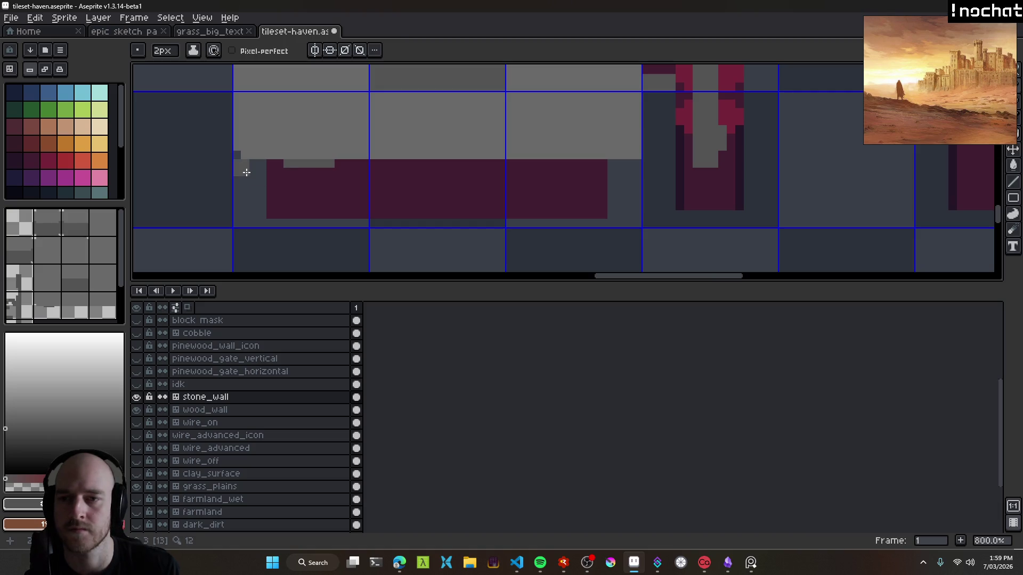
mouse_move(246, 172)
mouse_down()
mouse_move(239, 213)
mouse_move(251, 222)
mouse_move(633, 219)
mouse_move(632, 162)
mouse_up()
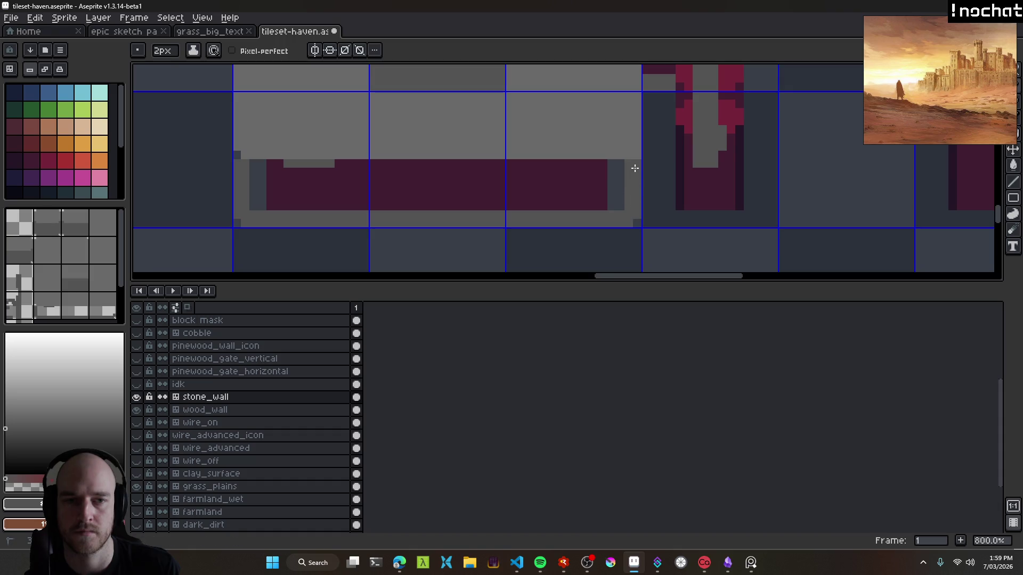
key(g)
click(469, 186)
key(b)
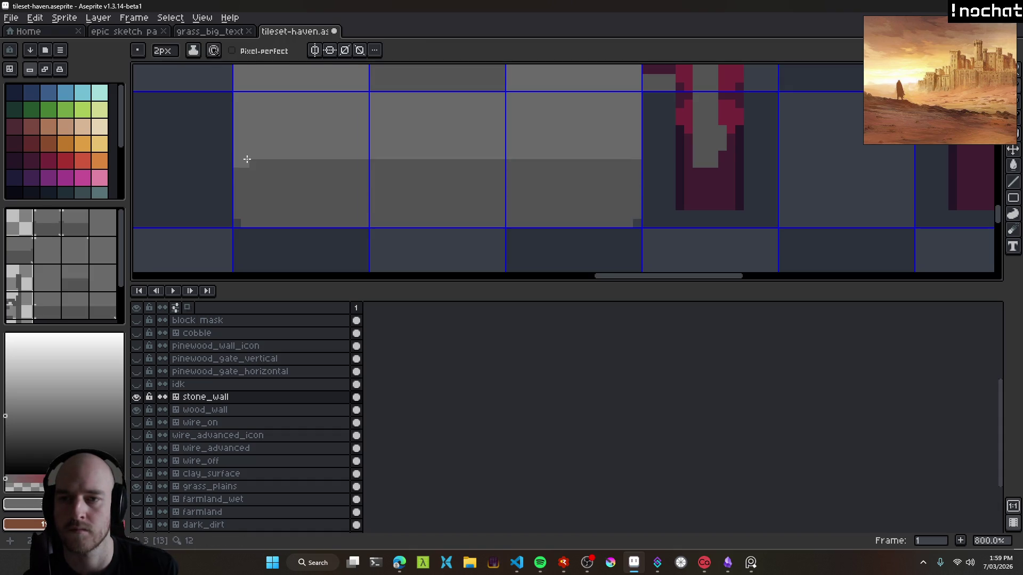
Draw a grey vertical stroke on the tile, undoing and redrawing the misplaced parts.
scroll(485, 178, down, 2)
scroll(320, 173, right, 5)
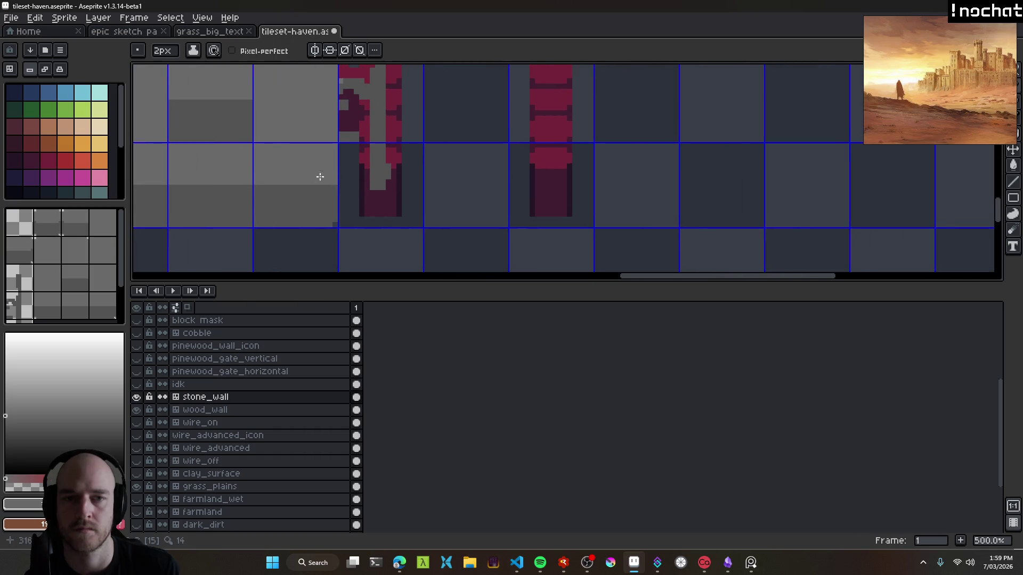
scroll(363, 165, up, 1)
mouse_move(364, 165)
mouse_down()
mouse_move(409, 185)
mouse_move(384, 213)
mouse_move(387, 255)
mouse_up()
alt+click(402, 219)
key(ctrl+z)
mouse_move(381, 219)
mouse_down()
mouse_move(396, 253)
mouse_move(468, 254)
mouse_move(471, 176)
mouse_move(477, 207)
mouse_move(398, 215)
mouse_move(473, 201)
mouse_up()
key(ctrl+z)
Bucket-fill the tile's dark base grey and try a grey border, undoing the unwanted strokes.
key(g)
click(398, 219)
key(b)
scroll(481, 228, down, 1)
scroll(481, 228, down, 1)
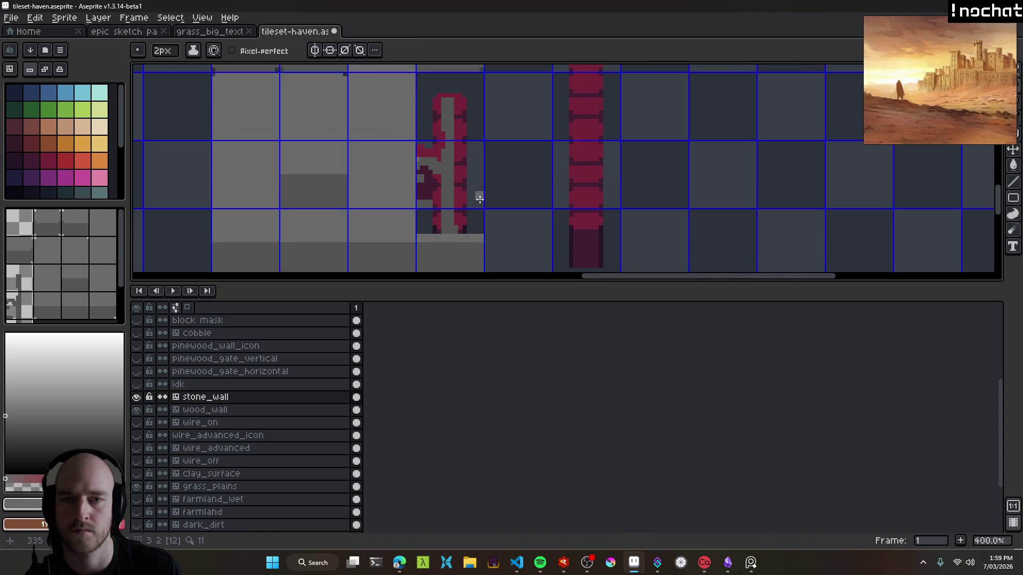
mouse_move(477, 169)
mouse_down()
mouse_move(474, 105)
mouse_move(423, 106)
mouse_move(421, 169)
mouse_up()
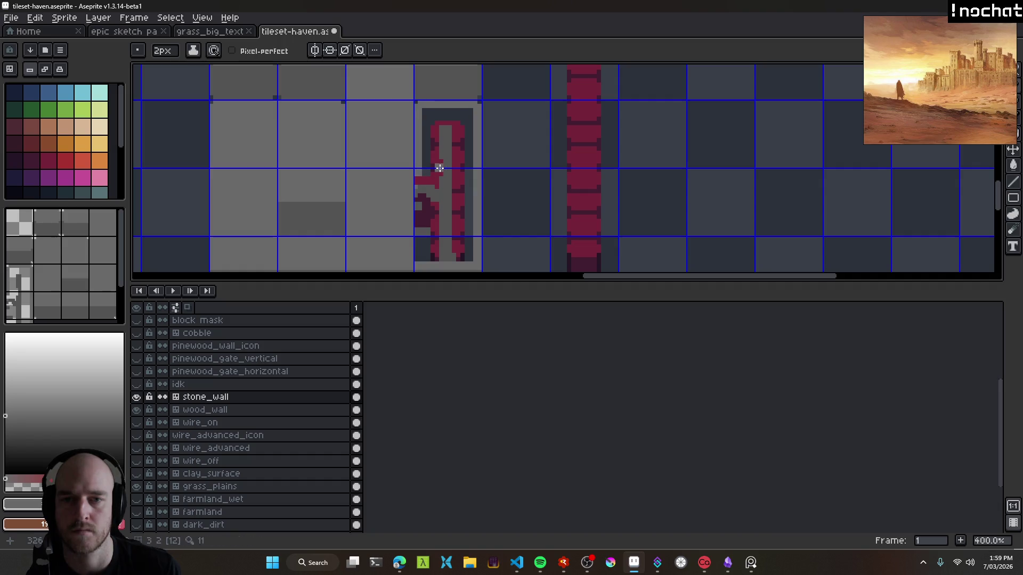
key(ctrl+z)
key(ctrl+z)
key(ctrl+z)
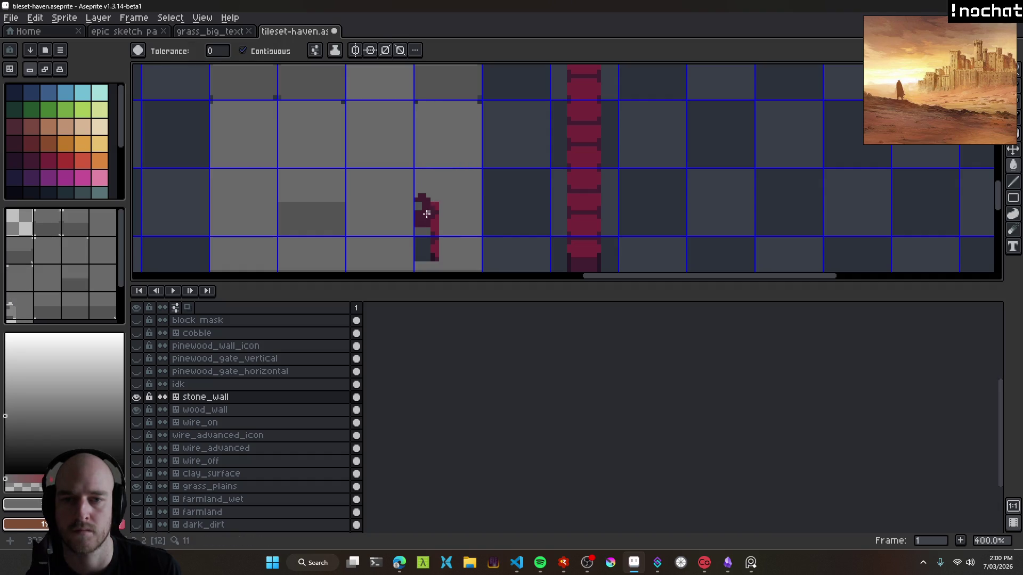
scroll(433, 149, up, 1)
key(ctrl+z)
key(ctrl+z)
key(ctrl+z)
key(ctrl+z)
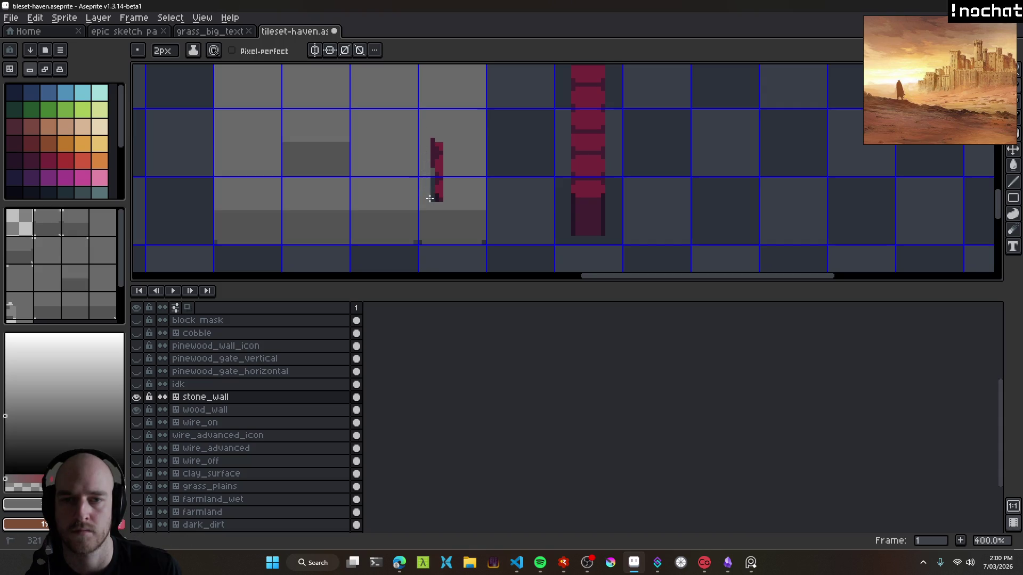
scroll(464, 154, down, 3)
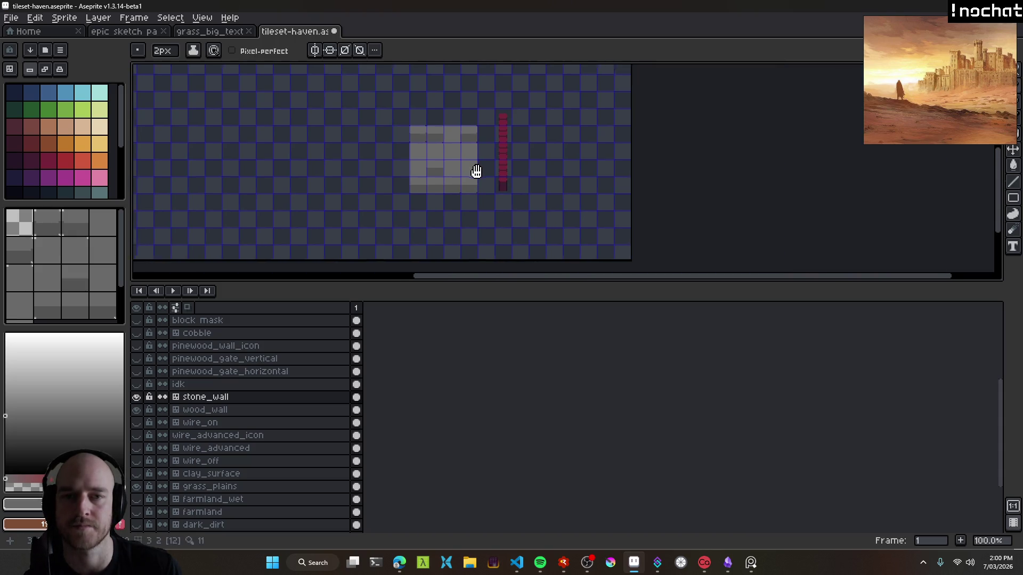
Save the tileset and regenerate the exported sprite sheet from the stone_wall layer.
scroll(477, 173, up, 1)
key(v)
key(ctrl+s)
key(b)
scroll(486, 178, down, 1)
scroll(480, 178, down, 1)
scroll(502, 190, up, 1)
scroll(502, 190, up, 2)
key(v)
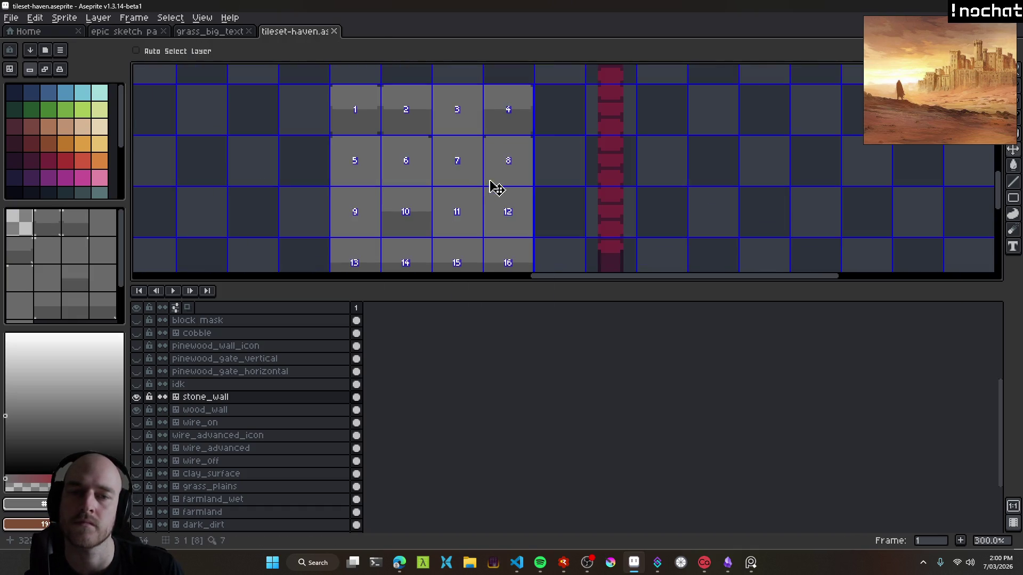
scroll(493, 188, down, 1)
click(192, 398)
key(i)
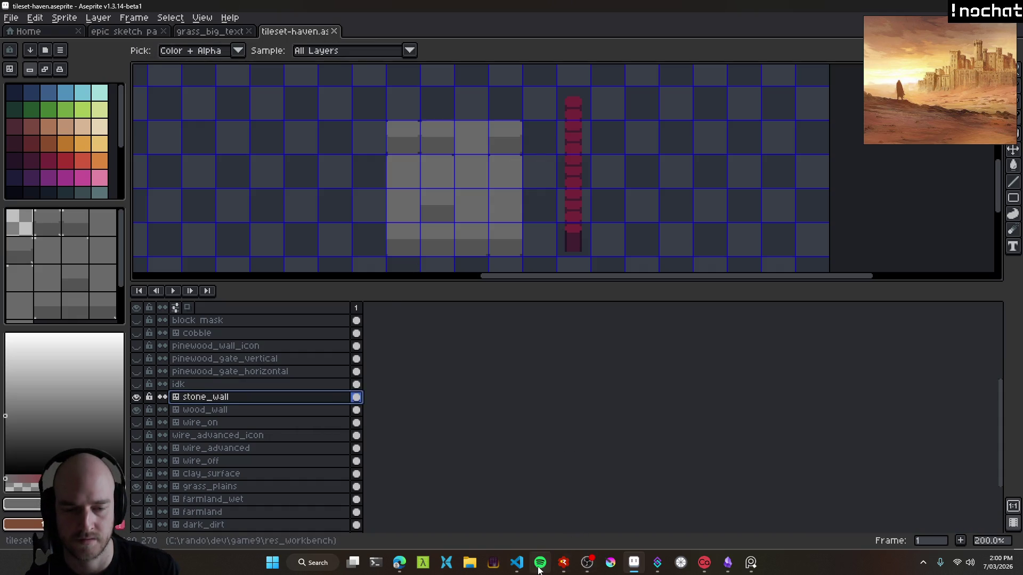
Preview stone_wall_tileset.png in VS Code, close it, and return to the Linear issue.
click(516, 563)
click(77, 163)
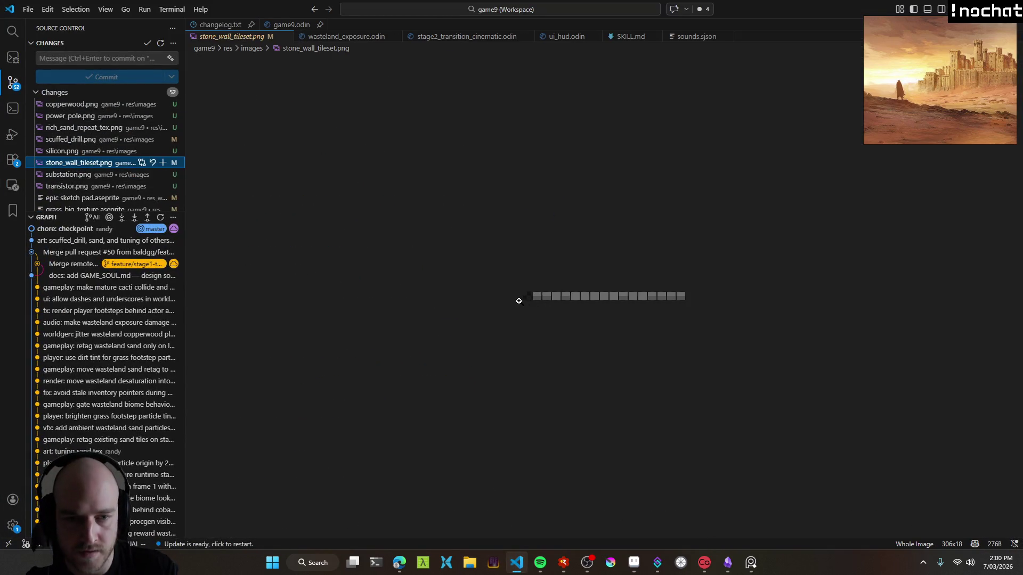
click(286, 36)
click(400, 563)
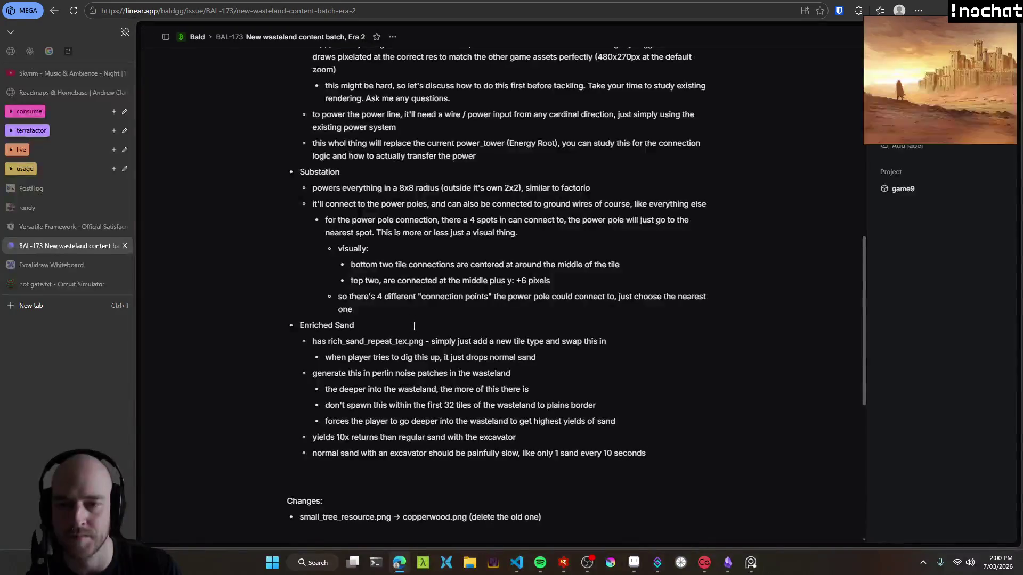
Start an indented sub-bullet under Stone Wall for the stone_wall_tileset.png note.
scroll(350, 333, down, 3)
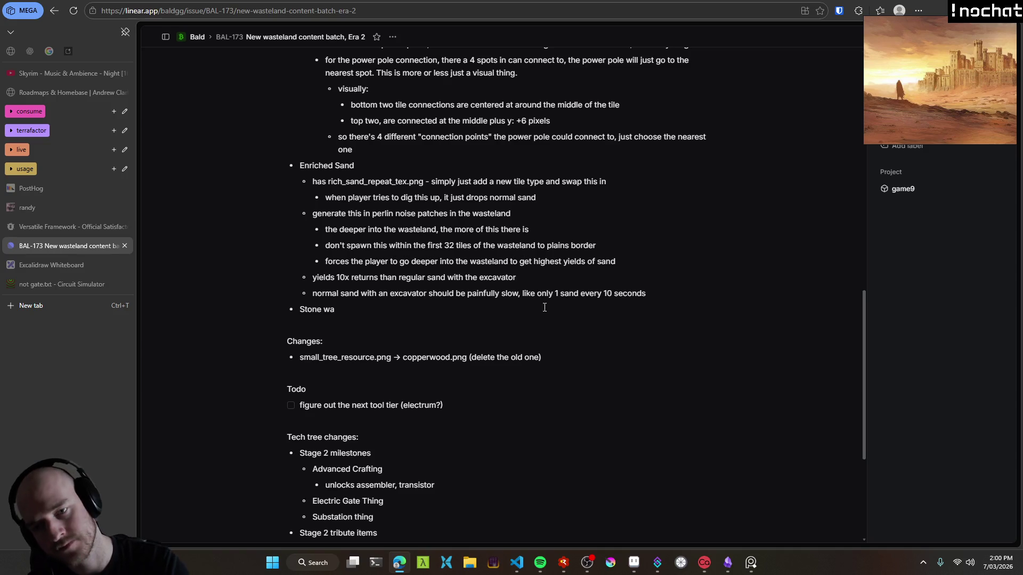
key(Return)
key(Tab)
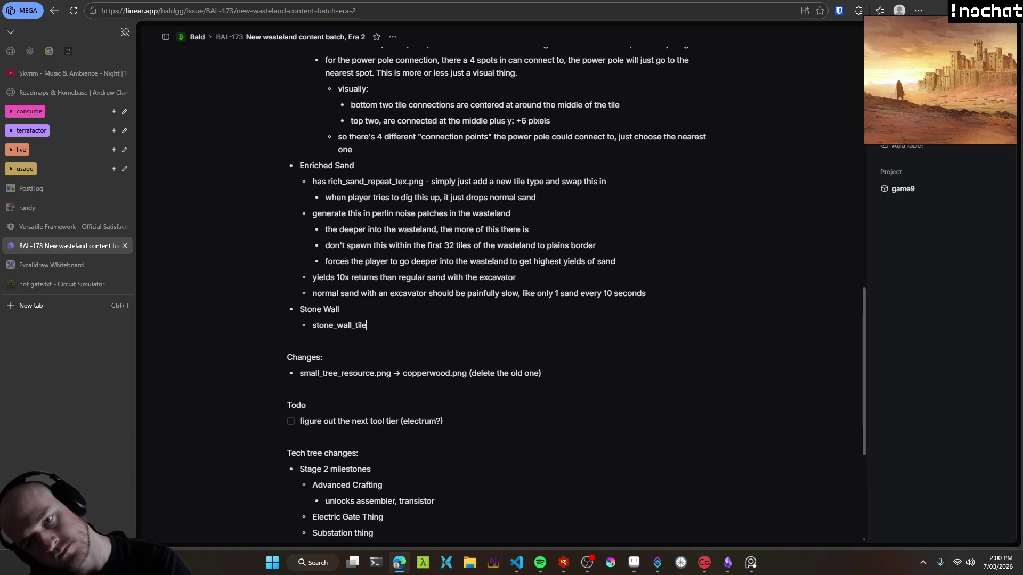
key(alt+Tab)
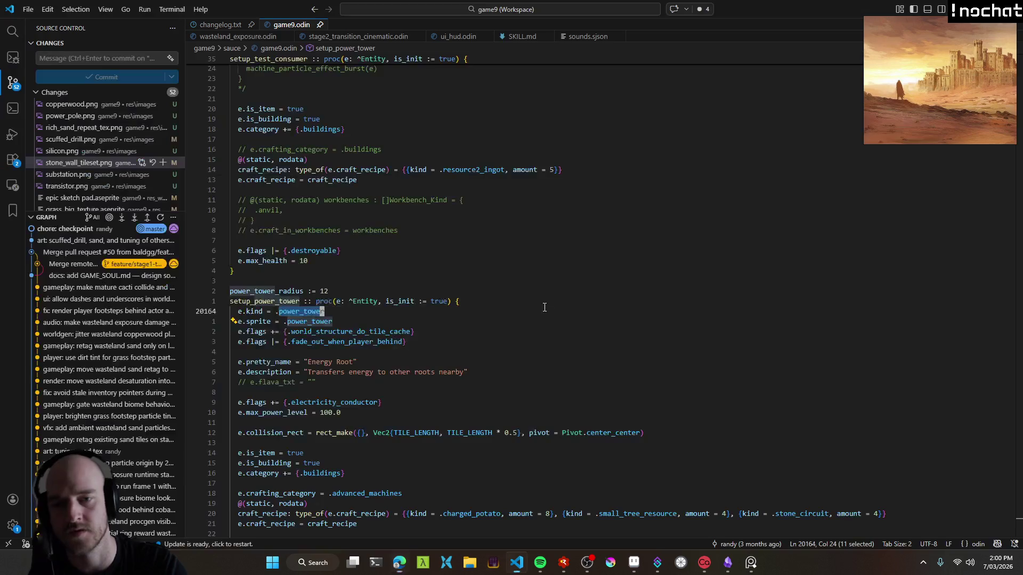
key(alt+Tab)
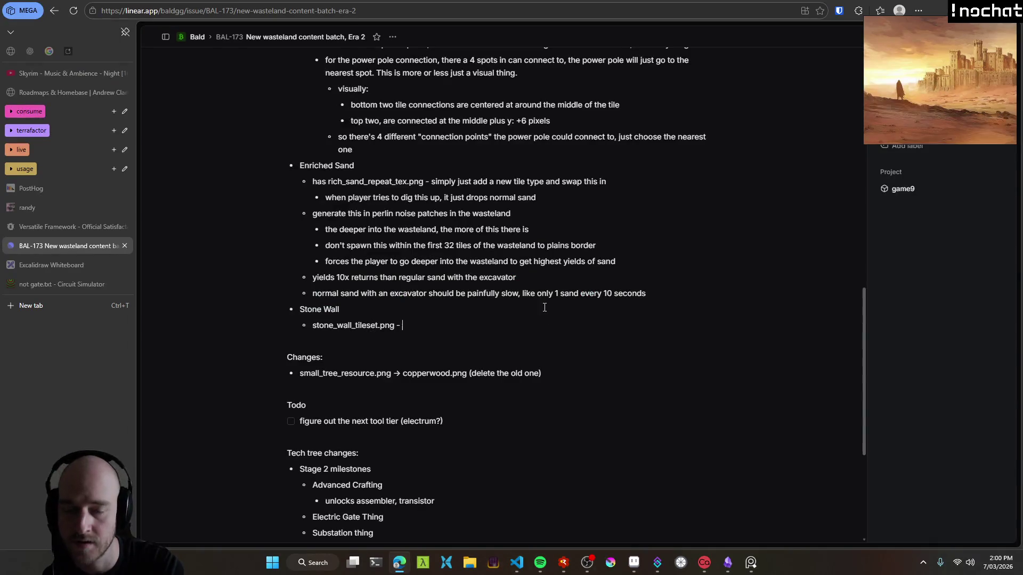